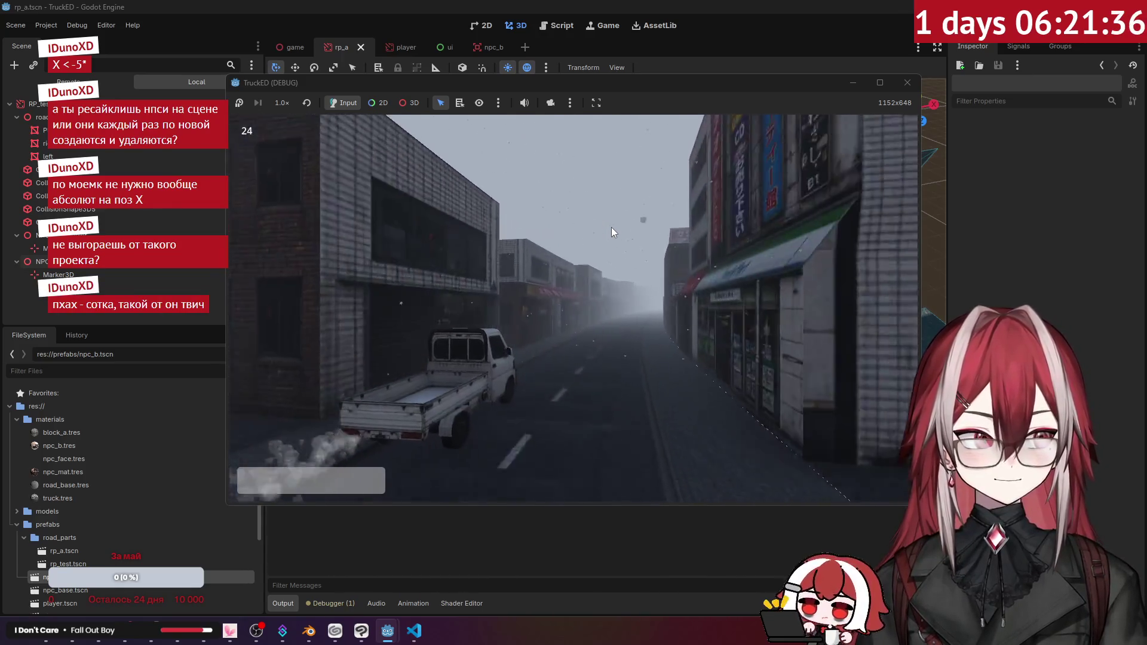
# - Stop the TruckED debug run and bring npc.gd forward with the caret on line 24
pyautogui.hotkey('alt', 'Tab')
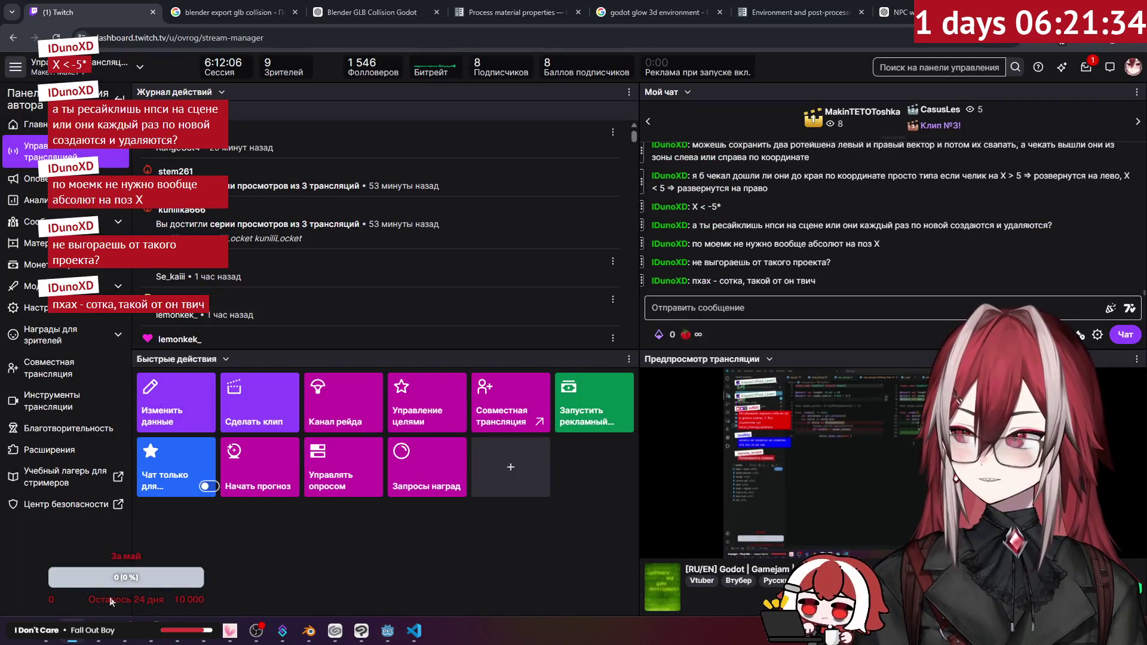
pyautogui.click(79, 641)
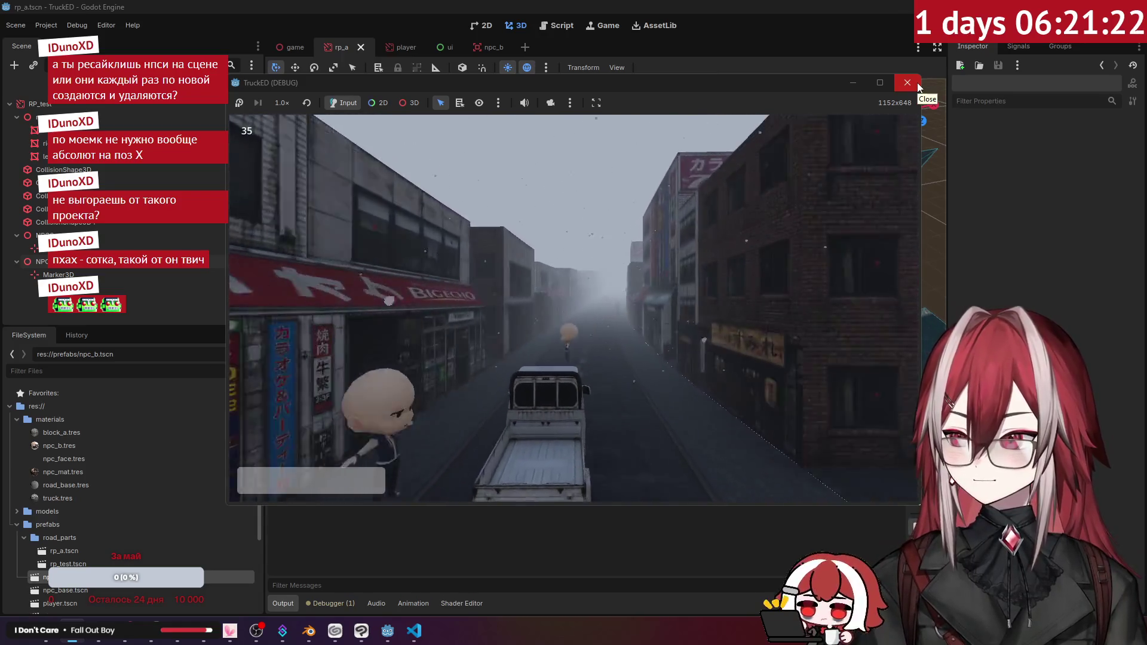
pyautogui.click(918, 84)
pyautogui.click(414, 631)
pyautogui.click(506, 326)
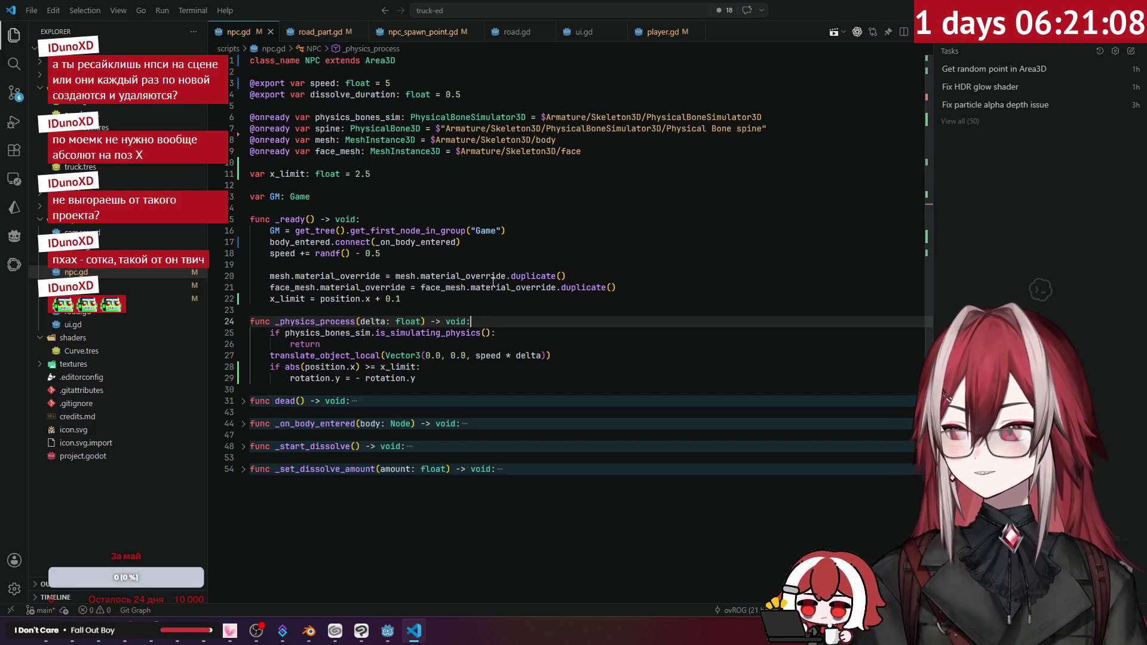
# - Review npc.gd's _ready function and lines 20, 24 and 25, then return to Godot
pyautogui.click(424, 221)
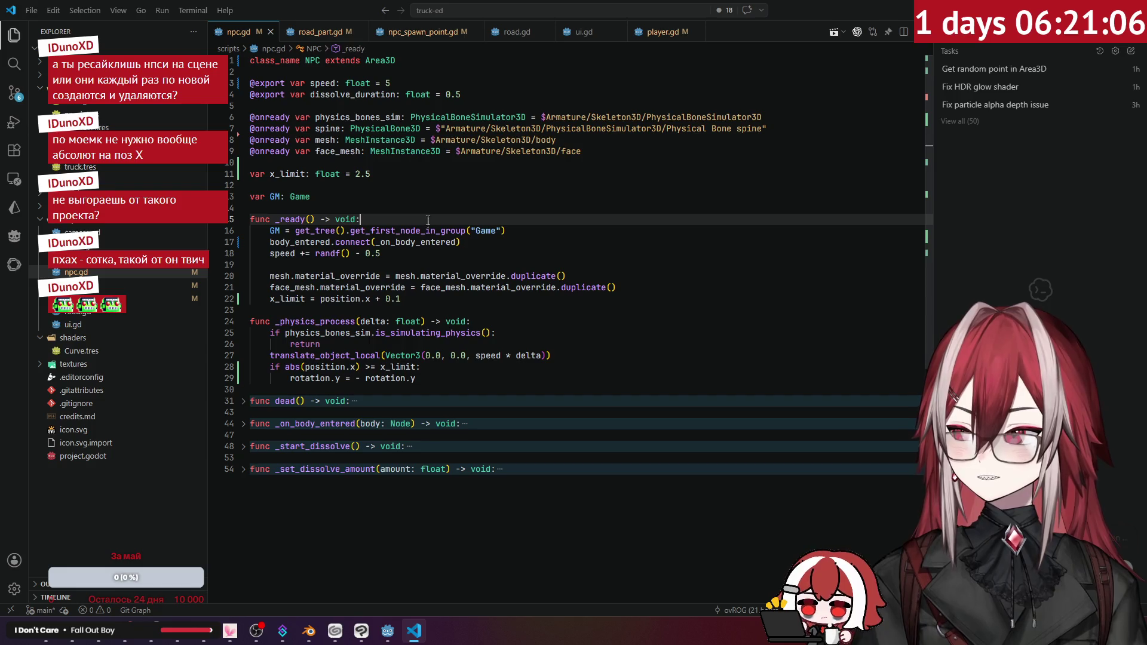
pyautogui.scroll(-2, 609, 220)
pyautogui.click(530, 269)
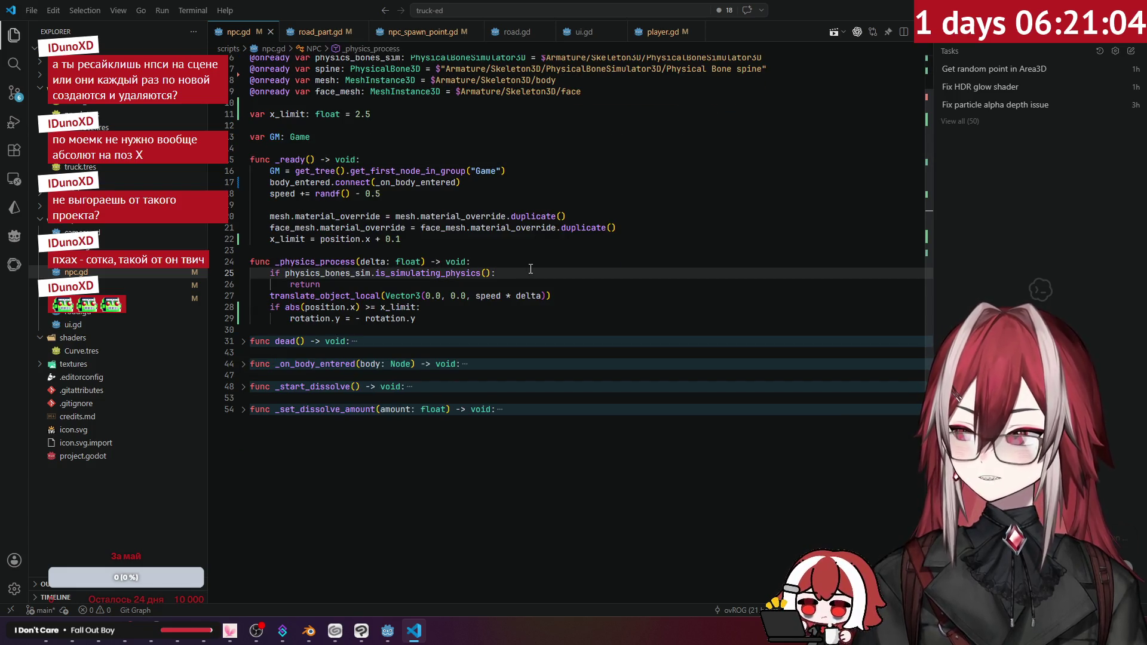
pyautogui.scroll(2, 531, 269)
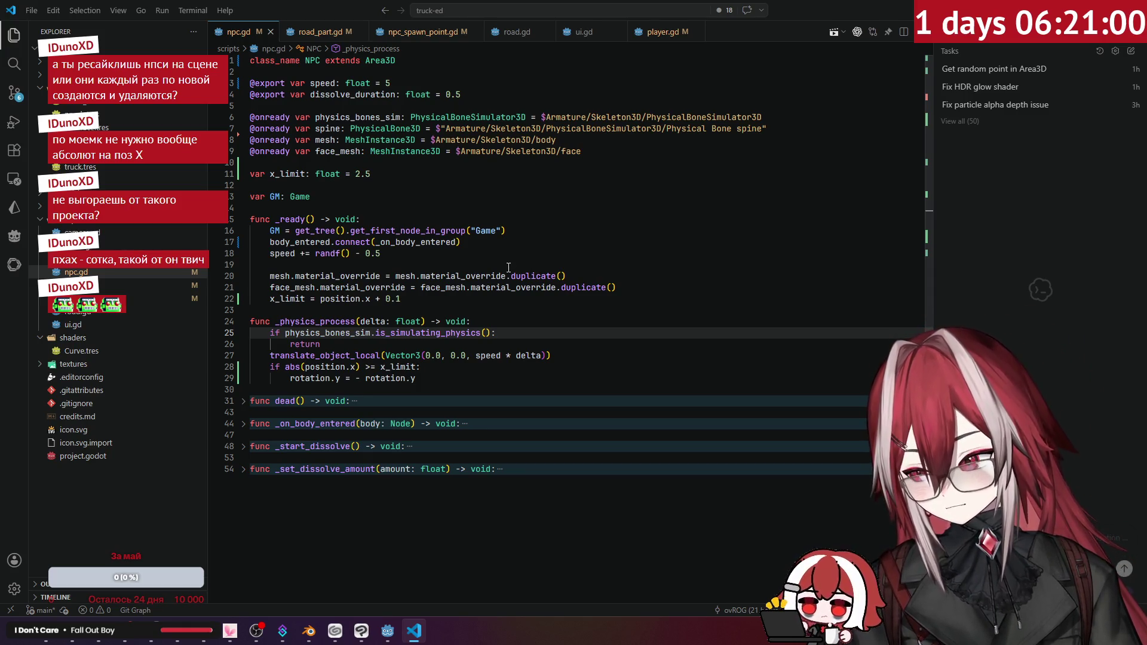
pyautogui.click(512, 278)
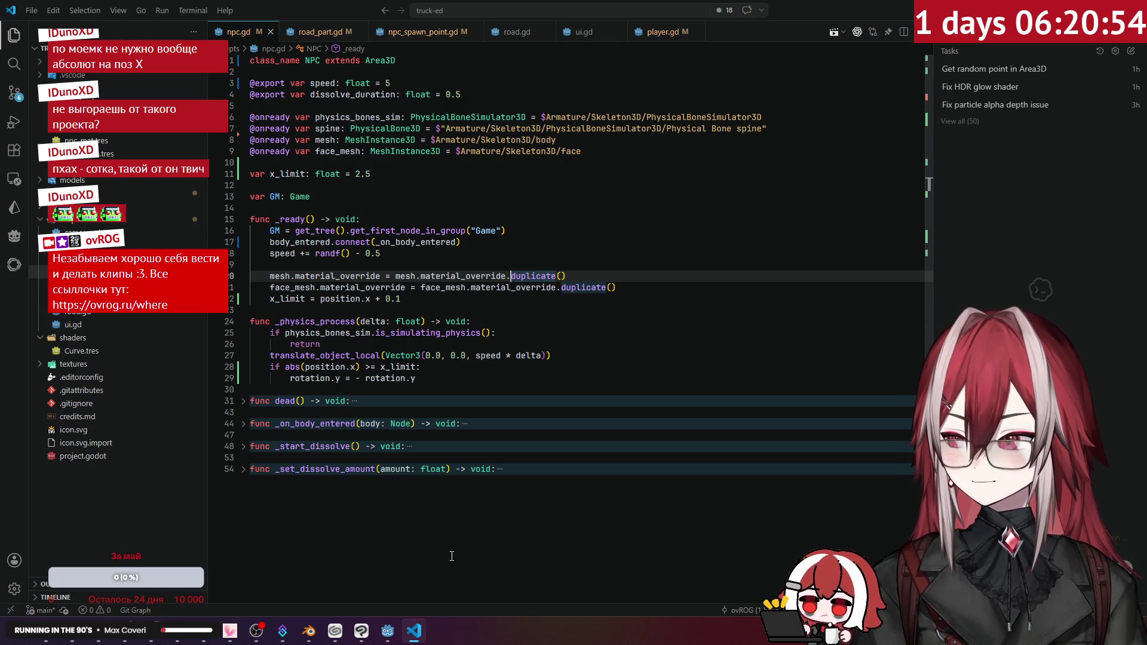
pyautogui.click(382, 636)
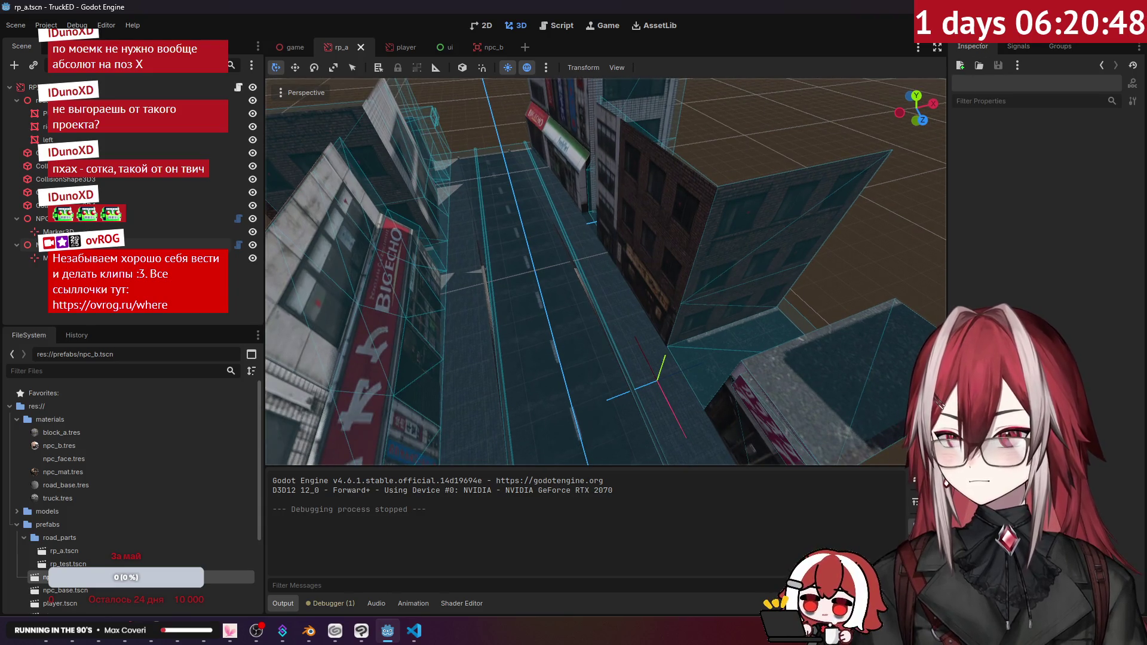
pyautogui.press('F5')
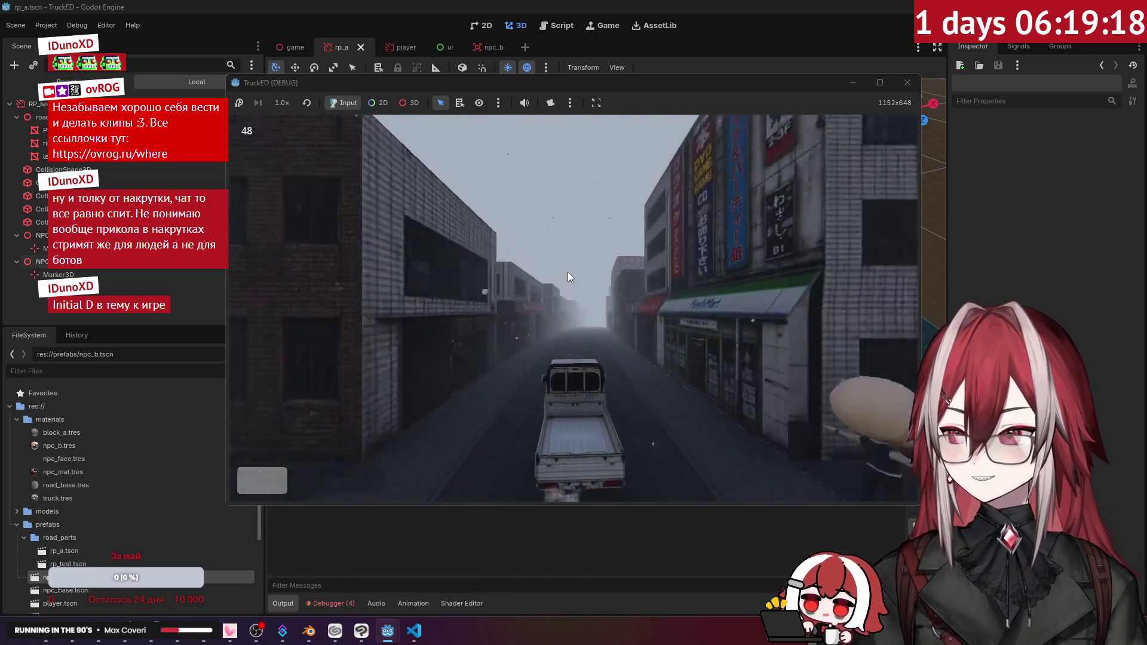
pyautogui.click(908, 82)
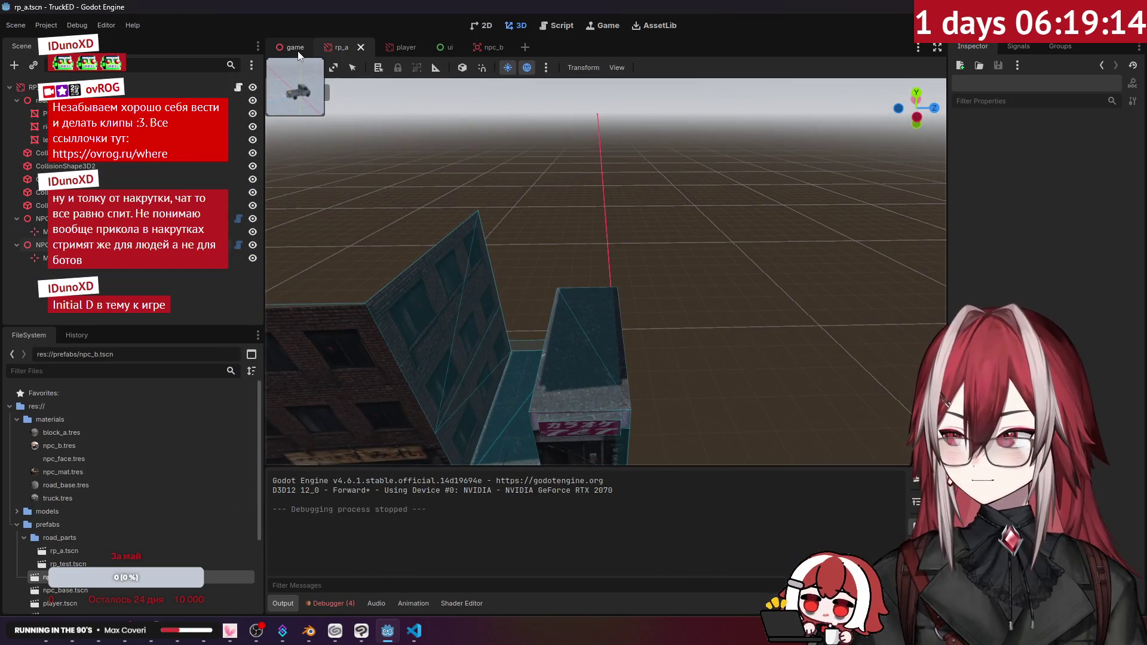
# - In game.tscn, select WorldEnvironment and darken its Fog light colour to a darker grey
pyautogui.click(296, 48)
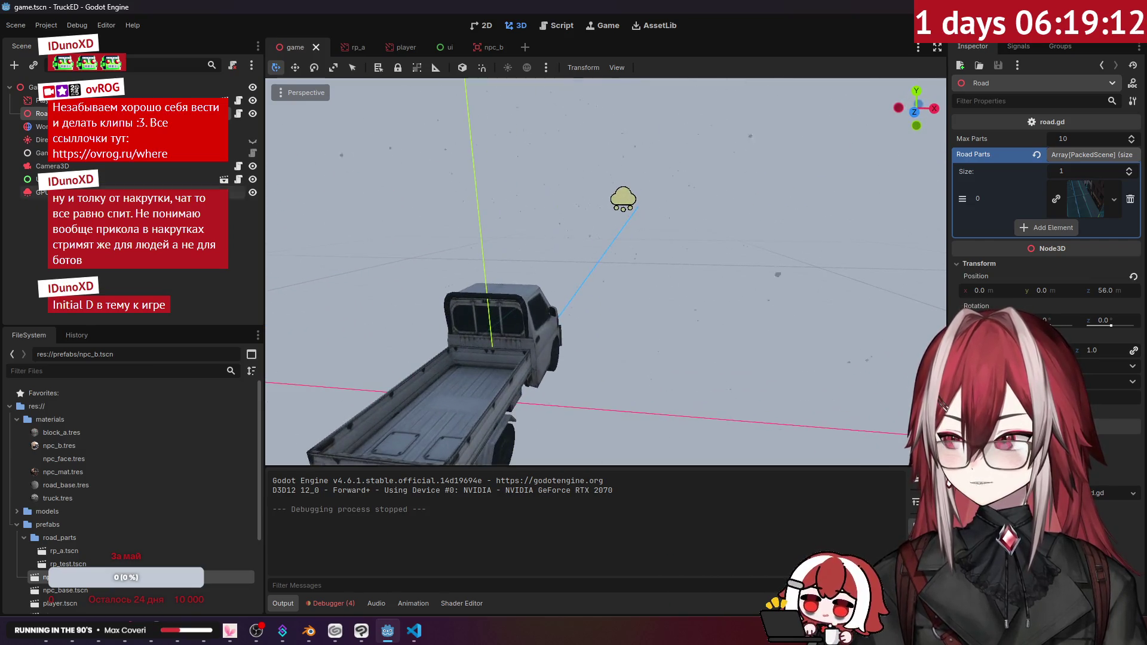
pyautogui.press('Escape')
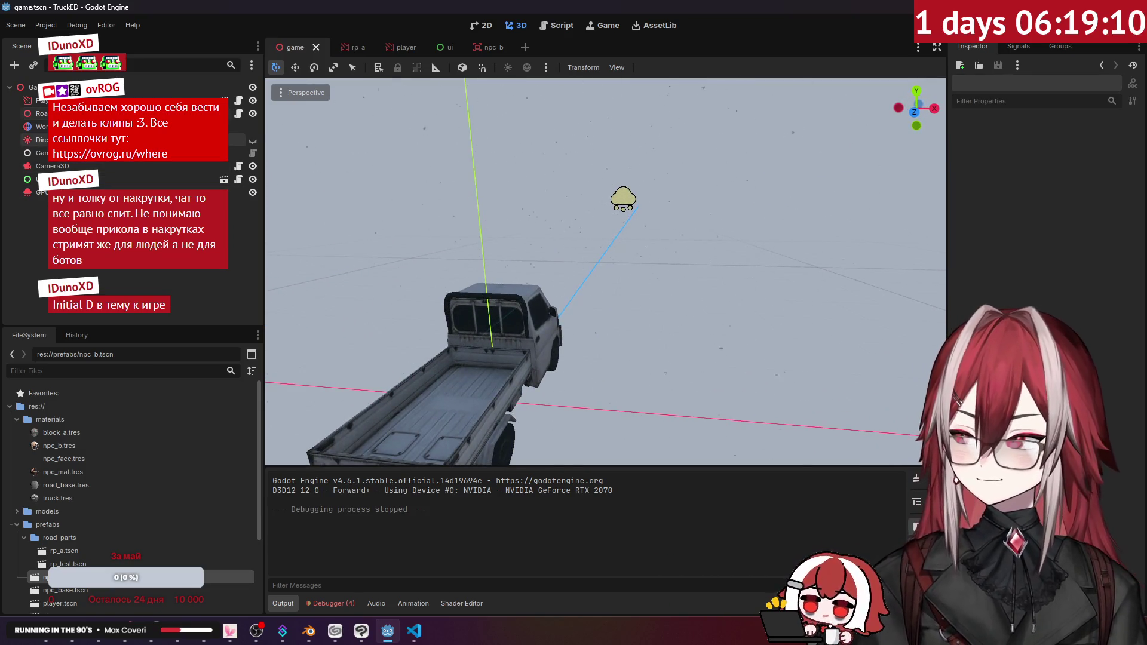
pyautogui.click(42, 127)
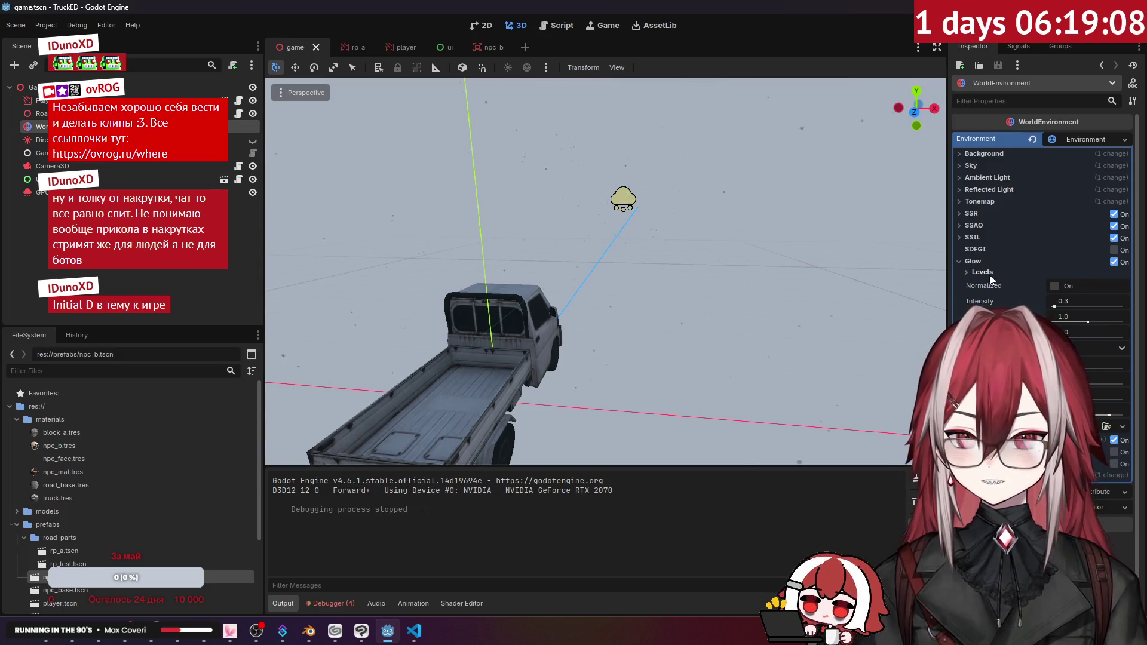
pyautogui.click(973, 261)
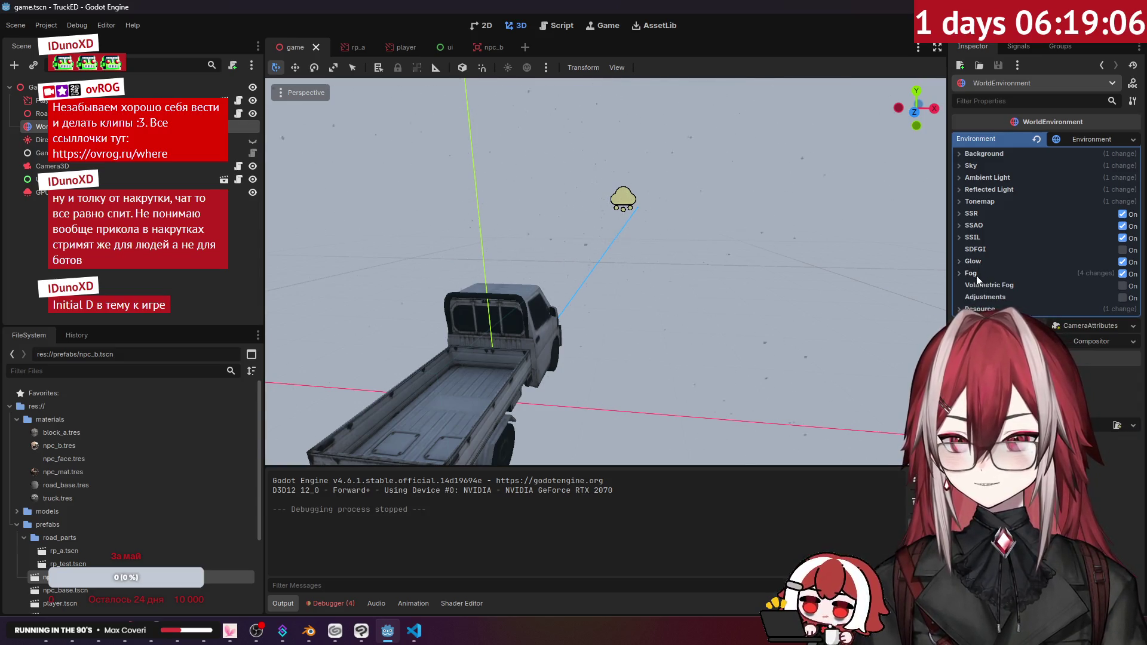
pyautogui.click(976, 274)
pyautogui.click(1090, 304)
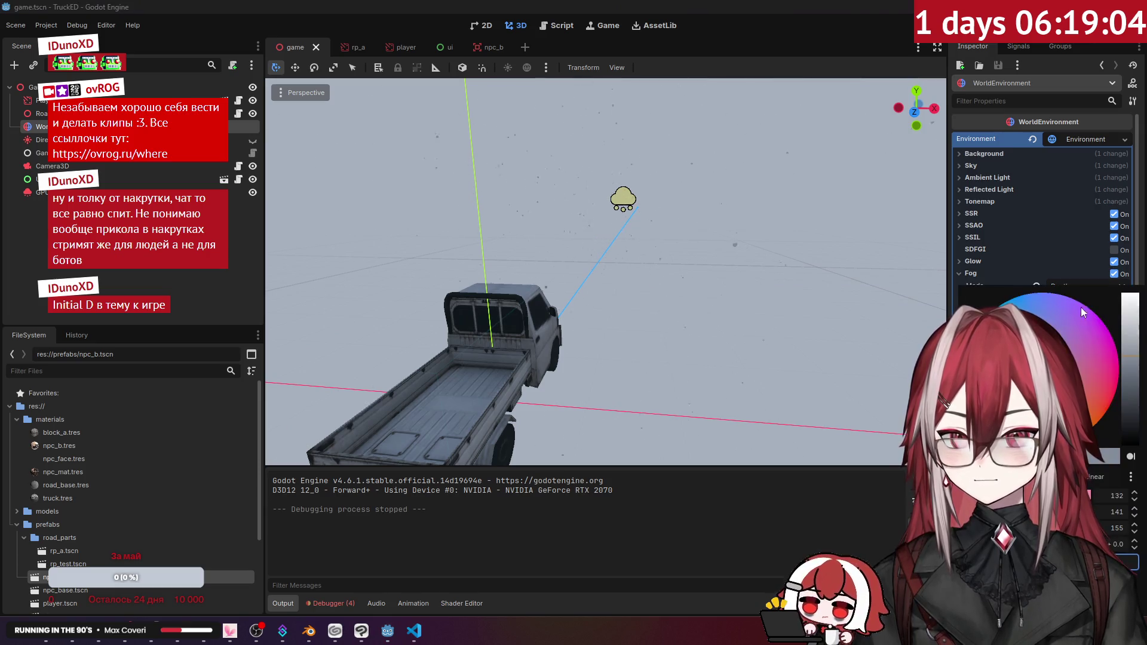
pyautogui.moveTo(1130, 358); pyautogui.dragTo(1129, 382)
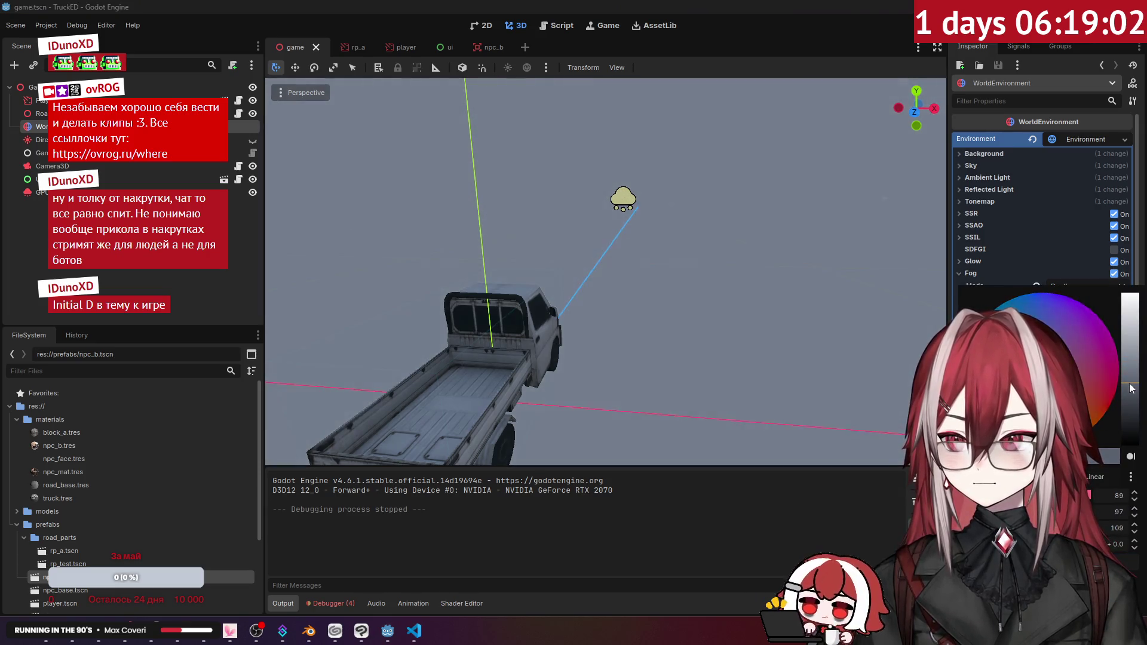
pyautogui.click(977, 275)
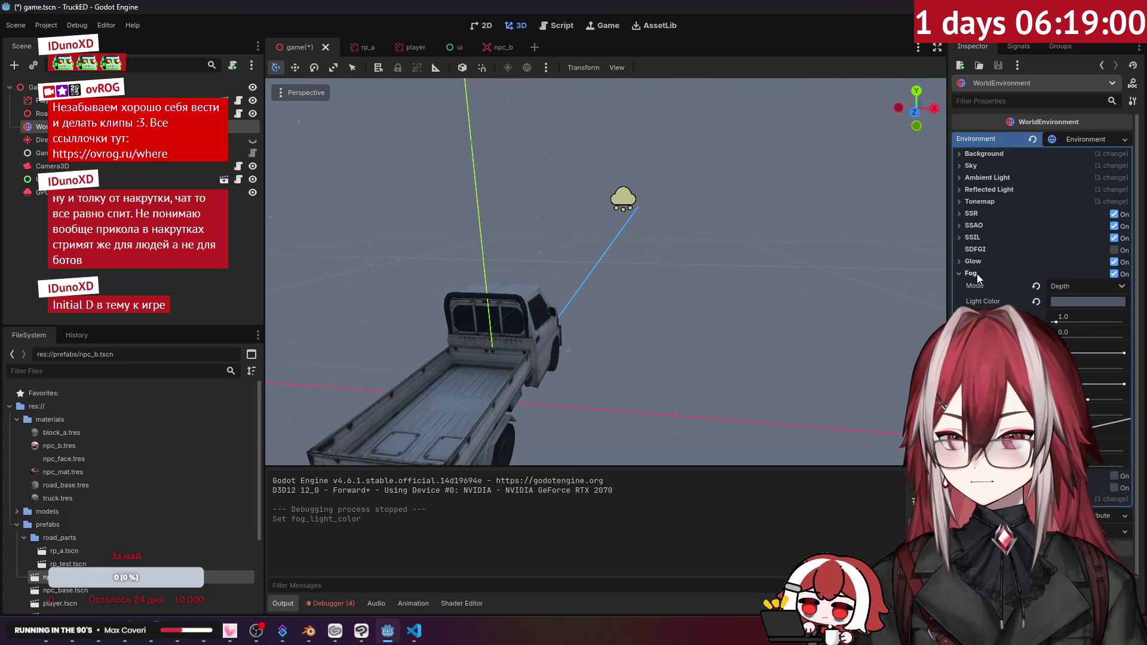
# - Browse the SSIL and SSR sections and expand the Sky settings
pyautogui.click(976, 272)
pyautogui.click(978, 239)
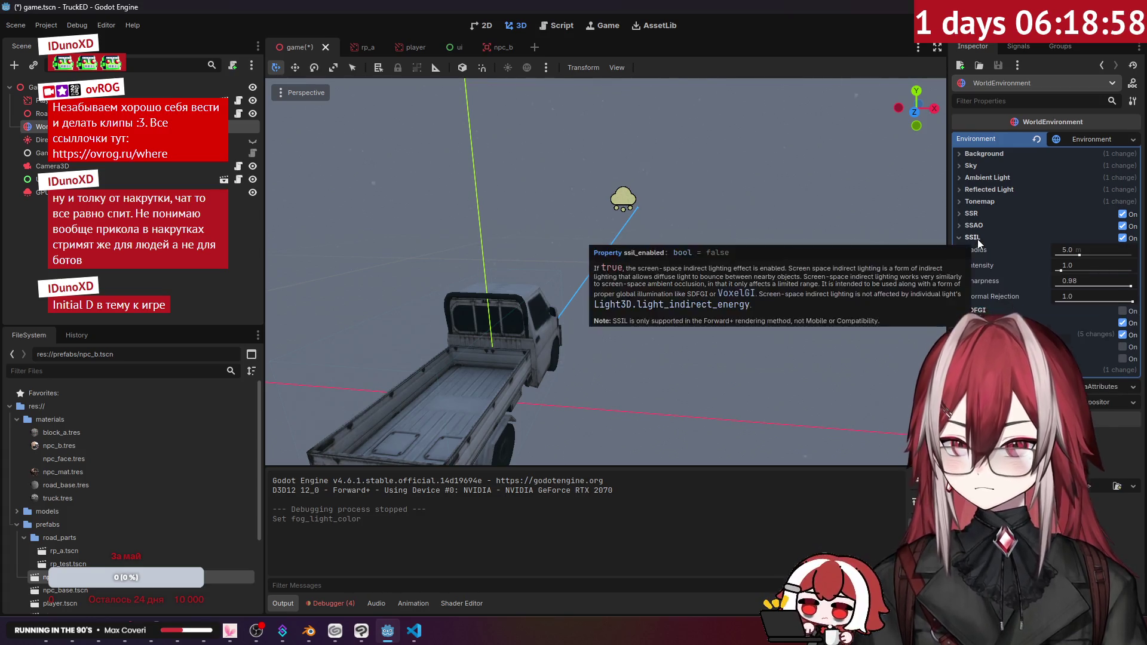
pyautogui.click(978, 239)
pyautogui.click(980, 217)
pyautogui.click(979, 213)
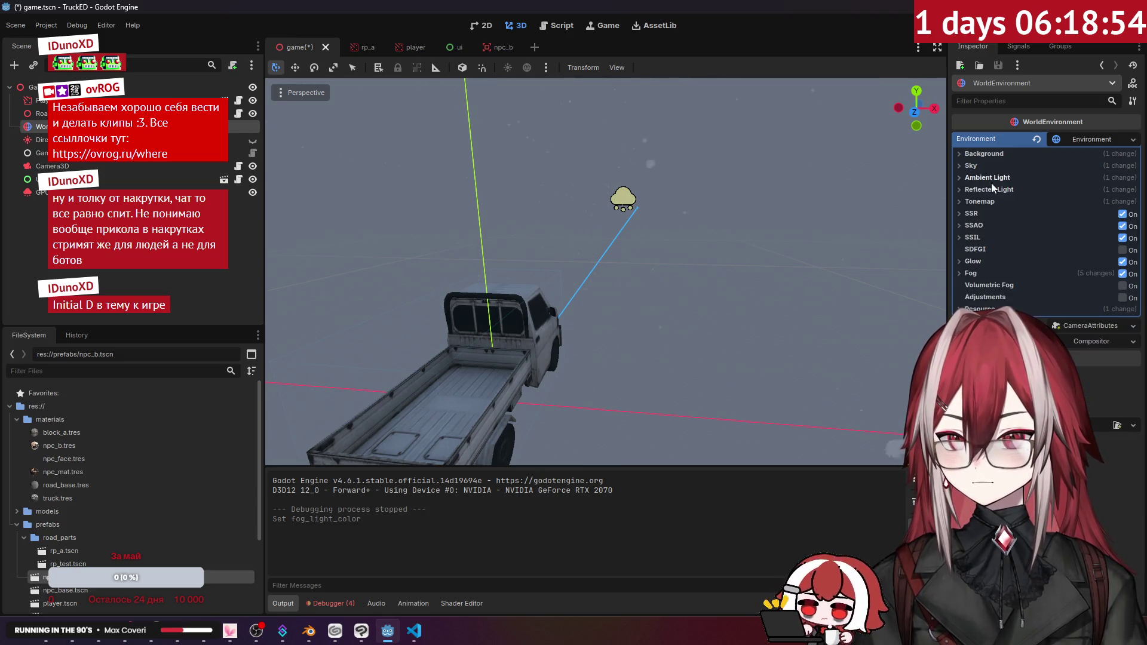
pyautogui.click(977, 167)
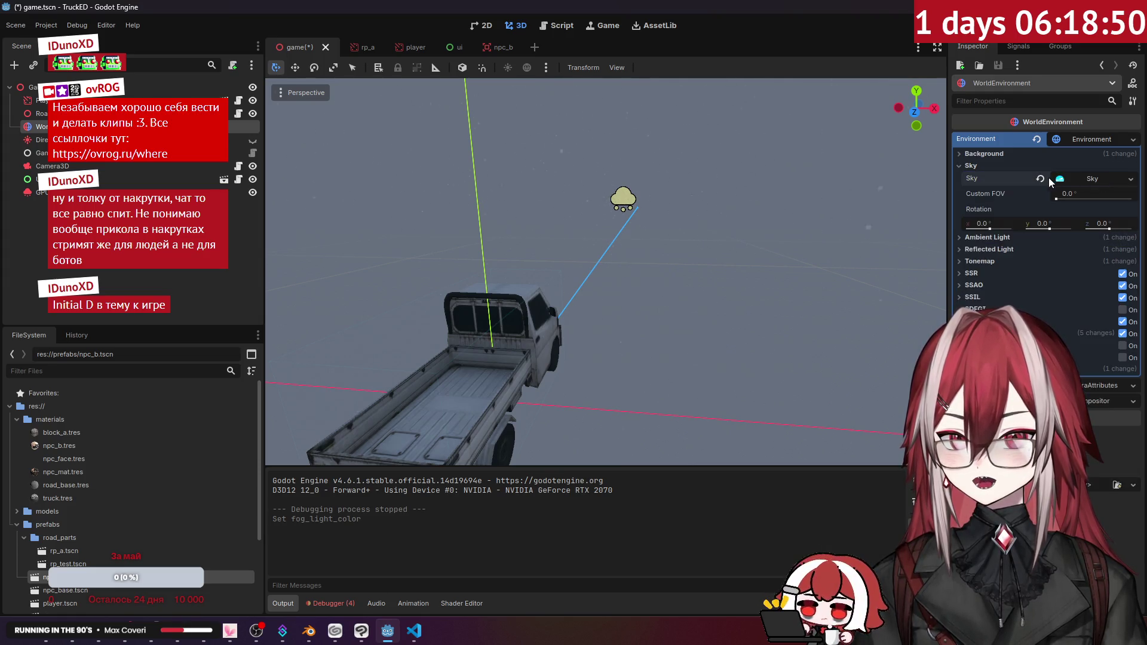
# - Clear the sky and create a new Sky with a PhysicalSkyMaterial
pyautogui.click(1079, 178)
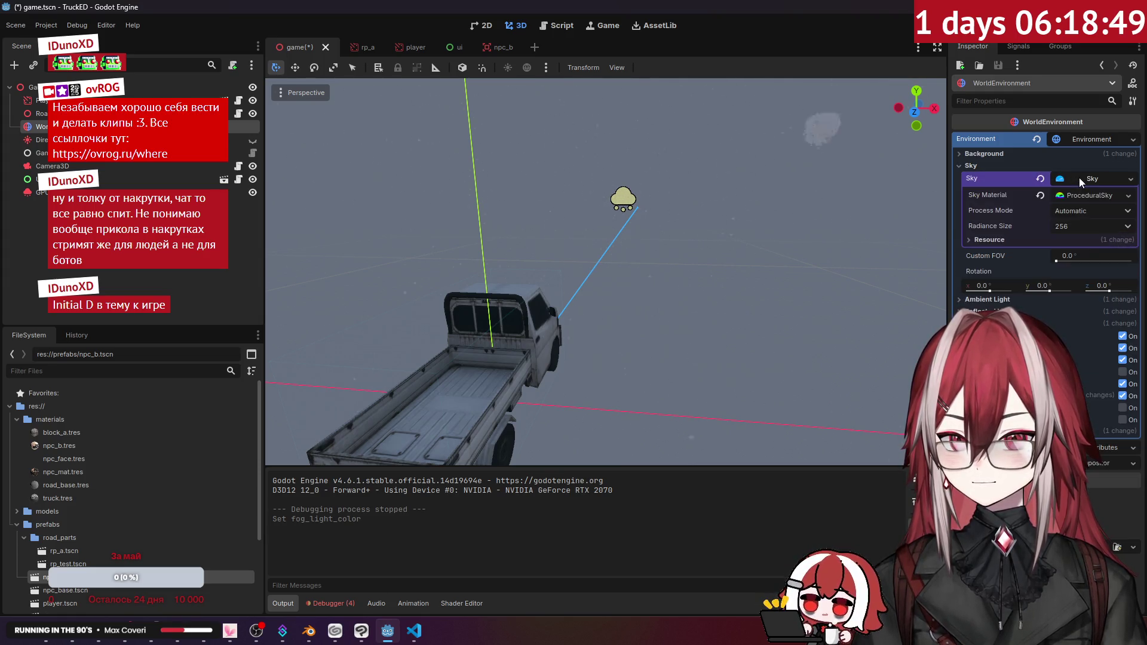
pyautogui.click(1130, 180)
pyautogui.click(1050, 269)
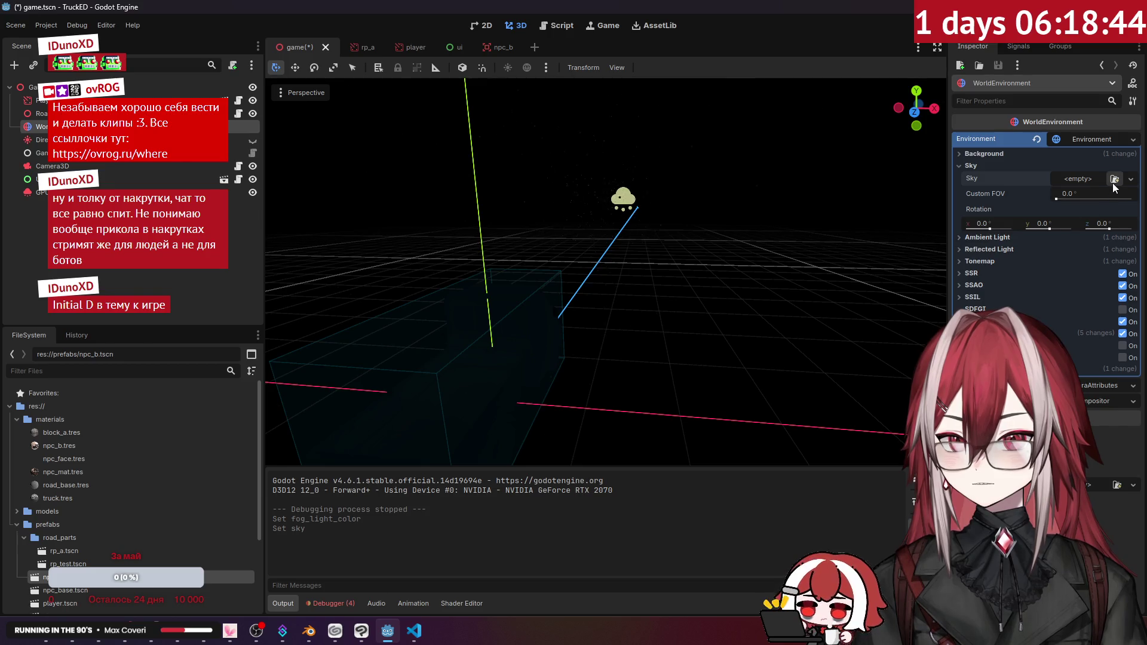
pyautogui.click(1132, 181)
pyautogui.click(1103, 209)
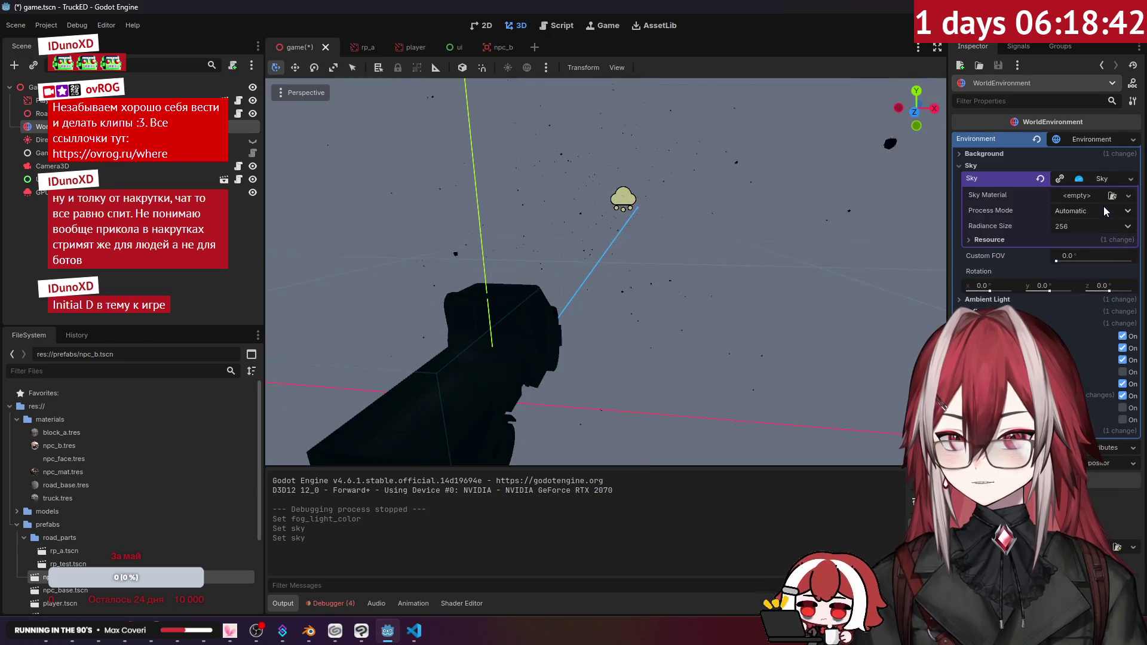
pyautogui.click(1128, 195)
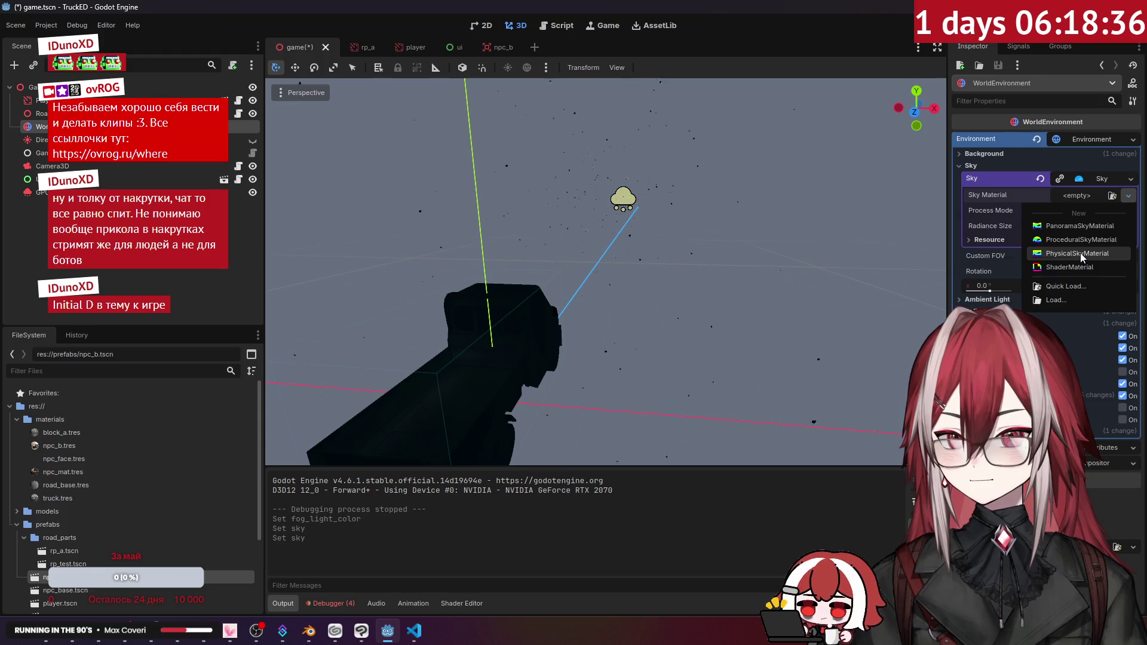
pyautogui.click(1080, 252)
# - Turn fog off, raise the Rayleigh coefficient toward 5, then clear the sky material
pyautogui.click(1091, 194)
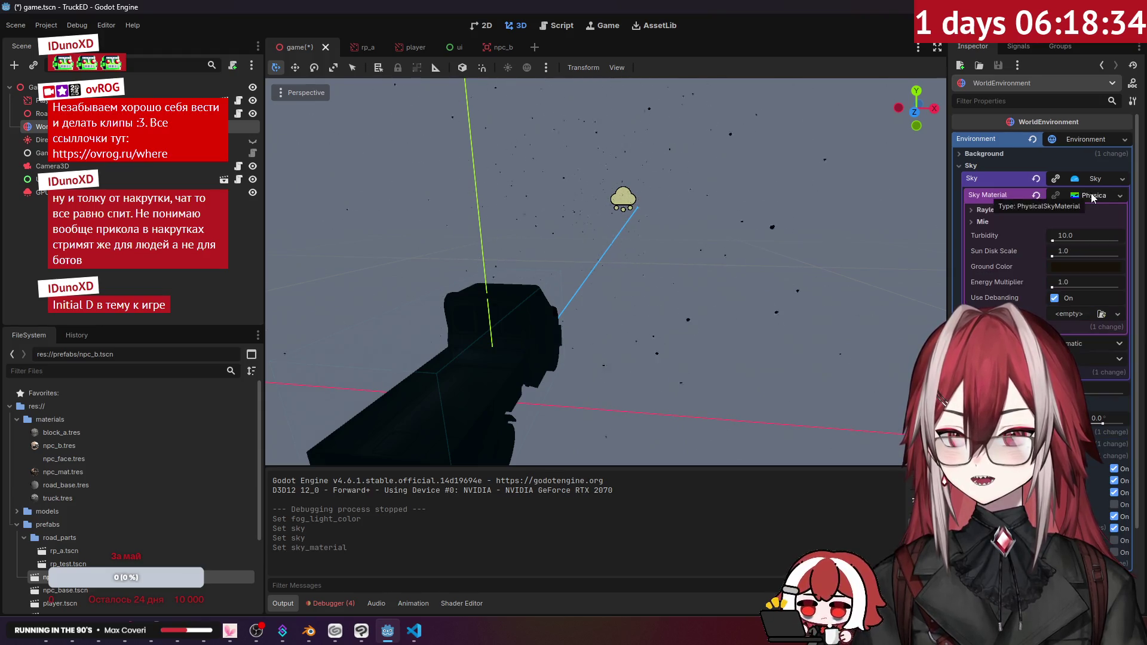
pyautogui.click(991, 212)
pyautogui.click(990, 211)
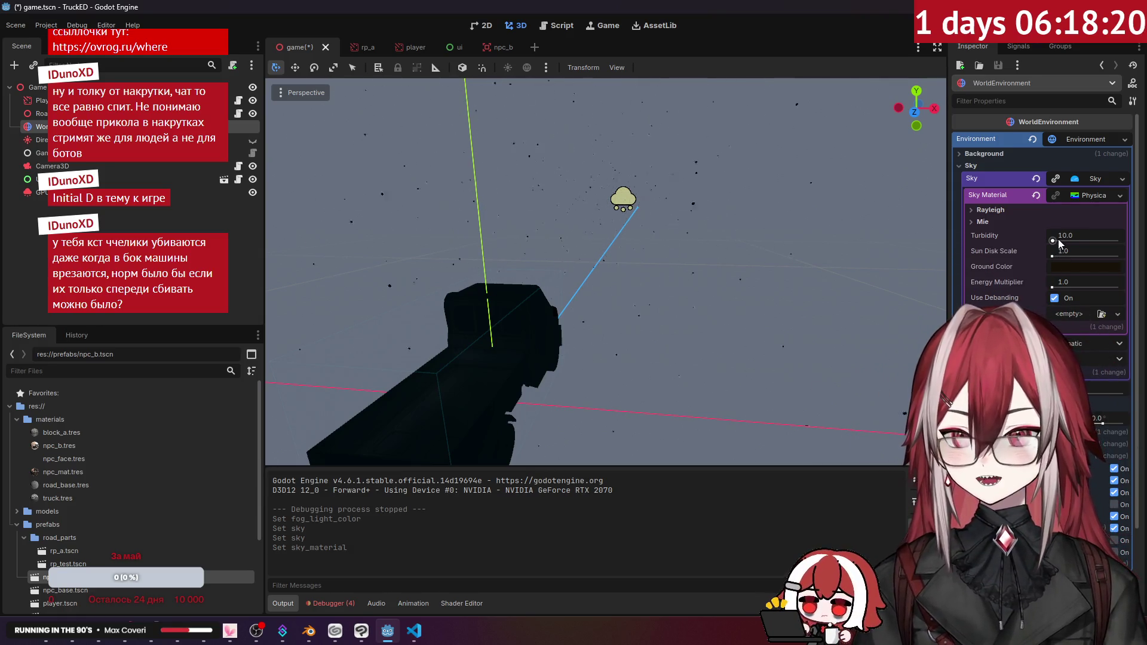
pyautogui.click(988, 223)
pyautogui.click(990, 210)
pyautogui.click(986, 251)
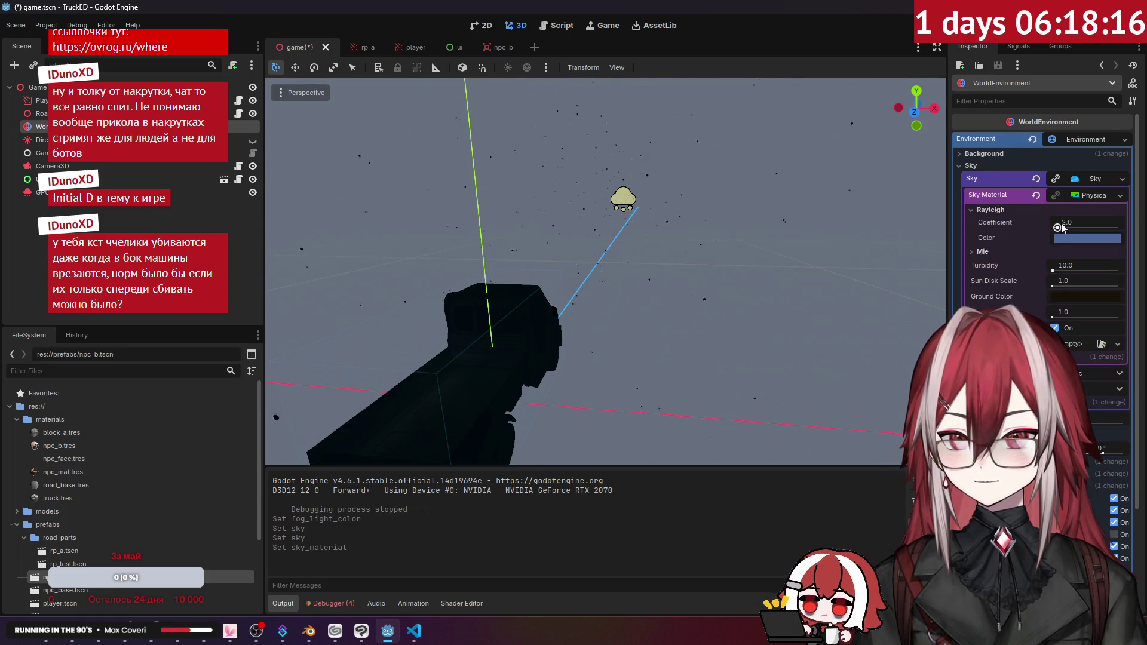
pyautogui.scroll(-3, 1063, 269)
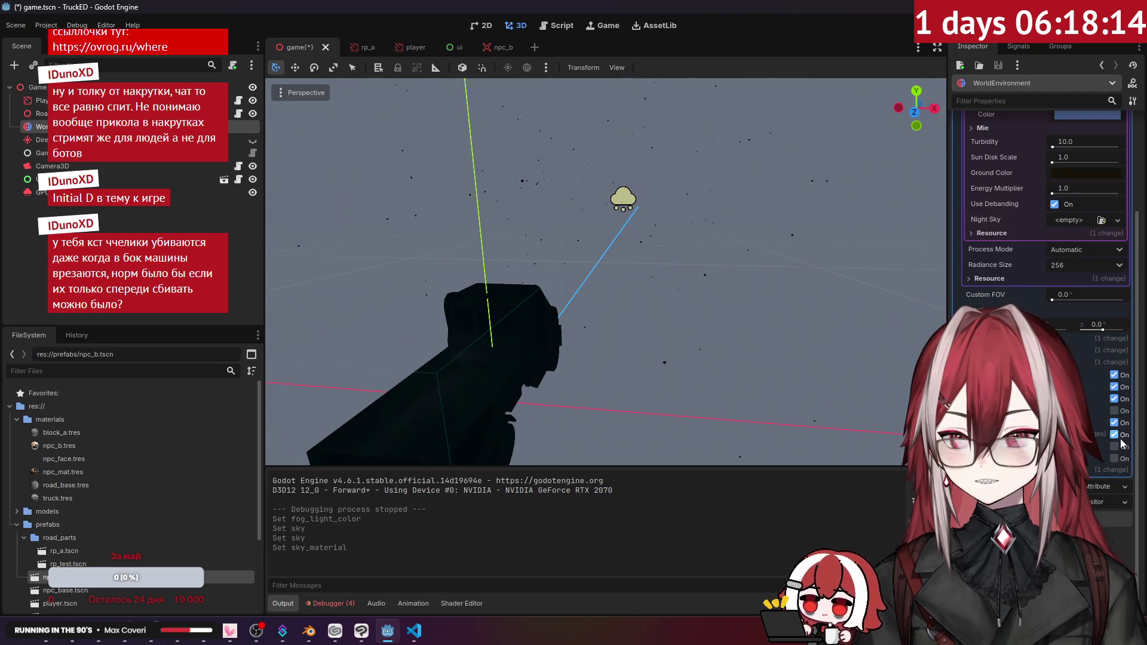
pyautogui.click(1115, 445)
pyautogui.scroll(3, 1011, 185)
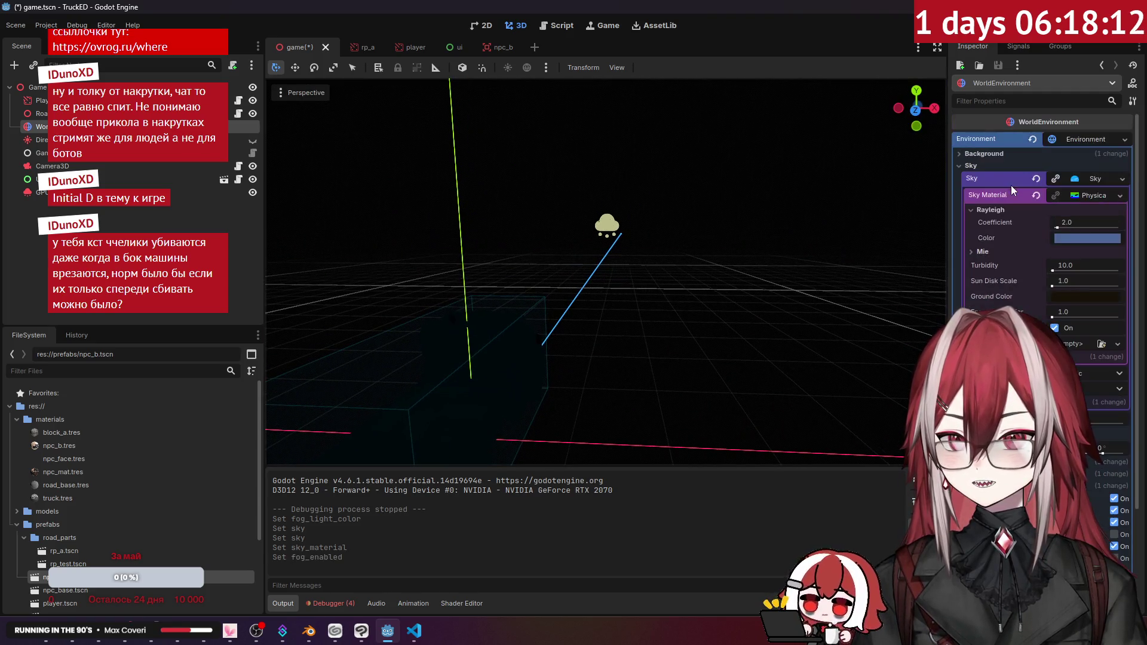
pyautogui.moveTo(1059, 227)
pyautogui.mouseDown()
pyautogui.moveTo(1076, 229)
pyautogui.moveTo(1059, 228)
pyautogui.moveTo(1076, 266)
pyautogui.mouseUp()
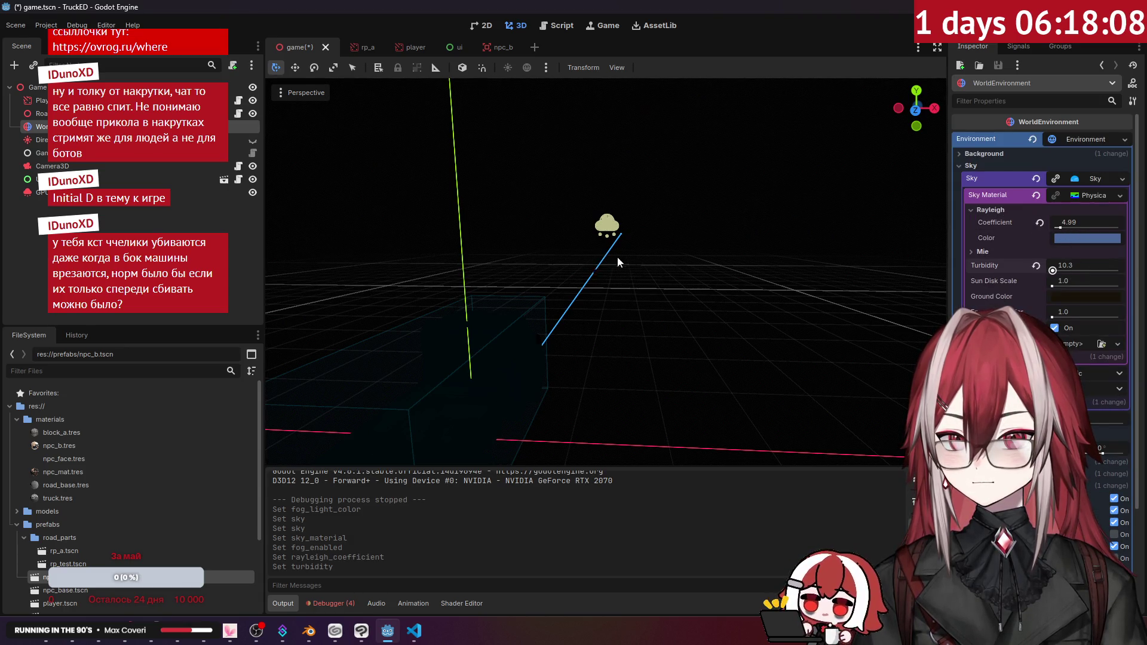
pyautogui.click(1037, 195)
# - Set Ambient Light Source to Color and pick a grey ambient light colour
pyautogui.click(1112, 197)
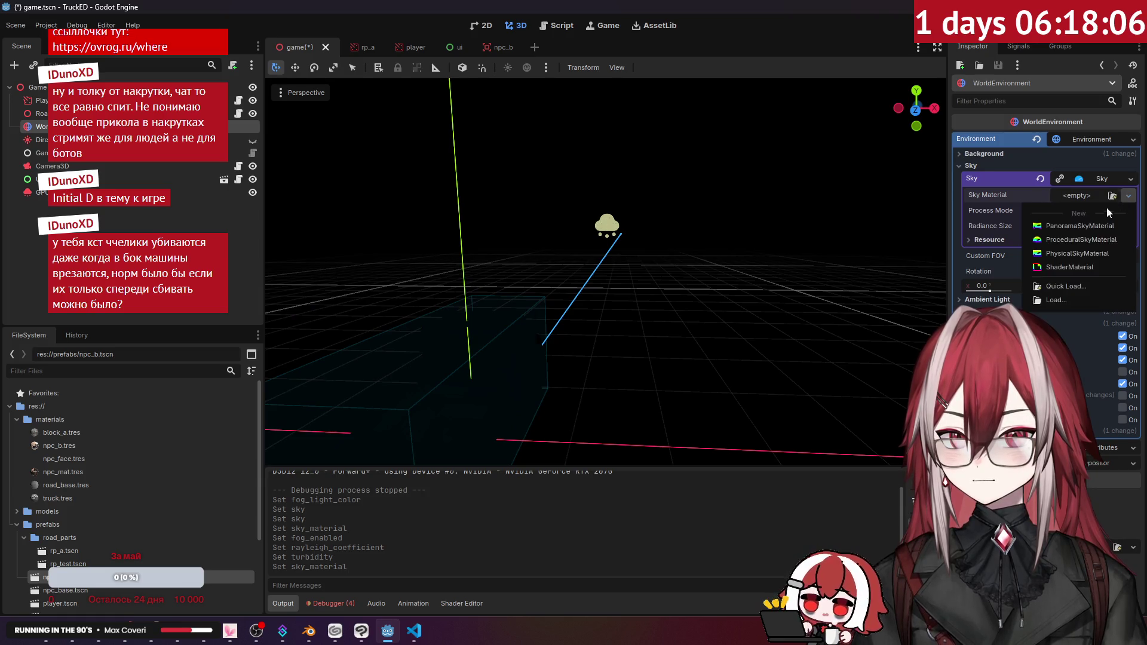
pyautogui.click(984, 195)
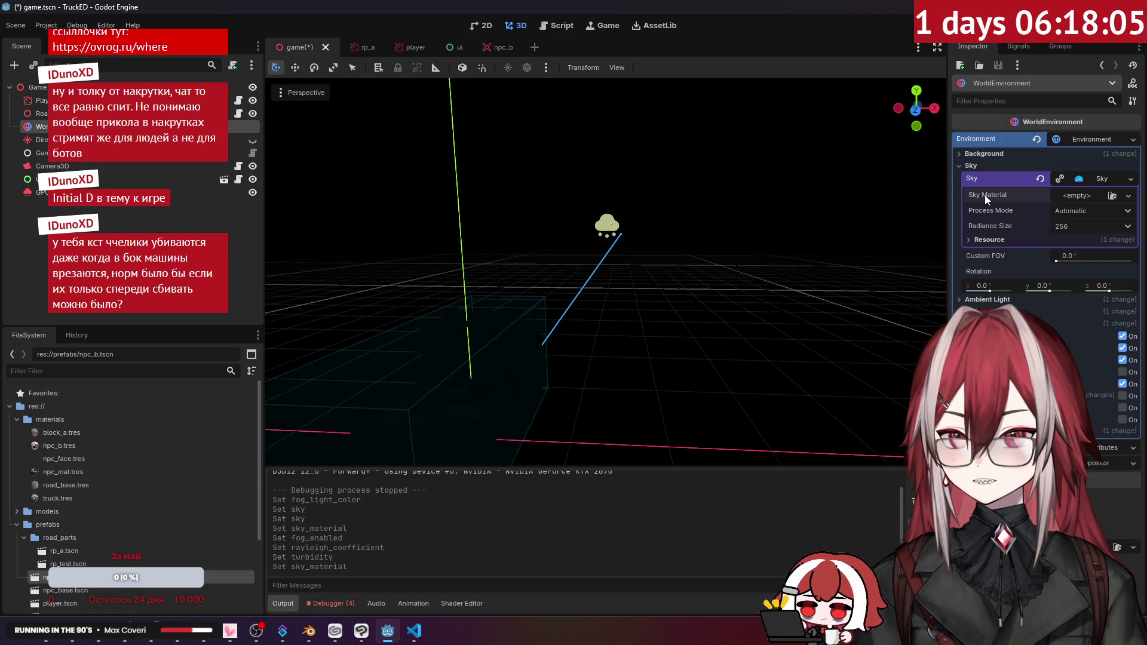
pyautogui.click(982, 302)
pyautogui.click(1068, 314)
pyautogui.click(1081, 357)
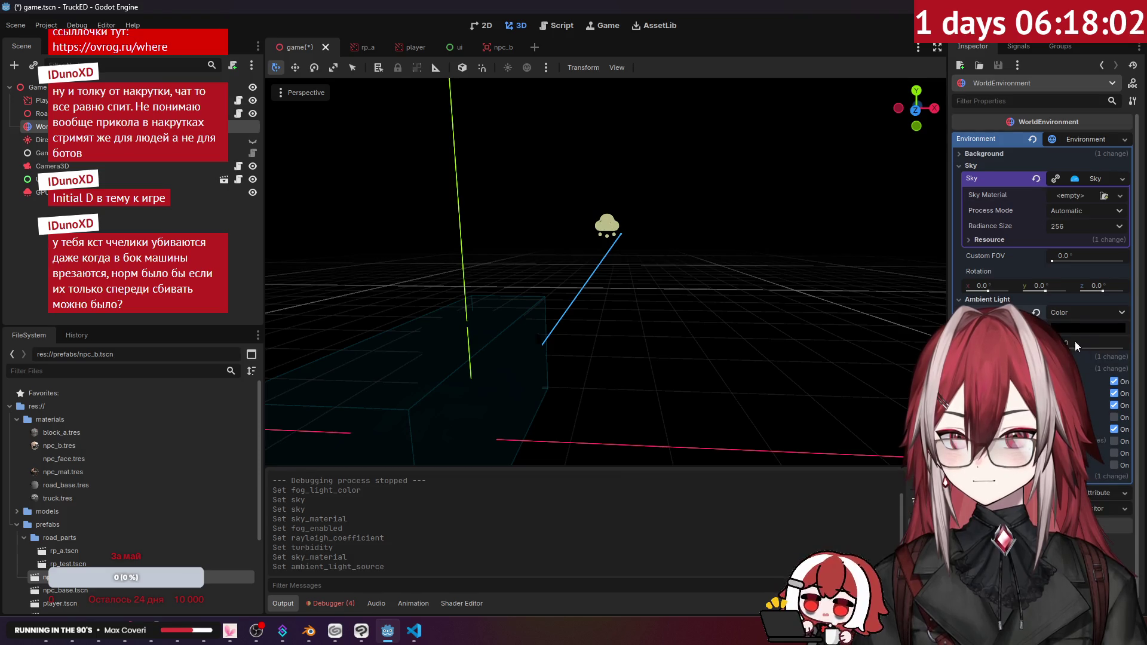
pyautogui.click(985, 357)
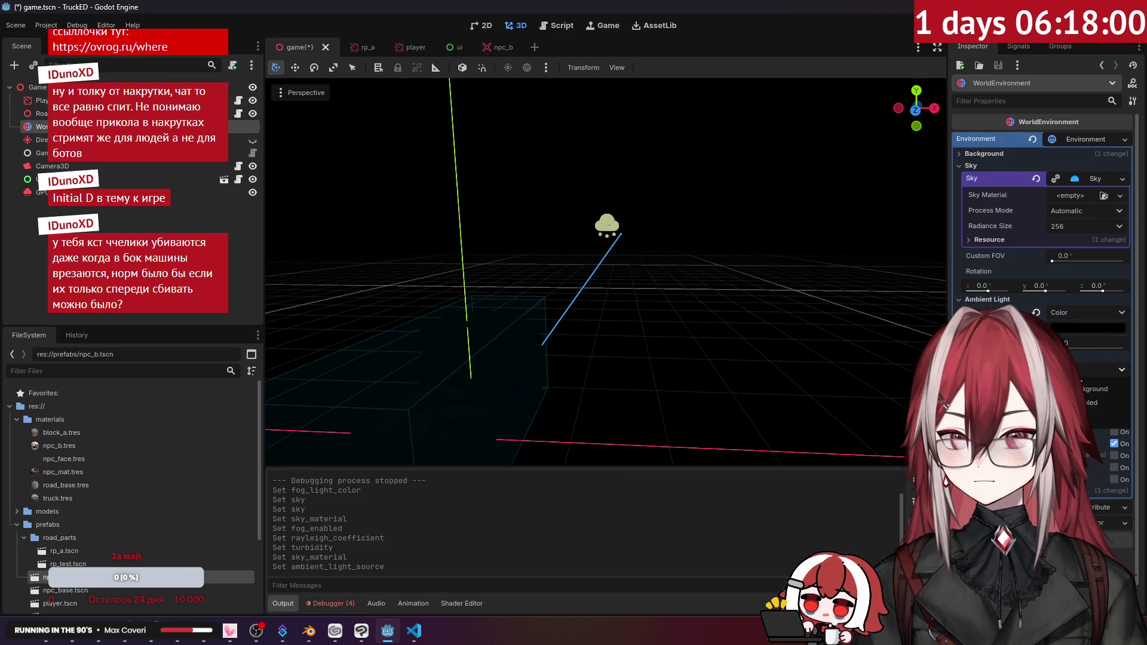
pyautogui.click(1074, 328)
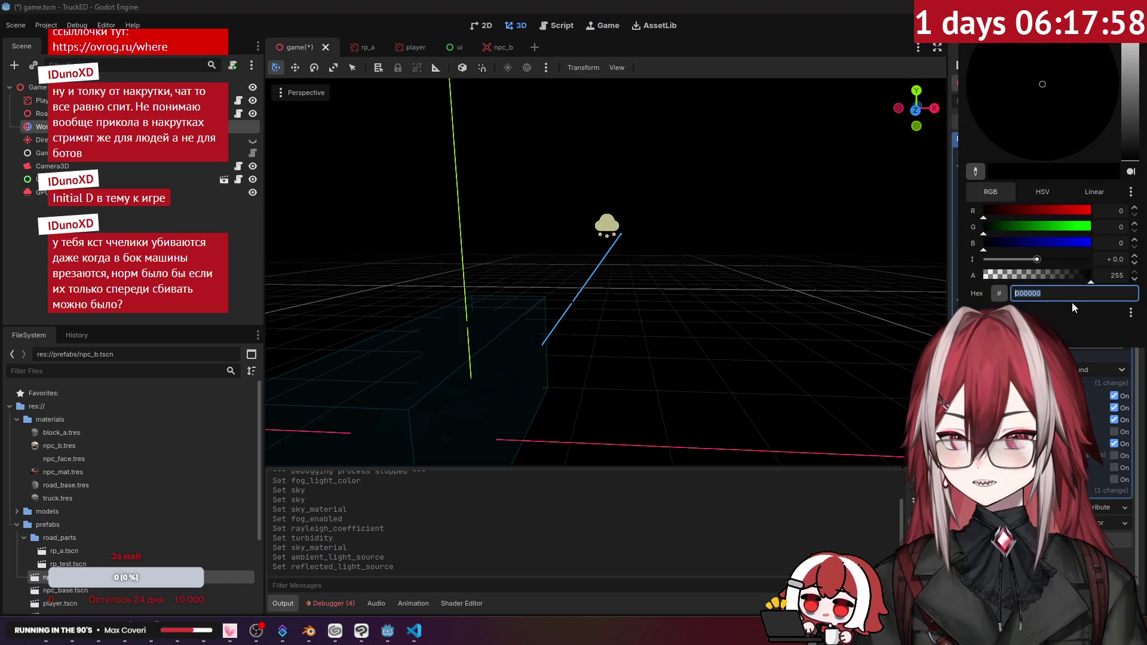
pyautogui.moveTo(1135, 138)
pyautogui.mouseDown()
pyautogui.moveTo(1135, 94)
pyautogui.moveTo(1135, 108)
pyautogui.mouseUp()
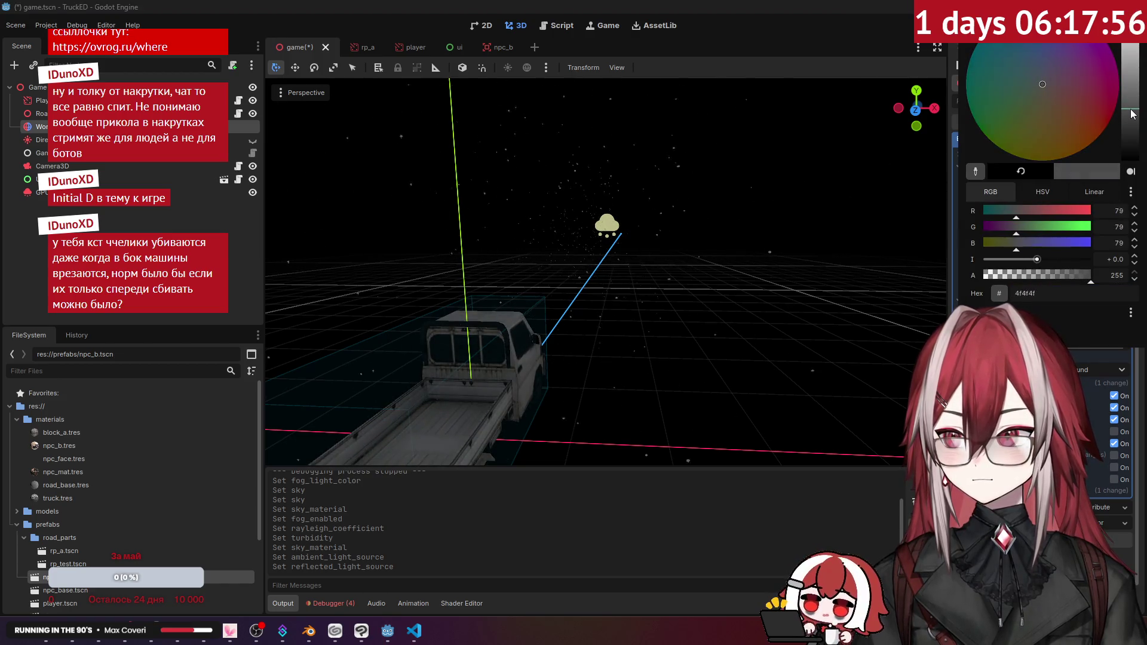
pyautogui.press('Escape')
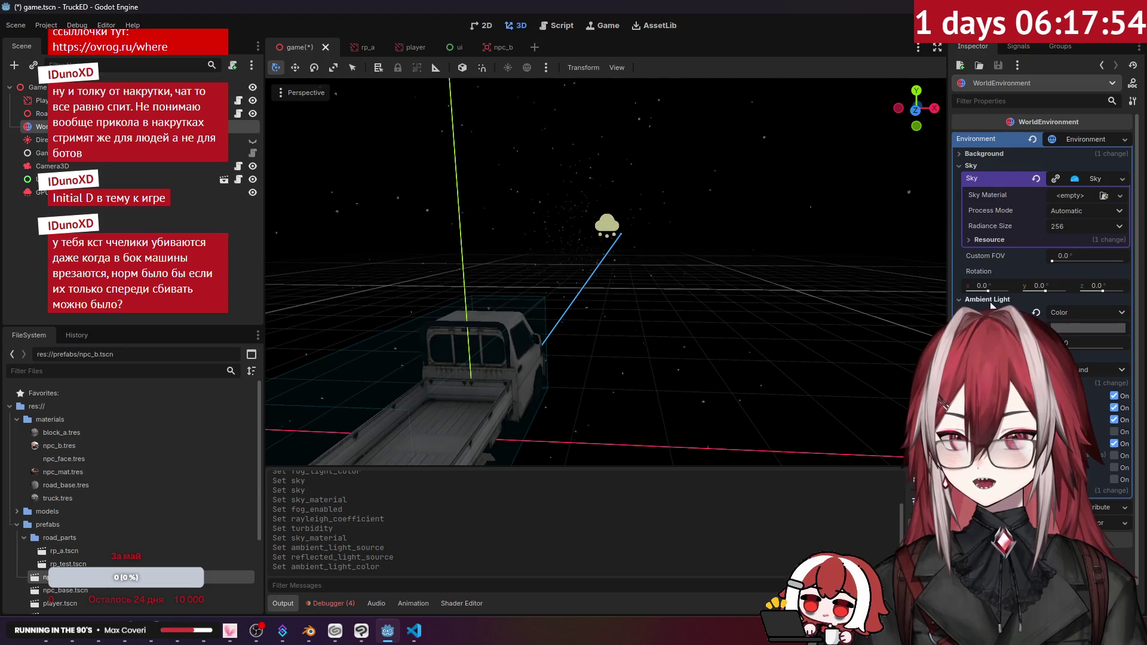
# - Turn fog back on for the environment
pyautogui.click(987, 300)
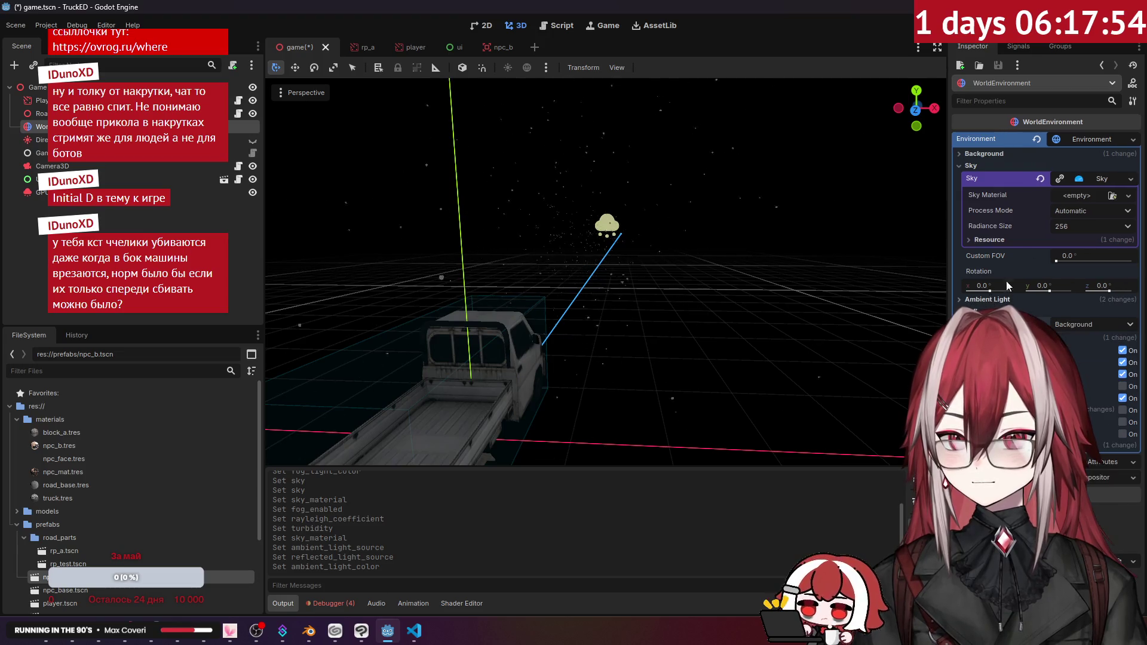
pyautogui.click(1128, 196)
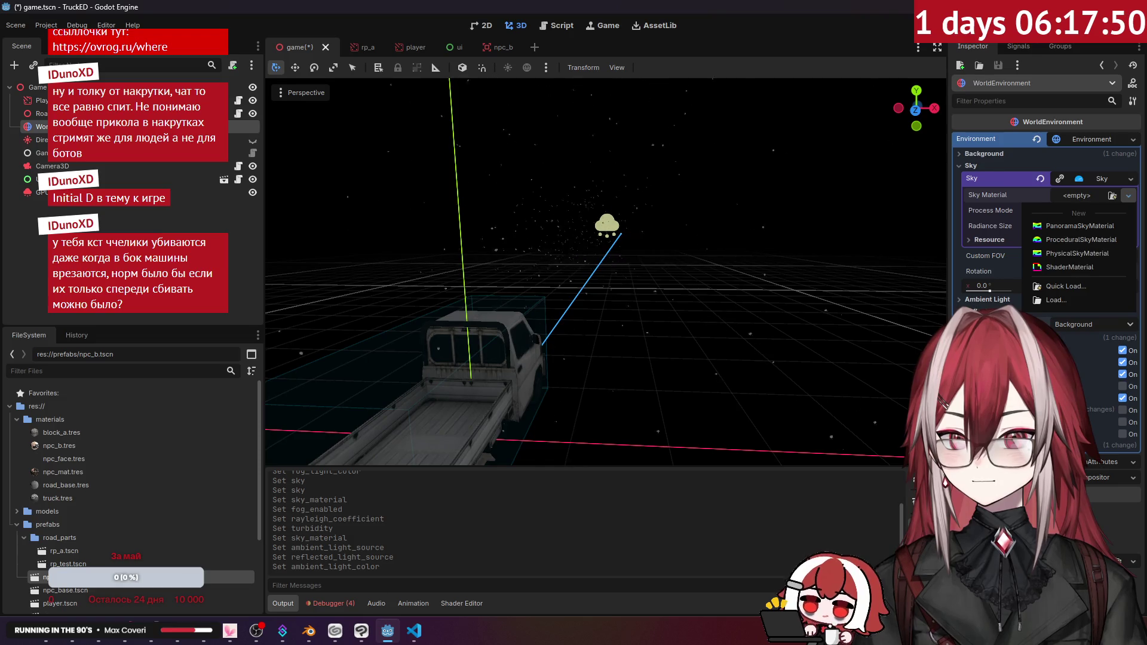
pyautogui.click(1122, 411)
pyautogui.click(1121, 411)
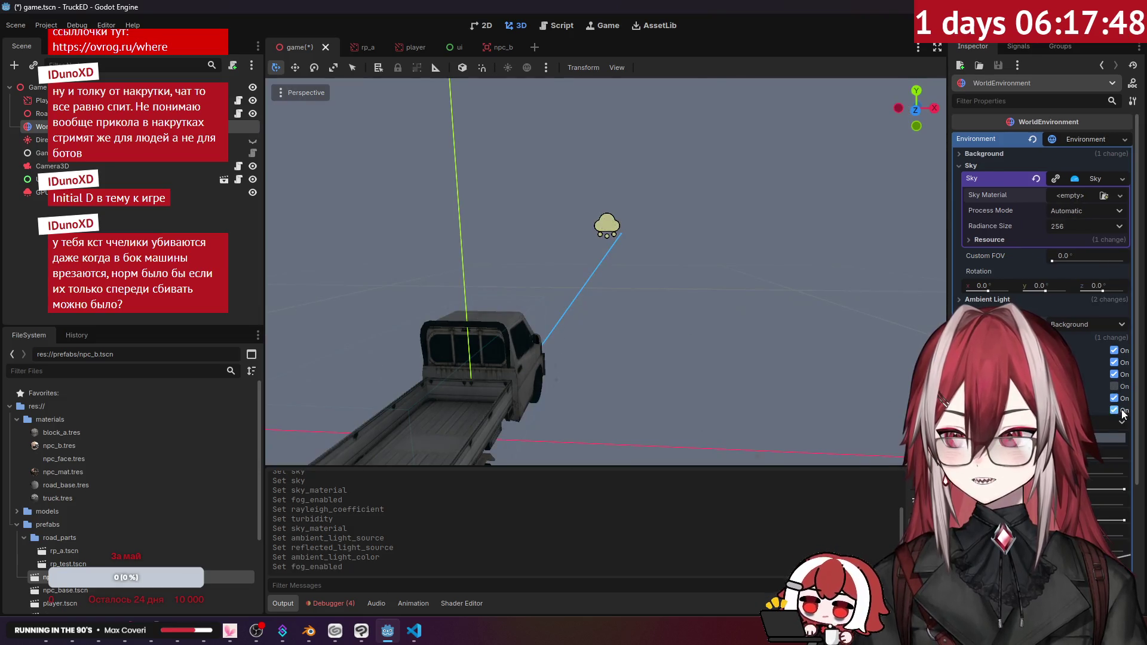
# - Clear the environment's sky resource and create a fresh Sky
pyautogui.click(1032, 178)
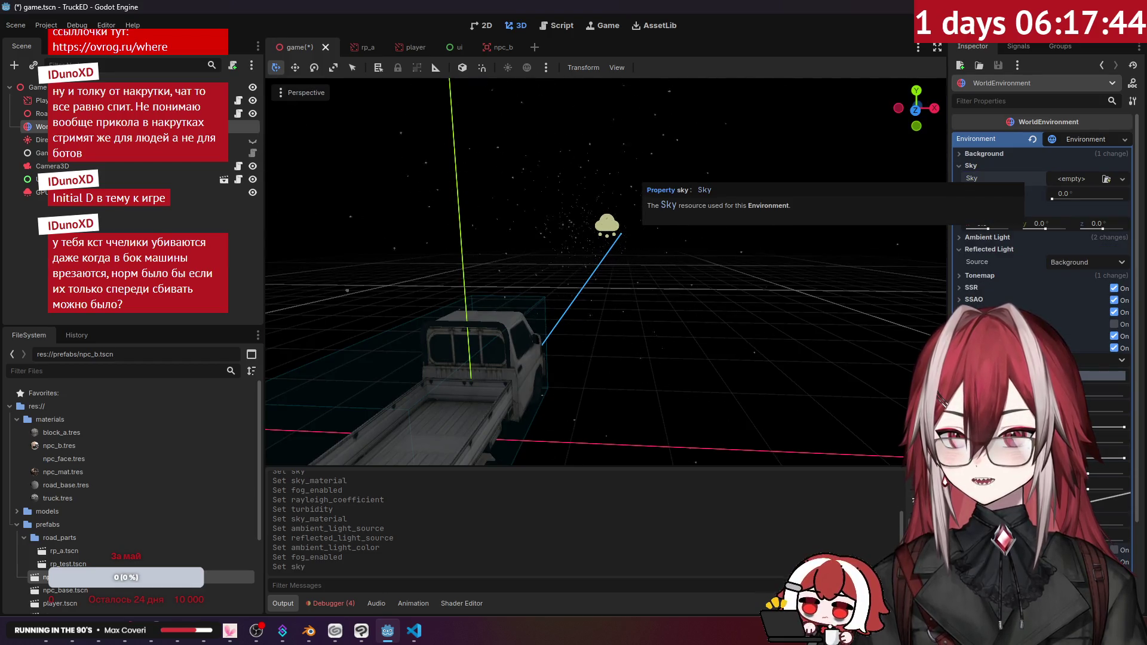
pyautogui.click(1122, 178)
pyautogui.click(1095, 203)
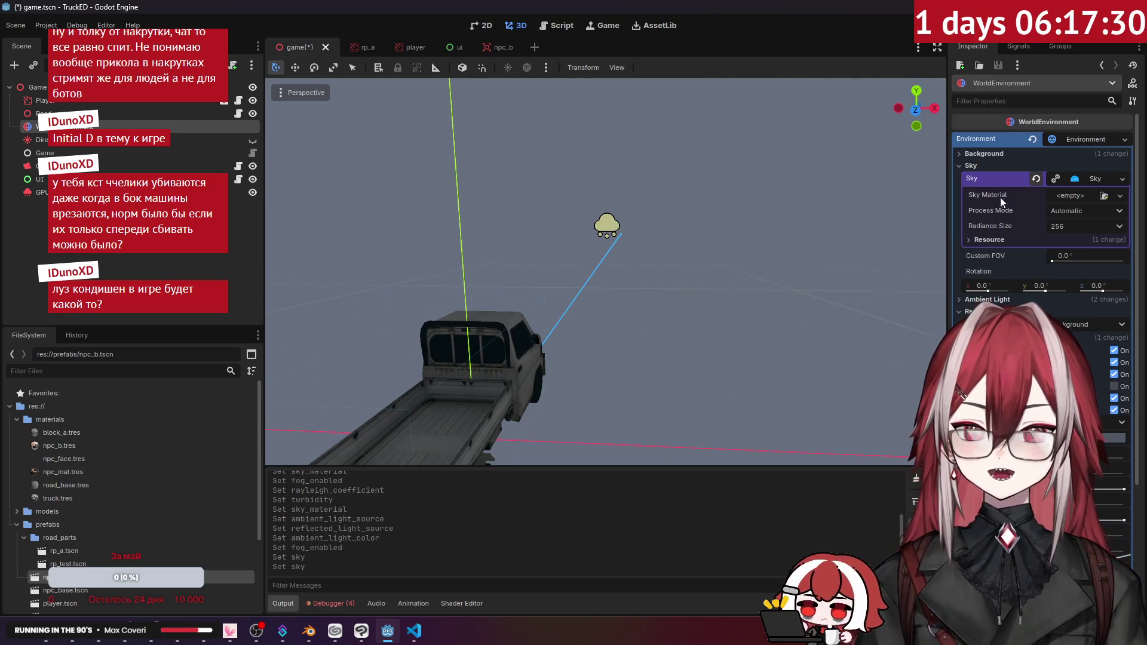
# - Tint the ambient light colour bluish, then save and run the game with F5
pyautogui.click(981, 170)
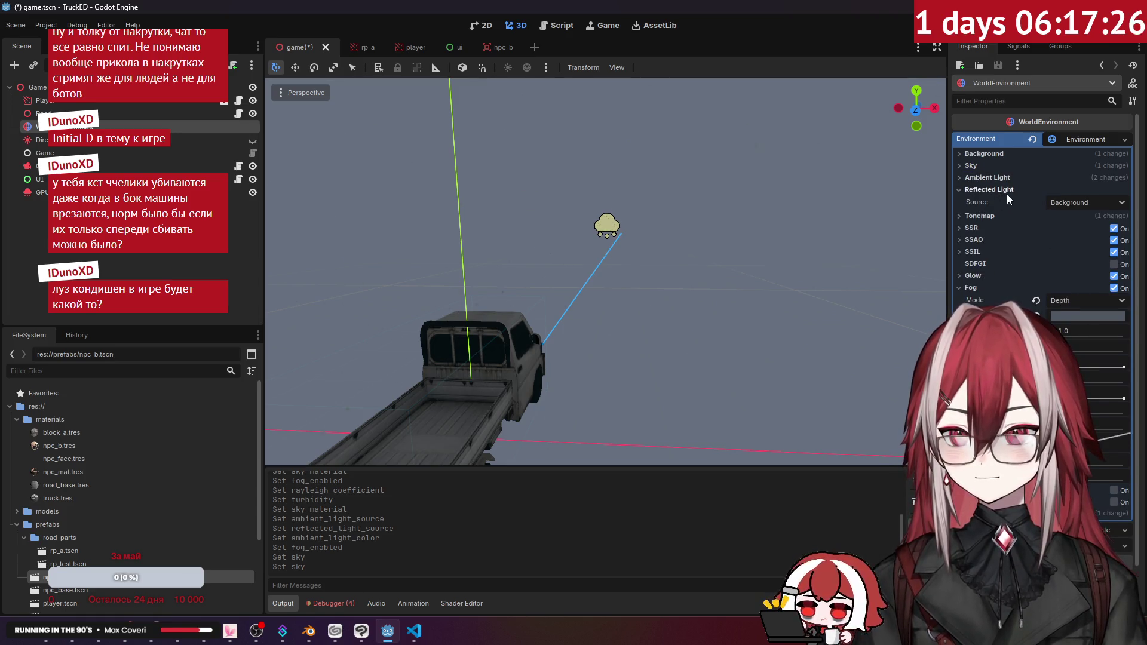
pyautogui.click(1006, 192)
pyautogui.click(1005, 181)
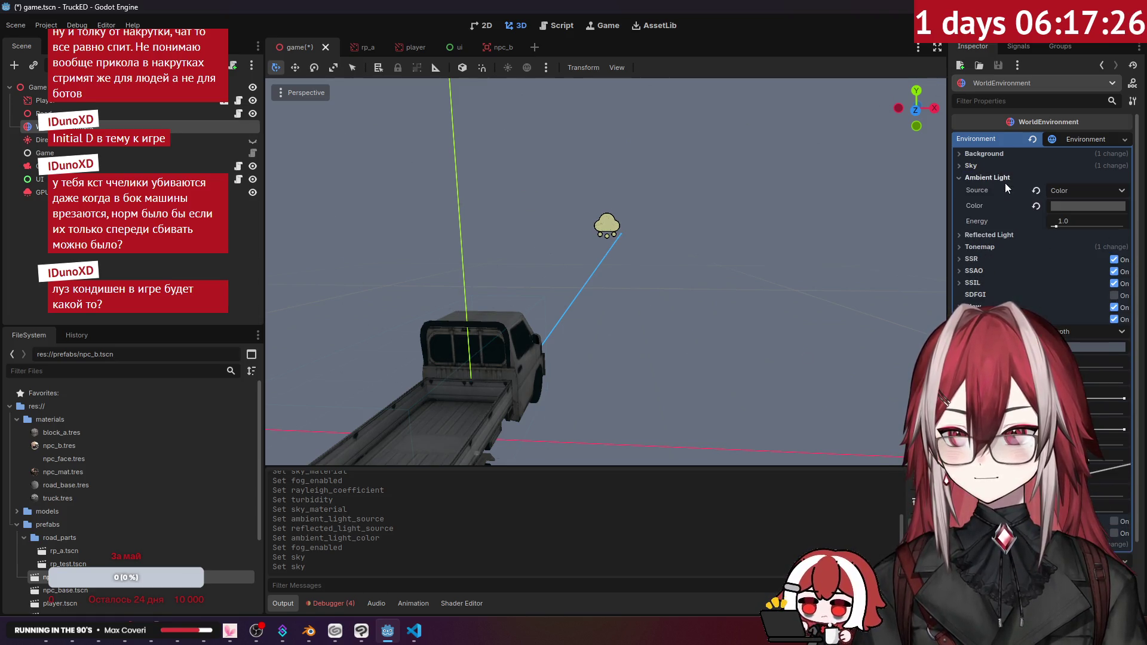
pyautogui.click(1063, 206)
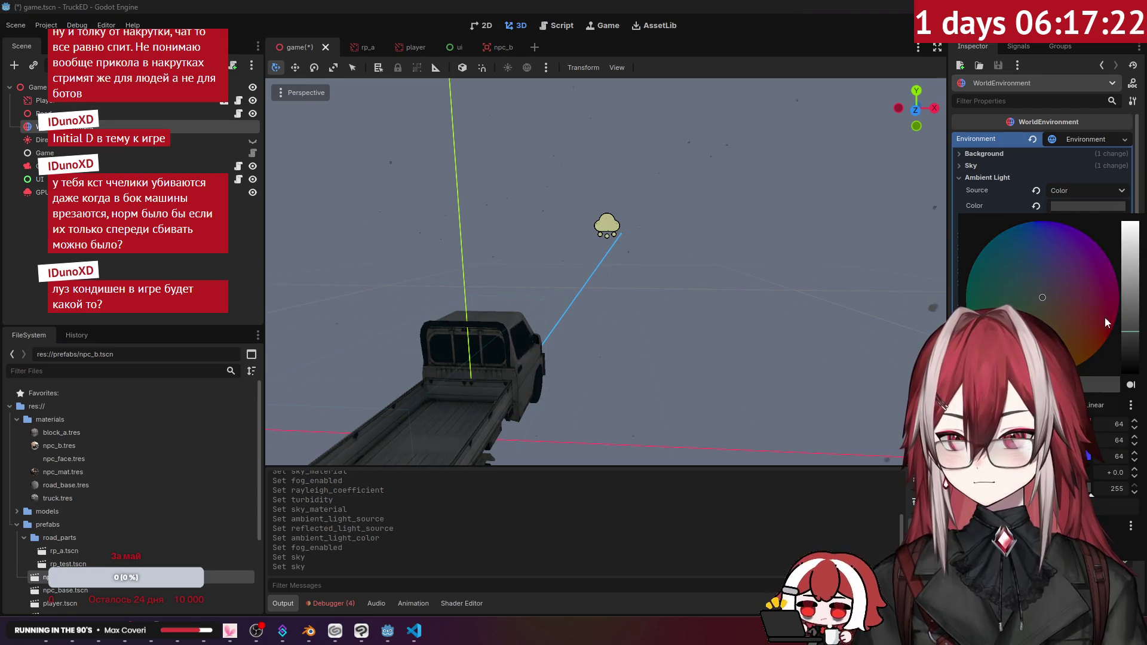
pyautogui.moveTo(1058, 276); pyautogui.dragTo(1048, 271)
pyautogui.click(1079, 203)
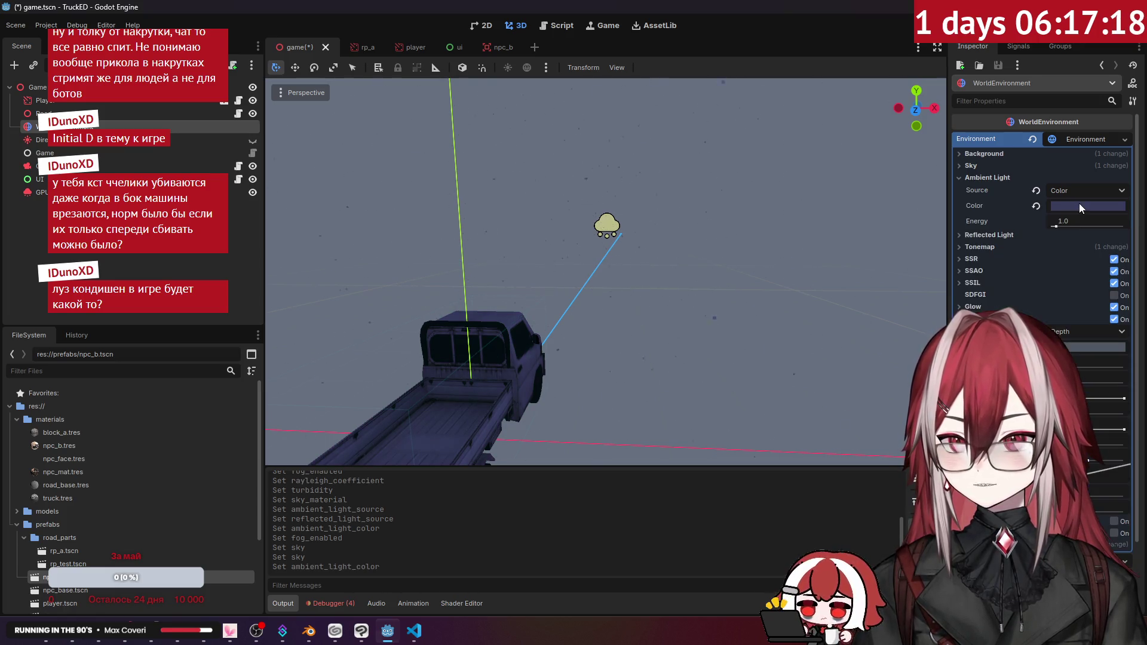
pyautogui.press('F5')
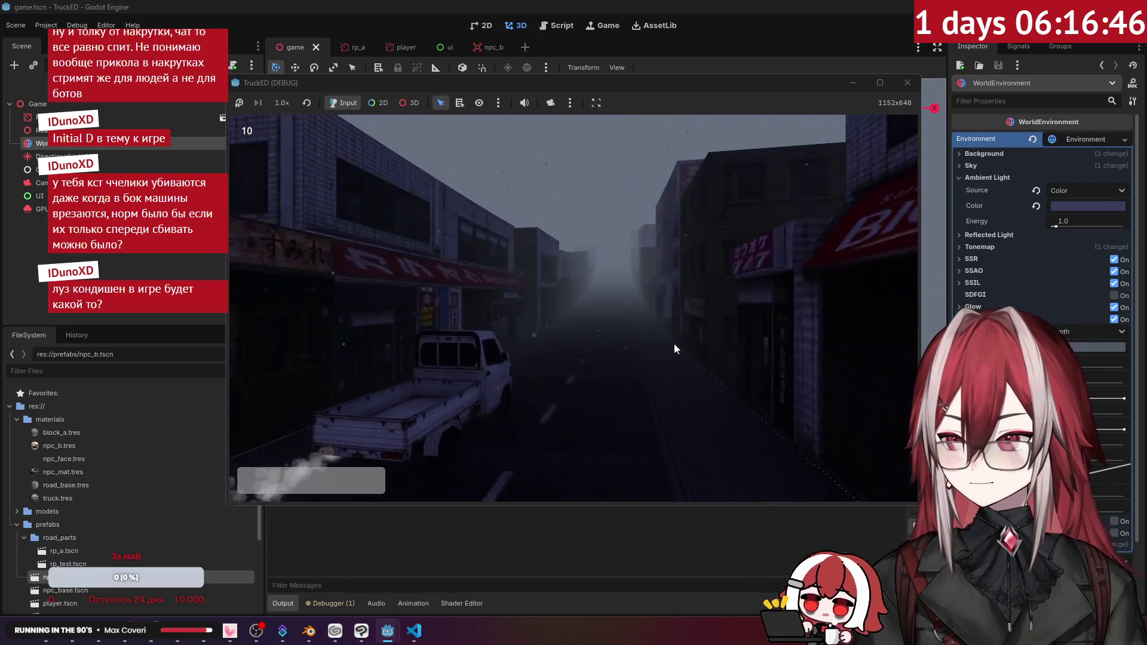
# - Close the TruckED debug window and switch over to Blender's road_a.blend
pyautogui.click(907, 82)
pyautogui.click(414, 630)
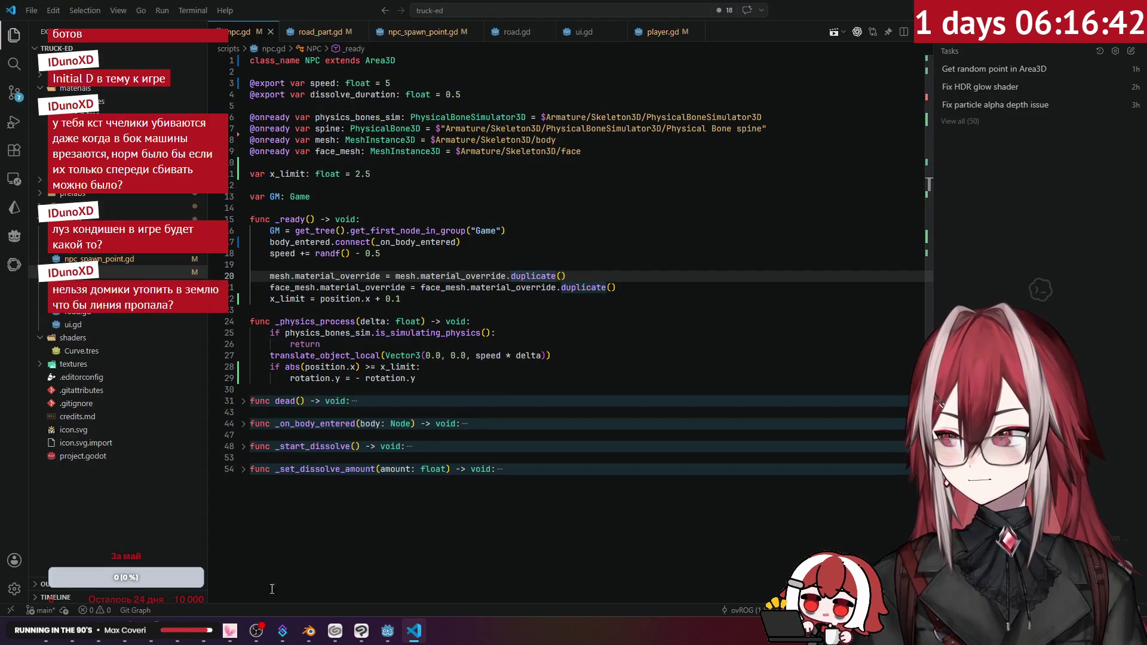
pyautogui.click(309, 631)
# - Select the road Plane and left-col buildings and switch the viewport to wireframe
pyautogui.rightClick(466, 307)
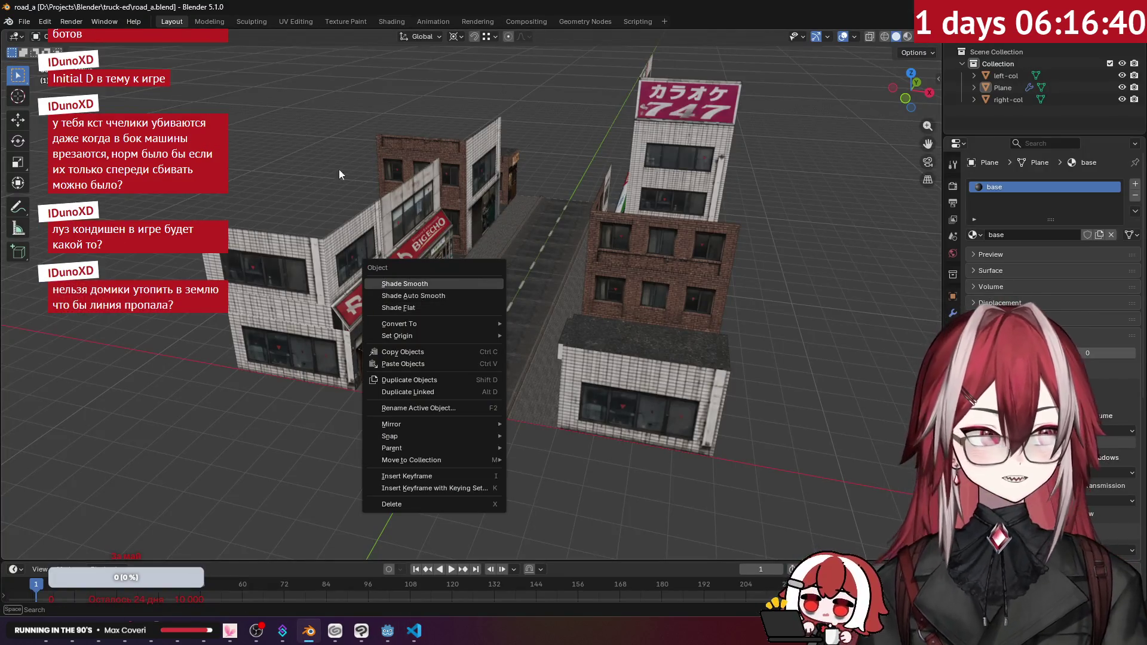
pyautogui.press('Escape')
pyautogui.scroll(5, 439, 262)
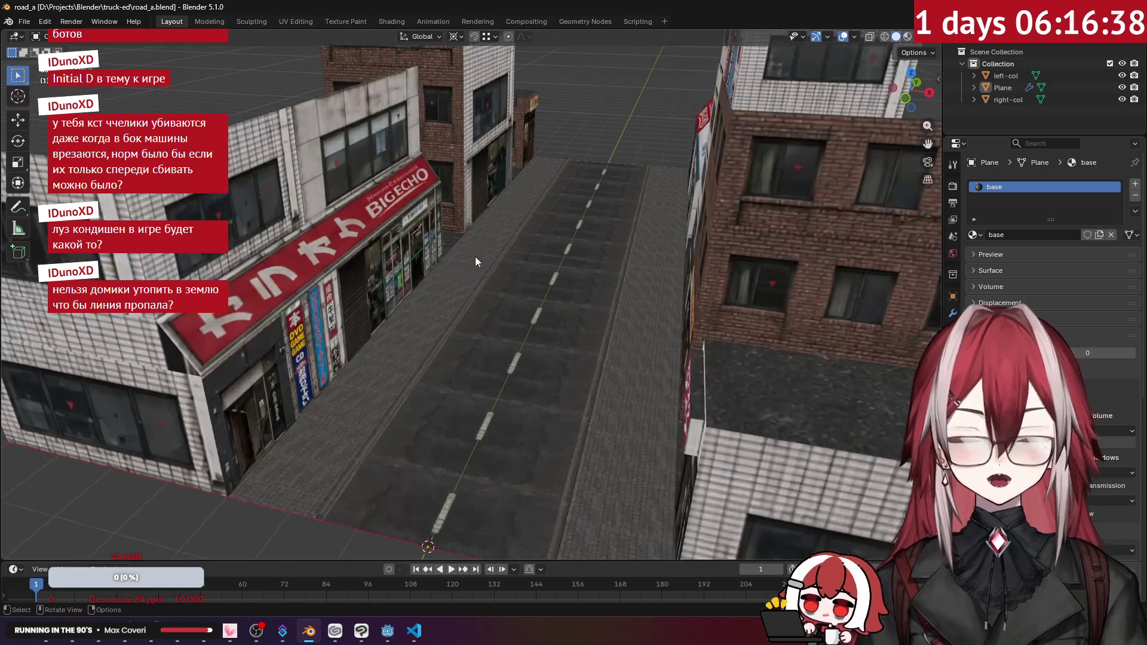
pyautogui.click(464, 280)
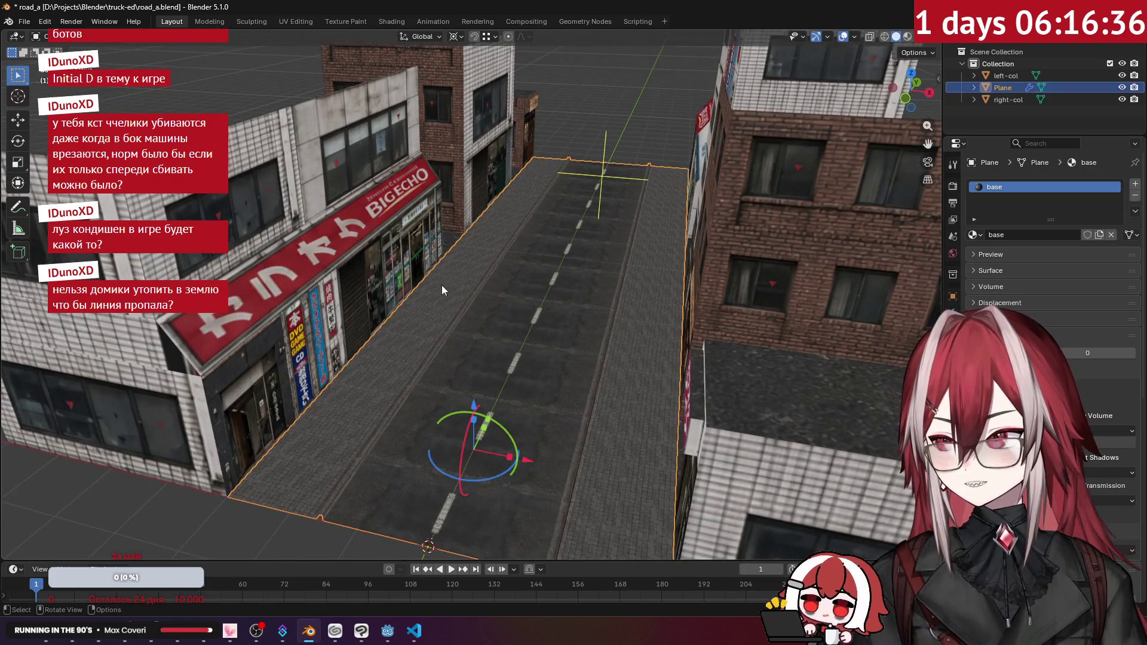
pyautogui.click(390, 168)
pyautogui.press('Tab')
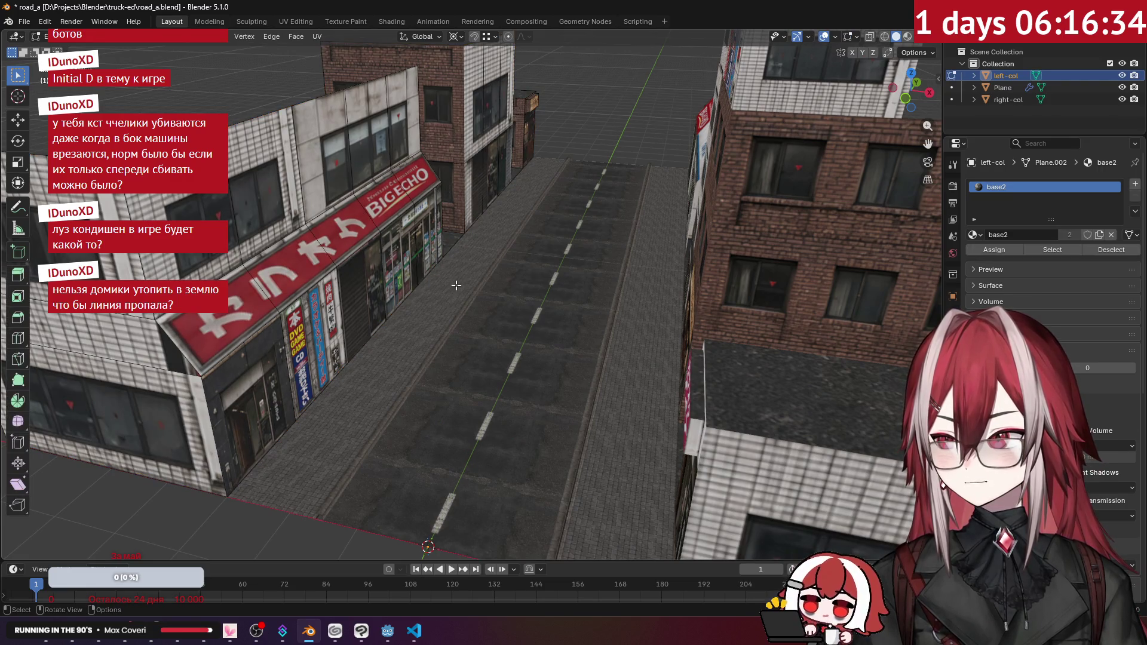
pyautogui.press('Tab')
pyautogui.click(448, 291)
pyautogui.rightClick(434, 302)
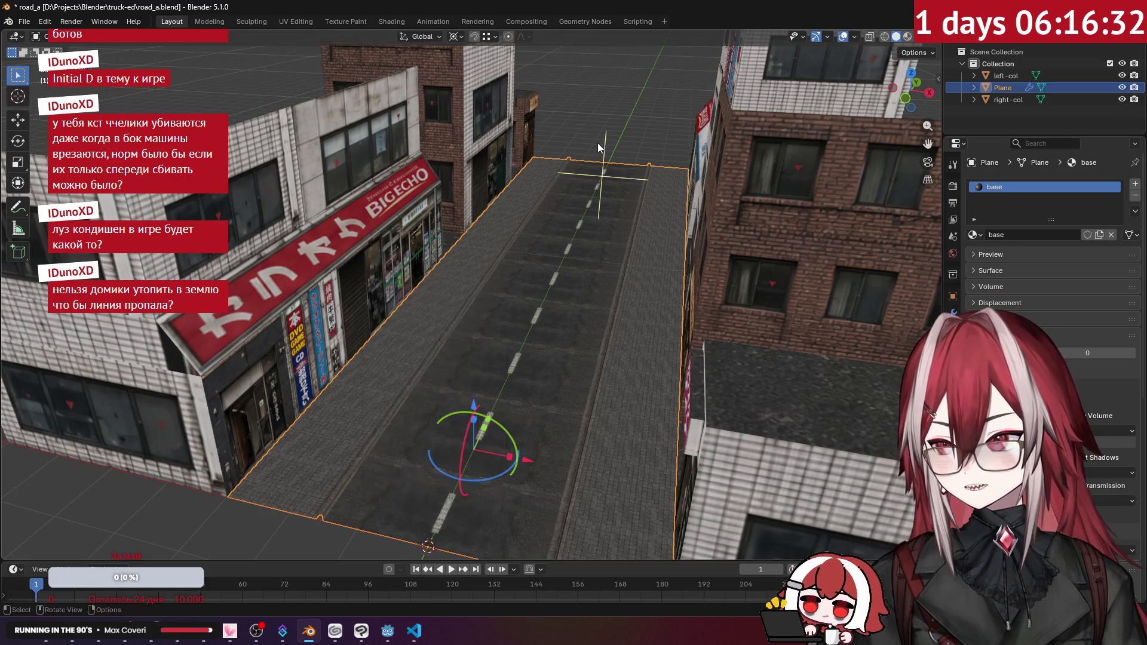
pyautogui.rightClick(633, 94)
pyautogui.scroll(5, 657, 108)
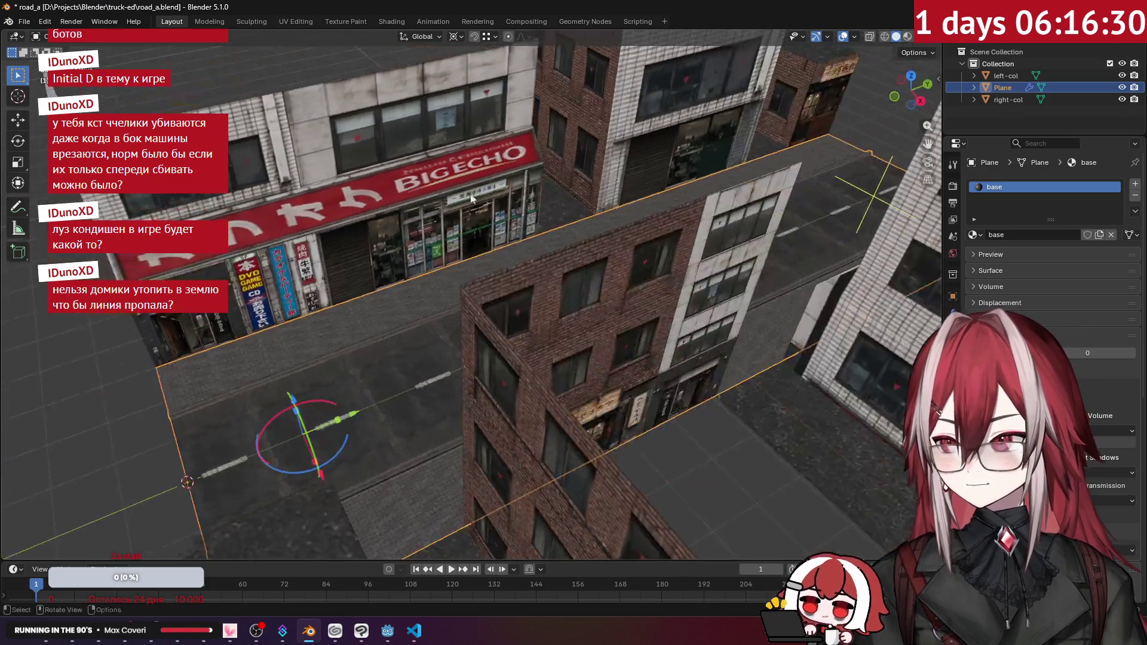
pyautogui.click(885, 37)
pyautogui.scroll(-5, 417, 223)
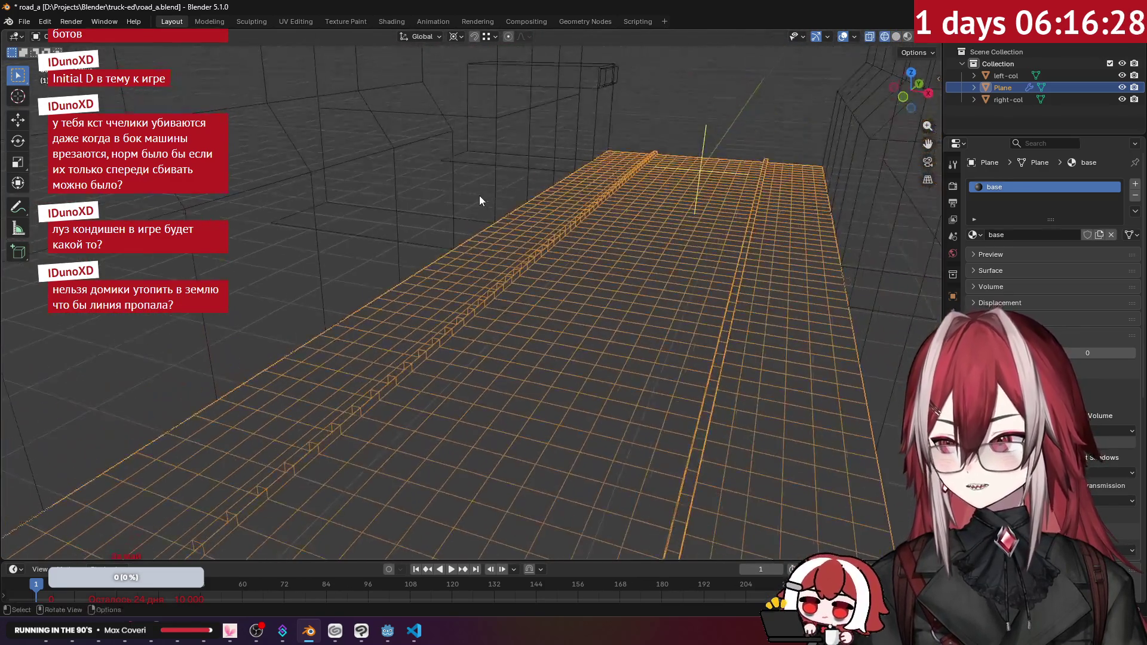
pyautogui.click(407, 248)
pyautogui.scroll(3, 564, 201)
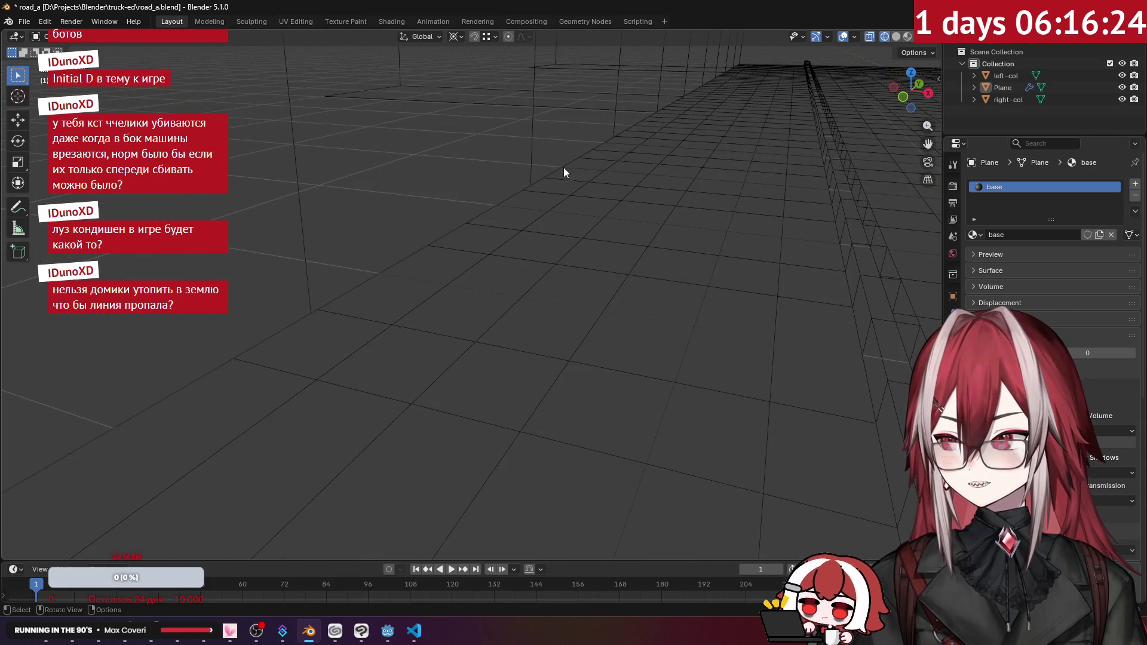
pyautogui.scroll(-6, 544, 184)
# - In Edit Mode on left-col, box-select the bottom edge in front view and lower it about 0.034 m along Z
pyautogui.press('Tab')
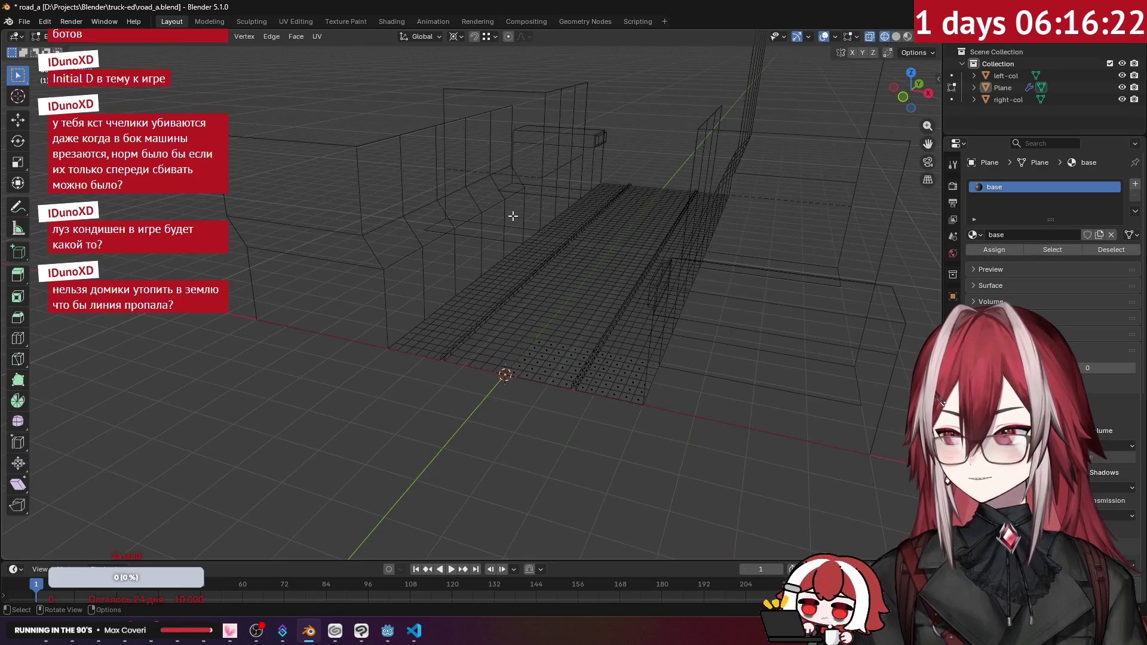
pyautogui.hotkey('alt', 'q')
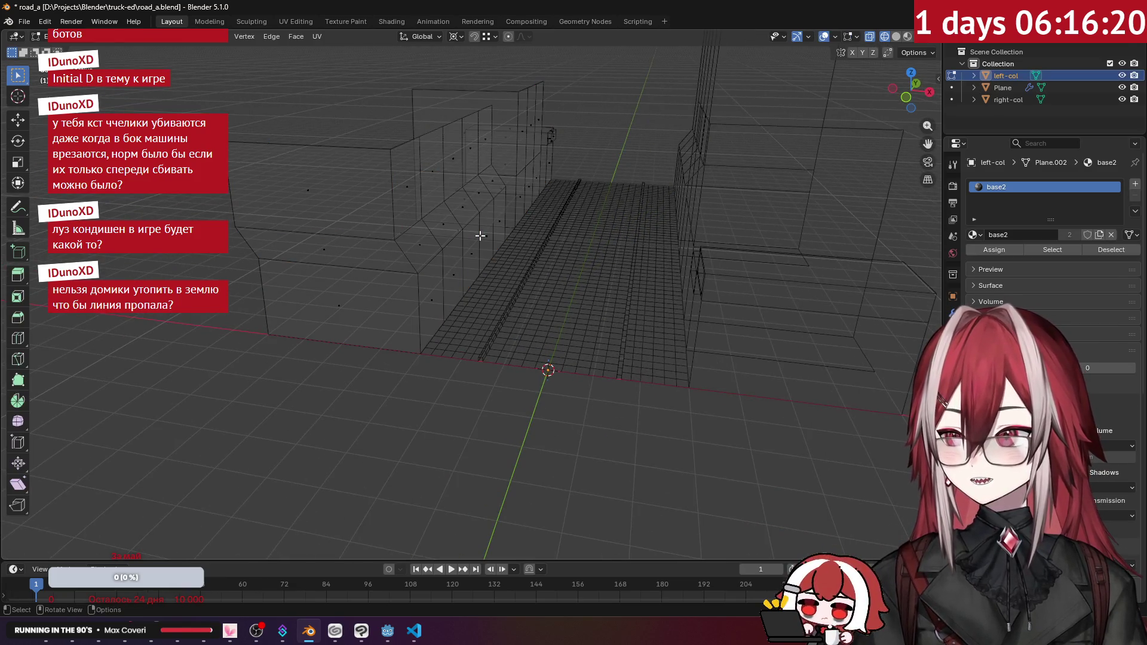
pyautogui.keyDown('alt'); pyautogui.click(399, 352); pyautogui.keyUp('alt')
pyautogui.press('KP_1')
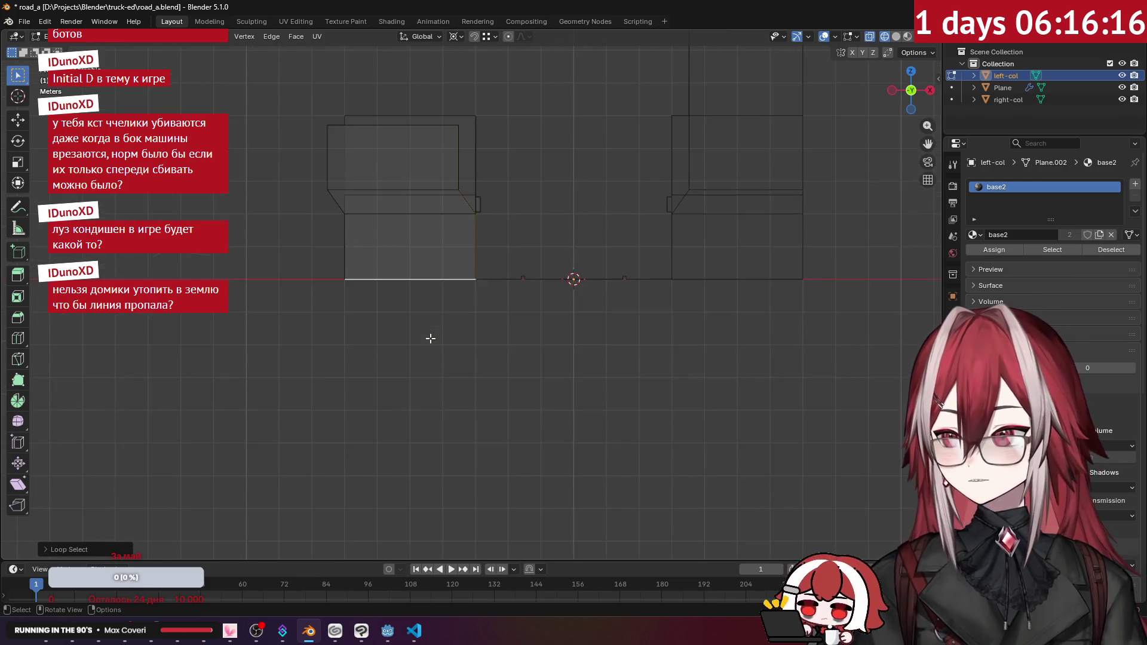
pyautogui.moveTo(503, 327)
pyautogui.mouseDown()
pyautogui.moveTo(402, 263)
pyautogui.moveTo(325, 270)
pyautogui.mouseUp()
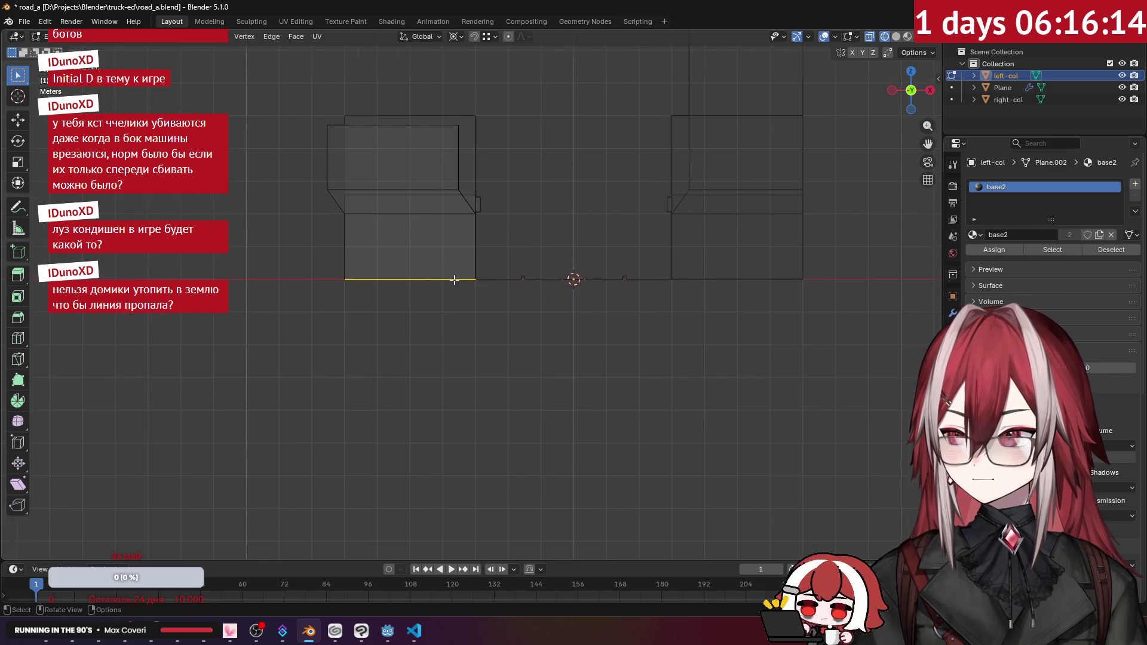
pyautogui.scroll(8, 466, 274)
pyautogui.press('g')
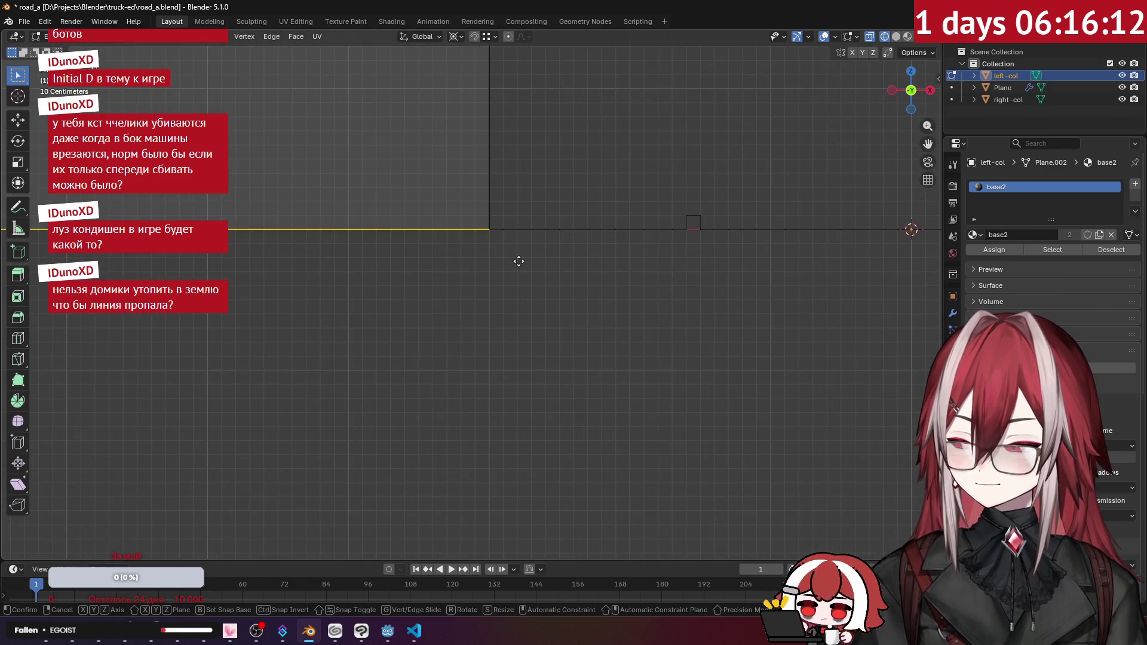
pyautogui.press('z')
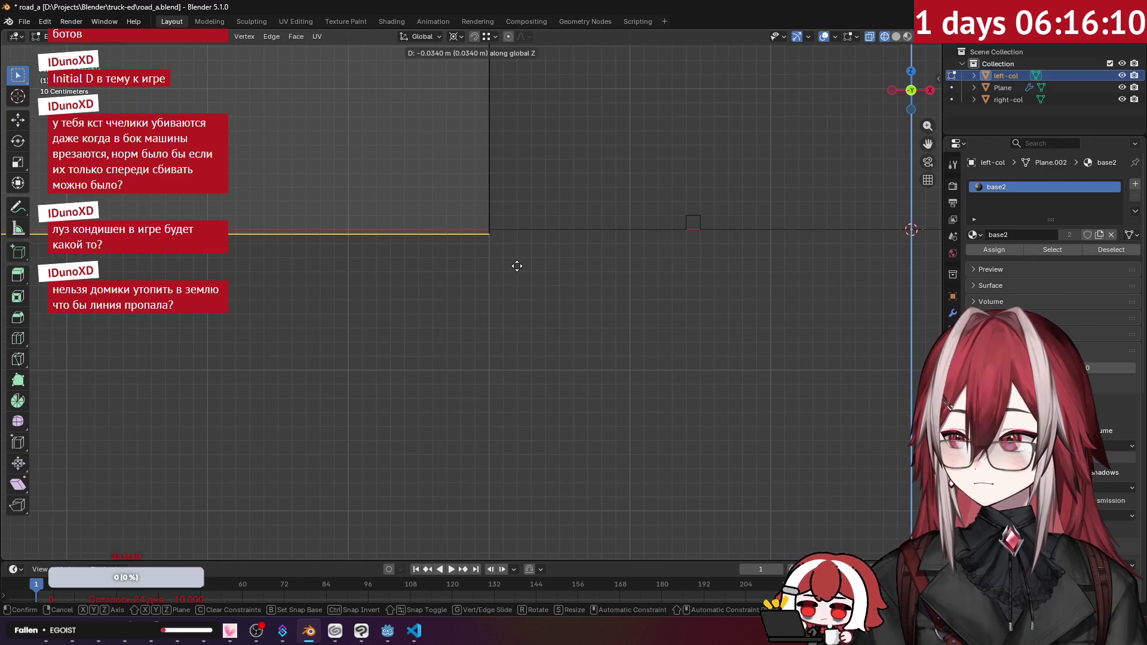
pyautogui.click(516, 266)
pyautogui.moveTo(556, 334)
pyautogui.mouseDown()
pyautogui.moveTo(559, 238)
pyautogui.moveTo(683, 254)
pyautogui.mouseUp()
pyautogui.scroll(-5, 559, 238)
# - Select and frame the right-col buildings and enter Edit Mode in front view
pyautogui.press('Tab')
pyautogui.click(692, 262)
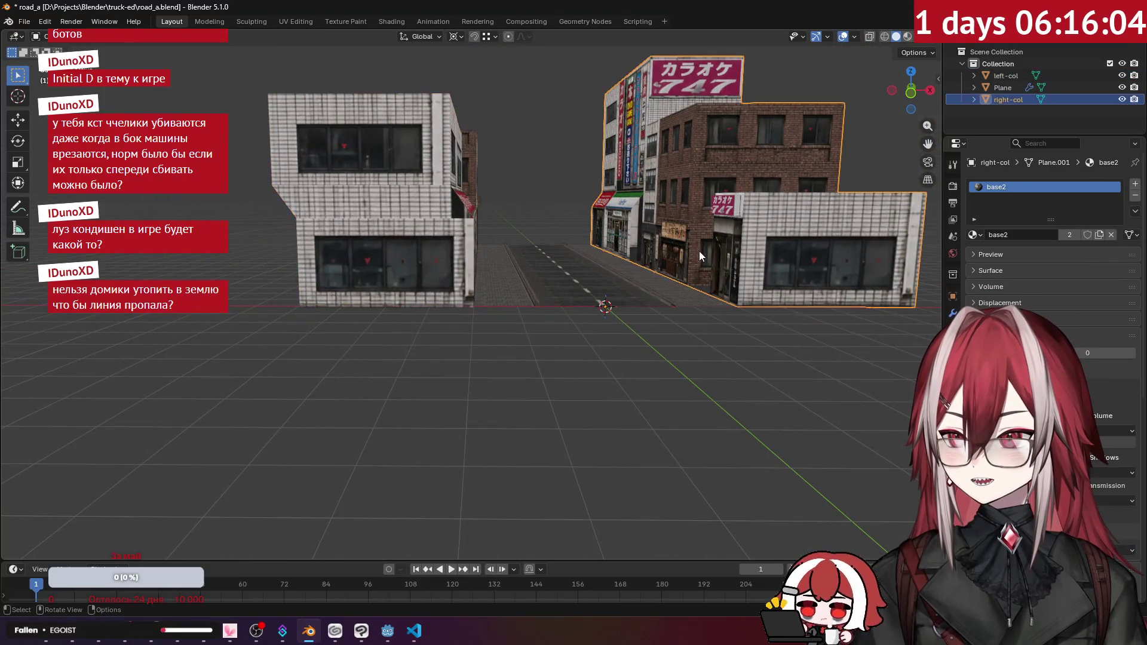
pyautogui.press('KP_Decimal')
pyautogui.press('Tab')
pyautogui.press('KP_3')
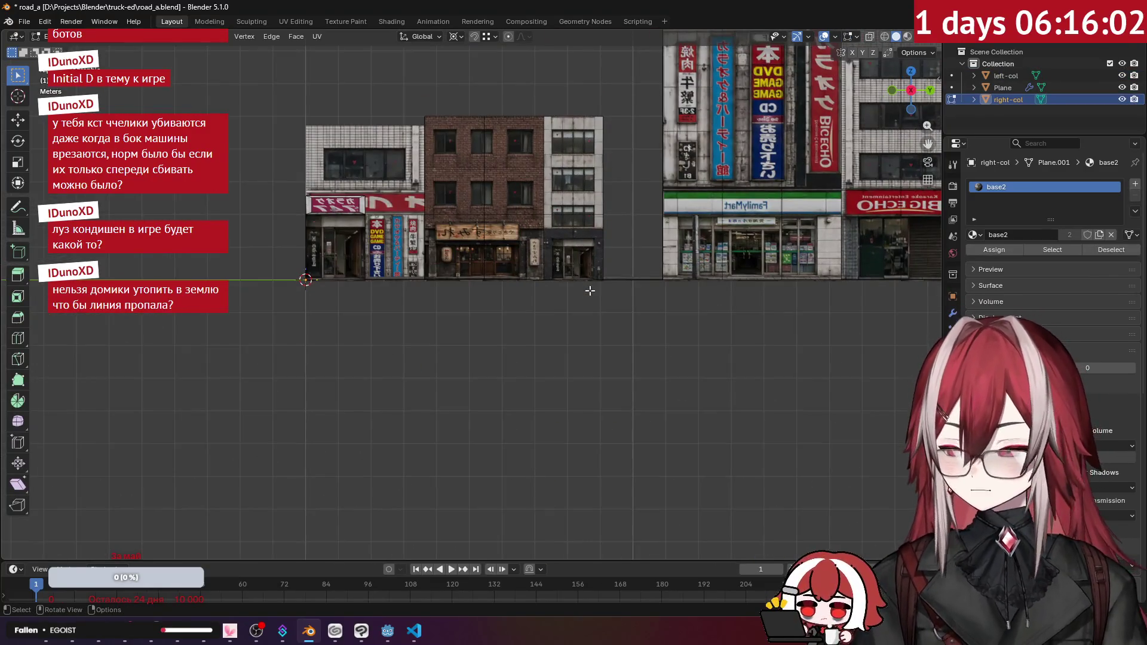
pyautogui.press('KP_1')
pyautogui.scroll(8, 591, 290)
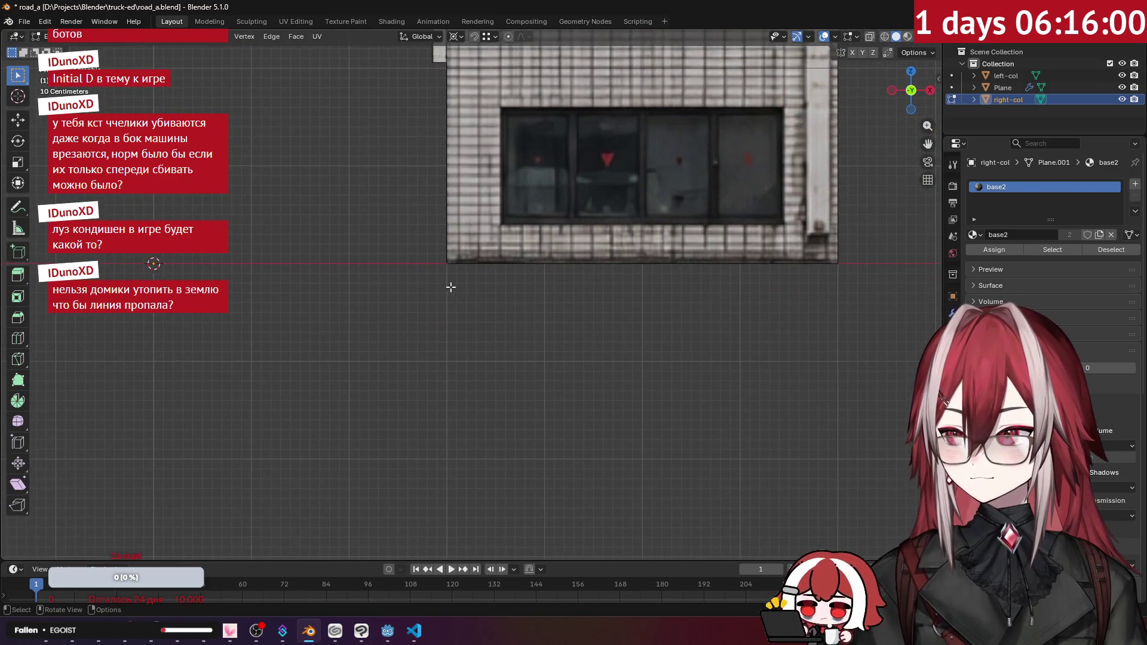
pyautogui.press('Tab')
pyautogui.press('Tab')
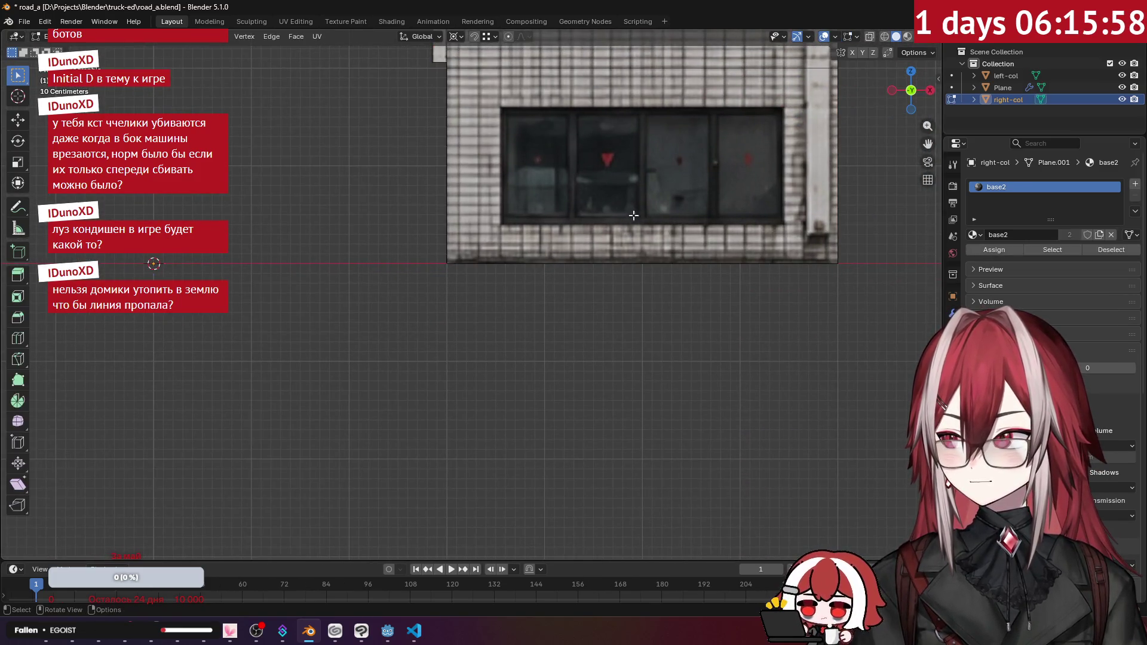
pyautogui.moveTo(871, 305)
pyautogui.mouseDown()
pyautogui.moveTo(421, 248)
pyautogui.moveTo(351, 266)
pyautogui.moveTo(459, 267)
pyautogui.moveTo(622, 185)
pyautogui.mouseUp()
pyautogui.scroll(5, 458, 262)
pyautogui.scroll(-6, 458, 263)
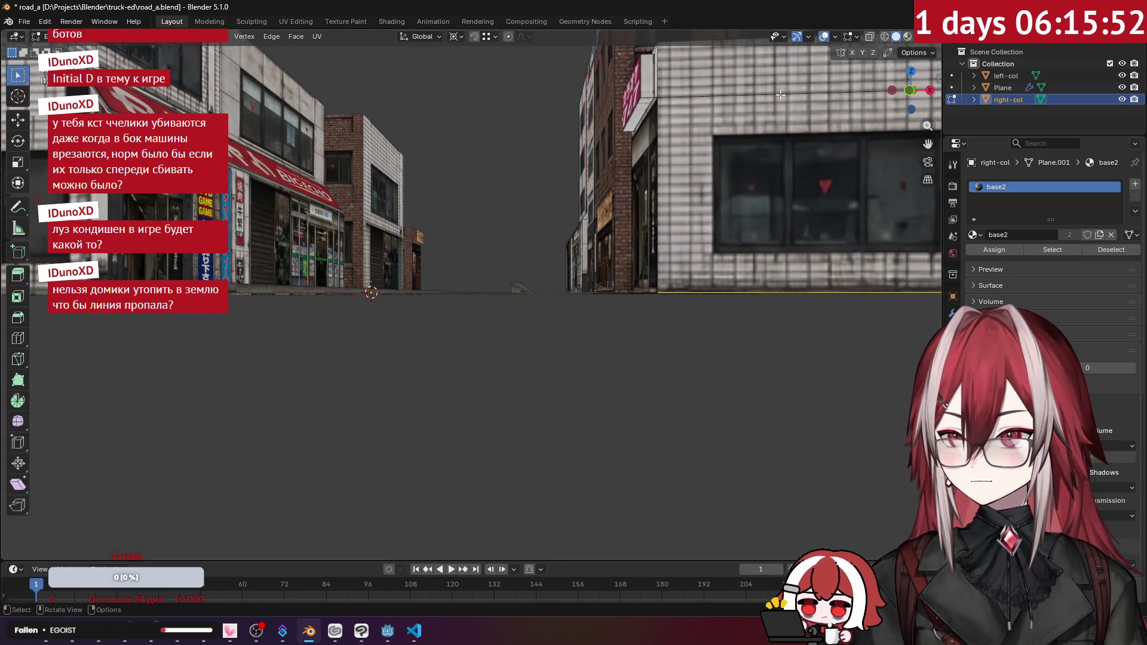
# - In front wireframe view, select right-col's bottom edge and lower it about 0.0265 m along Z
pyautogui.click(887, 35)
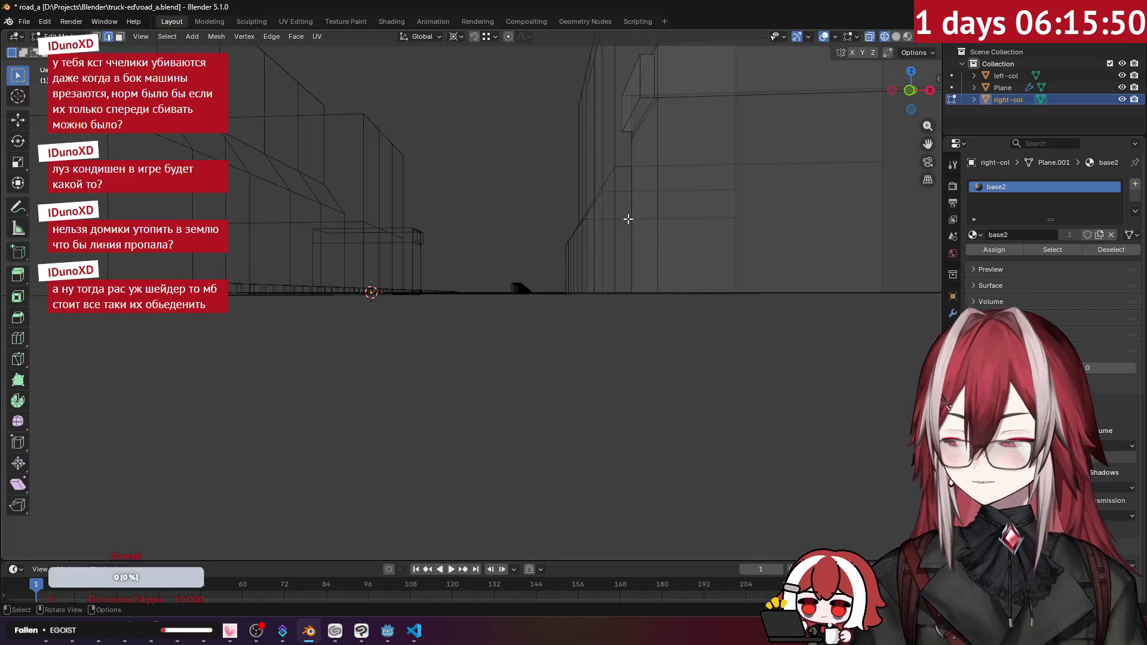
pyautogui.press('KP_1')
pyautogui.press('KP_3')
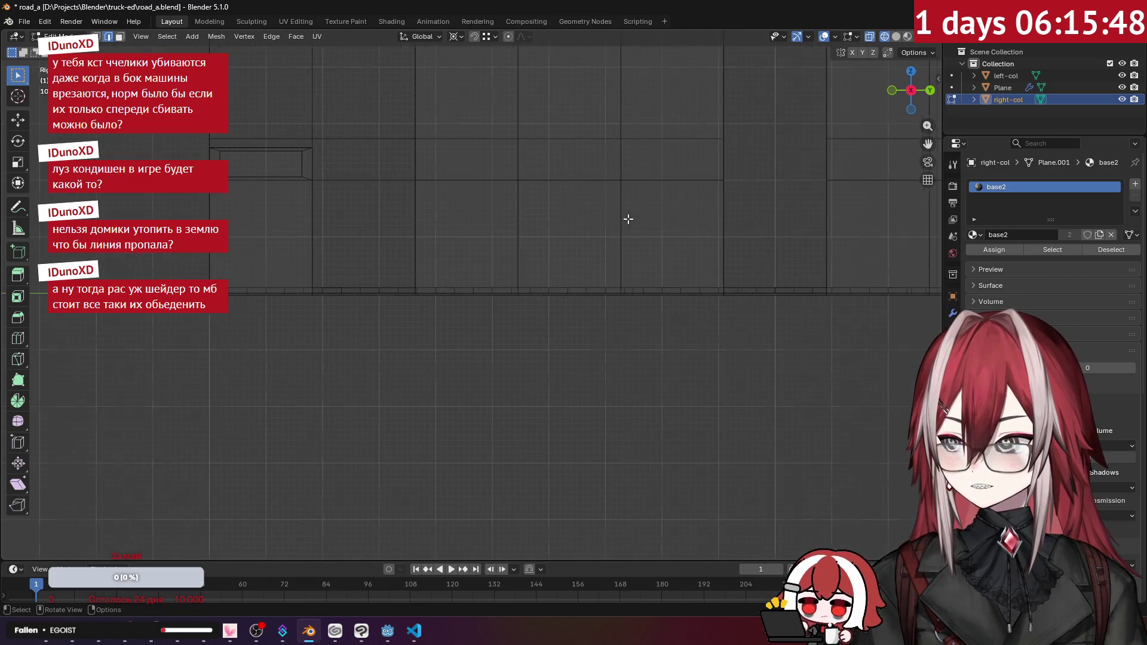
pyautogui.press('KP_4')
pyautogui.press('KP_4')
pyautogui.press('KP_4')
pyautogui.press('KP_1')
pyautogui.scroll(8, 628, 219)
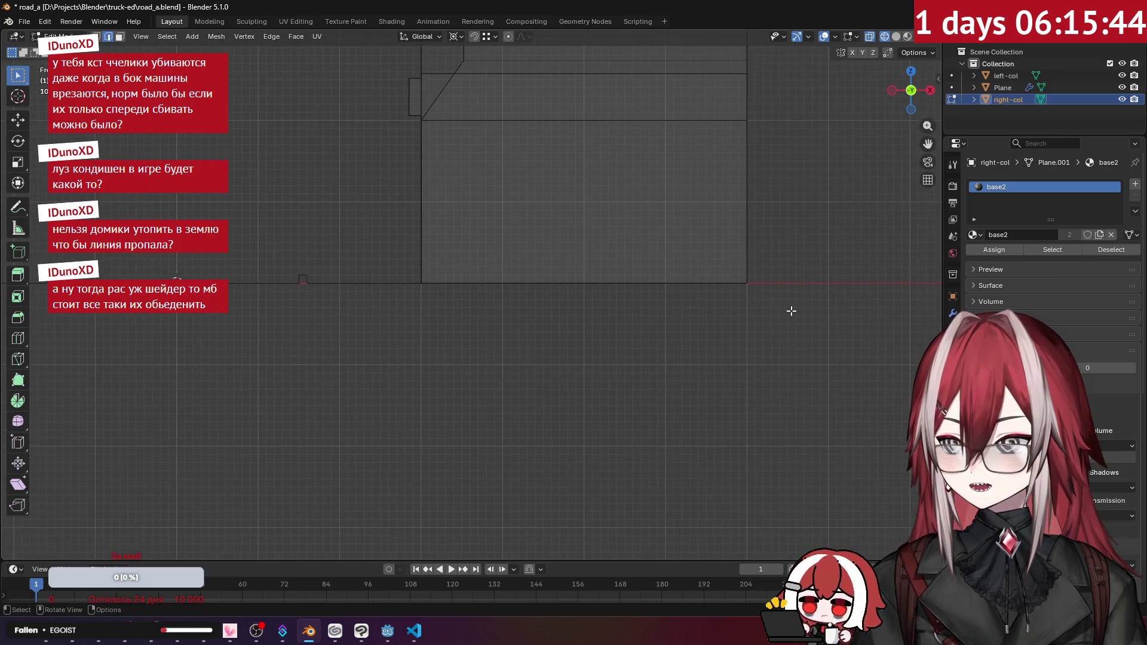
pyautogui.click(479, 290)
pyautogui.scroll(3, 480, 290)
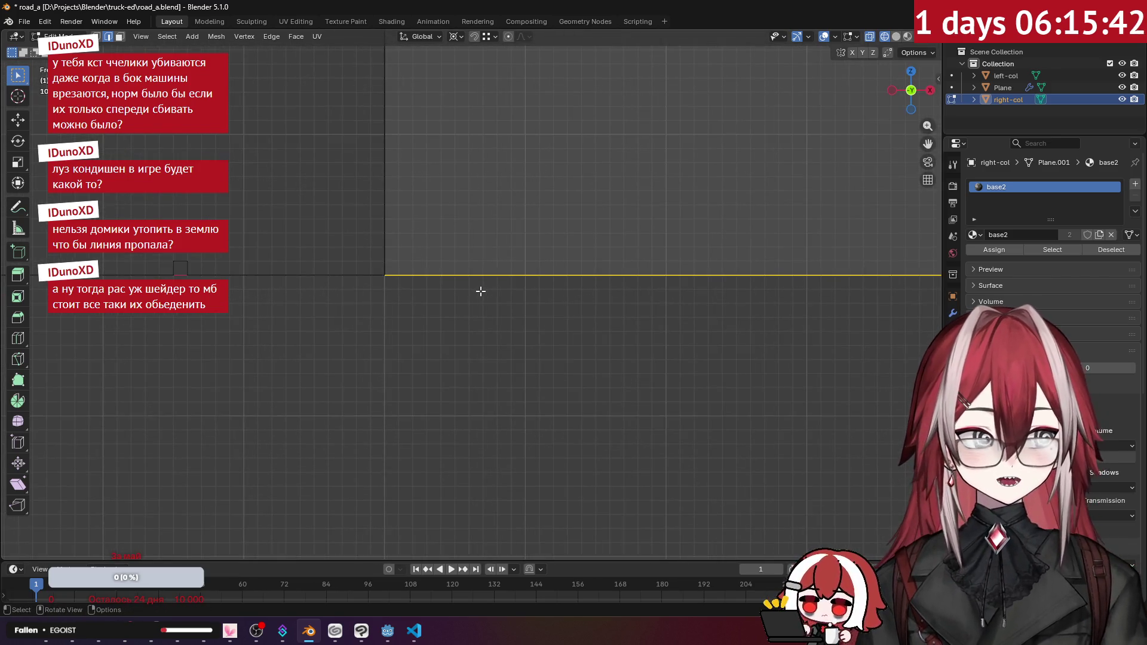
pyautogui.scroll(2, 481, 291)
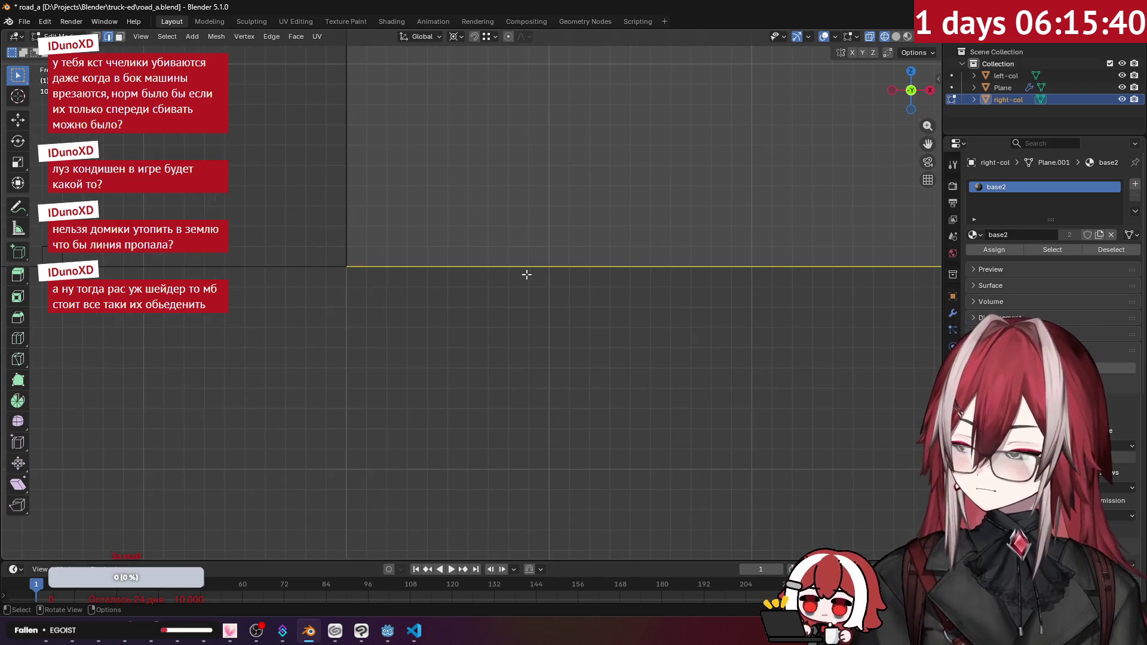
pyautogui.press('g')
pyautogui.press('y')
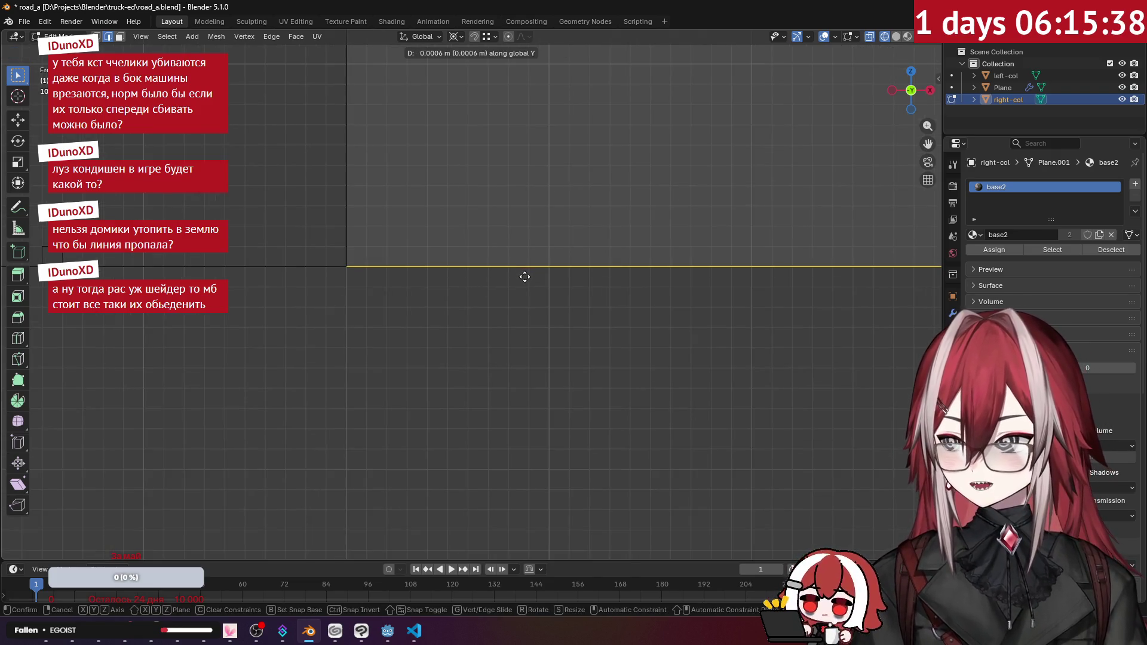
pyautogui.press('z')
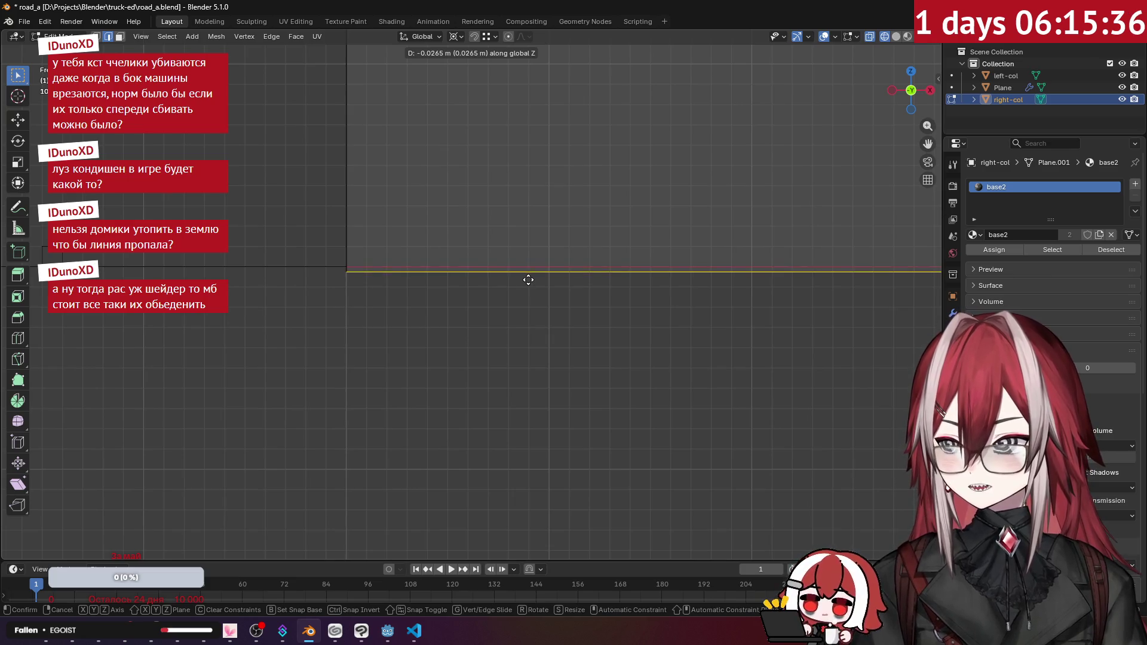
pyautogui.click(529, 279)
pyautogui.moveTo(438, 277)
pyautogui.mouseDown()
pyautogui.moveTo(428, 328)
pyautogui.moveTo(558, 289)
pyautogui.moveTo(537, 266)
pyautogui.moveTo(538, 206)
pyautogui.moveTo(522, 274)
pyautogui.moveTo(614, 344)
pyautogui.moveTo(504, 312)
pyautogui.moveTo(585, 316)
pyautogui.mouseUp()
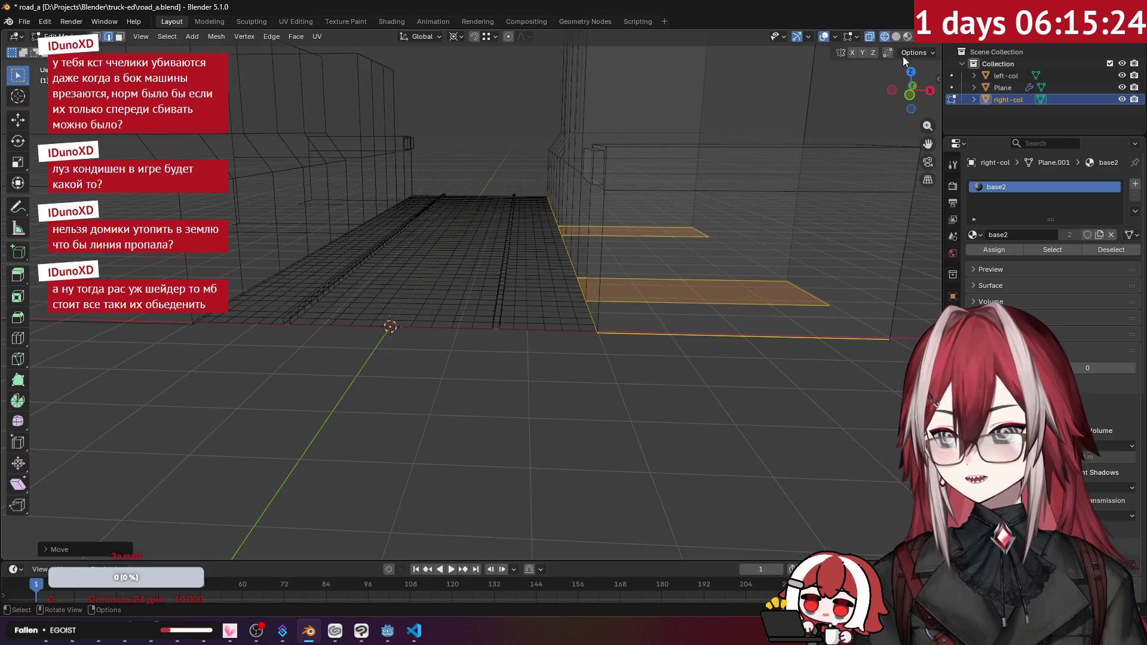
# - Return to Solid shading, clear the edge selection and go back to Object Mode
pyautogui.click(897, 38)
pyautogui.click(607, 405)
pyautogui.scroll(3, 559, 358)
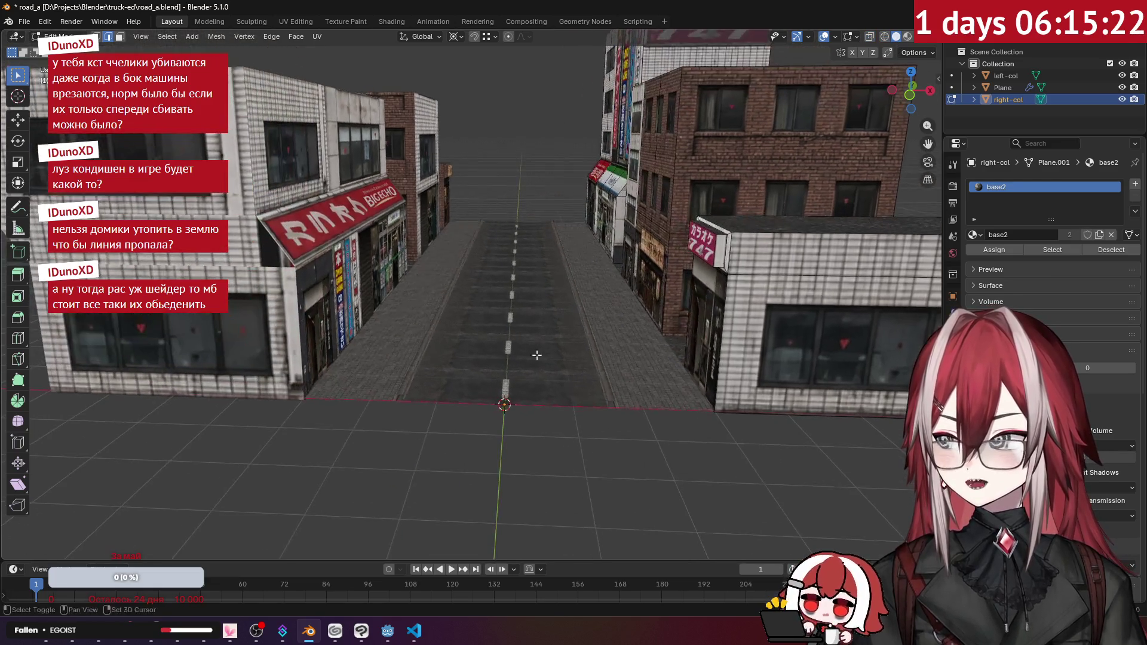
pyautogui.press('Tab')
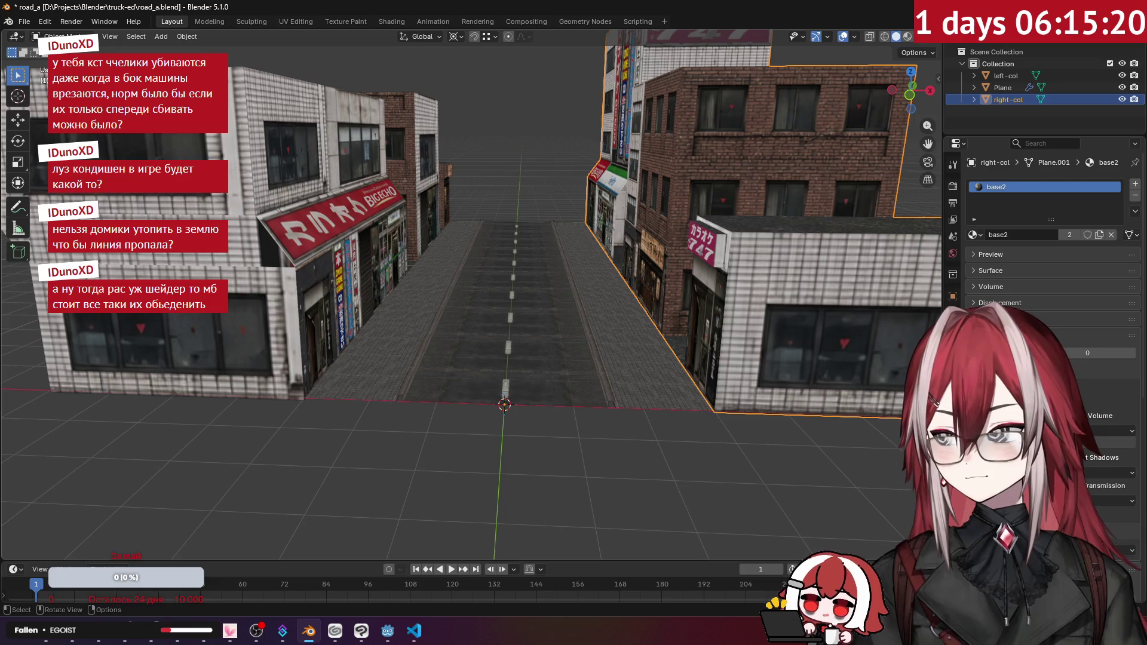
# - Export the scene as glTF 2.0, overwriting road_a.glb in the out folder
pyautogui.click(24, 22)
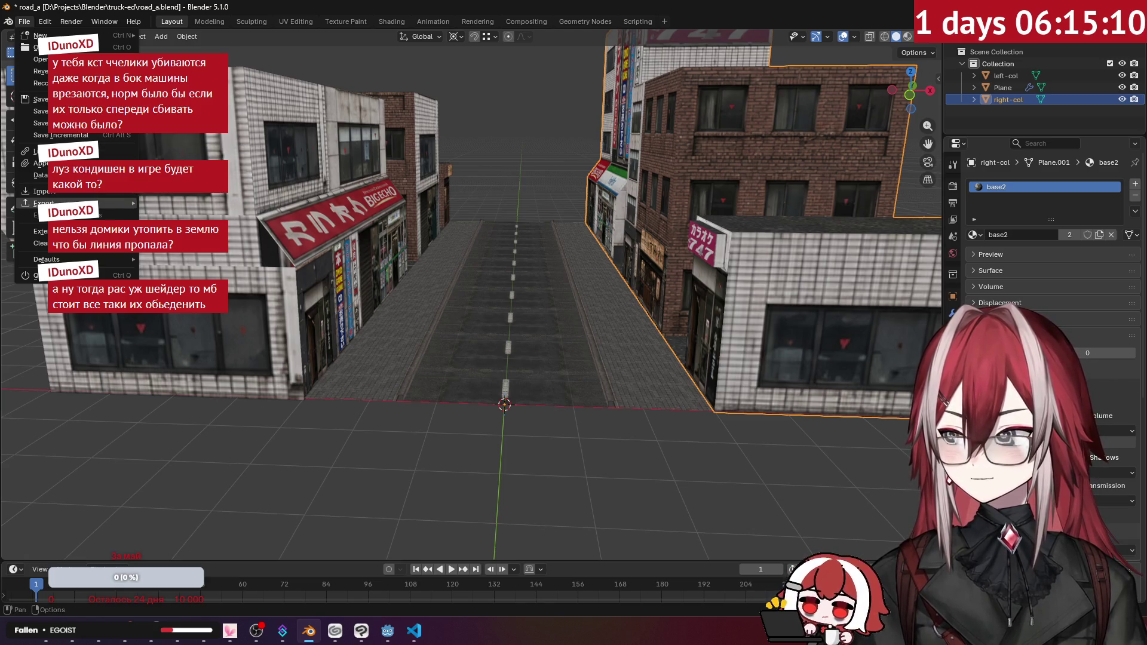
pyautogui.click(306, 298)
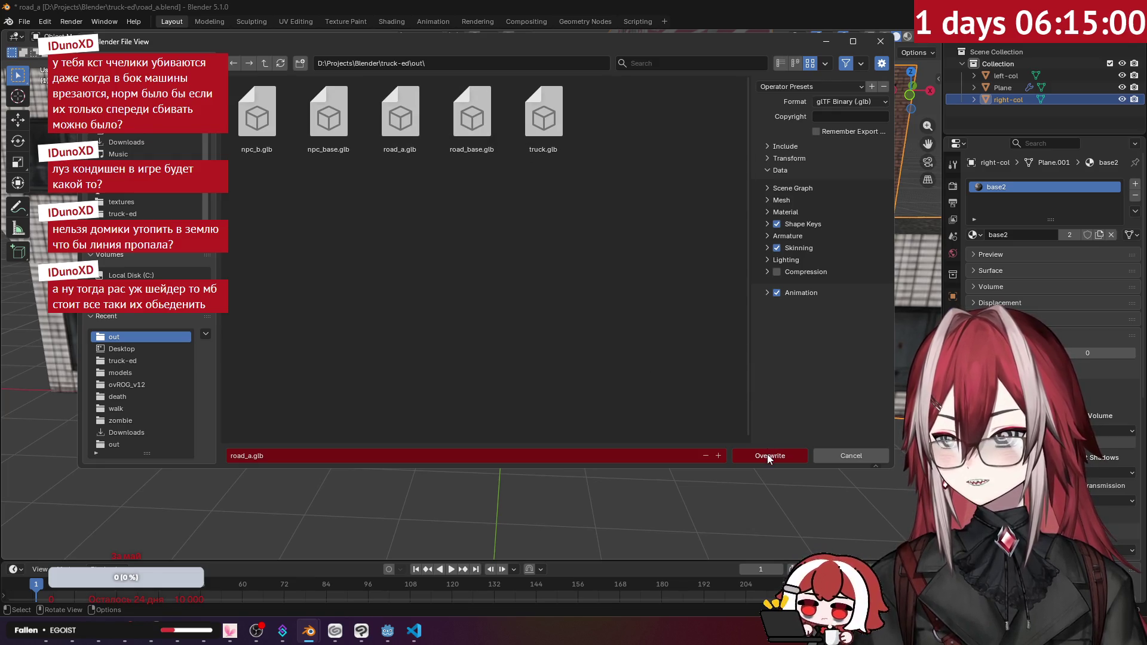
pyautogui.click(801, 198)
pyautogui.click(800, 198)
pyautogui.click(798, 210)
pyautogui.click(786, 454)
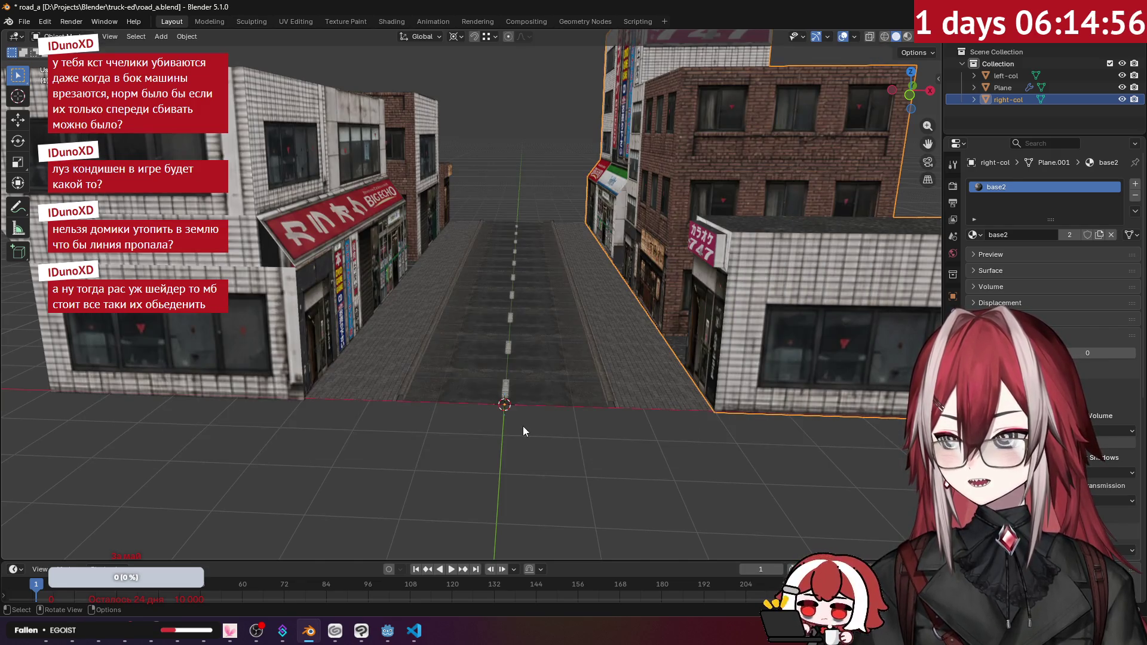
# - In File Explorer, open the Blender project's out folder holding the new road_a.glb export
pyautogui.moveTo(46, 630)
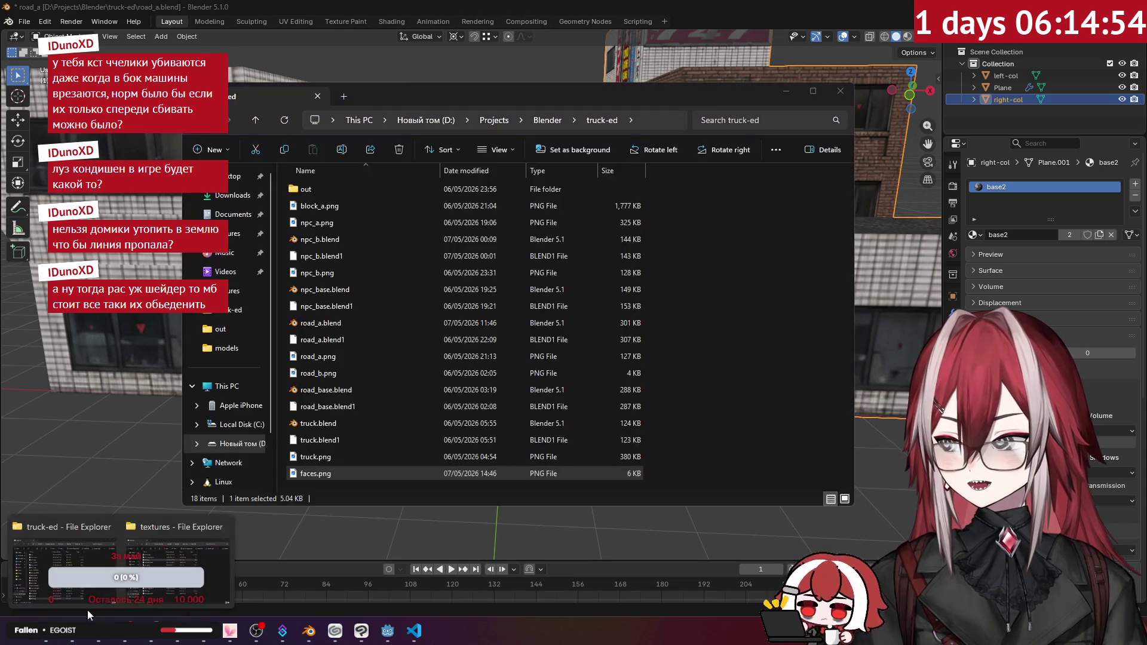
pyautogui.click(180, 561)
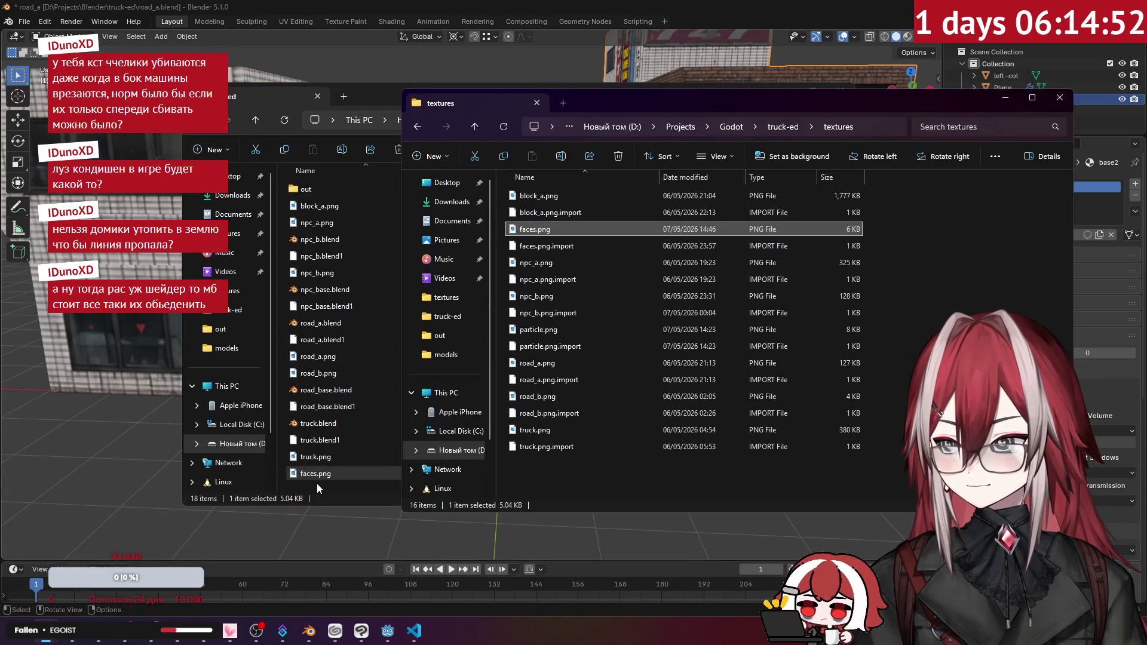
pyautogui.click(317, 482)
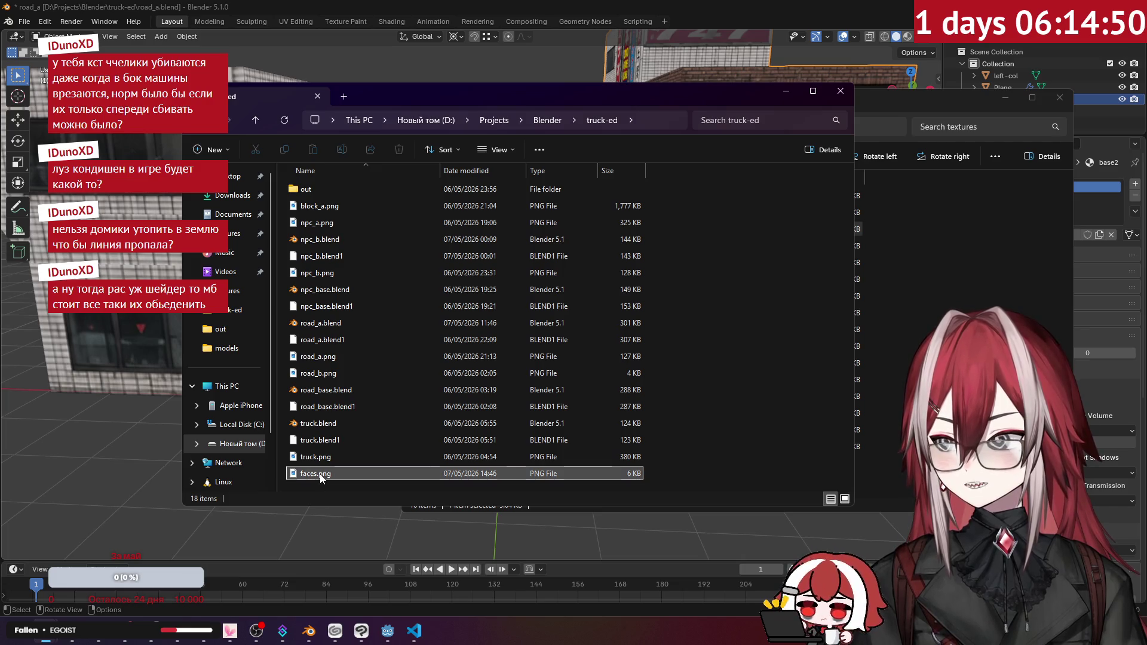
pyautogui.hotkey('alt', 'Tab')
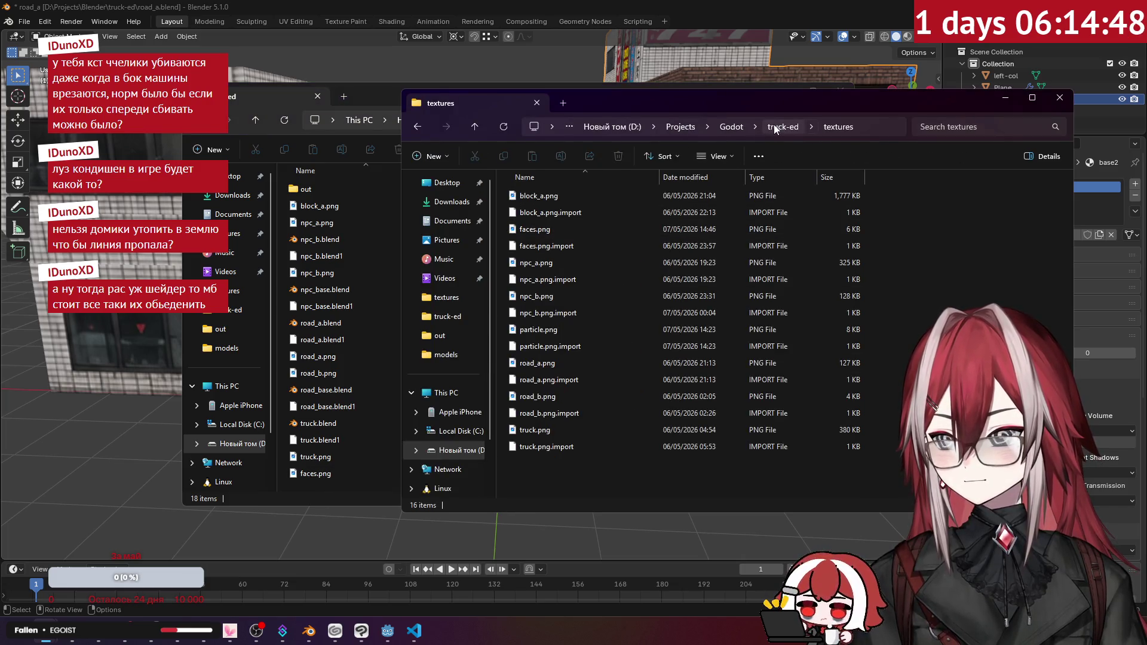
pyautogui.click(377, 105)
pyautogui.moveTo(325, 101); pyautogui.dragTo(281, 106)
pyautogui.doubleClick(262, 193)
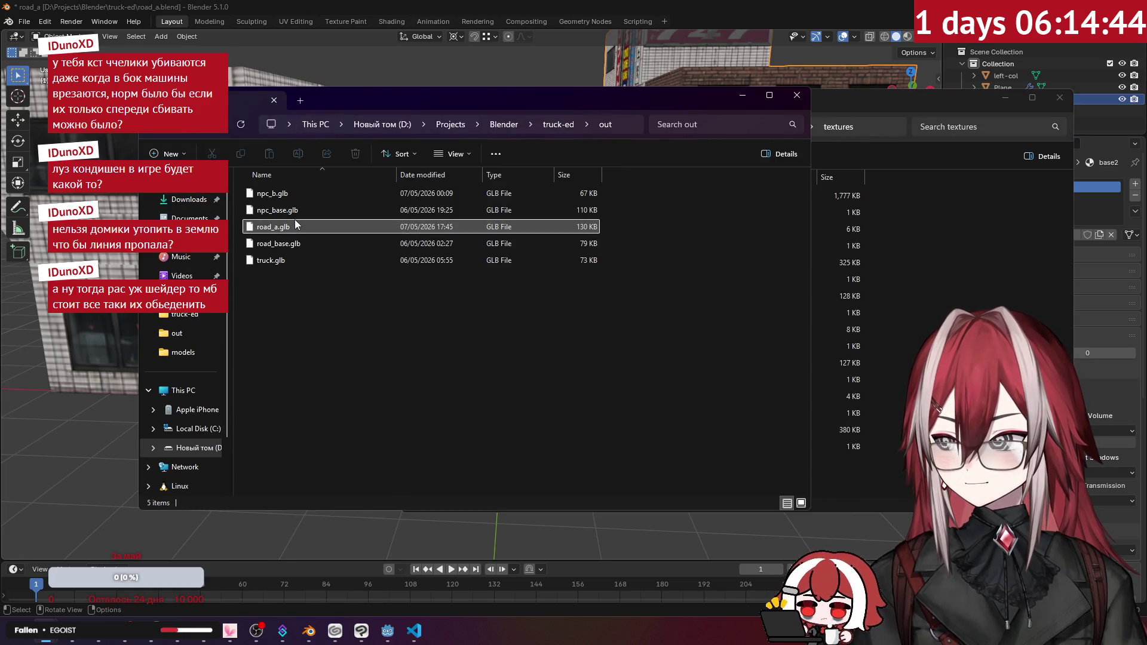
# - Paste road_a.glb into Godot's truck-ed/models/road_parts/raw folder, replacing the old file
pyautogui.hotkey('alt', 'Tab')
pyautogui.click(787, 129)
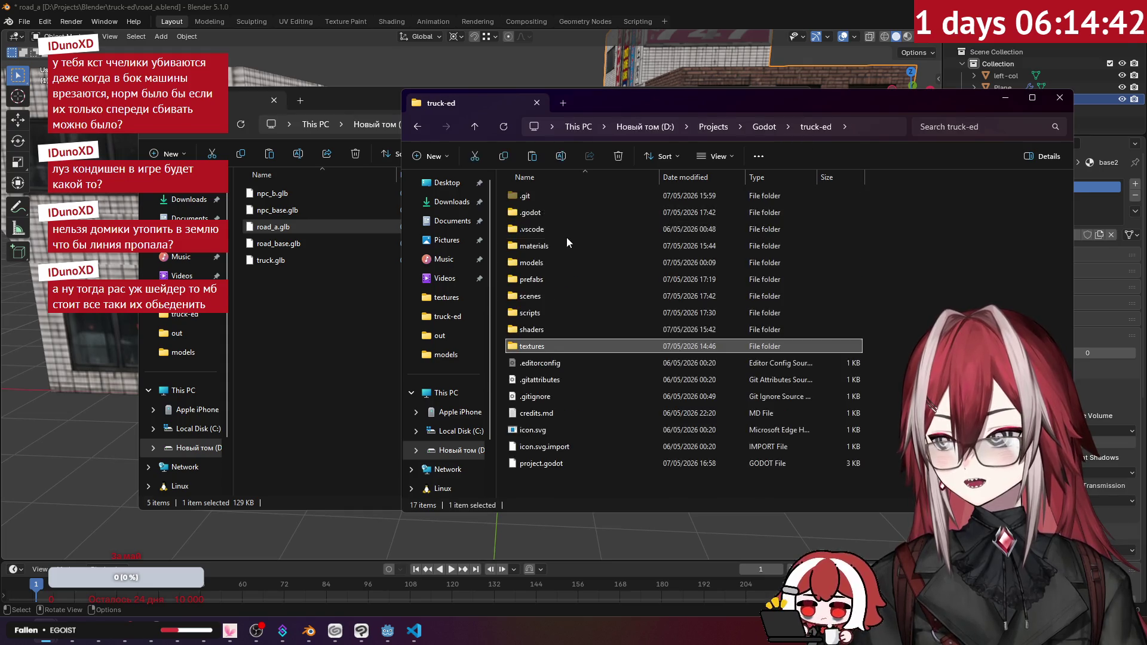
pyautogui.doubleClick(534, 263)
pyautogui.doubleClick(550, 197)
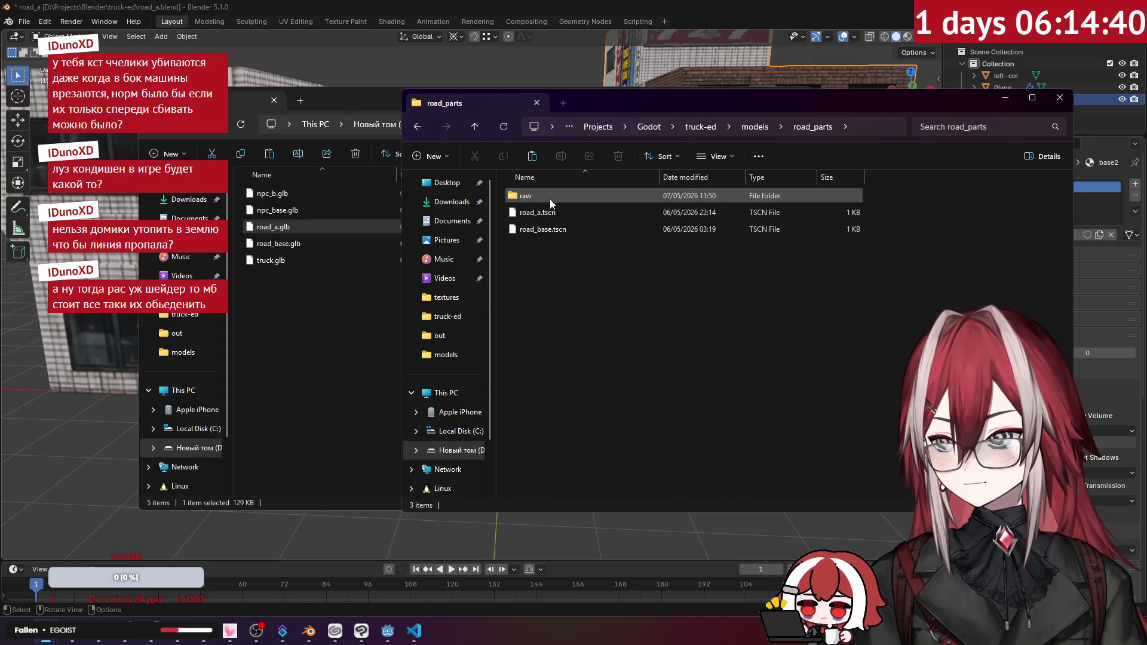
pyautogui.doubleClick(539, 197)
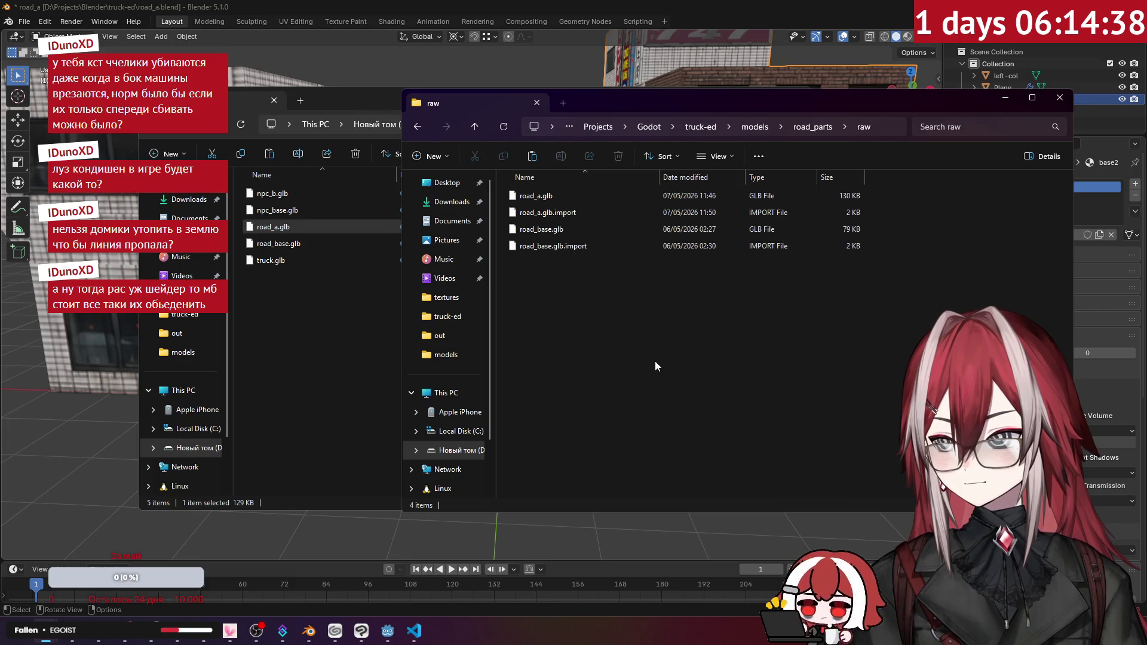
pyautogui.hotkey('ctrl', 'v')
pyautogui.click(546, 219)
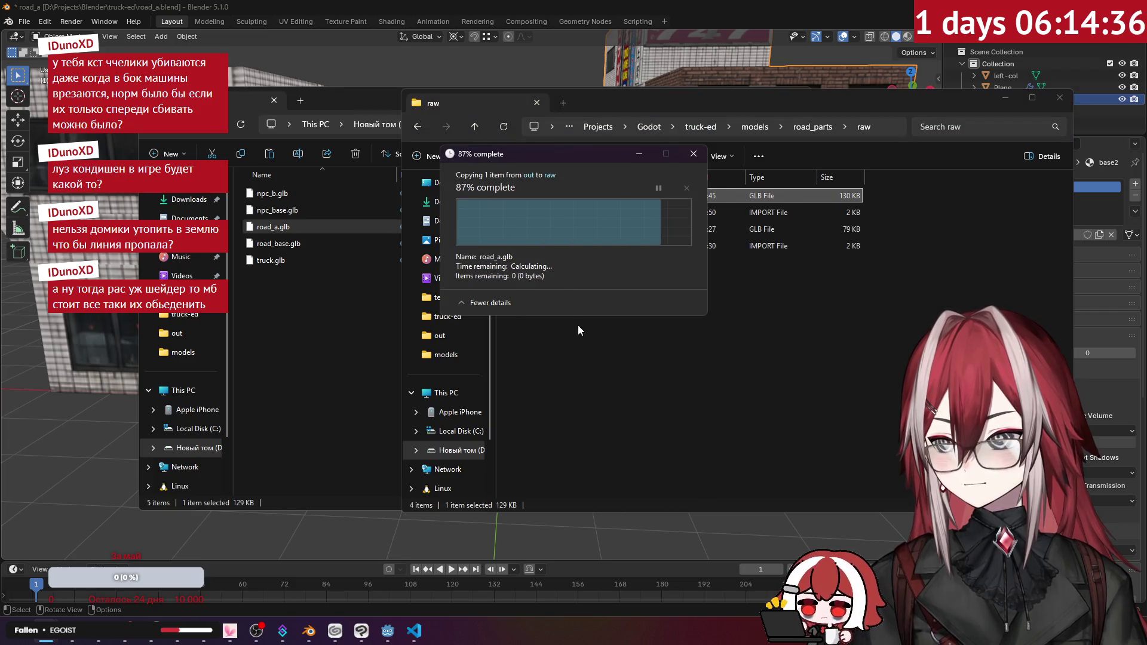
pyautogui.click(388, 627)
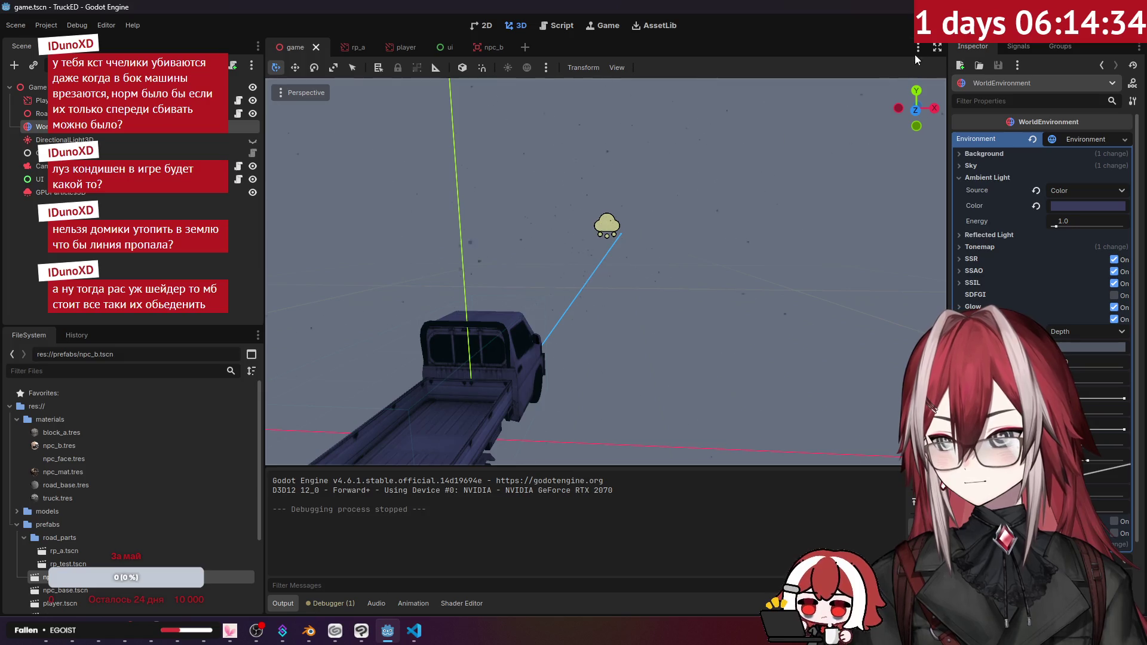
# - Test-run the TruckED street with F5, stop it, view the rp_a scene, then return to Blender
pyautogui.press('F5')
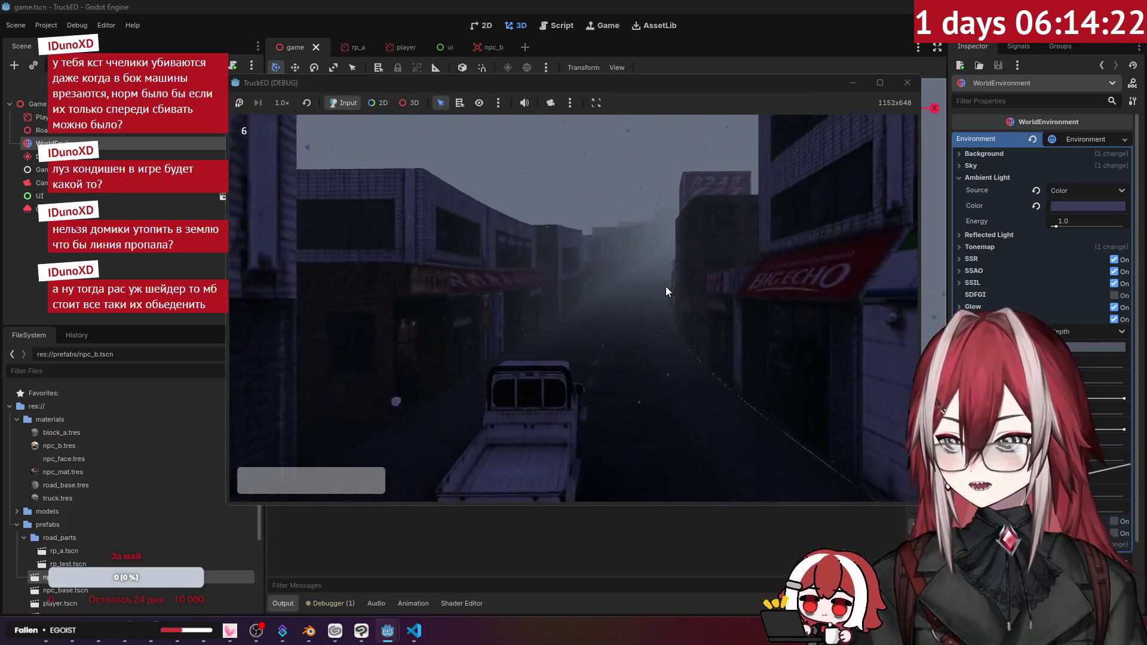
pyautogui.click(908, 82)
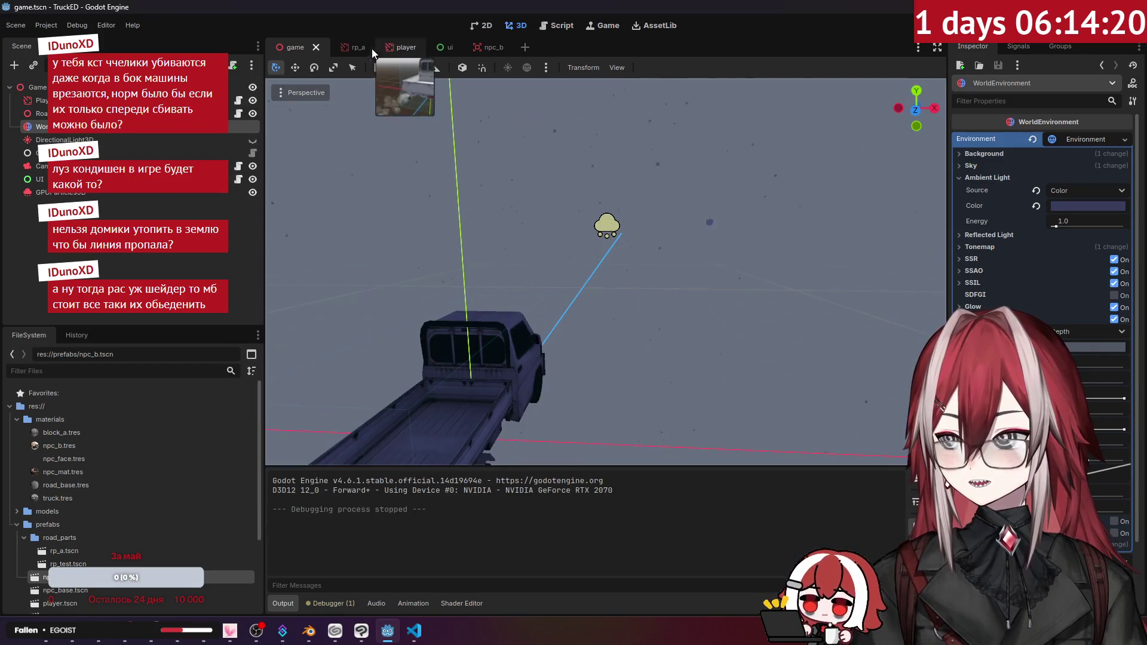
pyautogui.click(368, 45)
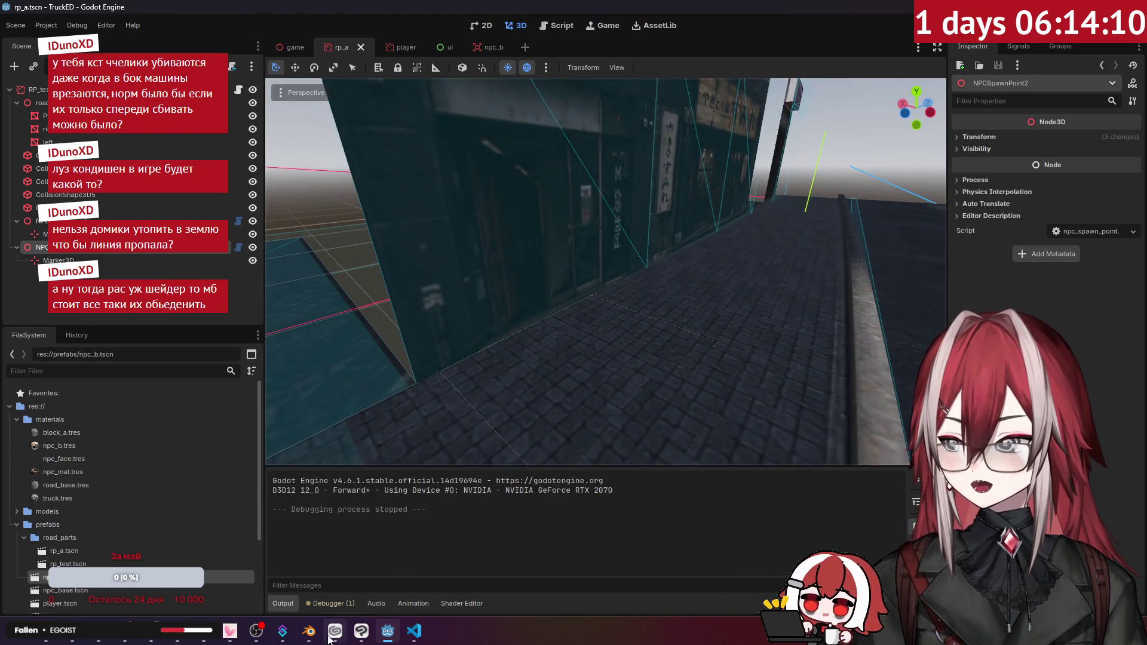
pyautogui.click(309, 631)
pyautogui.rightClick(508, 281)
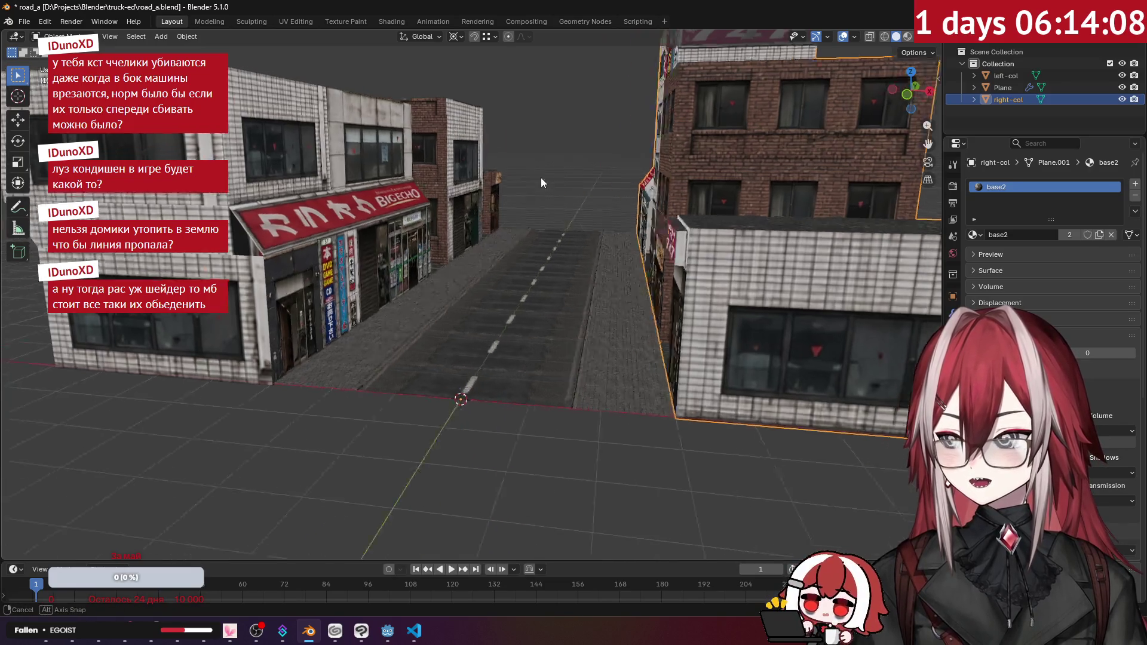
# - Pick the road Plane for editing and fly the view close to the road paving
pyautogui.scroll(6, 557, 278)
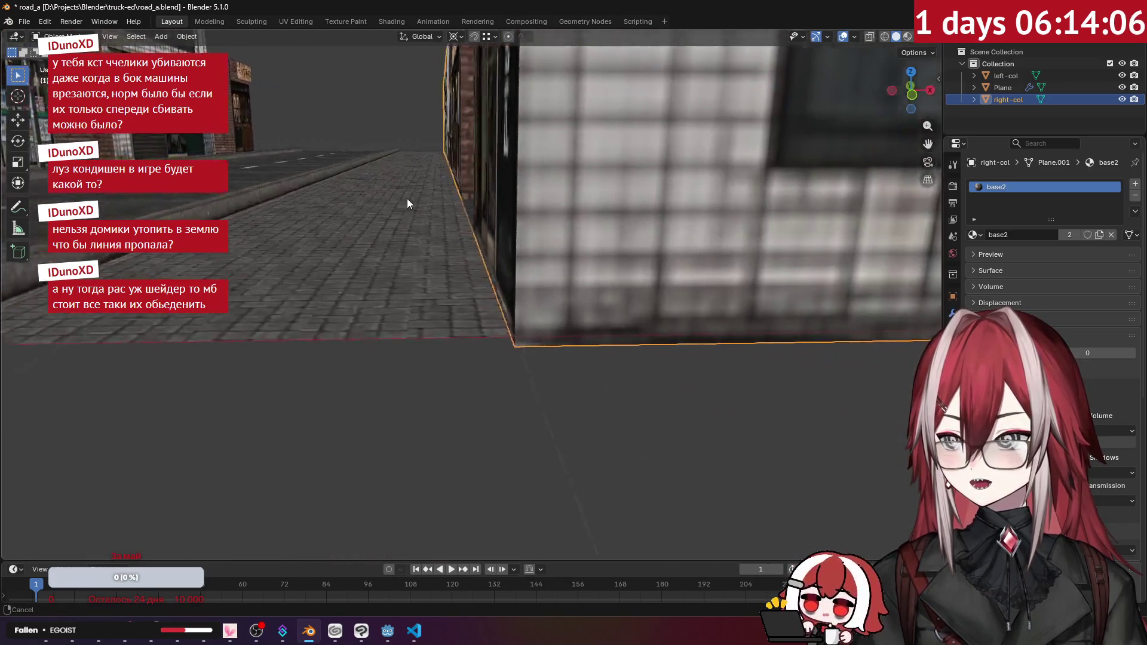
pyautogui.moveTo(407, 198)
pyautogui.mouseDown()
pyautogui.moveTo(367, 196)
pyautogui.moveTo(424, 195)
pyautogui.mouseUp()
pyautogui.scroll(-2, 424, 201)
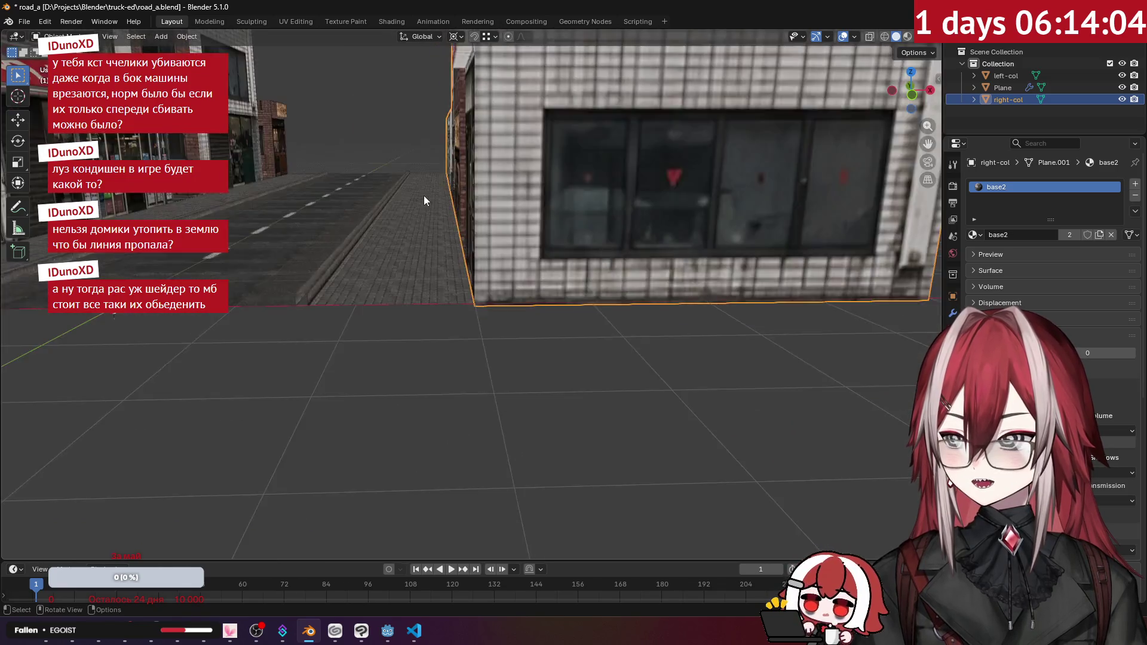
pyautogui.scroll(-5, 424, 196)
pyautogui.press('Tab')
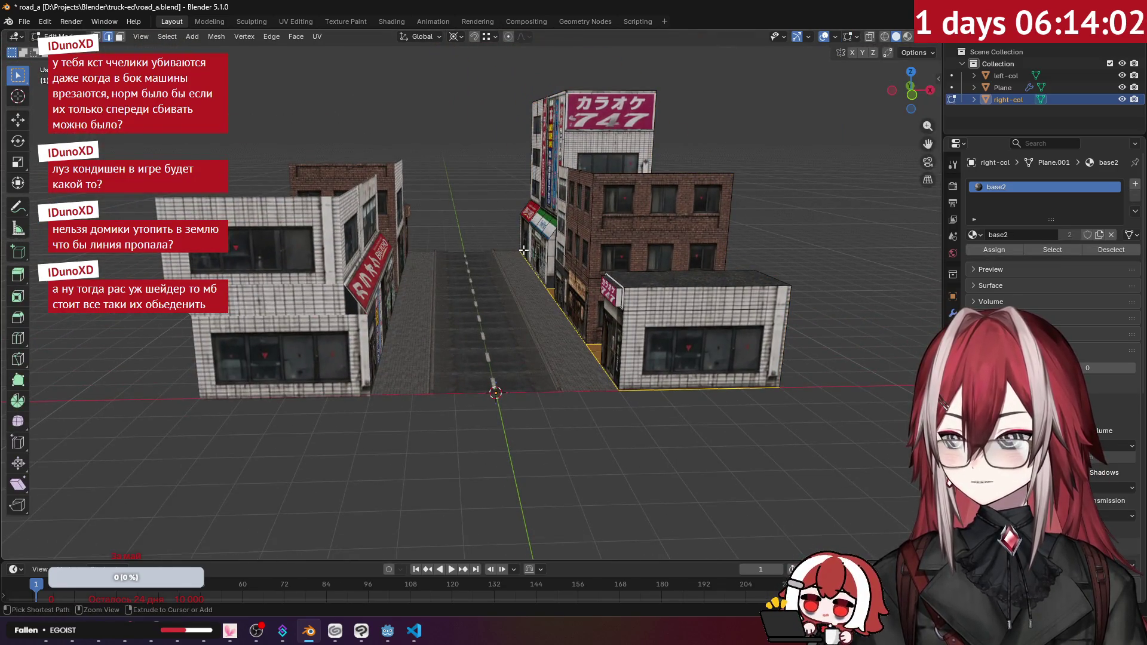
pyautogui.hotkey('ctrl', 'z')
pyautogui.hotkey('ctrl', 'z')
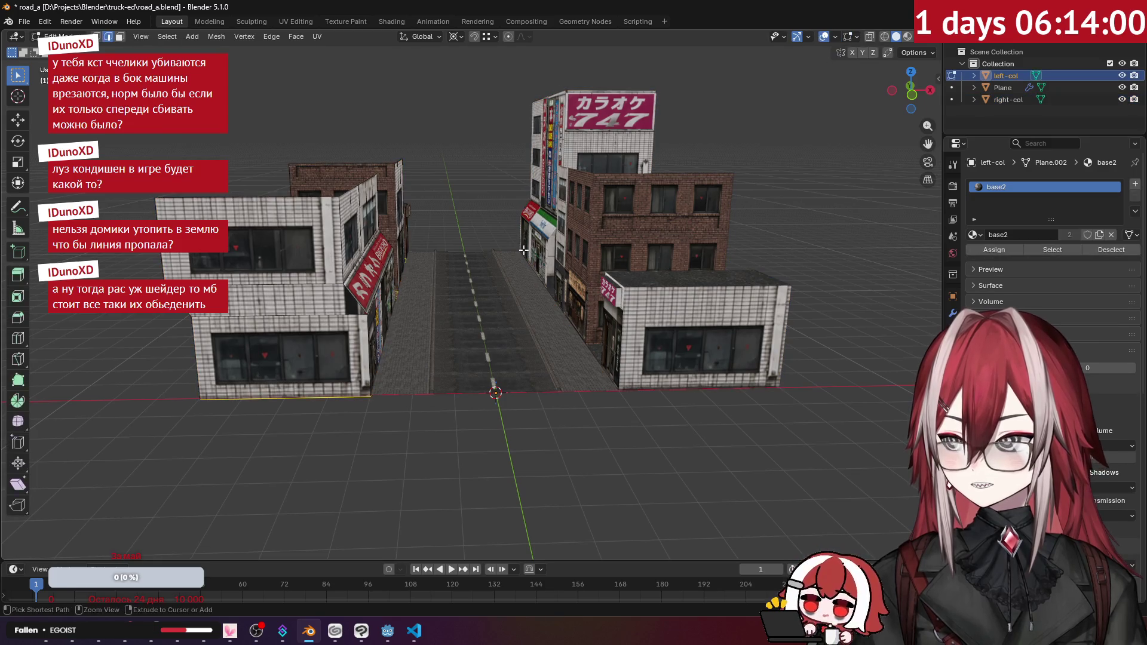
pyautogui.press('Tab')
pyautogui.press('Tab')
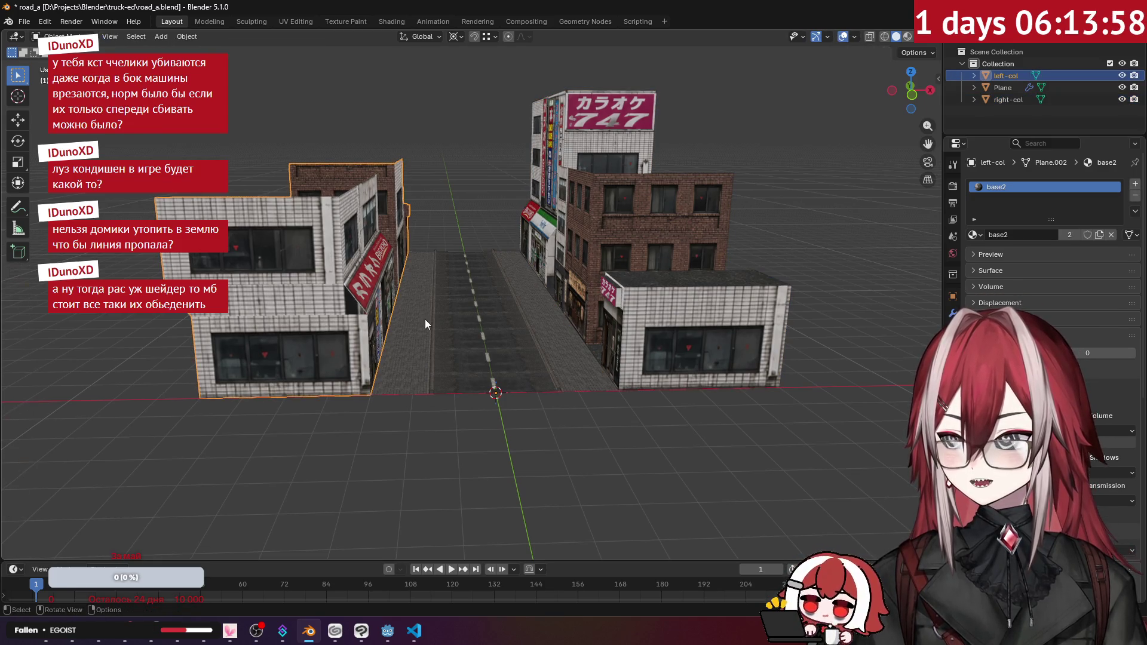
pyautogui.click(420, 322)
pyautogui.press('Tab')
pyautogui.hotkey('shift', '`')
pyautogui.press('w')
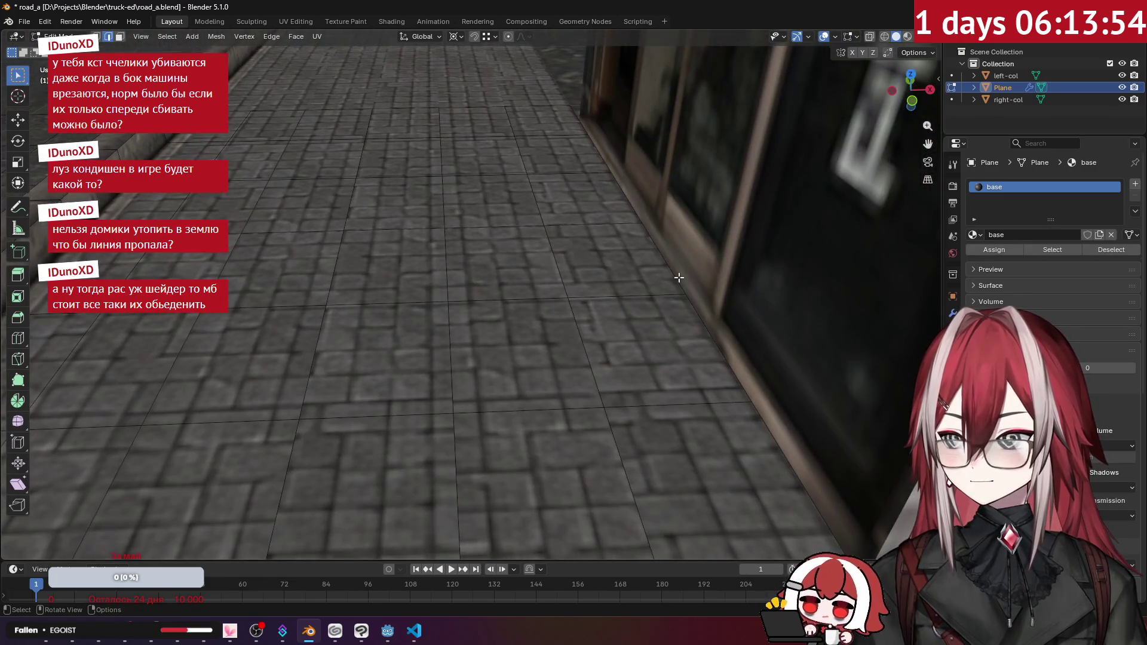
# - Select the edge loop along the road's edge and nudge it slightly along X
pyautogui.keyDown('alt'); pyautogui.click(670, 264); pyautogui.keyUp('alt')
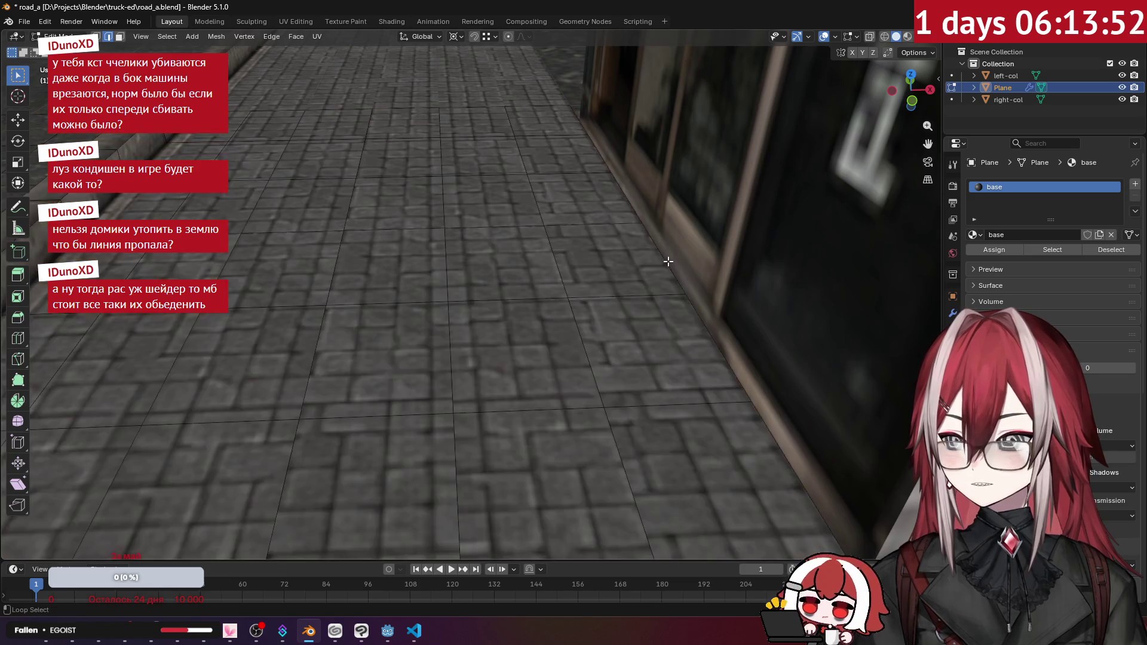
pyautogui.press('KP_Decimal')
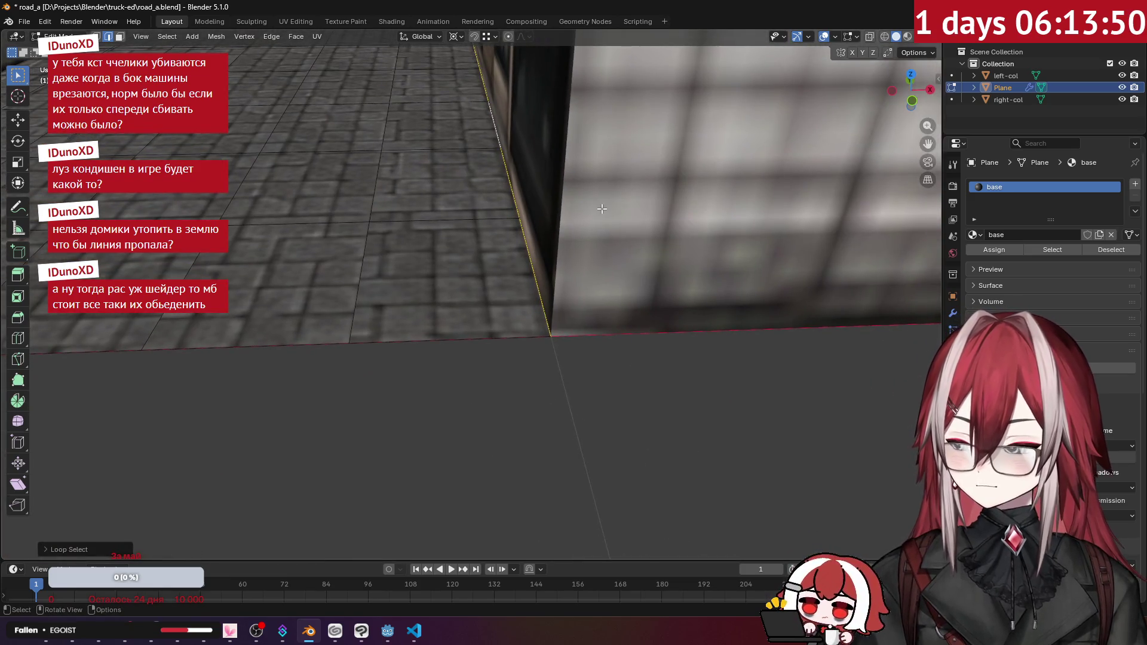
pyautogui.press('g')
pyautogui.press('x')
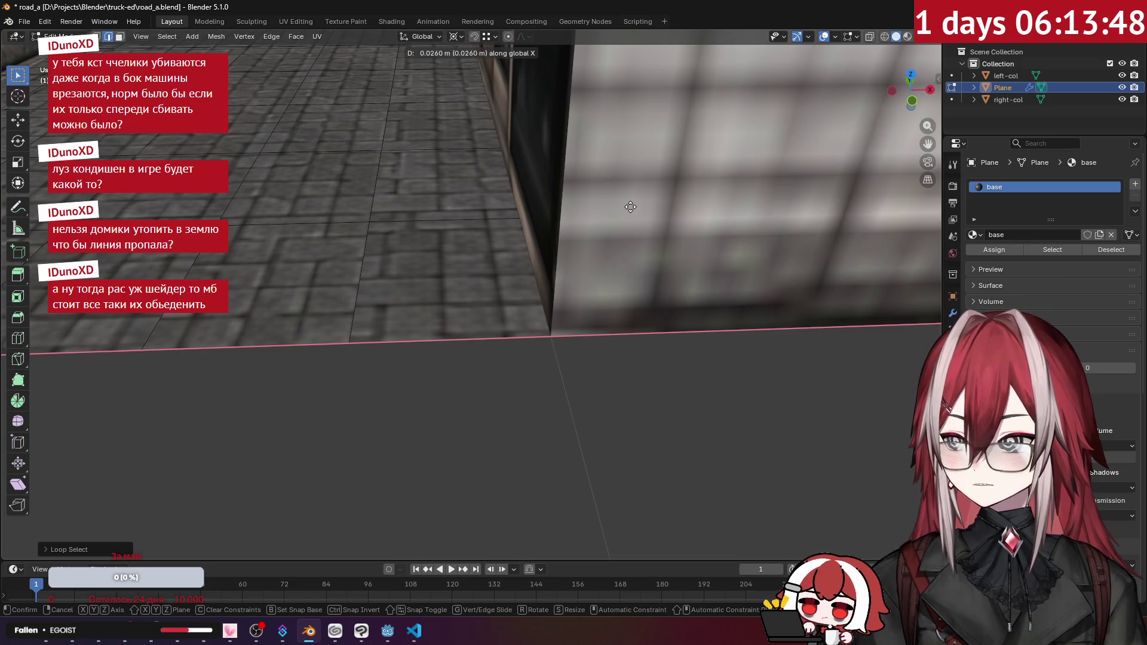
pyautogui.click(640, 206)
pyautogui.scroll(-5, 567, 374)
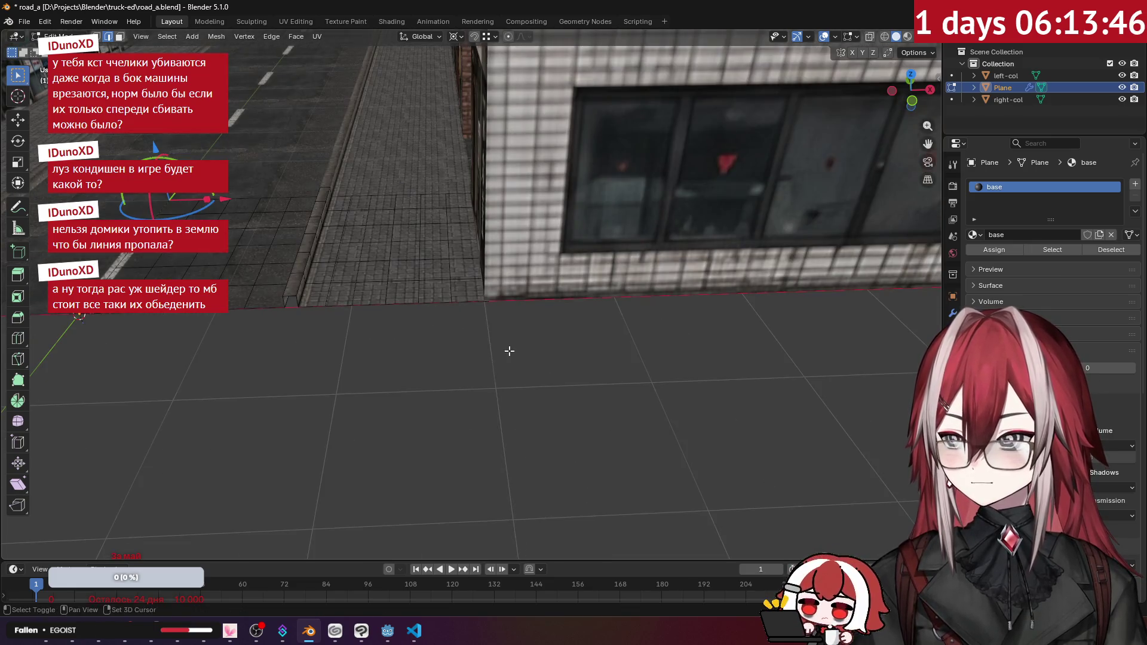
pyautogui.scroll(-5, 505, 350)
pyautogui.press('Tab')
# - Save road_a.blend and export it as glTF, overwriting road_a.glb
pyautogui.moveTo(575, 363)
pyautogui.mouseDown()
pyautogui.moveTo(521, 368)
pyautogui.moveTo(366, 173)
pyautogui.mouseUp()
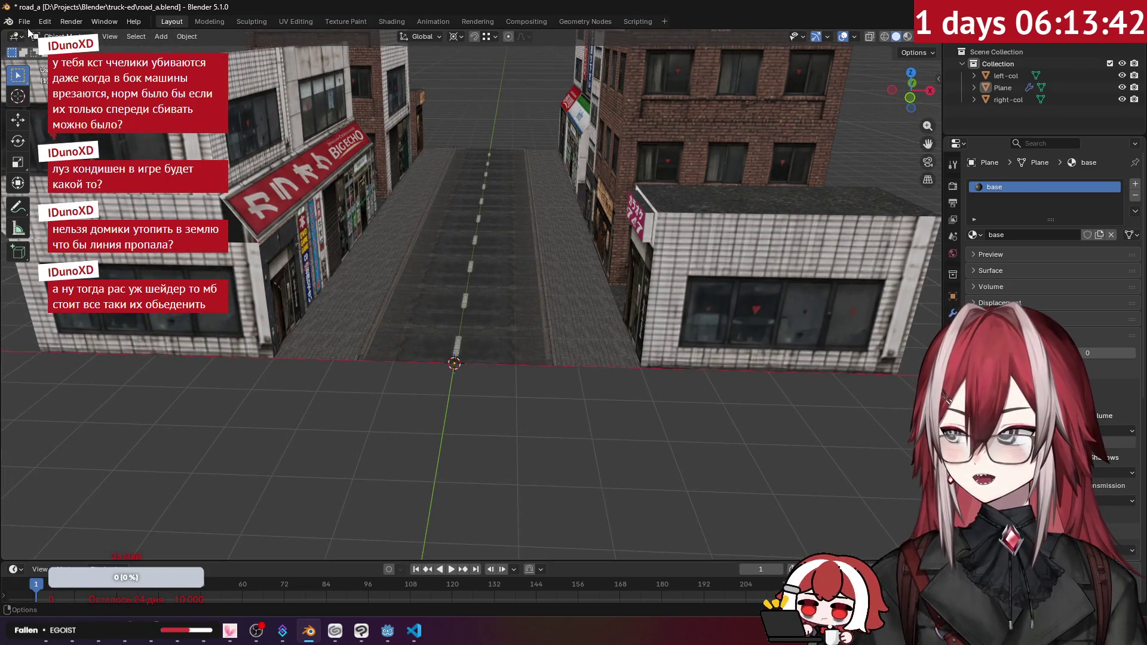
pyautogui.hotkey('ctrl', 's')
pyautogui.click(24, 23)
pyautogui.moveTo(119, 204)
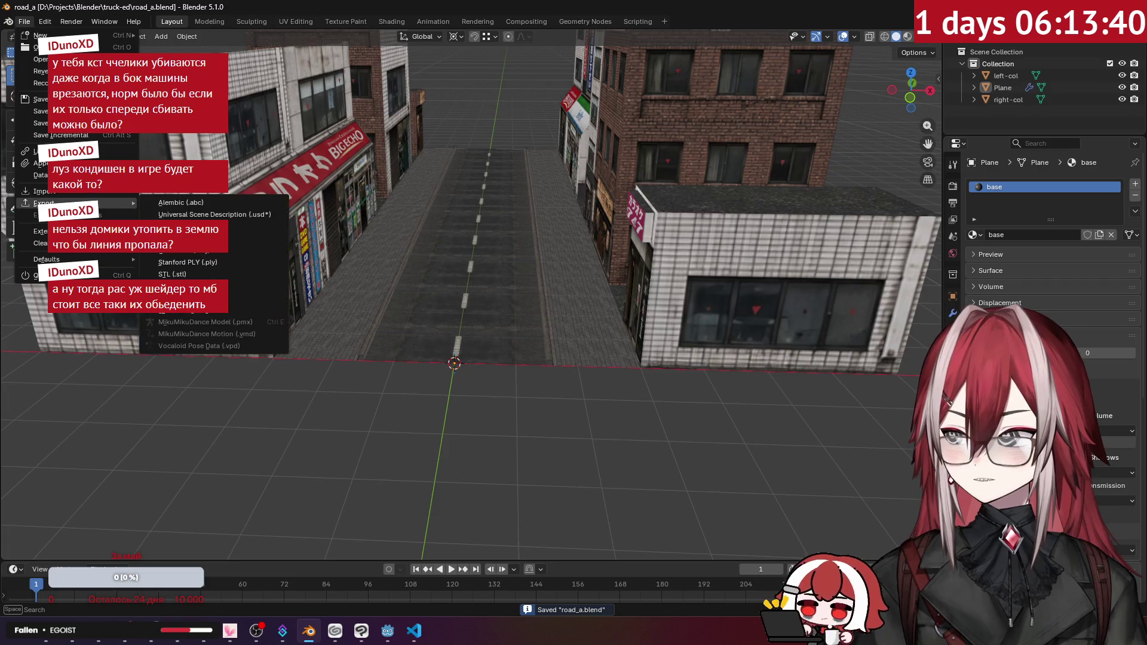
pyautogui.click(228, 299)
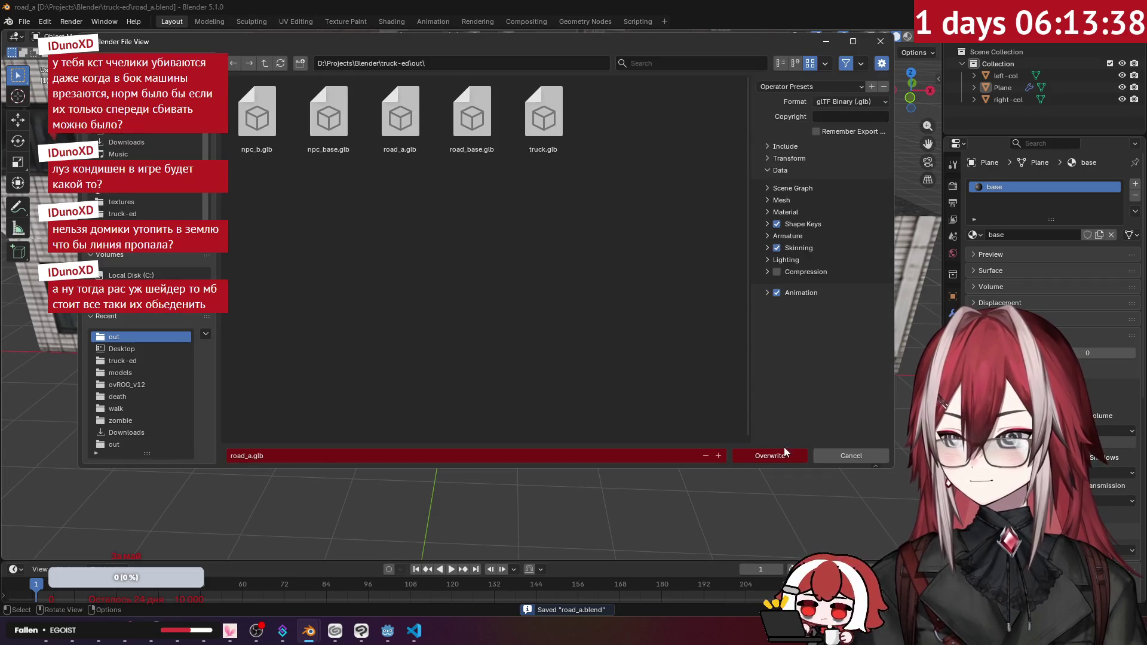
pyautogui.click(784, 455)
# - Copy the new road_a.glb from out into Godot's raw folder, replacing the old copy
pyautogui.moveTo(125, 632)
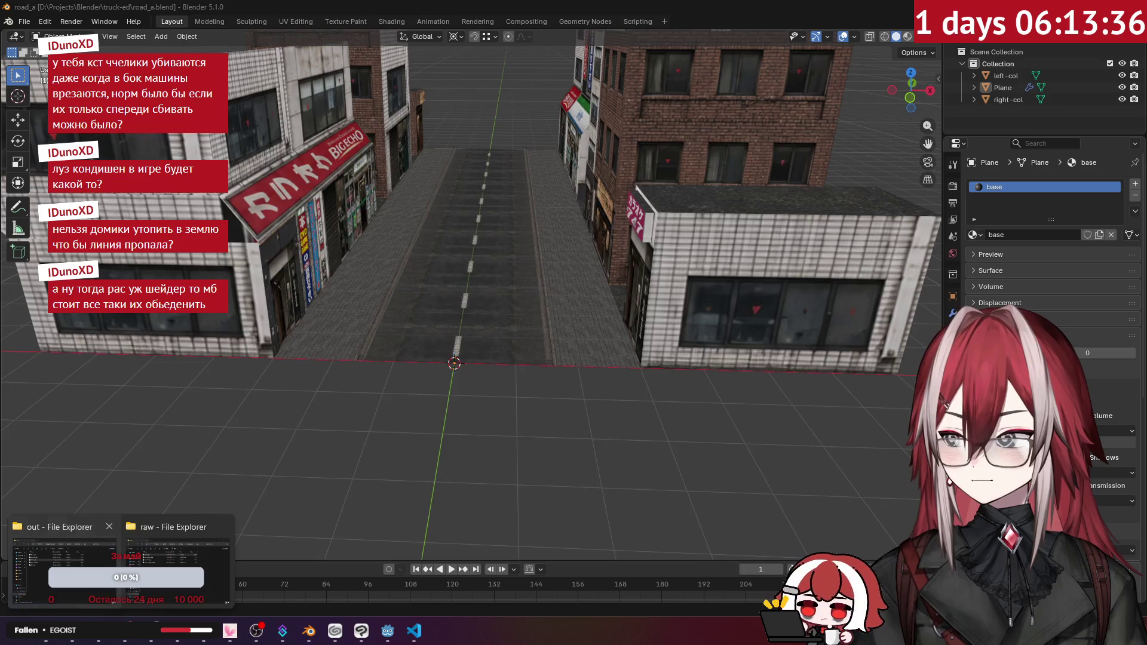
pyautogui.click(203, 579)
pyautogui.click(282, 281)
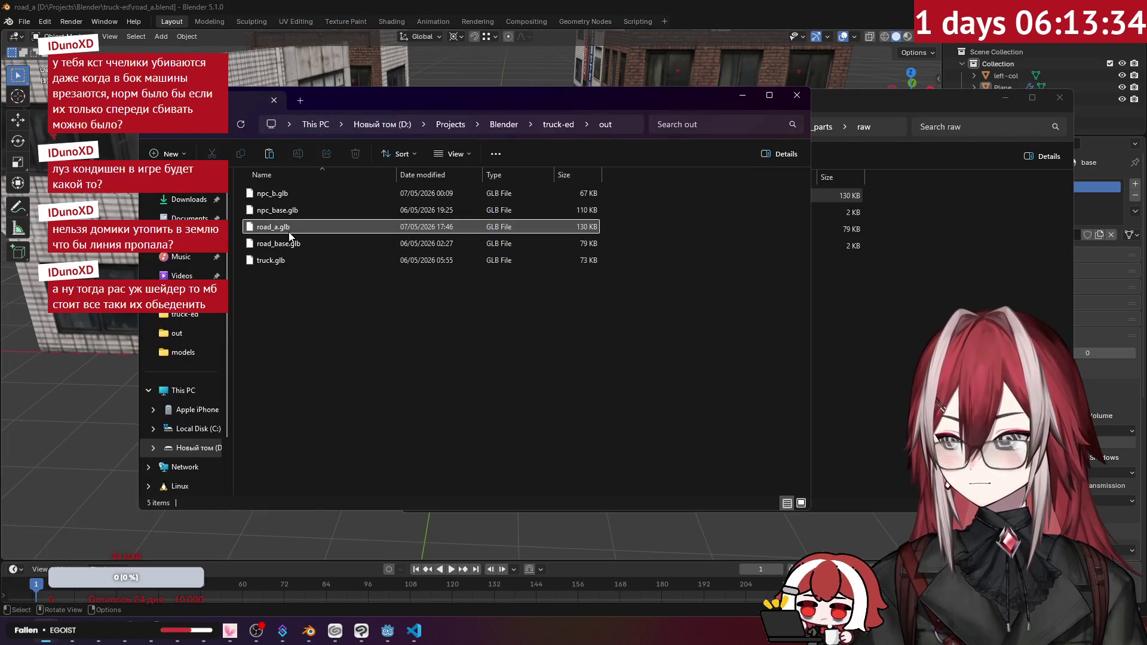
pyautogui.click(830, 367)
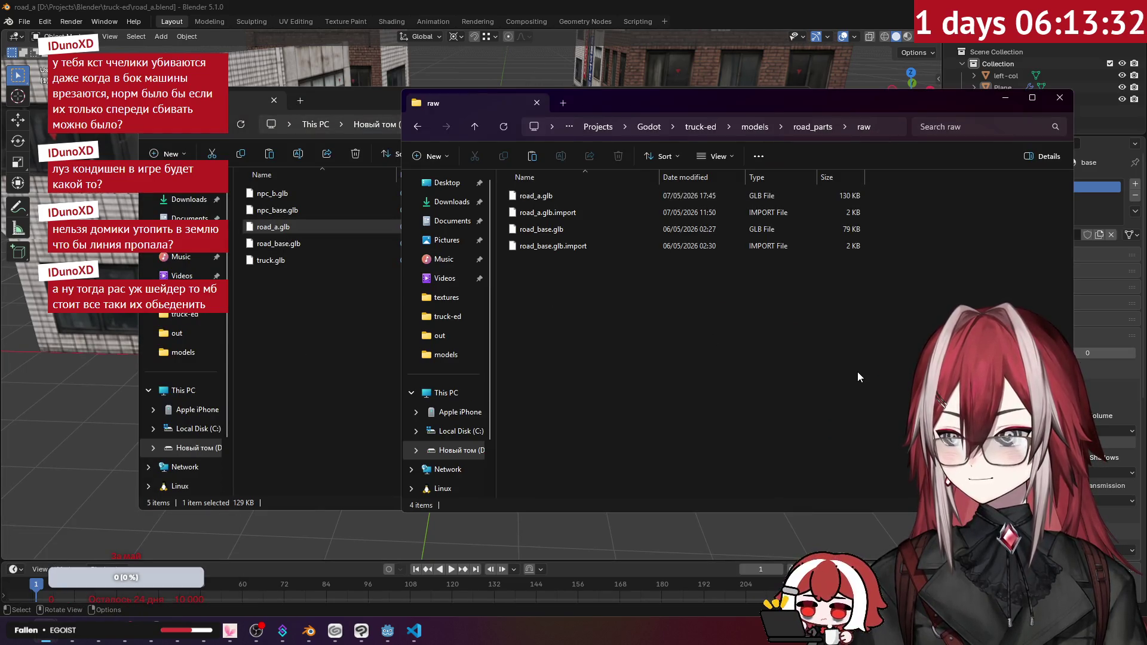
pyautogui.hotkey('ctrl', 'v')
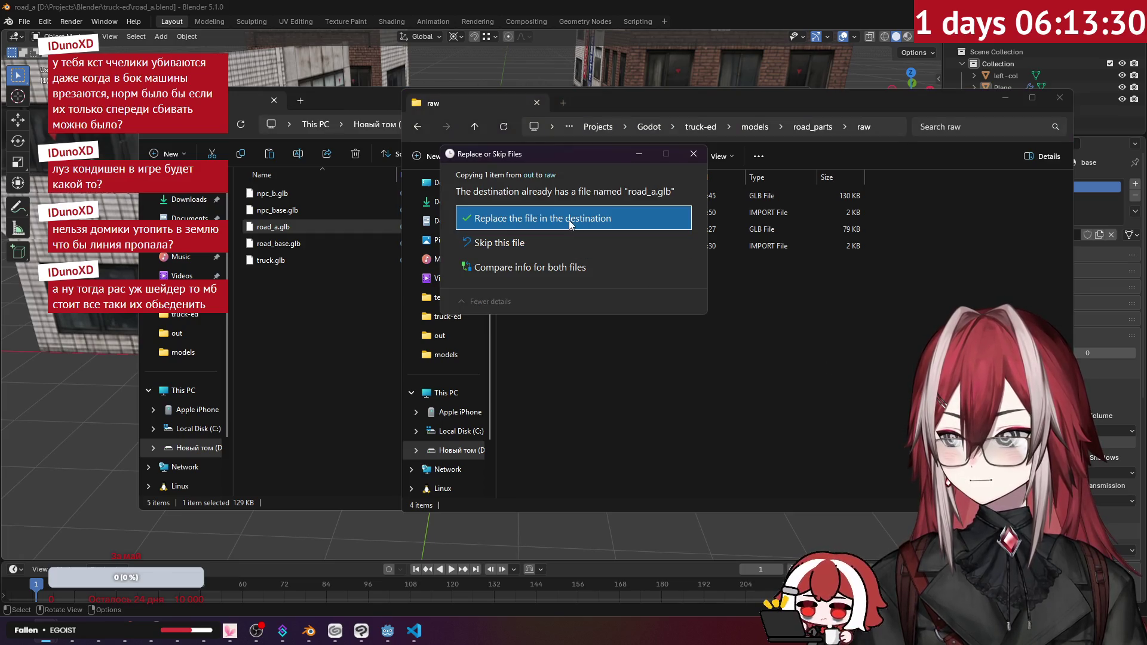
pyautogui.click(526, 216)
pyautogui.click(387, 630)
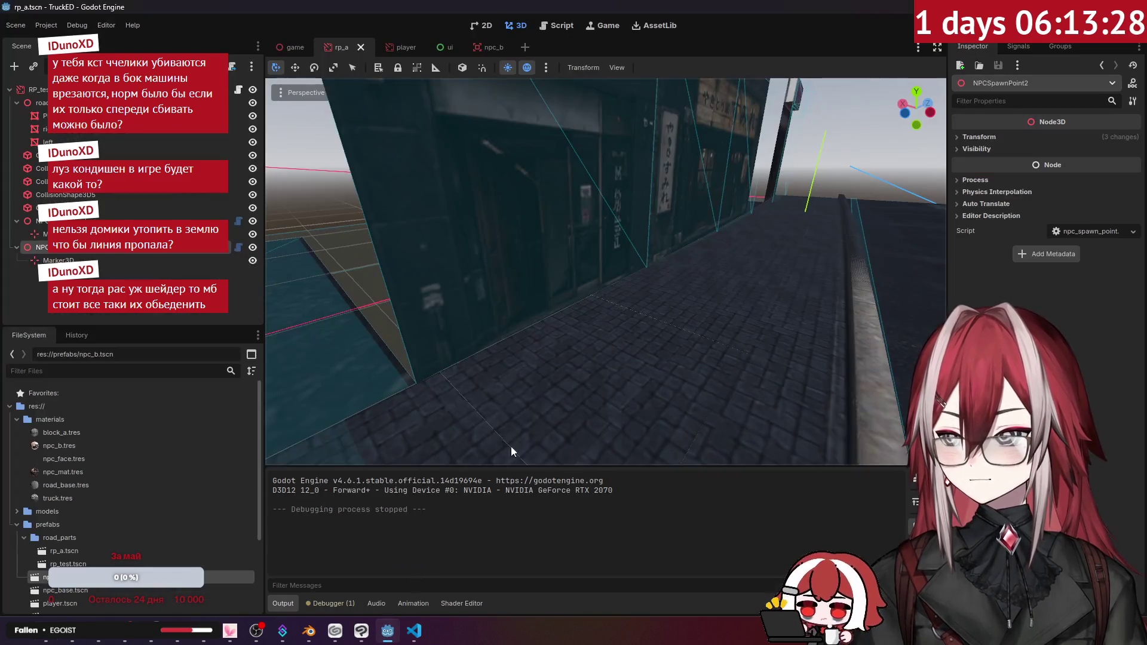
pyautogui.press('F5')
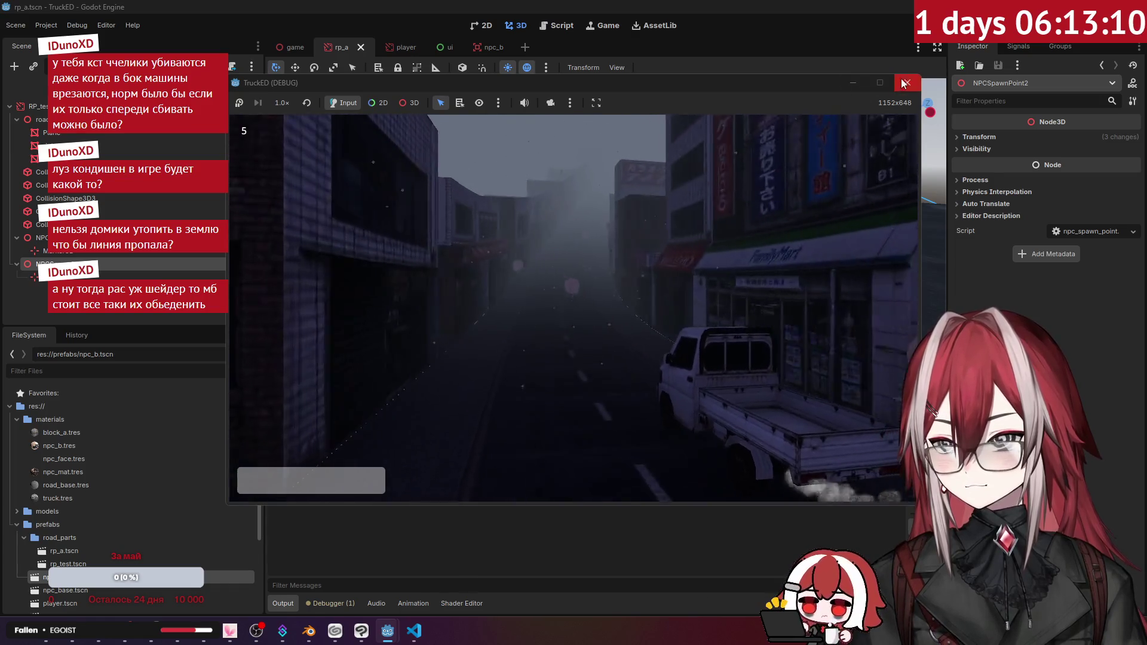
pyautogui.press('F8')
pyautogui.rightClick(543, 343)
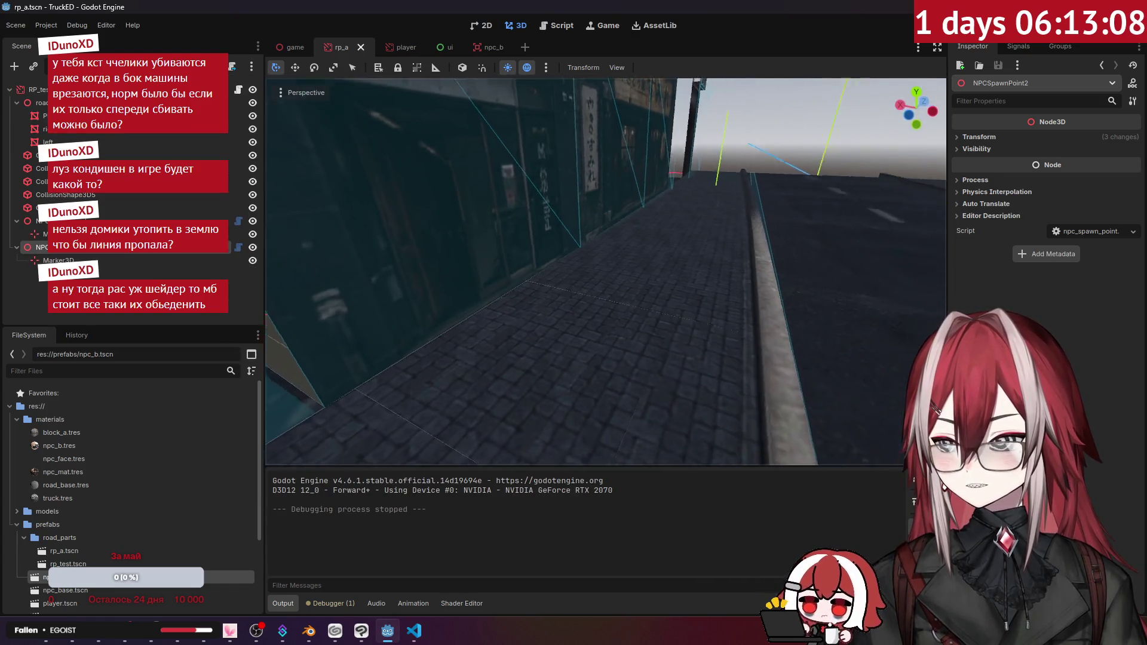
# - Freelook around the curb and road edge, then select the road Plane mesh
pyautogui.press('w')
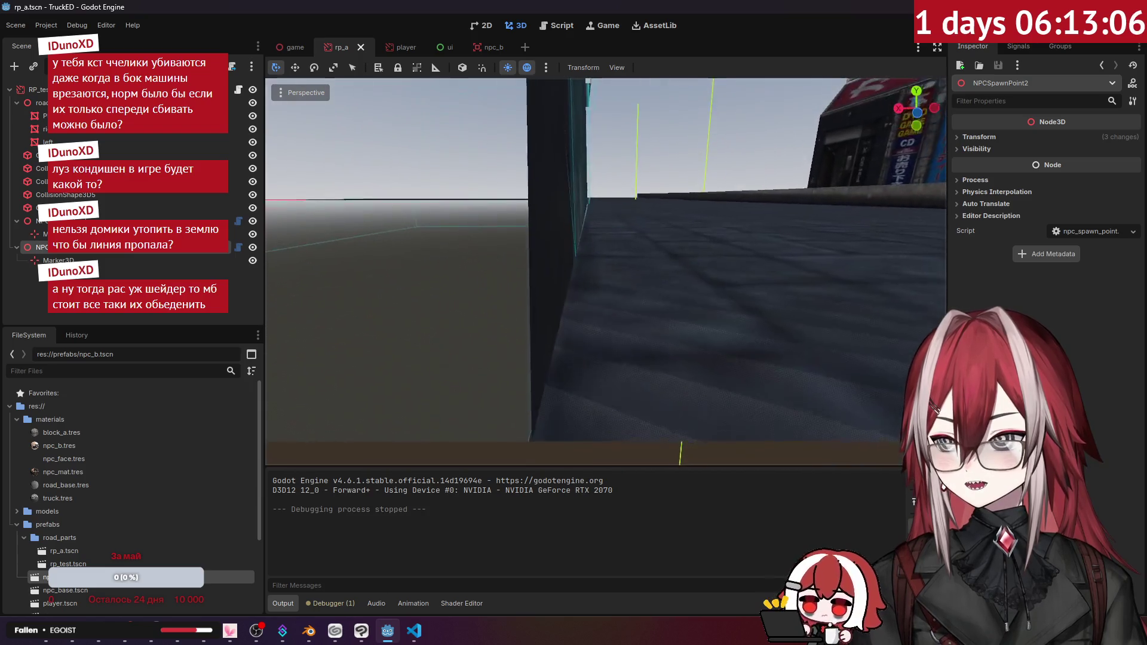
pyautogui.press('s')
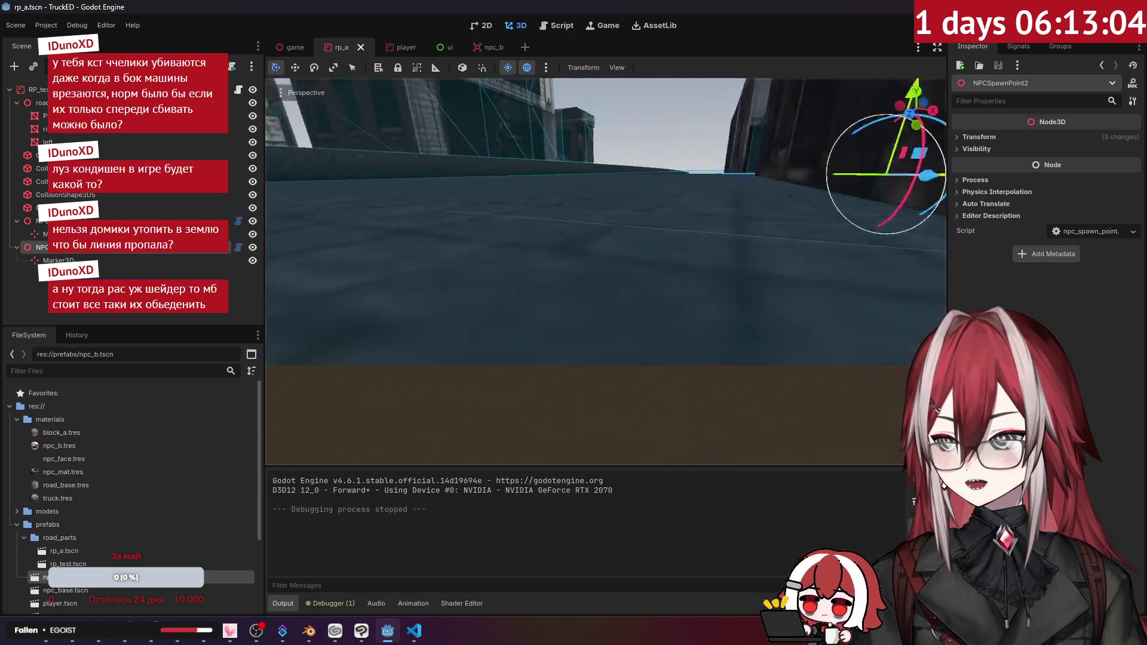
pyautogui.press('w')
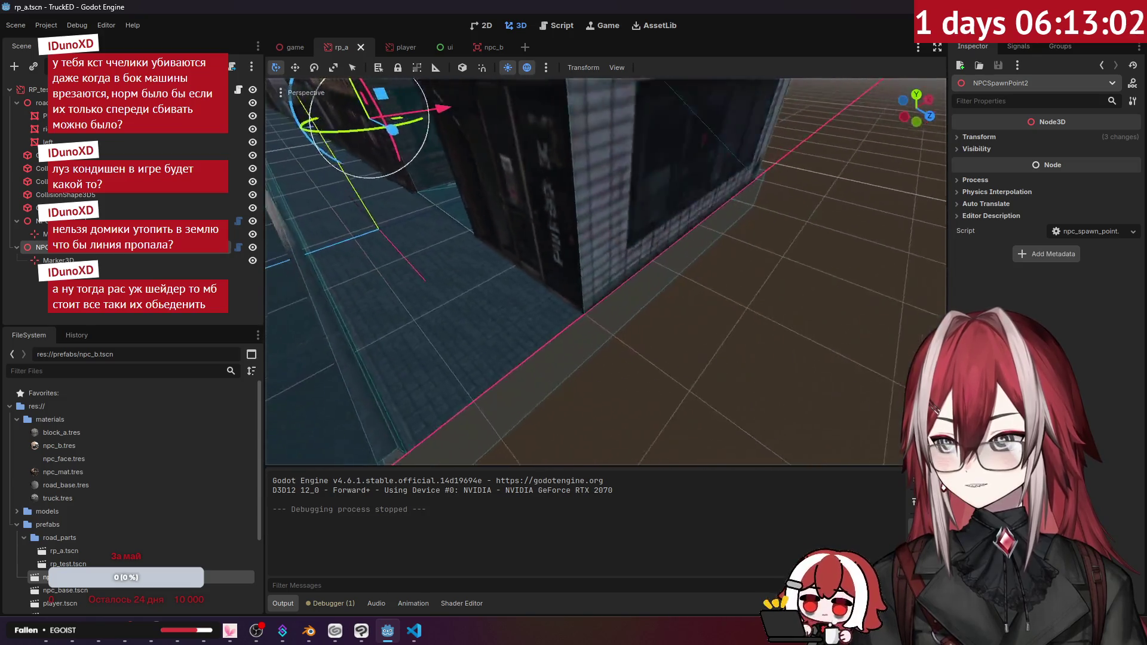
pyautogui.press('s')
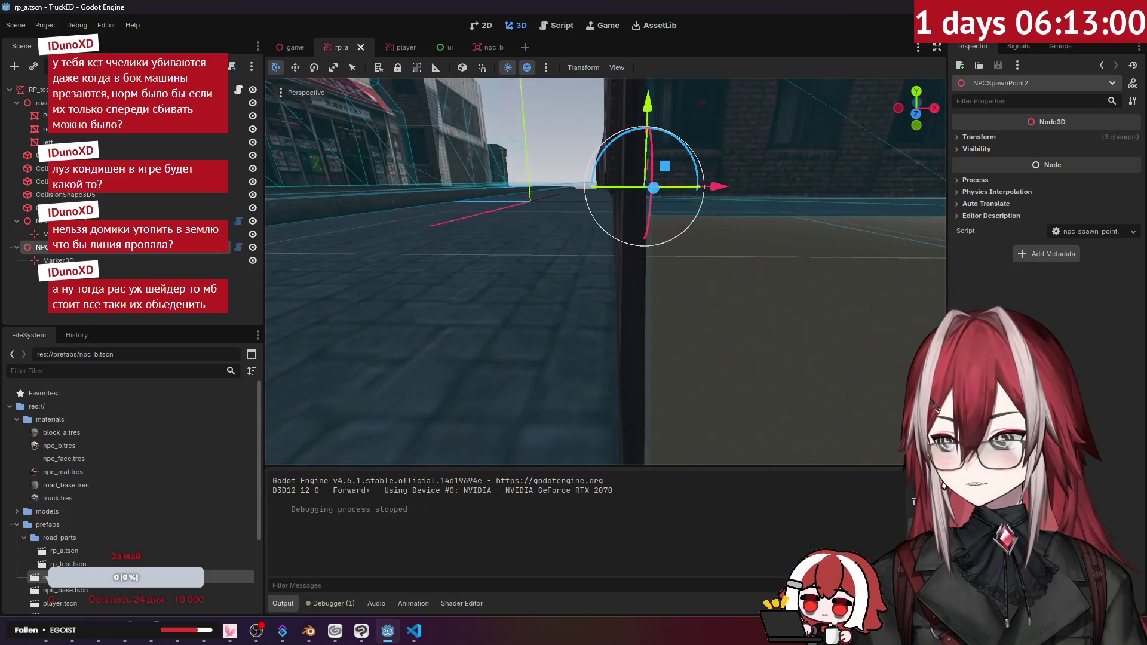
pyautogui.click(559, 306)
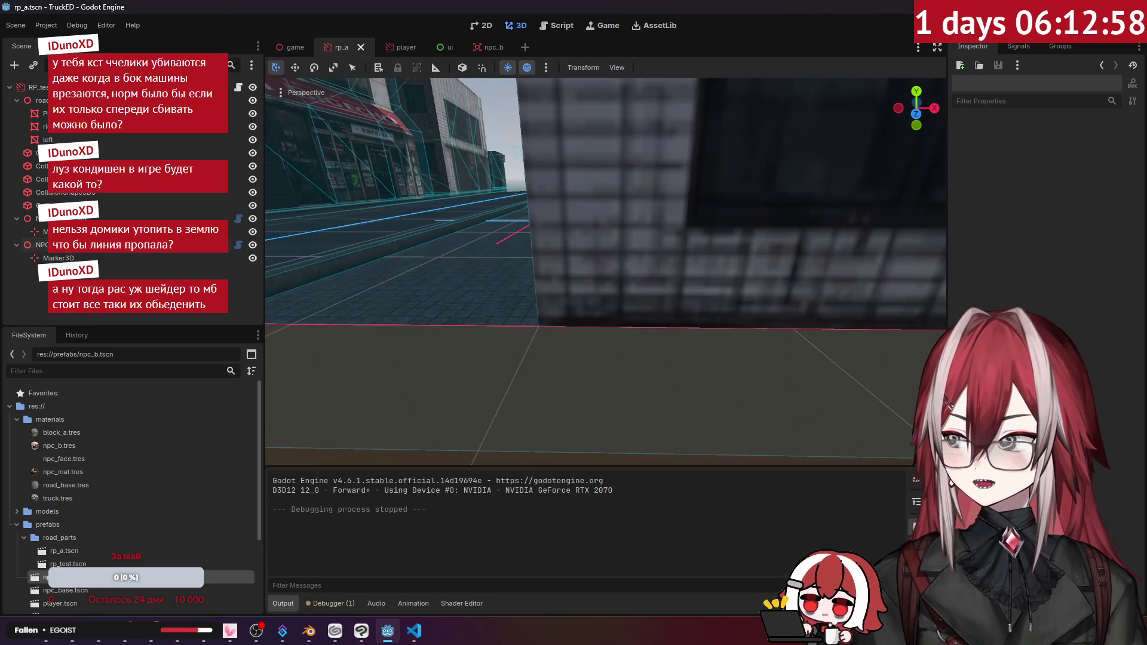
pyautogui.click(478, 298)
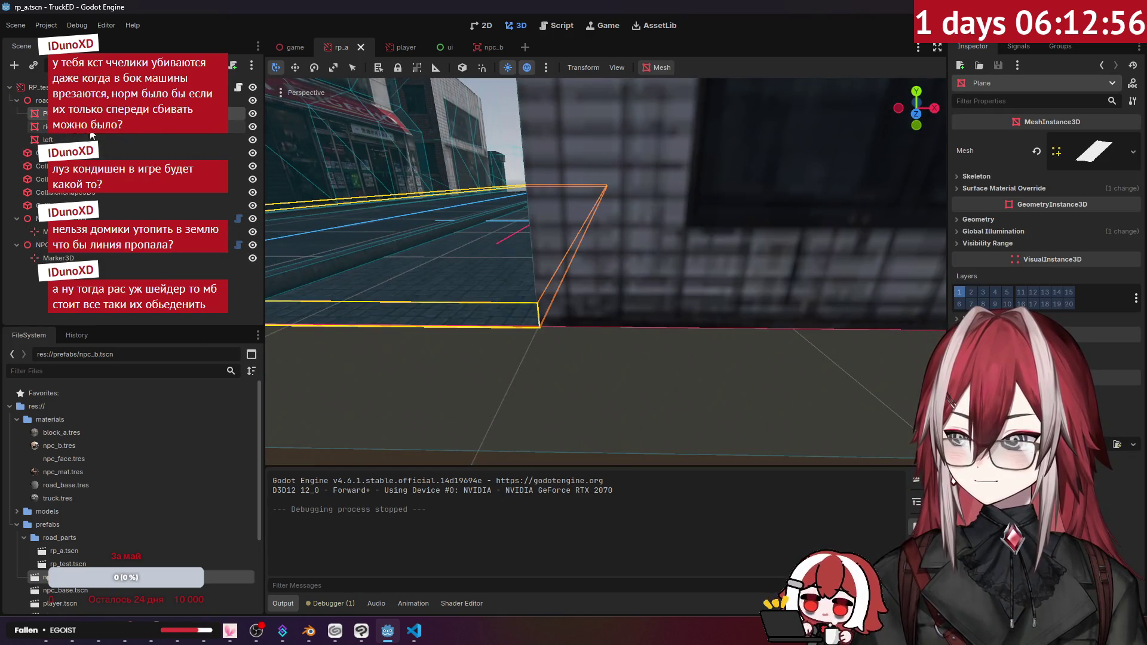
pyautogui.press('w')
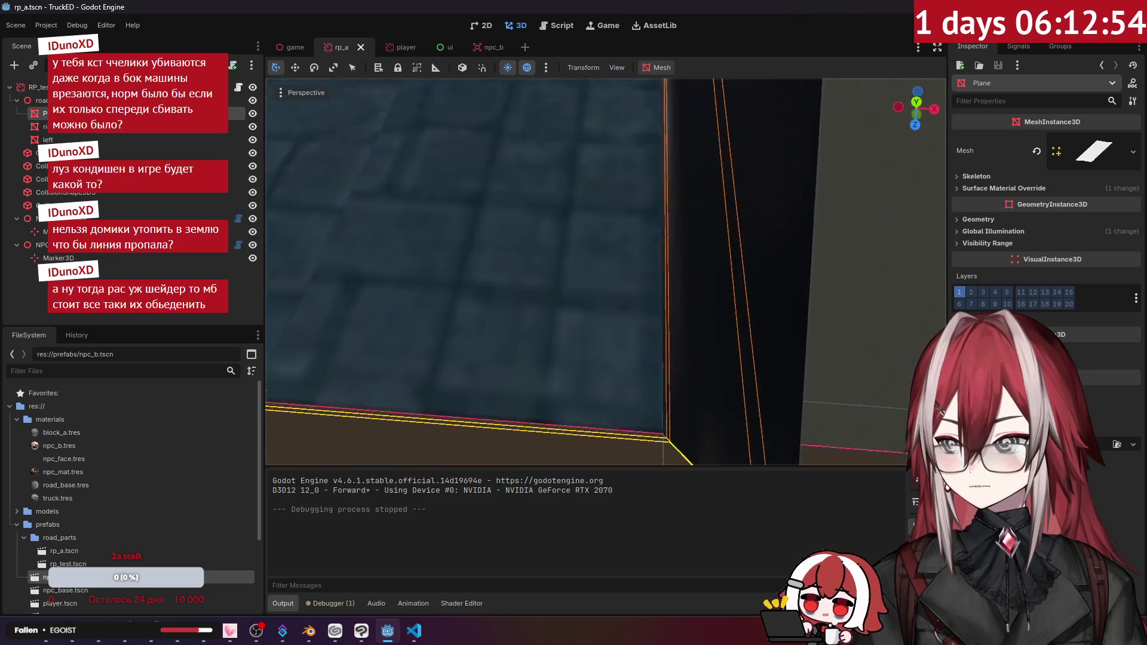
pyautogui.press('s')
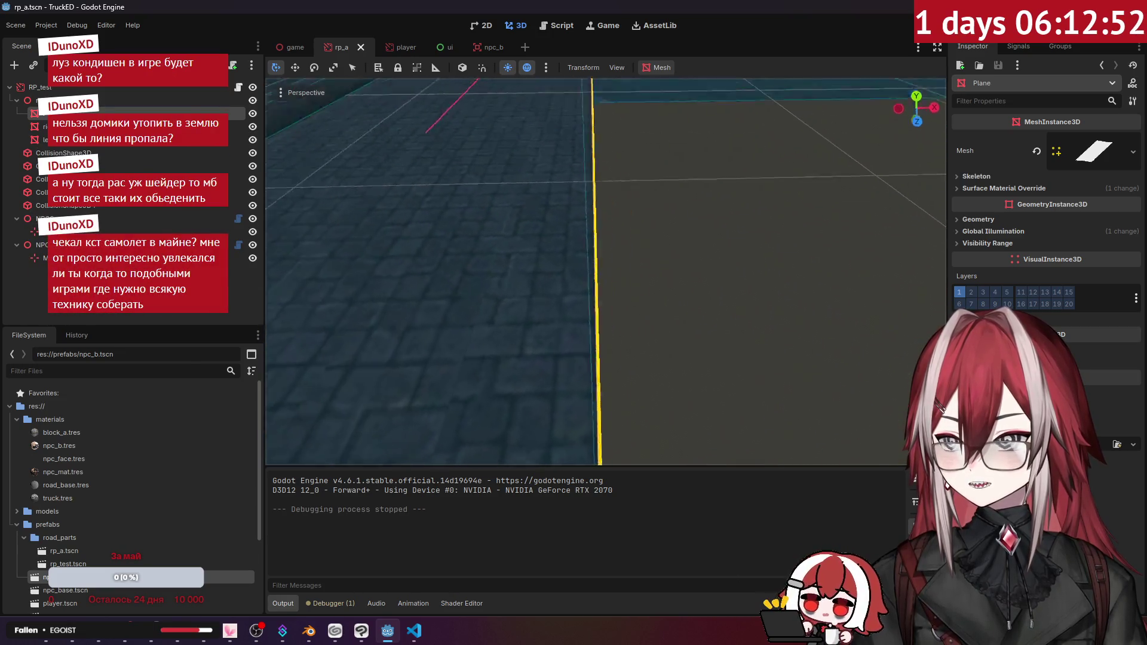
pyautogui.press('s')
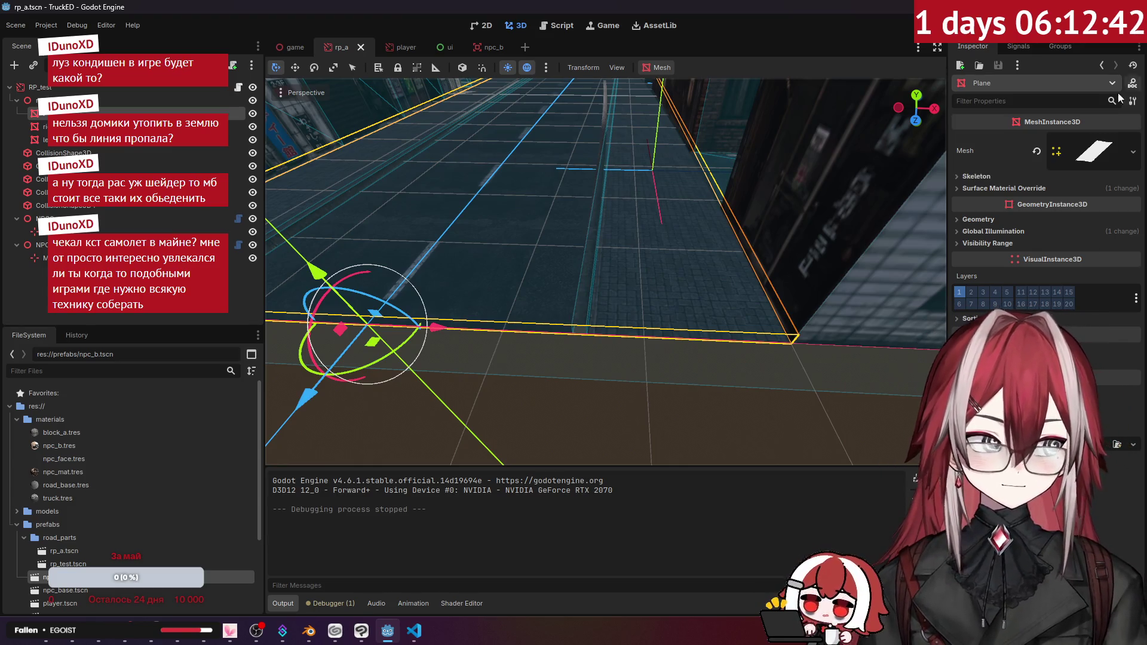
# - Inspect the Plane's Mesh property options without changing them, then switch to the Twitch dashboard
pyautogui.rightClick(1090, 166)
pyautogui.press('Escape')
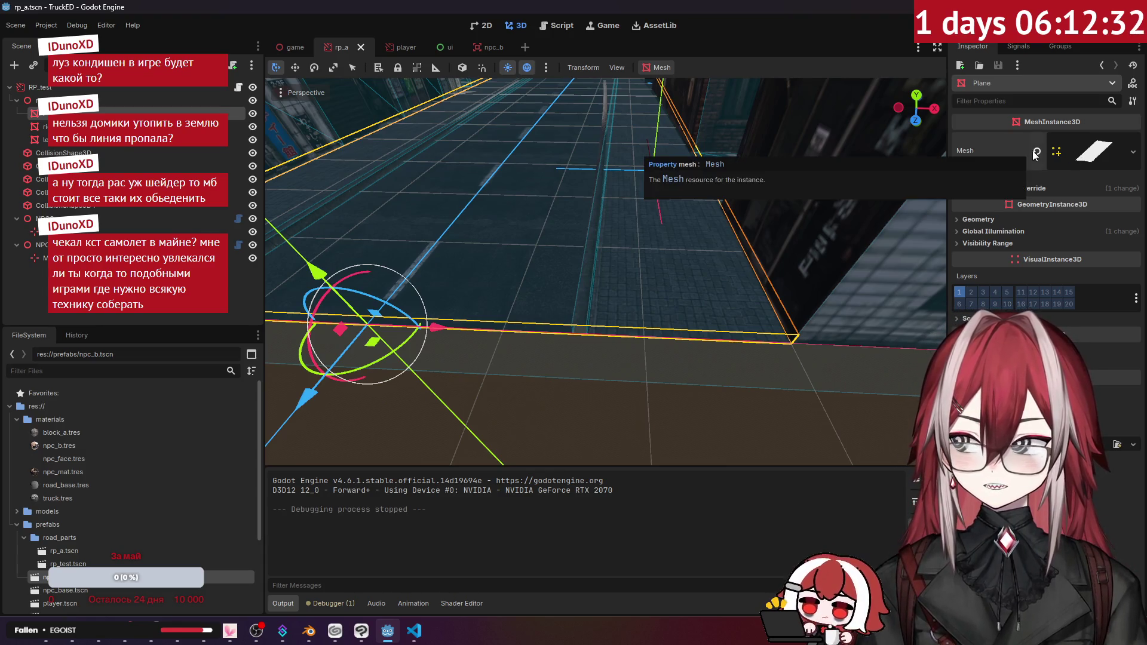
pyautogui.moveTo(830, 160)
pyautogui.mouseDown()
pyautogui.moveTo(812, 102)
pyautogui.moveTo(813, 138)
pyautogui.moveTo(860, 120)
pyautogui.mouseUp()
pyautogui.click(1132, 152)
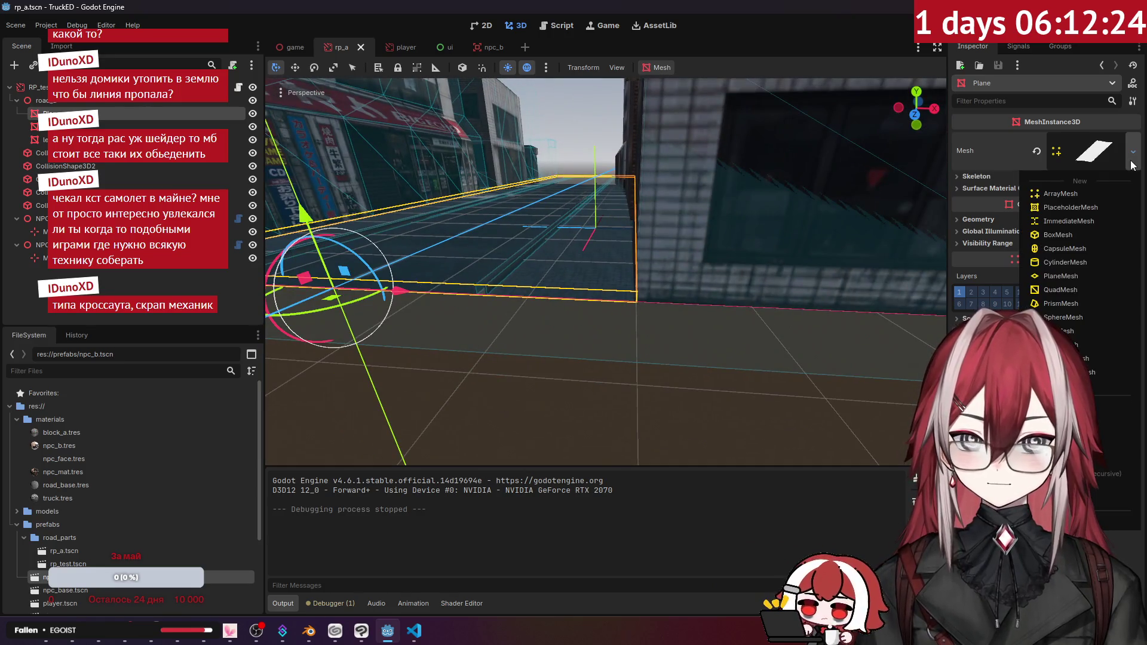
pyautogui.click(1051, 156)
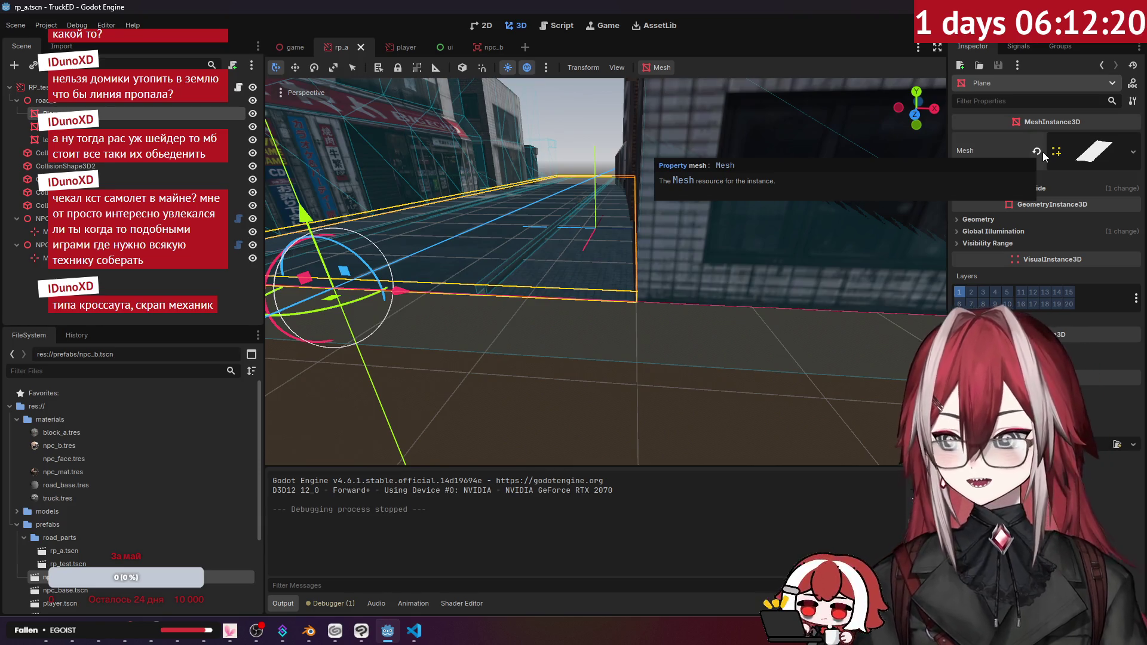
pyautogui.click(72, 630)
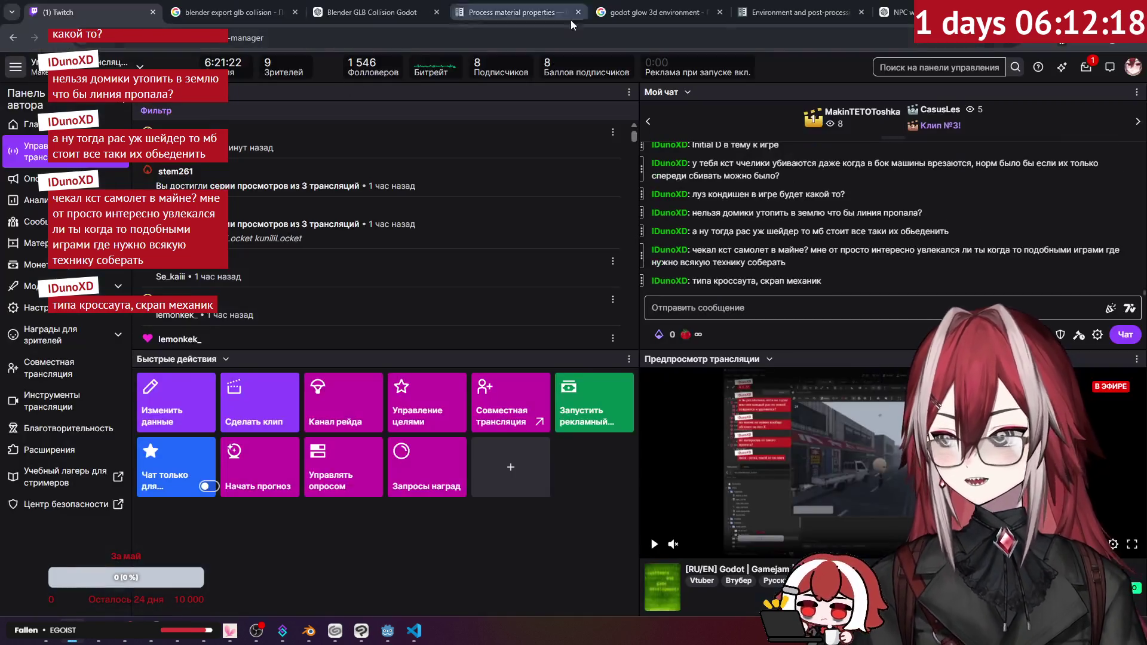
# - Search Google for 'garrys mod wiremod' in a new tab
pyautogui.hotkey('ctrl', 't')
pyautogui.write('пфккн')
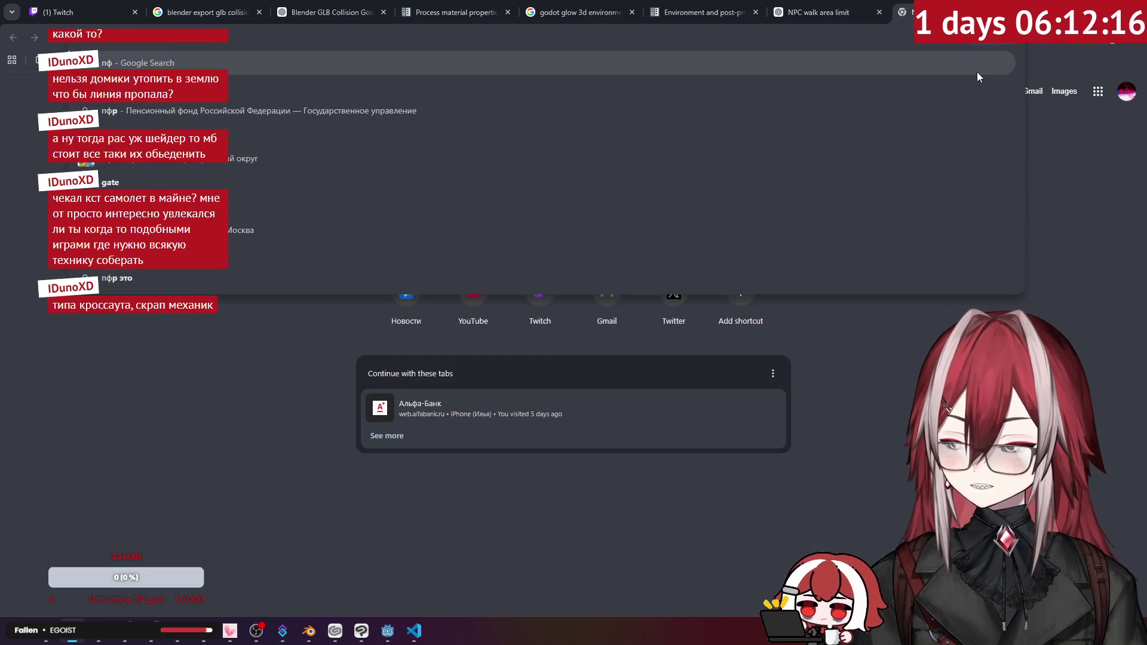
pyautogui.press('BackSpace')
pyautogui.press('BackSpace')
pyautogui.press('BackSpace')
pyautogui.write('garrys mod')
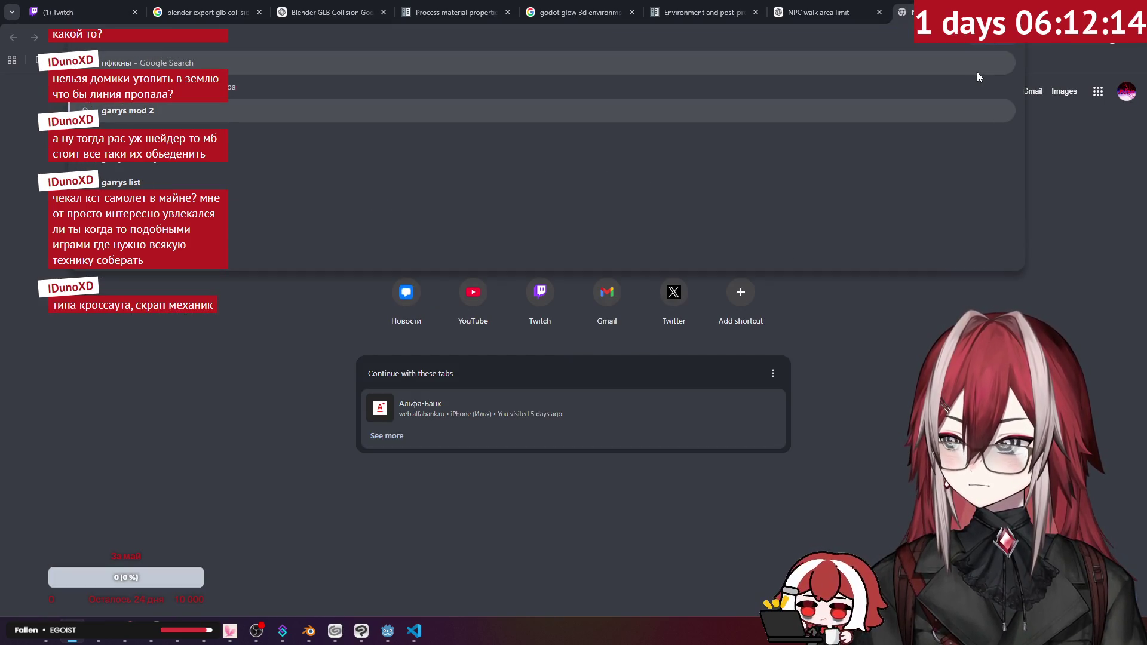
pyautogui.write(' mire')
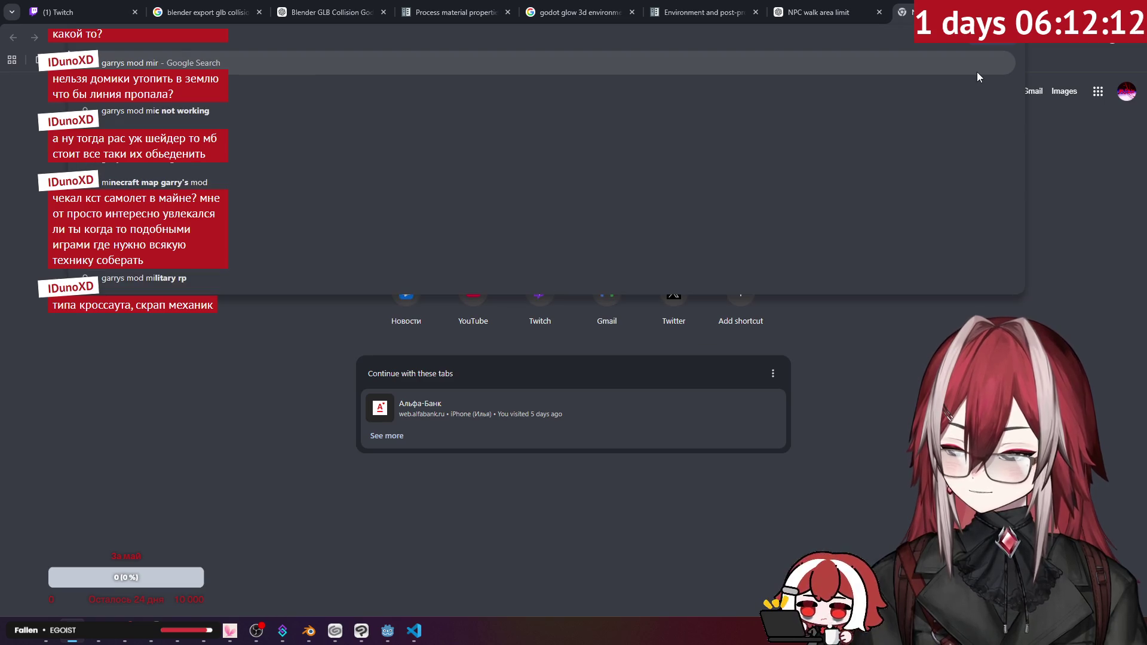
pyautogui.press('BackSpace')
pyautogui.press('BackSpace')
pyautogui.press('BackSpace')
pyautogui.write('wire')
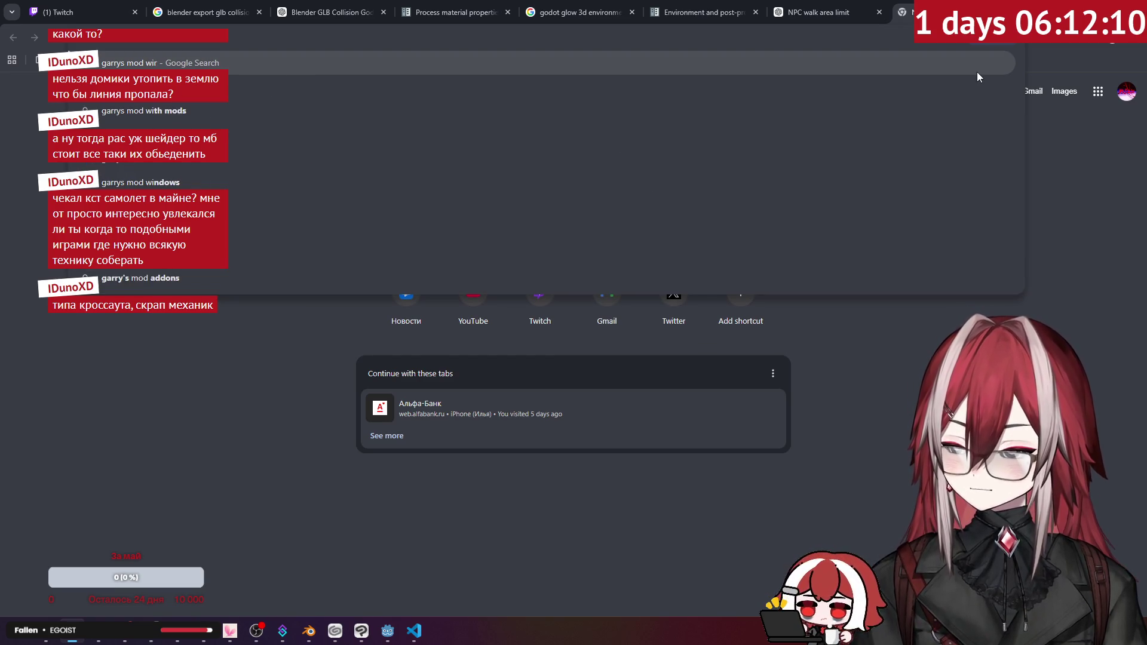
pyautogui.press('Down')
pyautogui.press('Return')
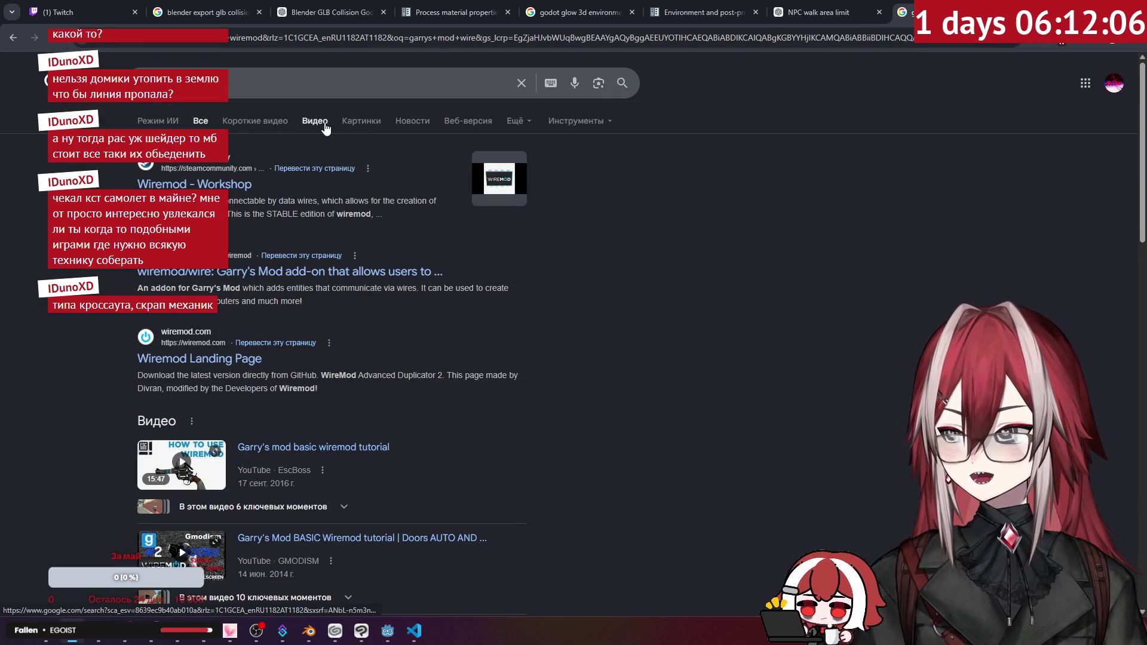
# - Preview several wiremod image results, then close the tab and return to Godot
pyautogui.click(356, 122)
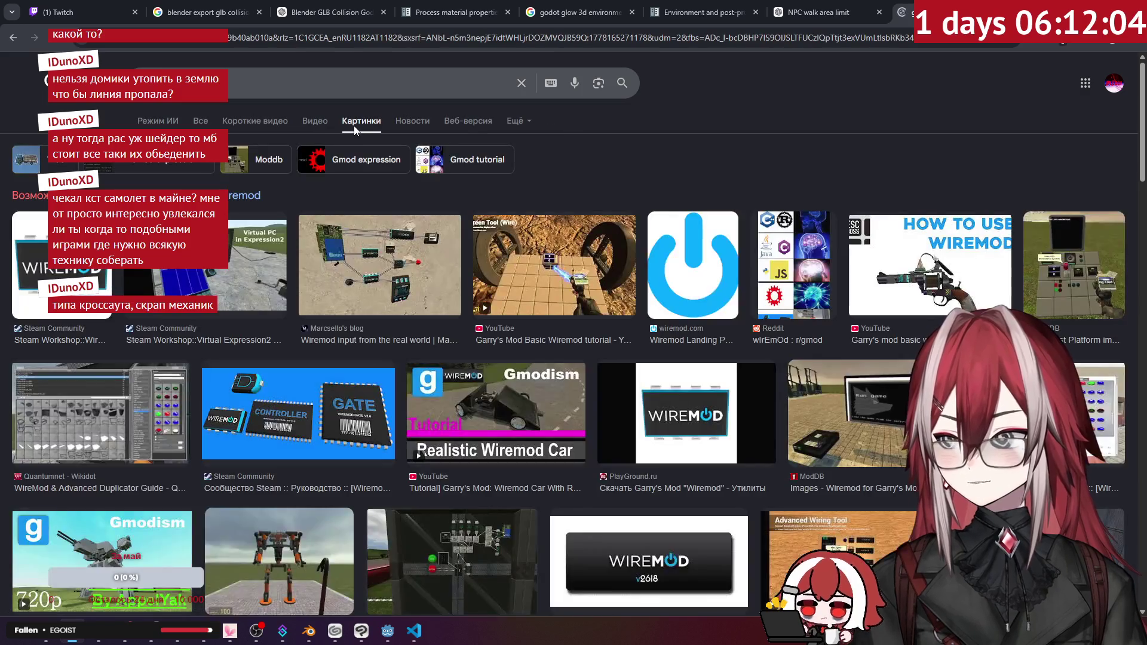
pyautogui.click(364, 251)
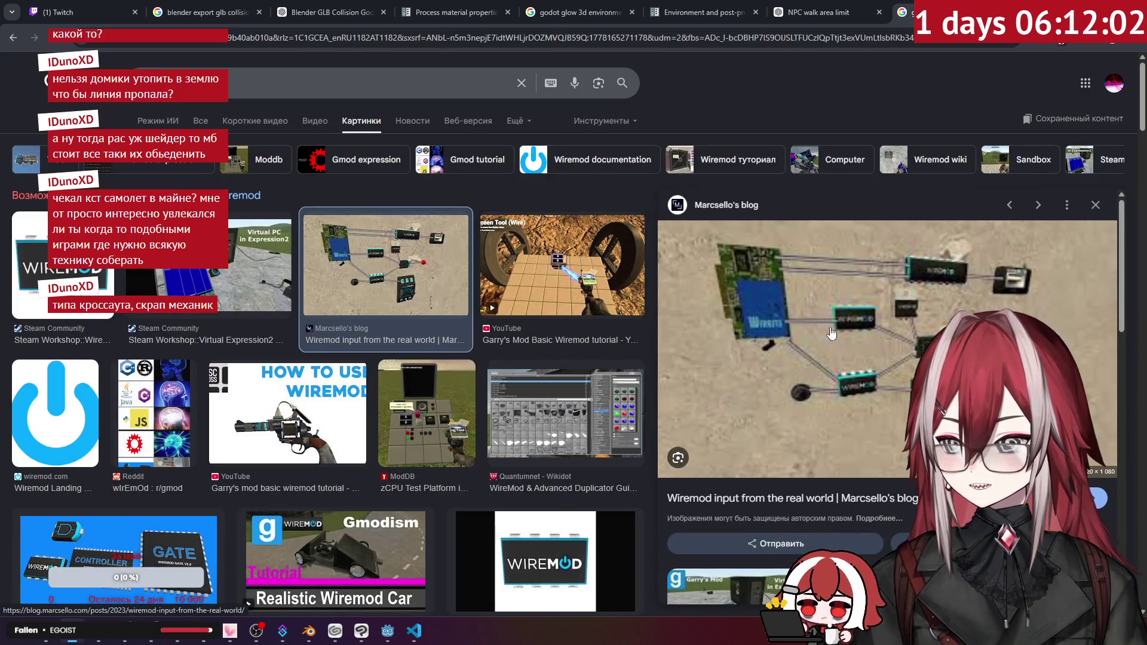
pyautogui.scroll(-1, 910, 296)
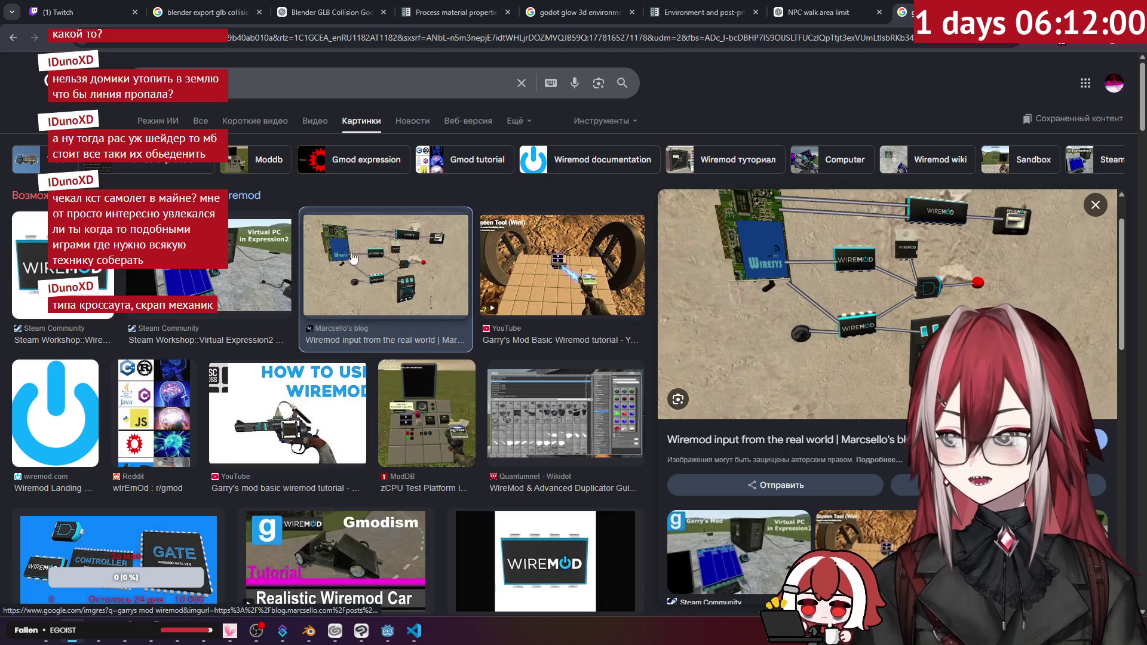
pyautogui.scroll(-1, 475, 347)
pyautogui.press('Escape')
pyautogui.click(475, 347)
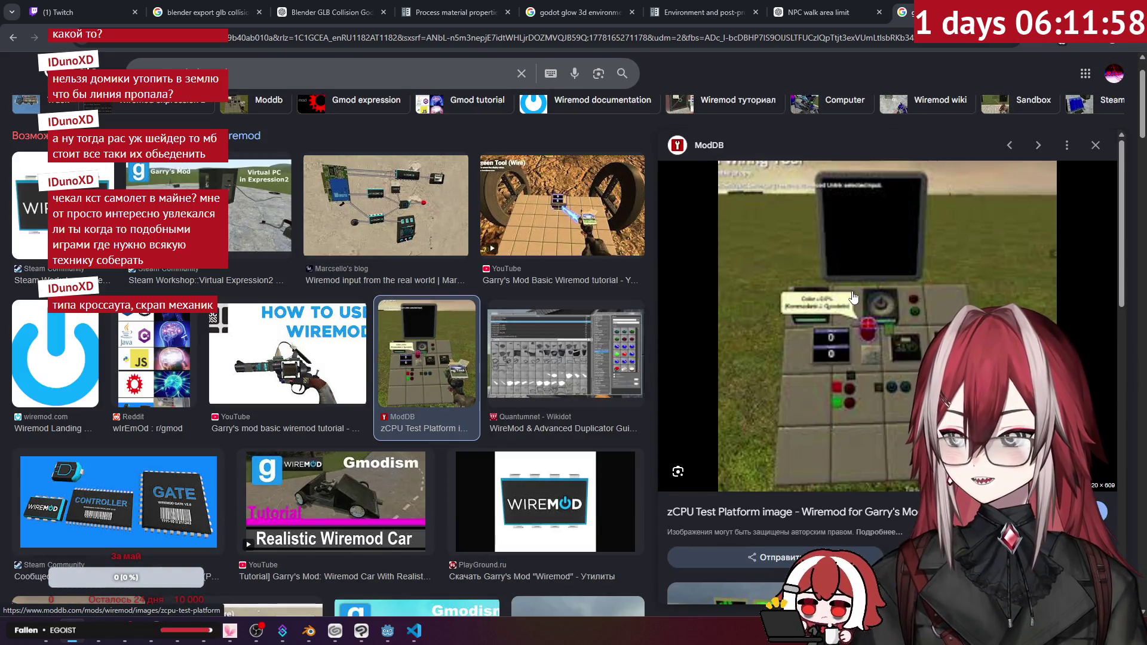
pyautogui.scroll(-1, 926, 277)
pyautogui.scroll(1, 925, 277)
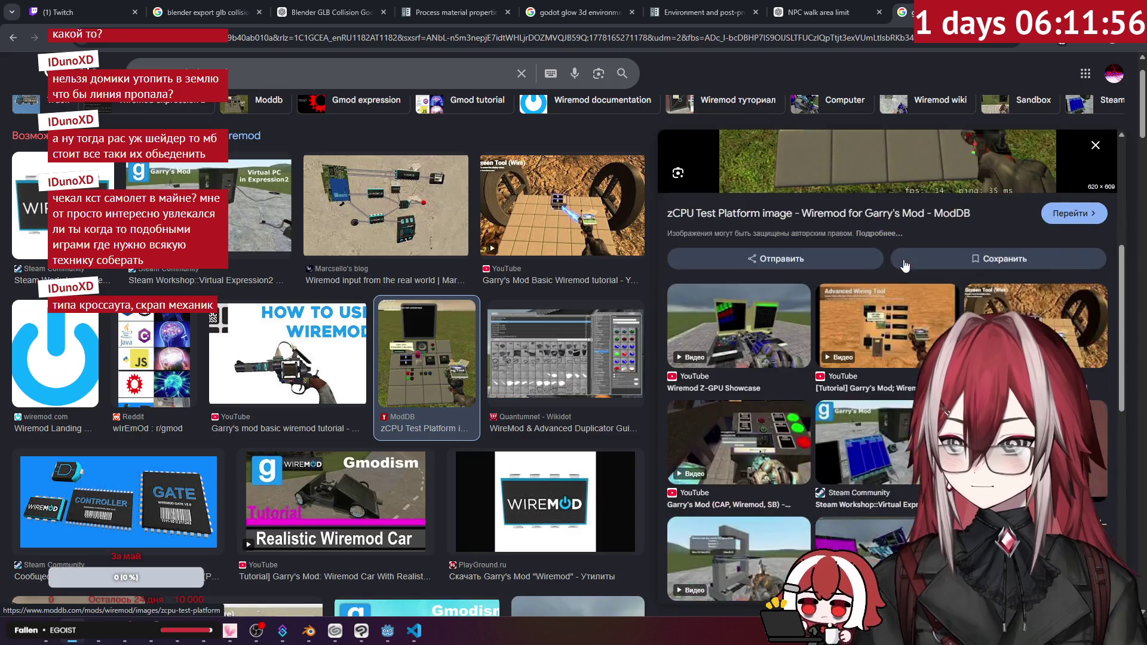
pyautogui.click(567, 227)
pyautogui.scroll(-1, 594, 329)
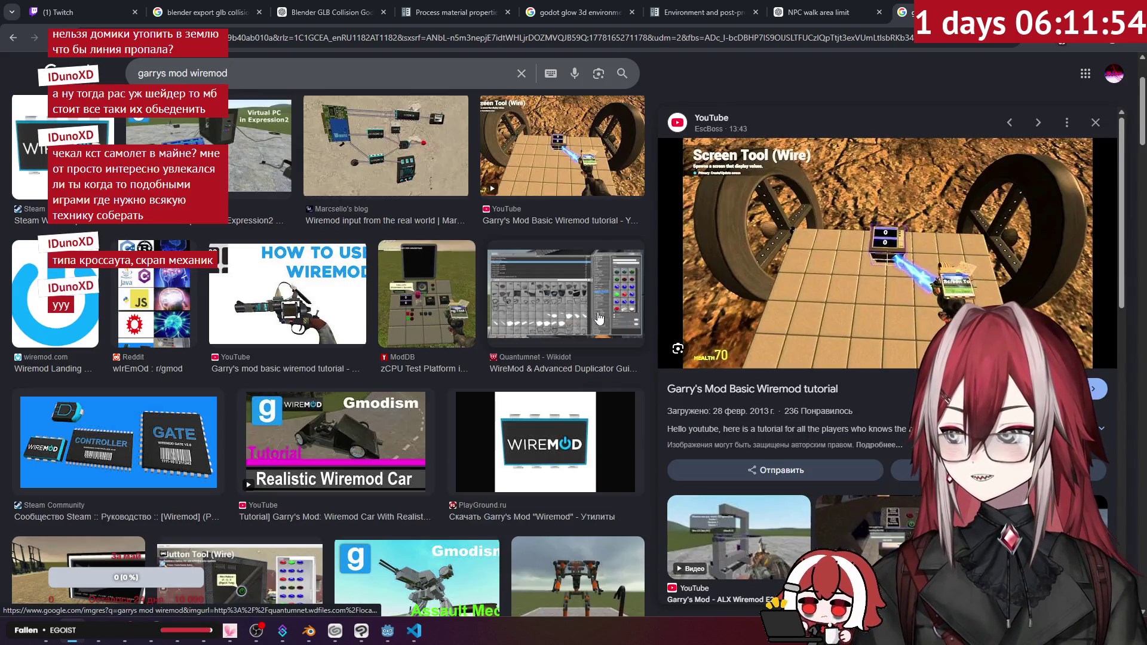
pyautogui.scroll(-4, 773, 241)
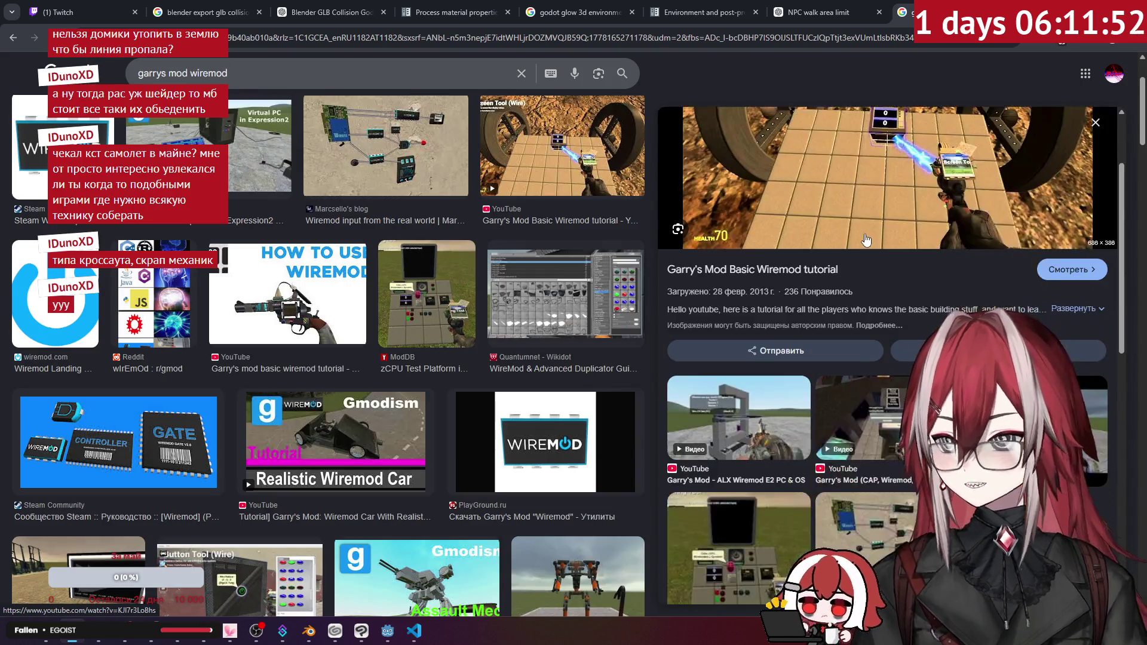
pyautogui.click(767, 296)
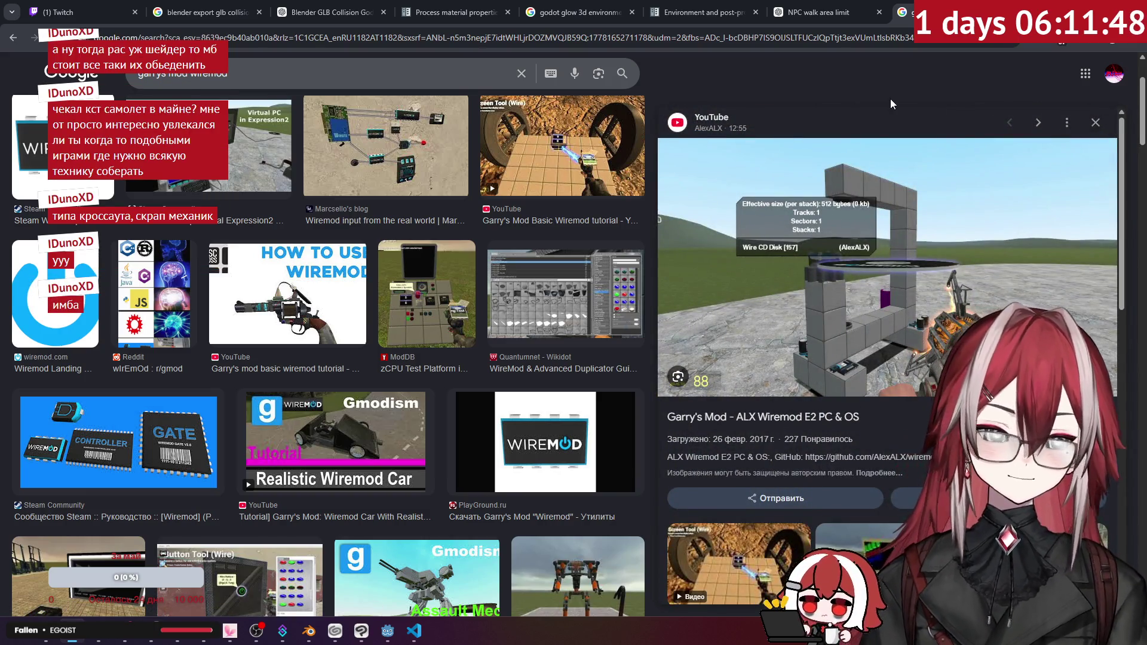
pyautogui.hotkey('ctrl', 'w')
pyautogui.hotkey('alt', 'Tab')
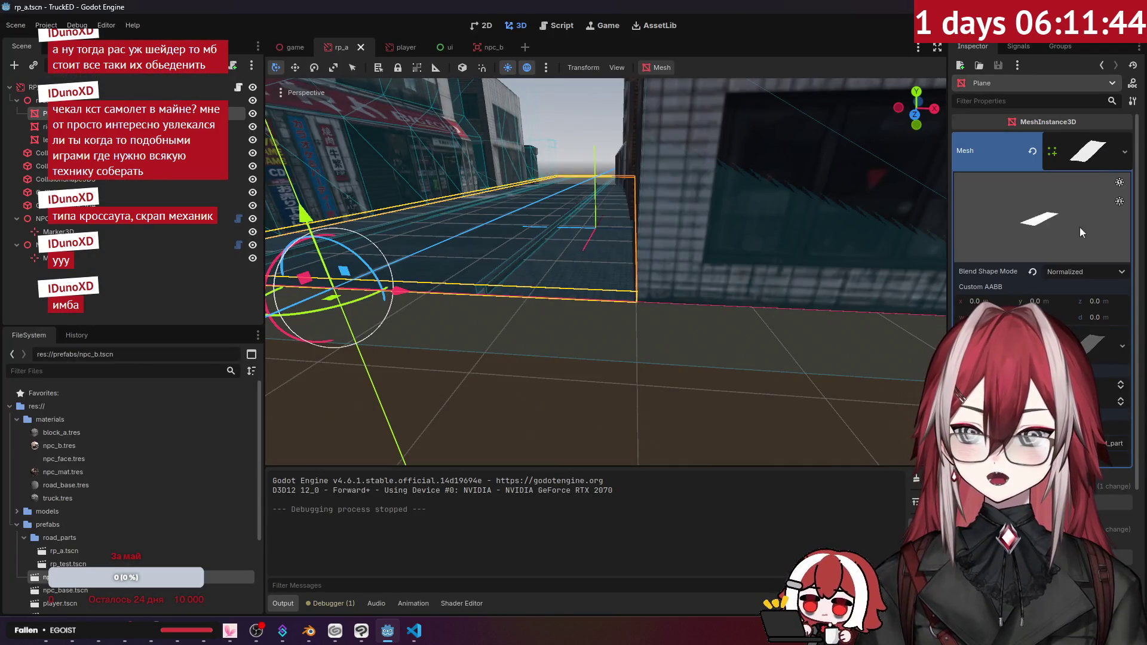
pyautogui.click(1133, 153)
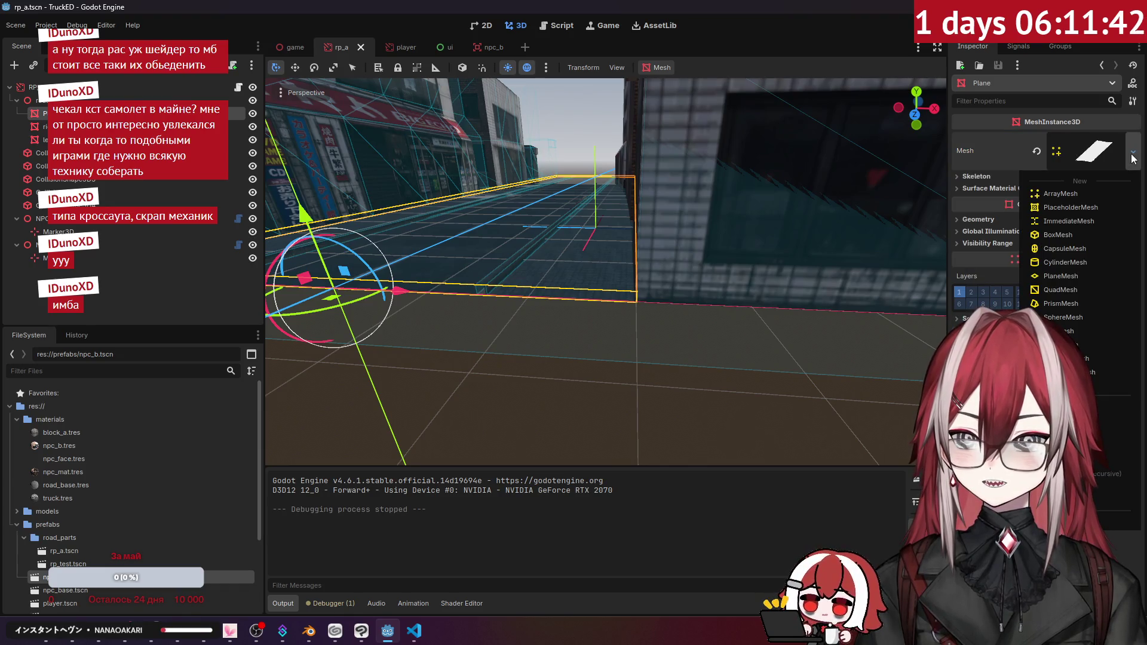
pyautogui.click(1133, 154)
pyautogui.click(1092, 154)
pyautogui.click(1091, 155)
pyautogui.click(1091, 154)
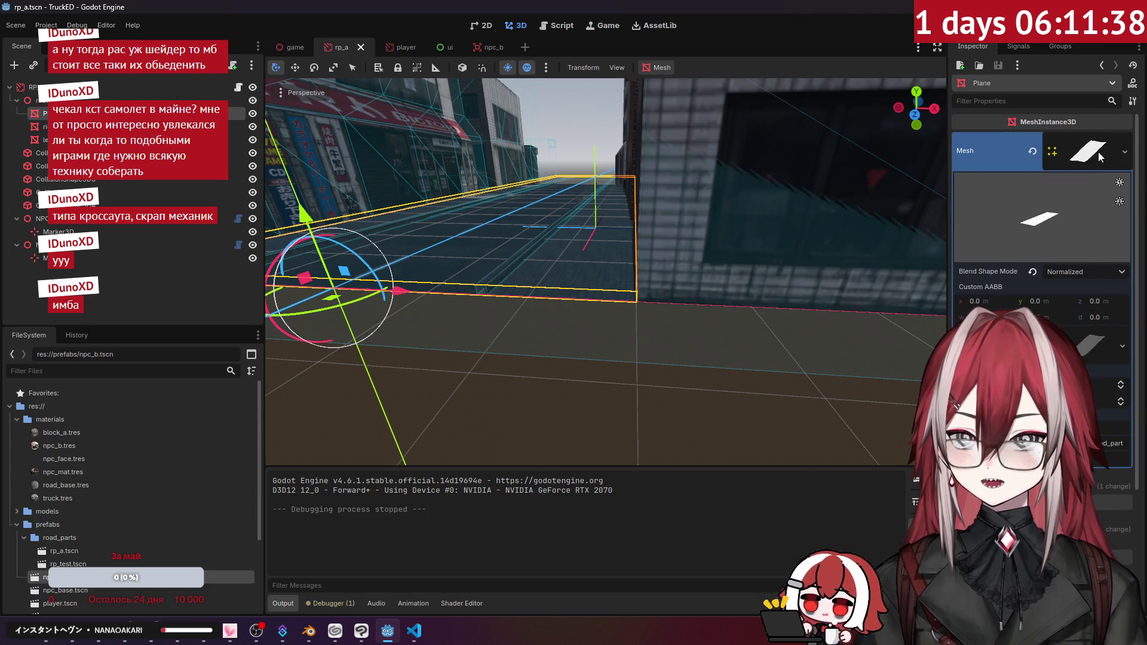
pyautogui.click(1101, 157)
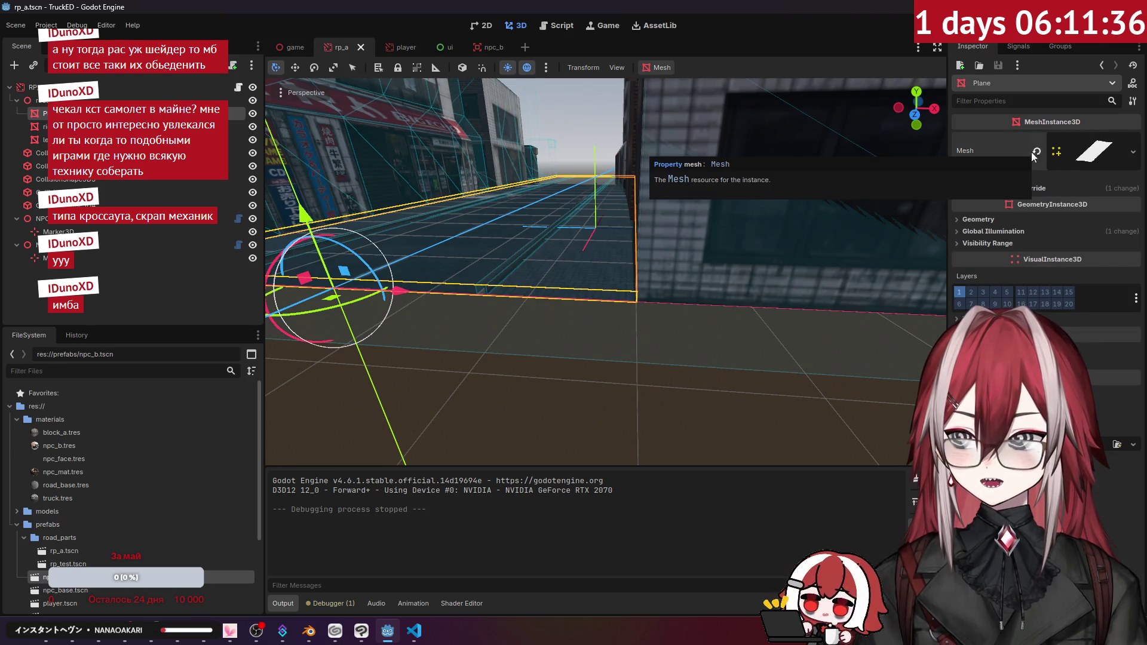
pyautogui.click(42, 100)
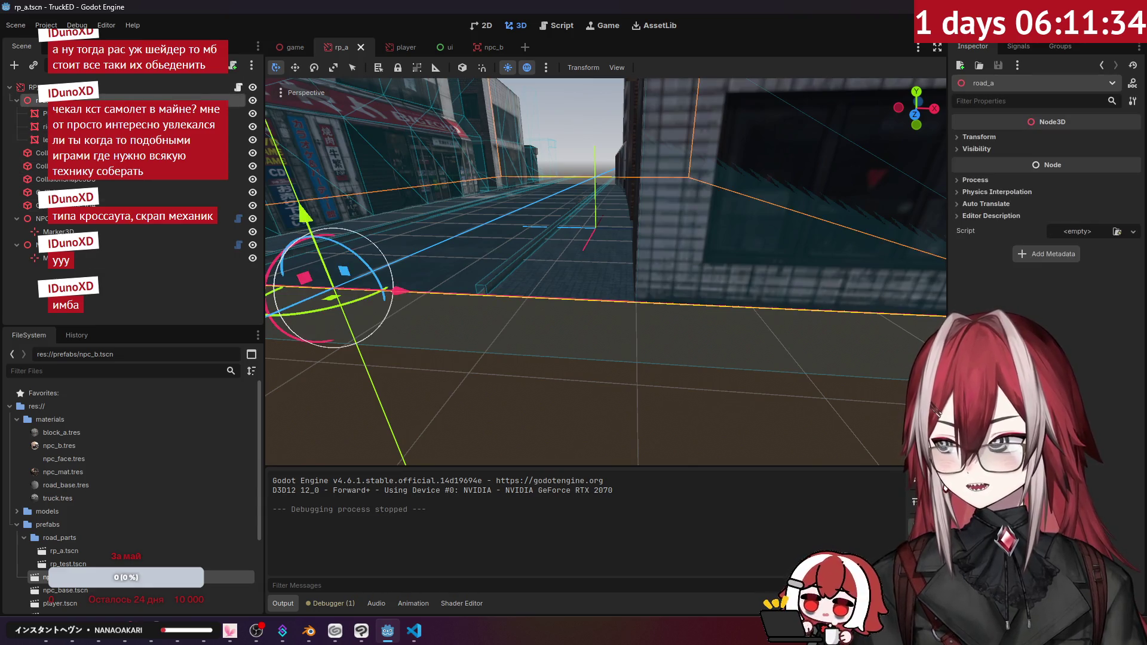
pyautogui.press('f')
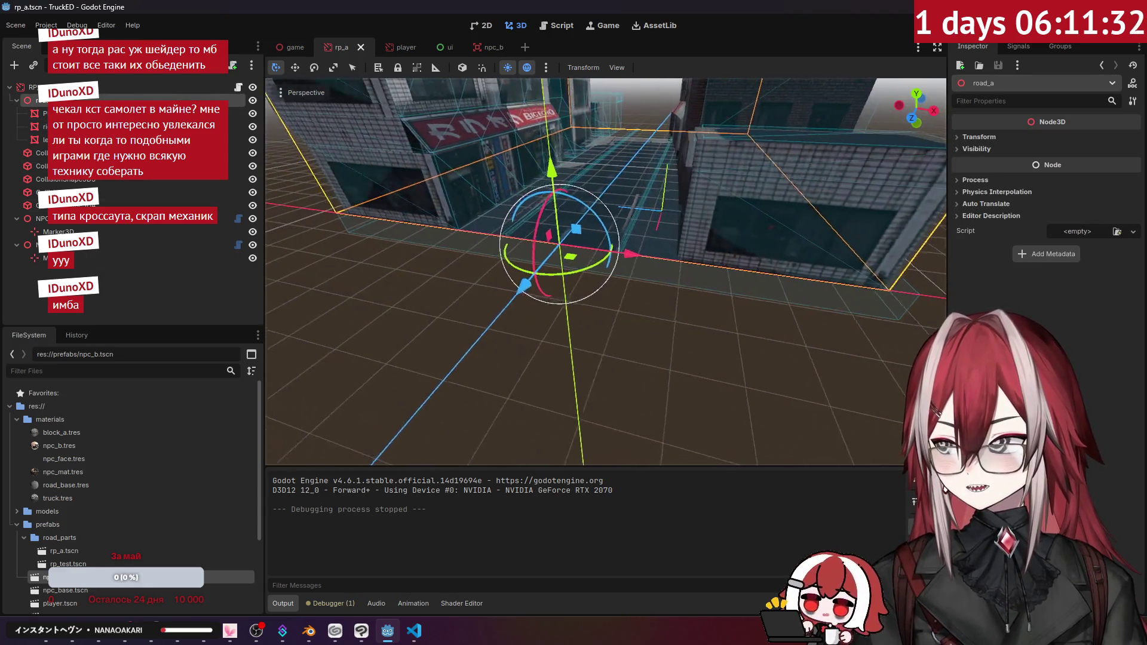
pyautogui.click(45, 126)
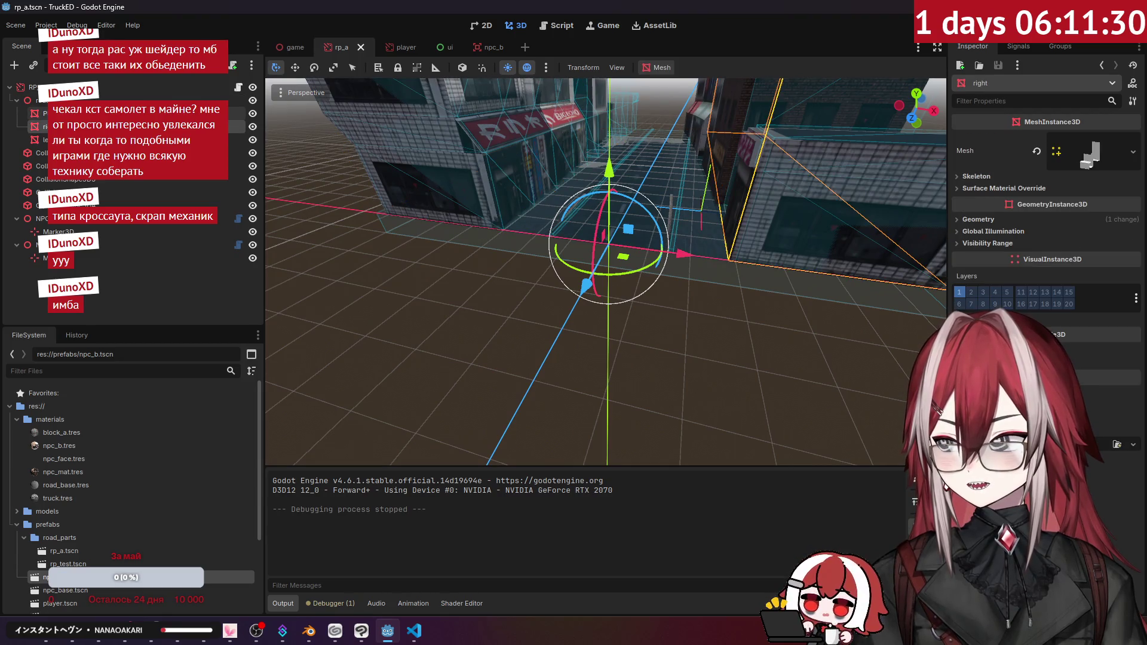
pyautogui.press('f')
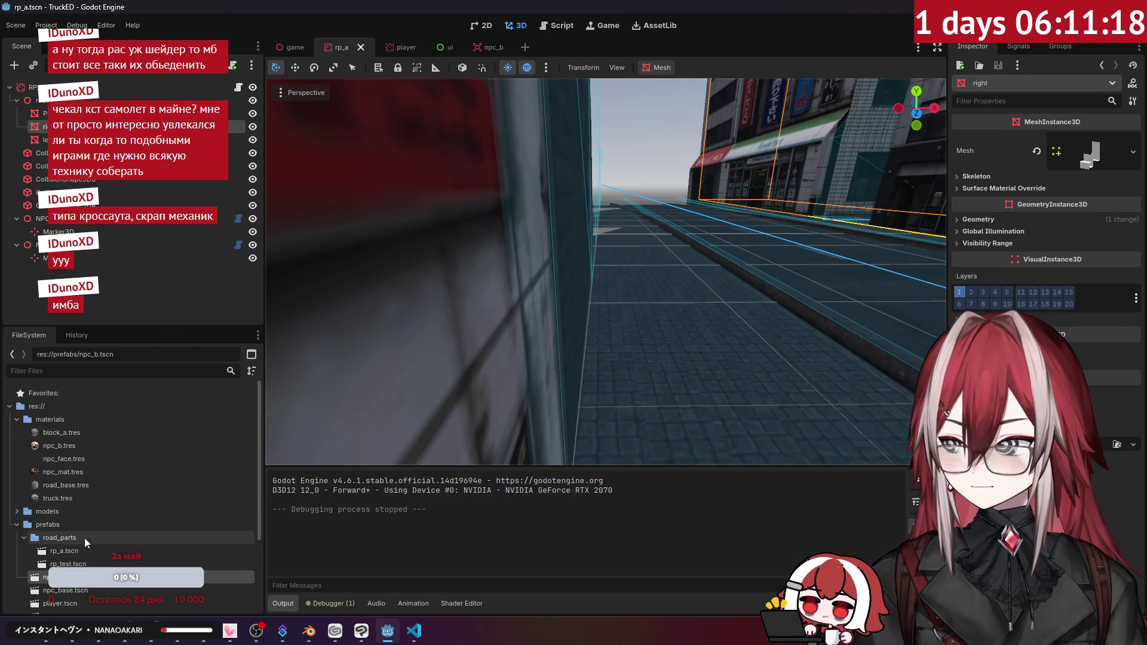
pyautogui.scroll(-3, 141, 513)
pyautogui.scroll(1, 77, 485)
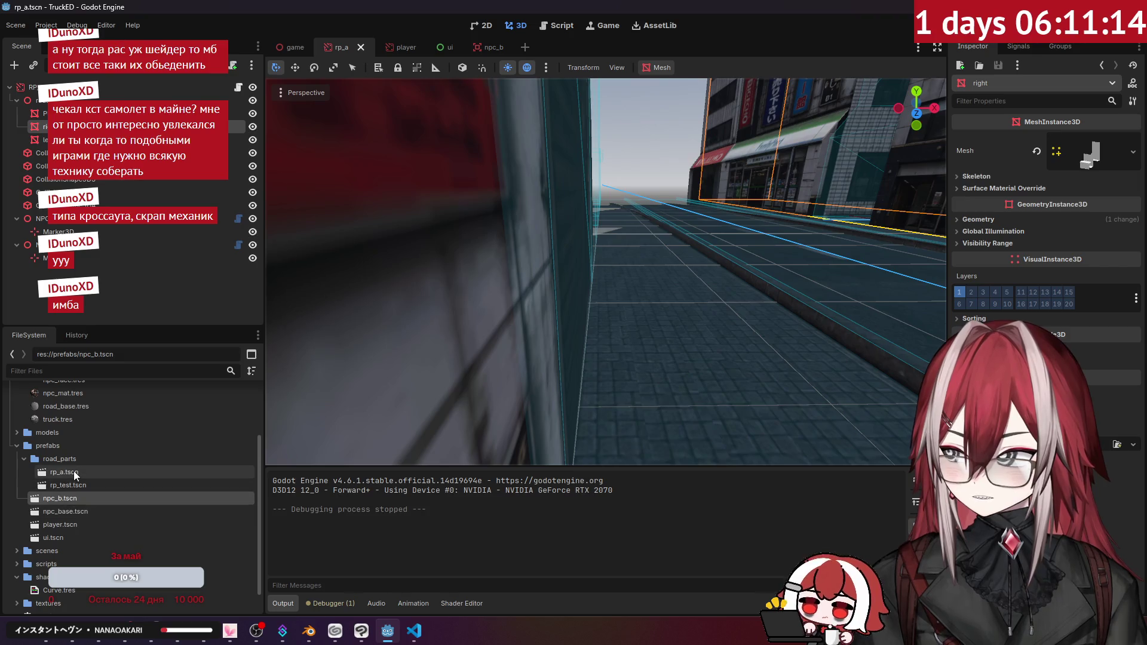
# - Open rp_test.tscn, reopen rp_a.tscn, and expand the models folder in FileSystem
pyautogui.doubleClick(76, 482)
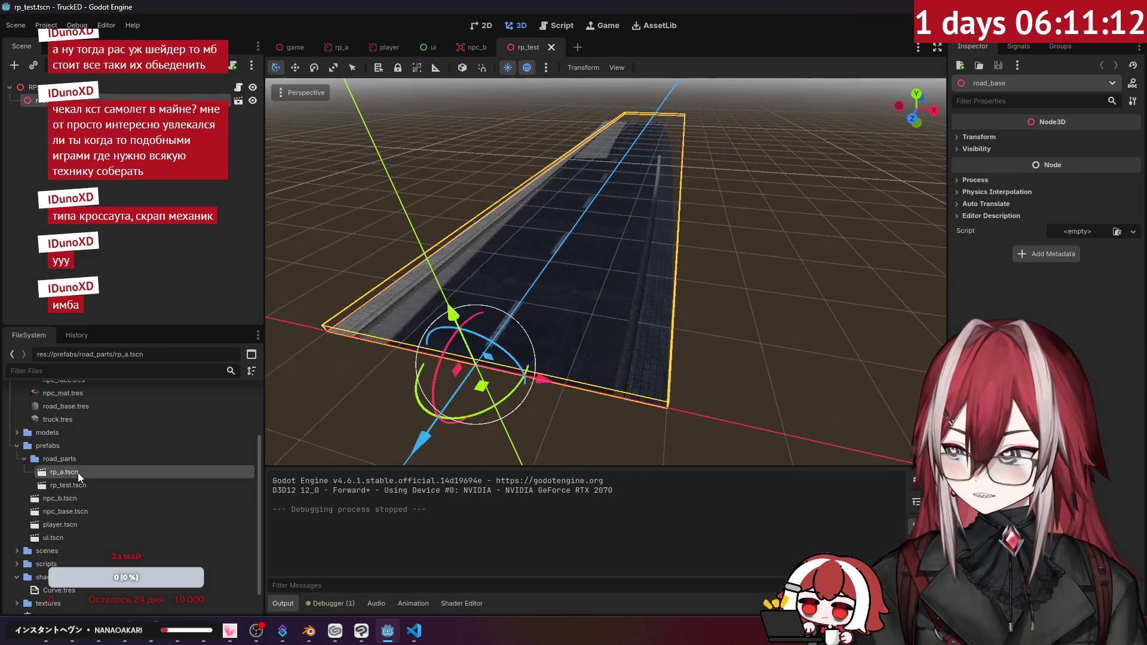
pyautogui.doubleClick(78, 472)
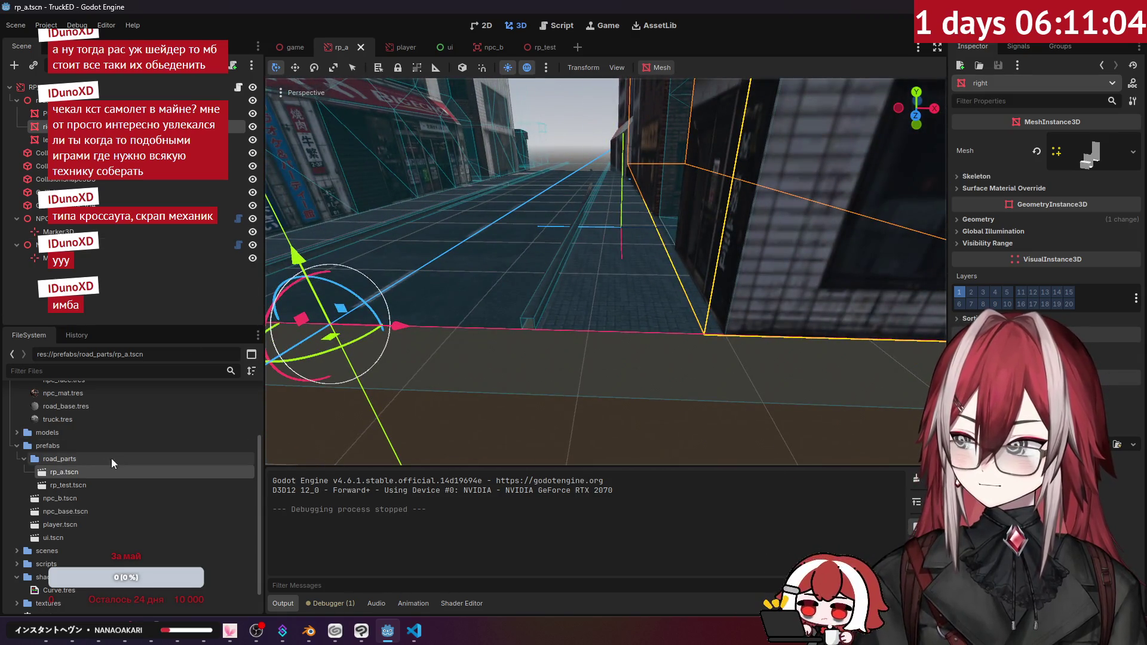
pyautogui.scroll(-2, 72, 472)
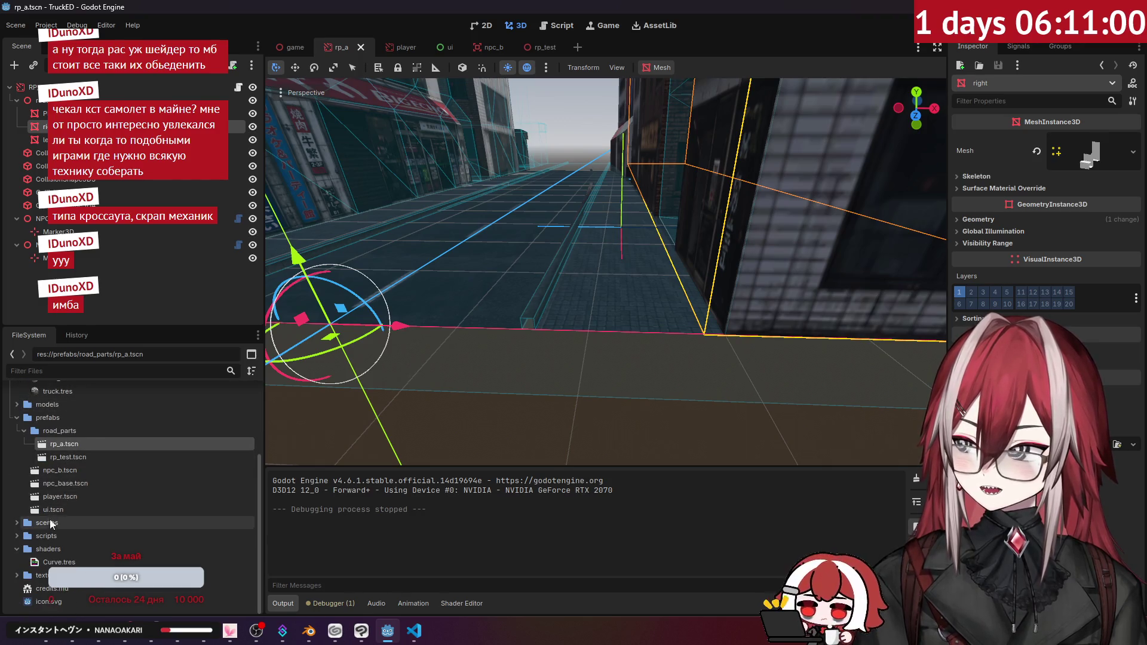
pyautogui.click(17, 405)
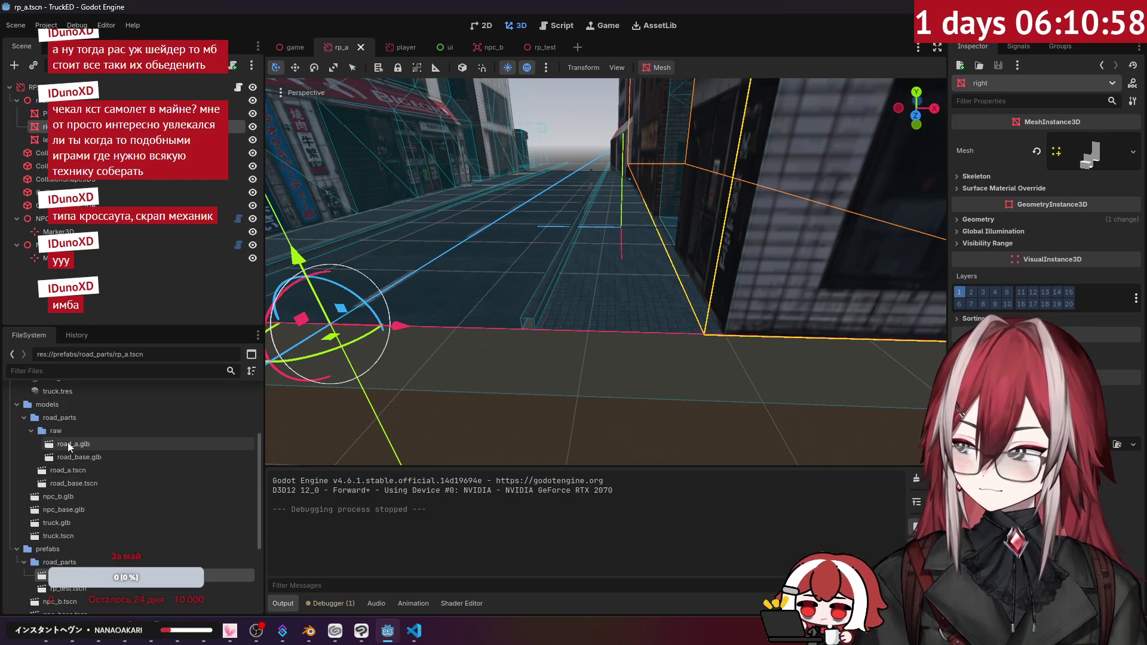
pyautogui.doubleClick(69, 444)
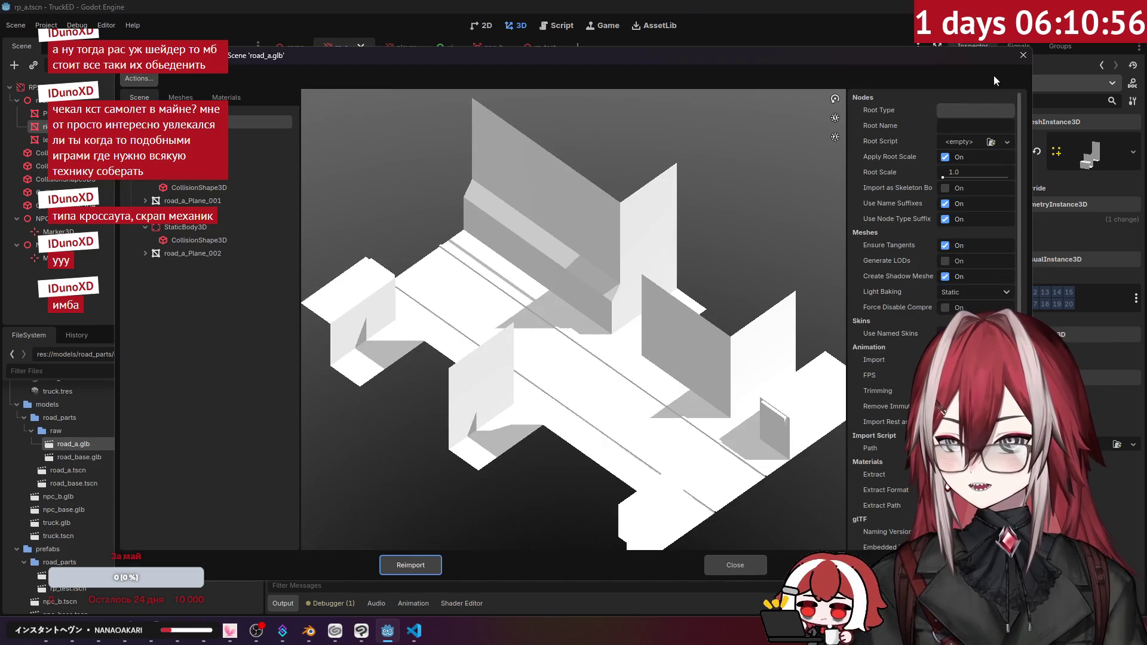
pyautogui.moveTo(697, 319)
pyautogui.mouseDown()
pyautogui.moveTo(645, 284)
pyautogui.moveTo(613, 330)
pyautogui.mouseUp()
pyautogui.scroll(5, 645, 285)
pyautogui.scroll(-3, 628, 330)
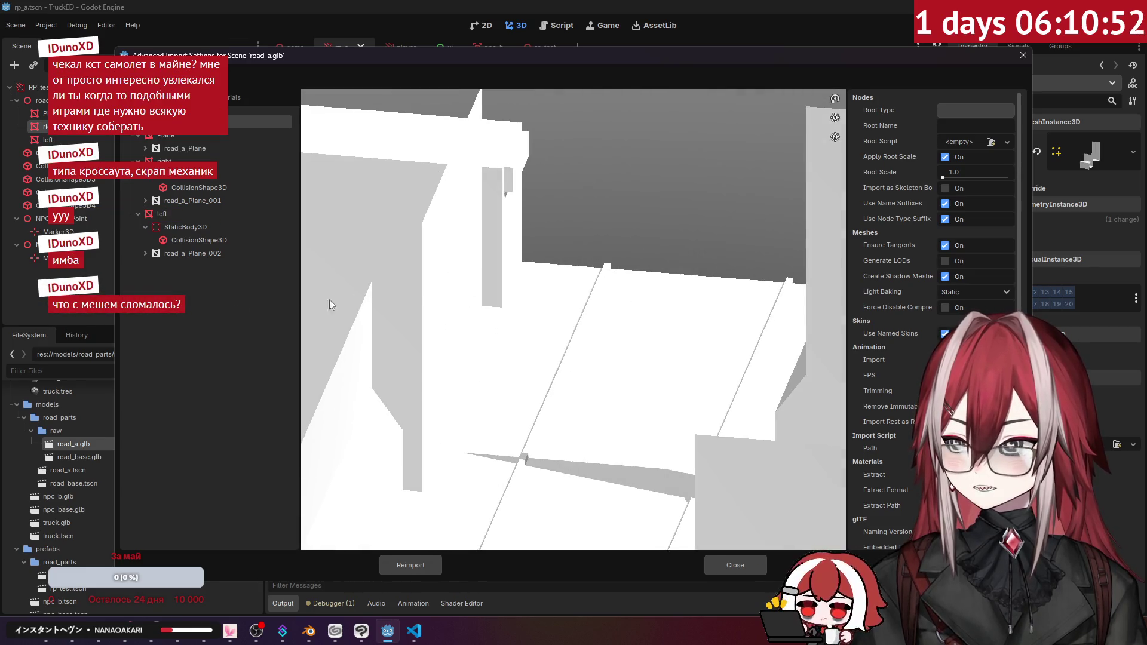
pyautogui.click(1023, 55)
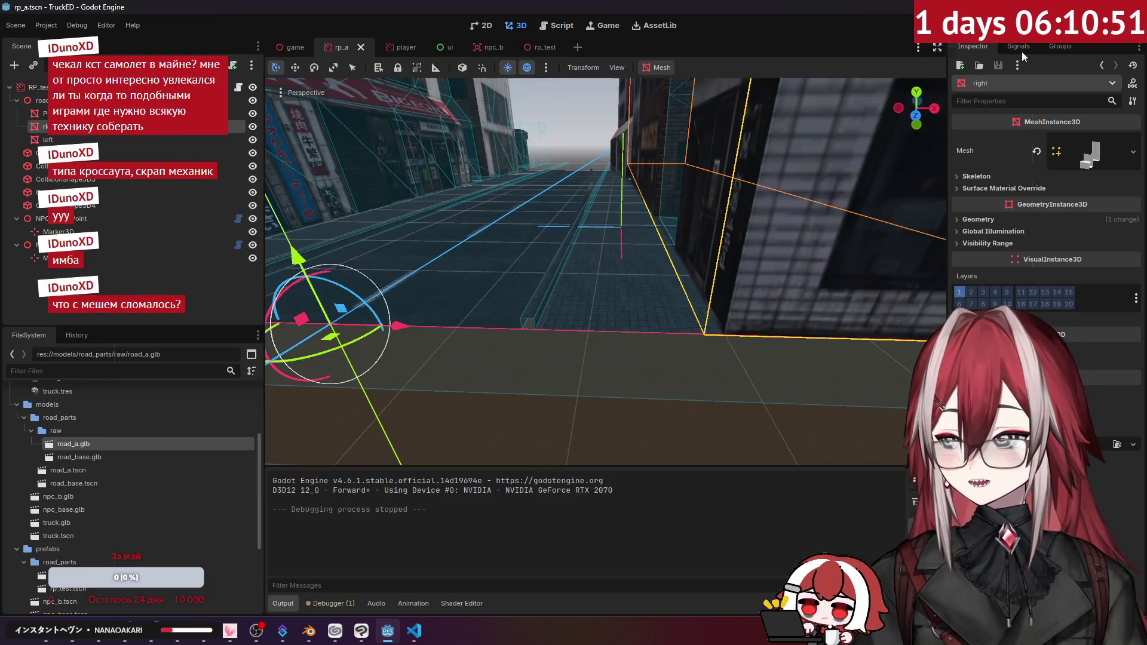
# - Open road_a.tscn, fly the view along its road, then reopen rp_a.tscn
pyautogui.doubleClick(67, 470)
pyautogui.press('w')
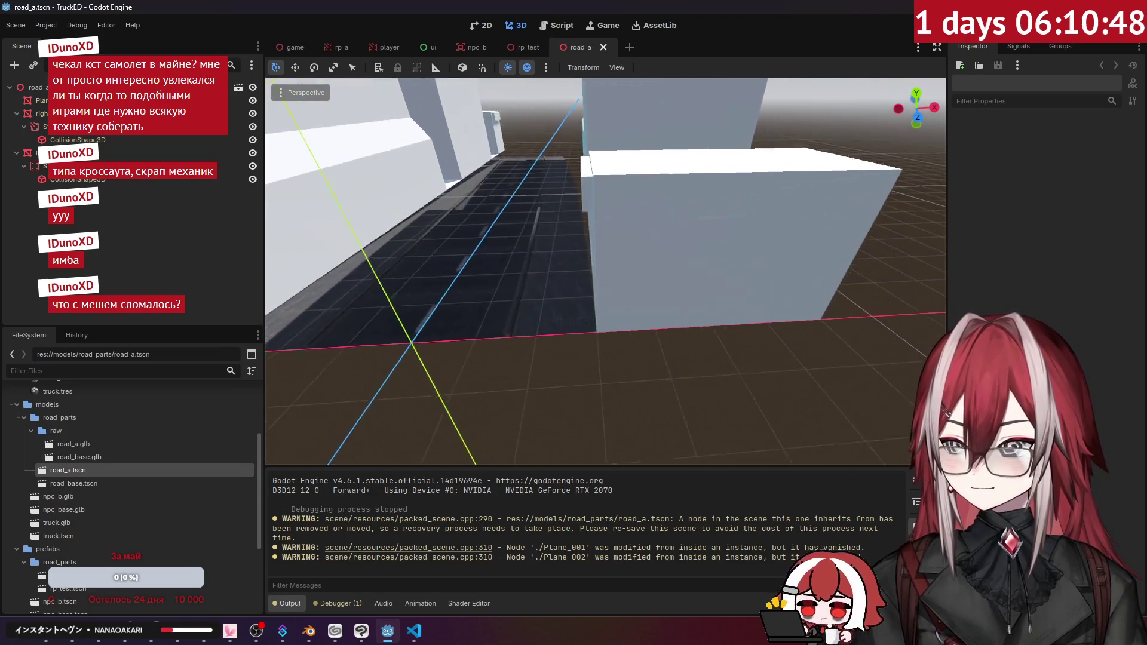
pyautogui.press('s')
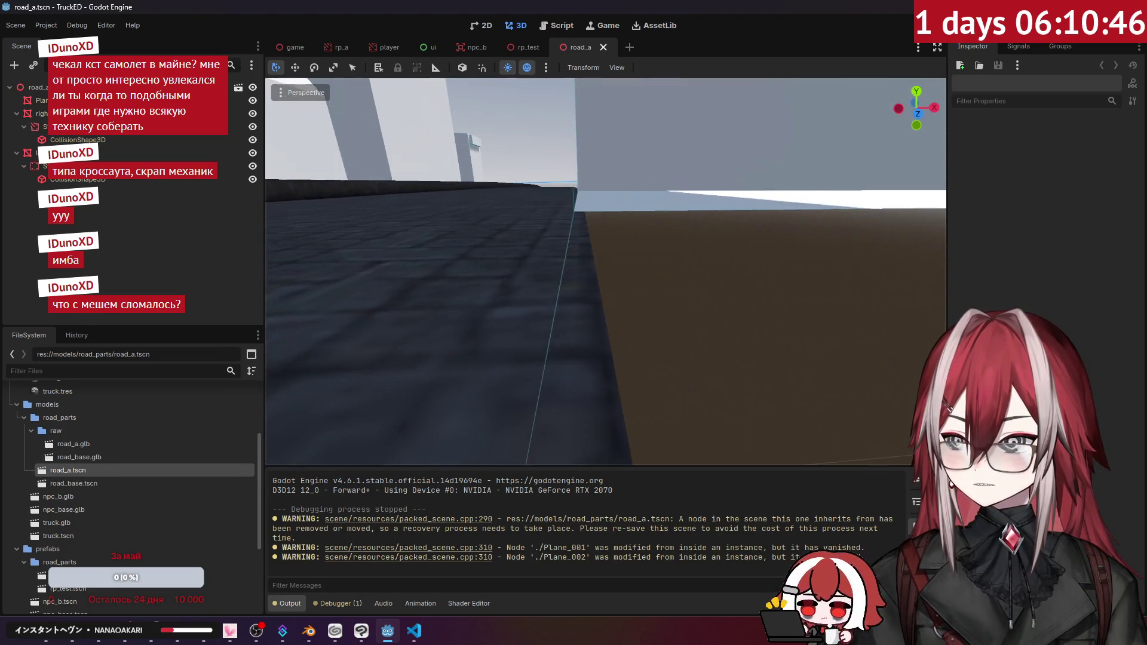
pyautogui.press('s')
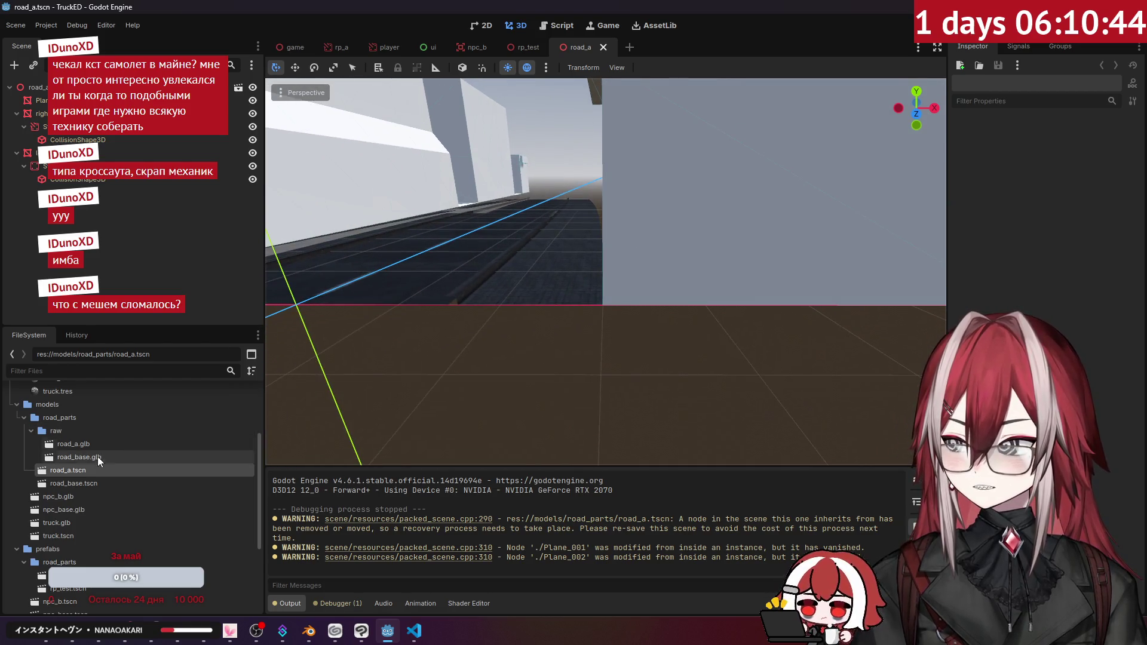
pyautogui.scroll(-1, 84, 503)
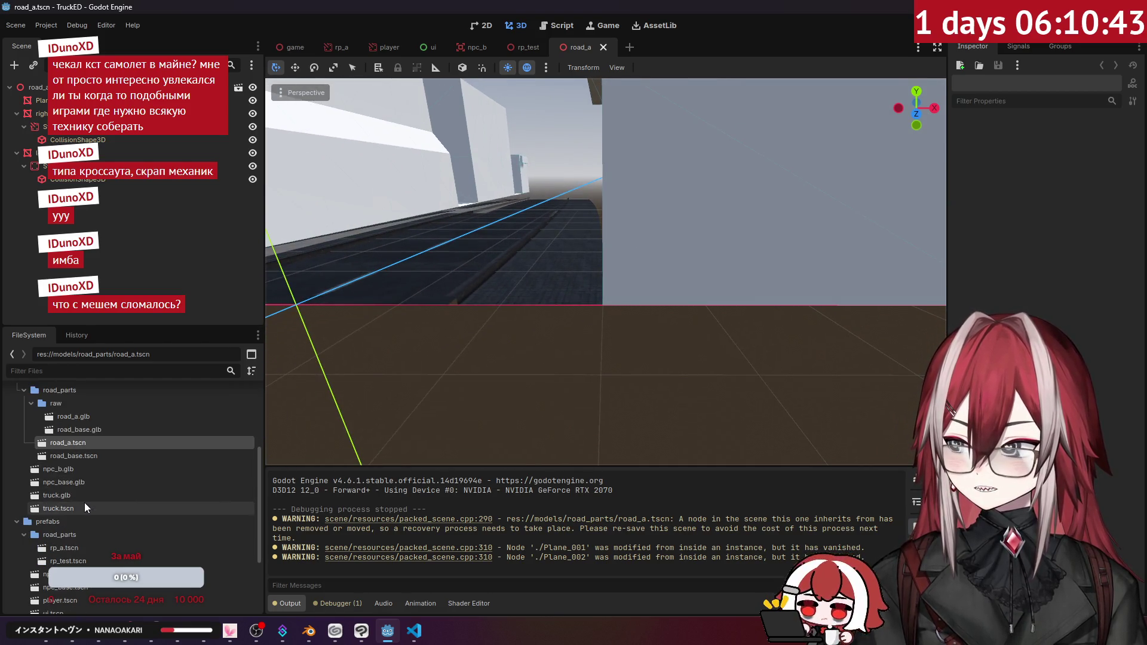
pyautogui.doubleClick(69, 548)
# - Select the road Plane and check its Mesh type list without changing anything
pyautogui.press('s')
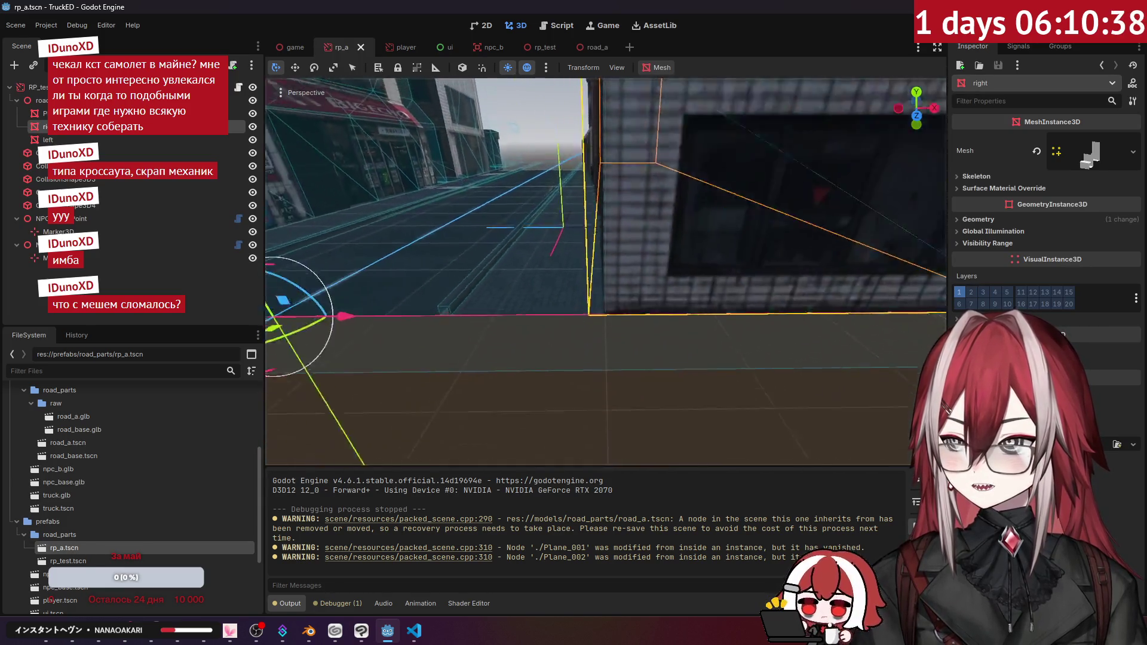
pyautogui.press('w')
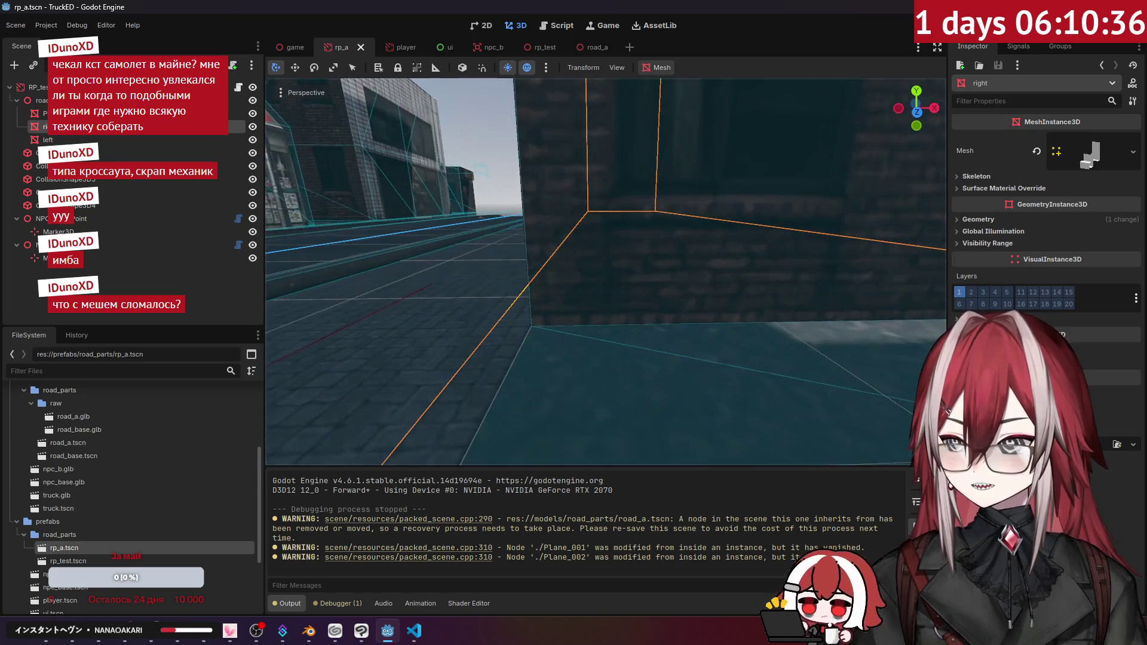
pyautogui.press('s')
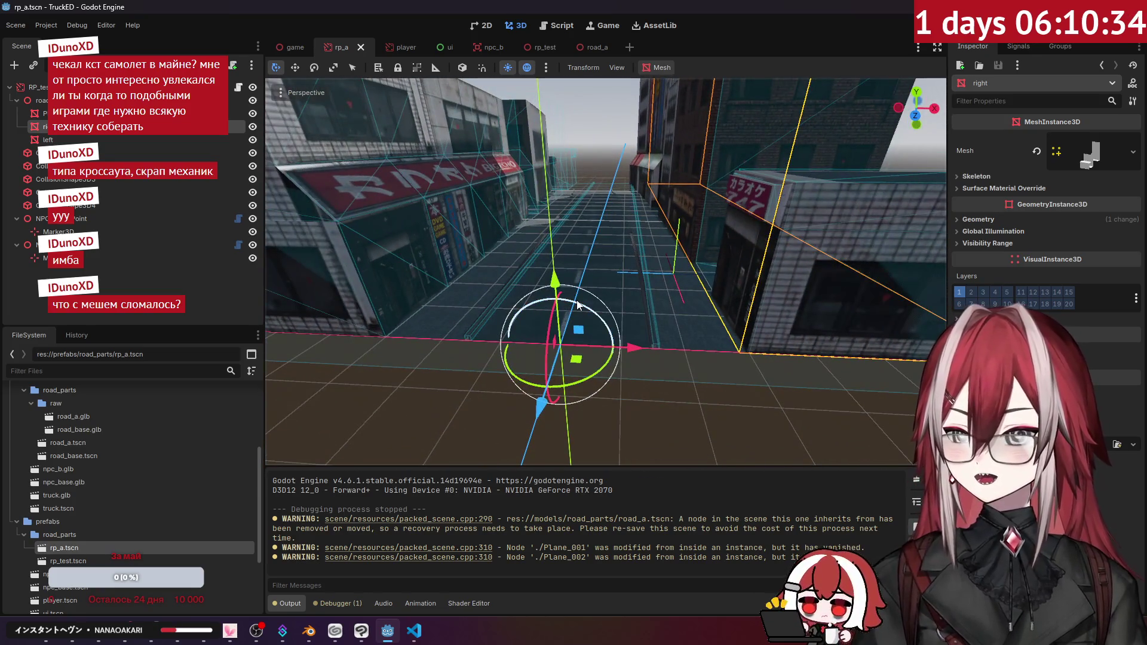
pyautogui.click(1127, 154)
pyautogui.click(119, 113)
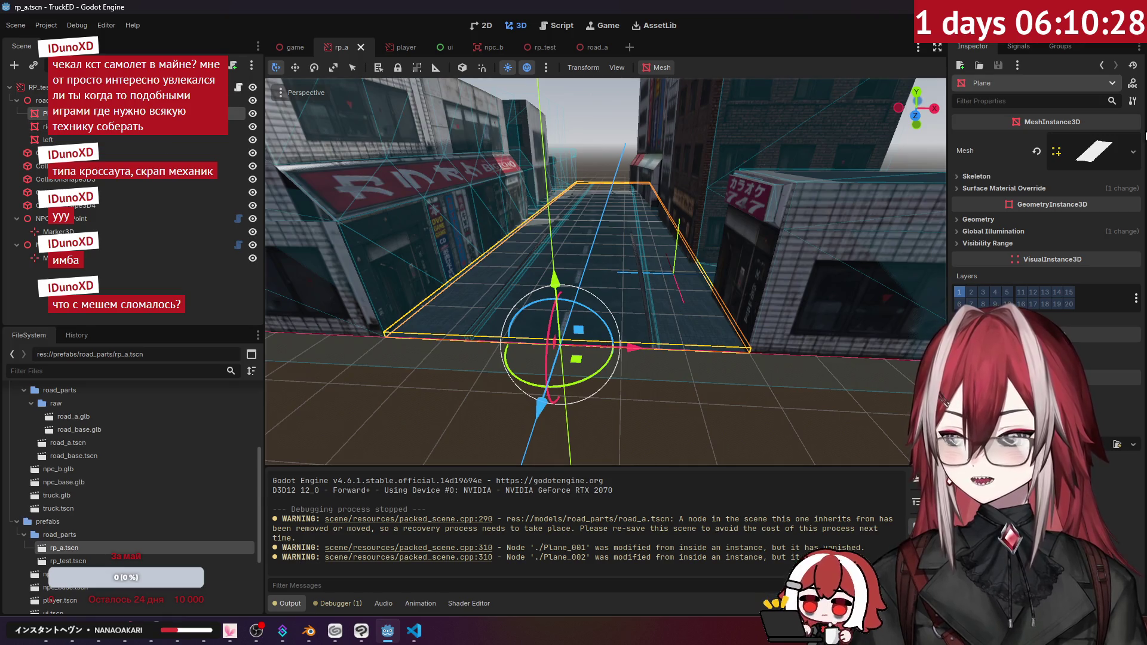
pyautogui.click(1134, 153)
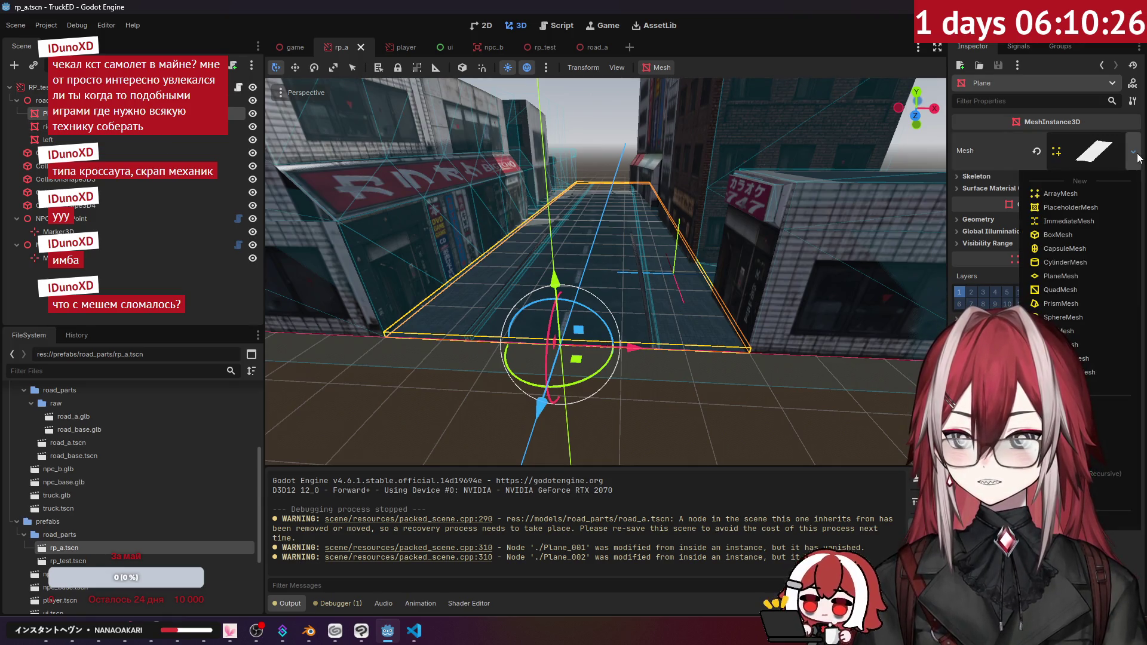
pyautogui.click(1139, 159)
pyautogui.click(131, 277)
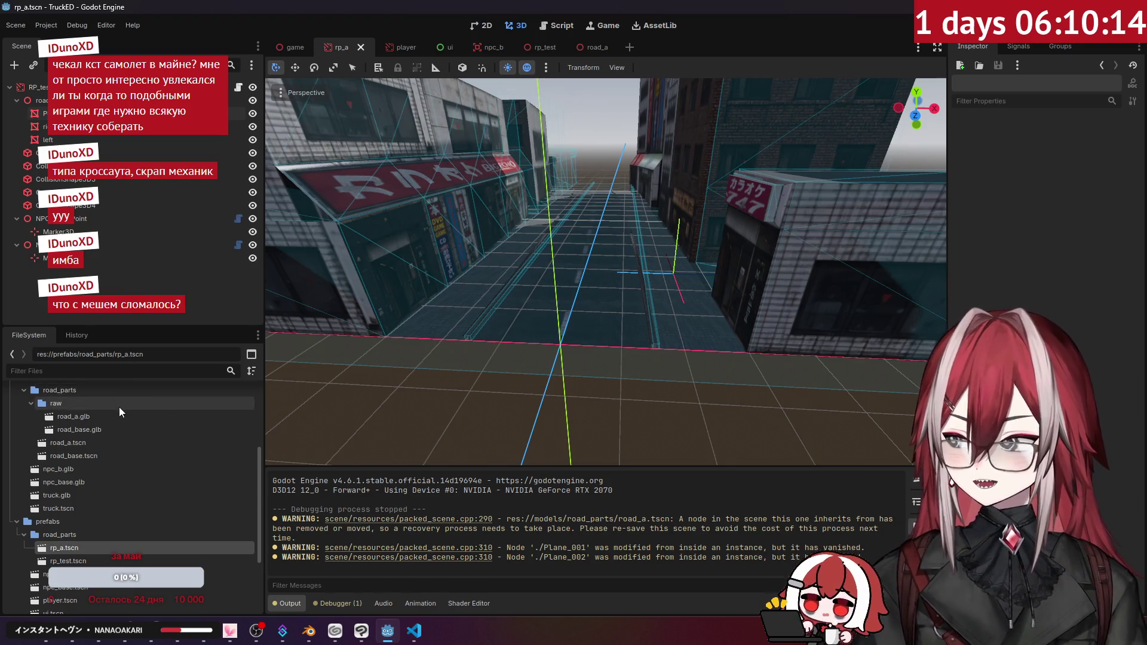
# - Browse road_a.tscn, road_a.glb and rp_a.tscn in the FileSystem dock
pyautogui.scroll(2, 127, 443)
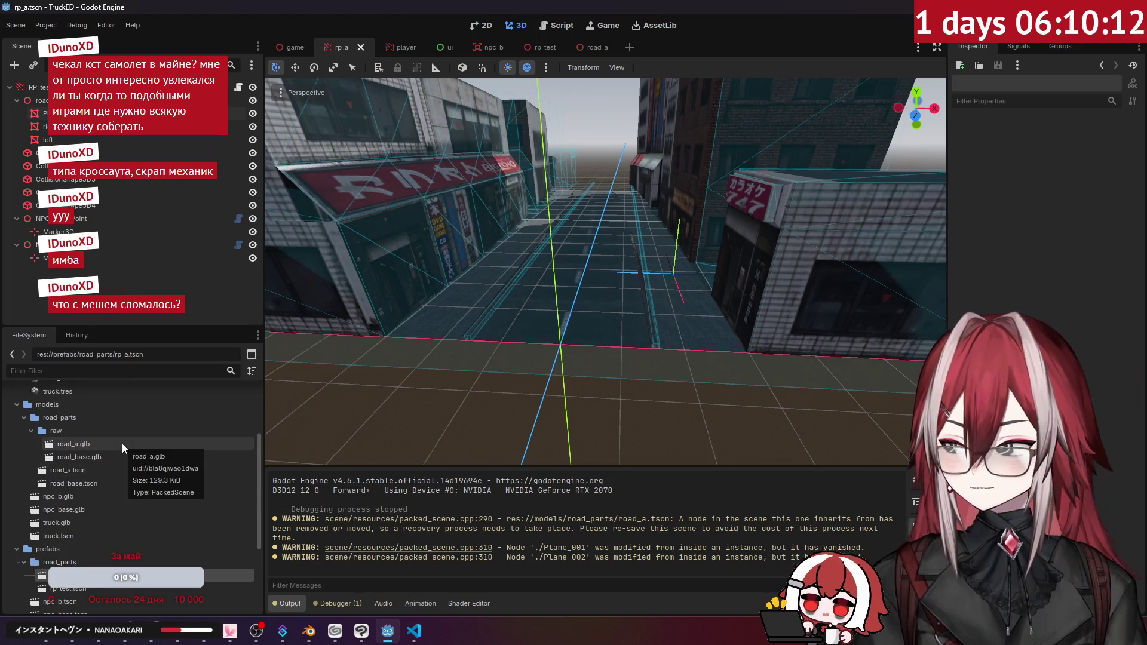
pyautogui.scroll(2, 109, 446)
pyautogui.click(88, 500)
pyautogui.scroll(-3, 106, 518)
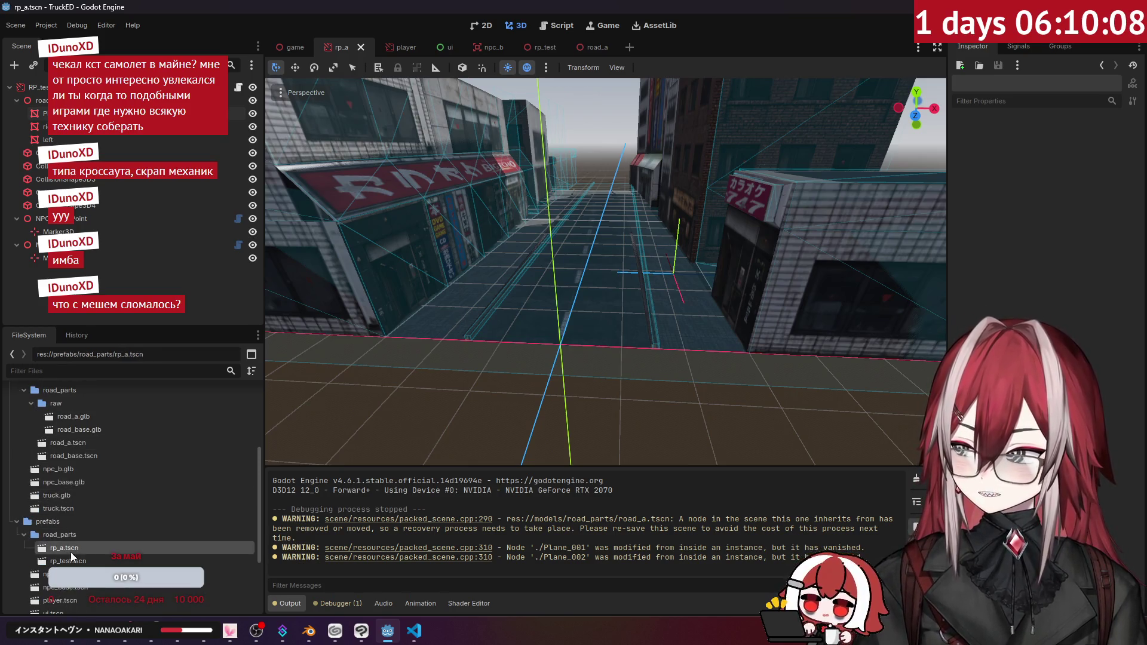
pyautogui.click(78, 418)
pyautogui.click(77, 445)
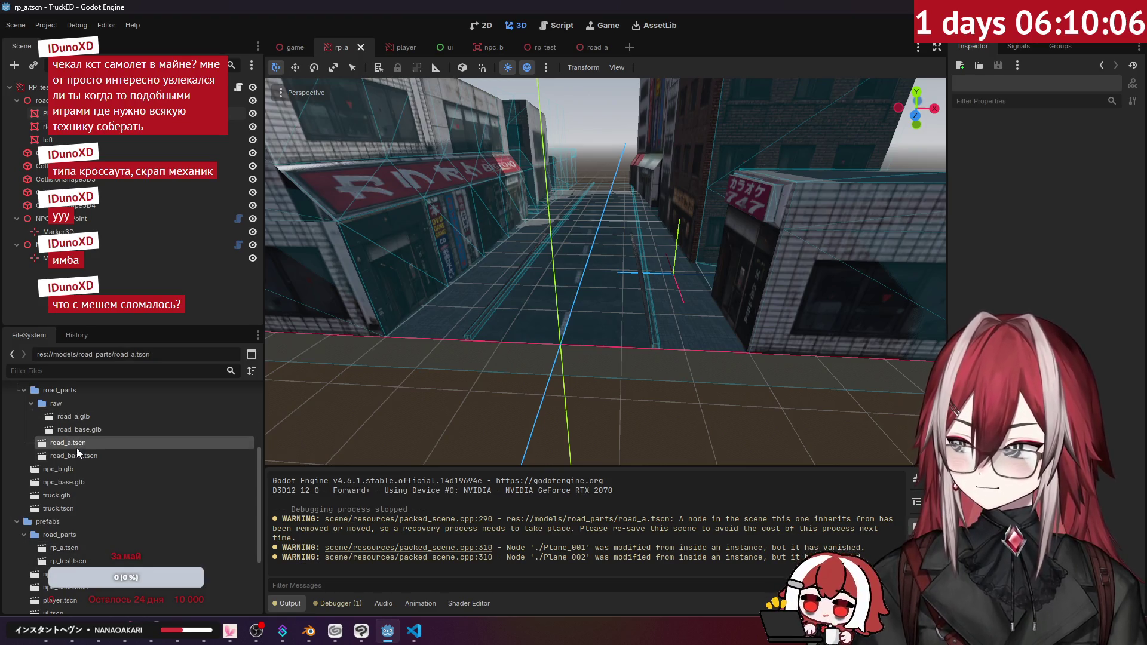
pyautogui.scroll(-2, 83, 510)
pyautogui.click(74, 520)
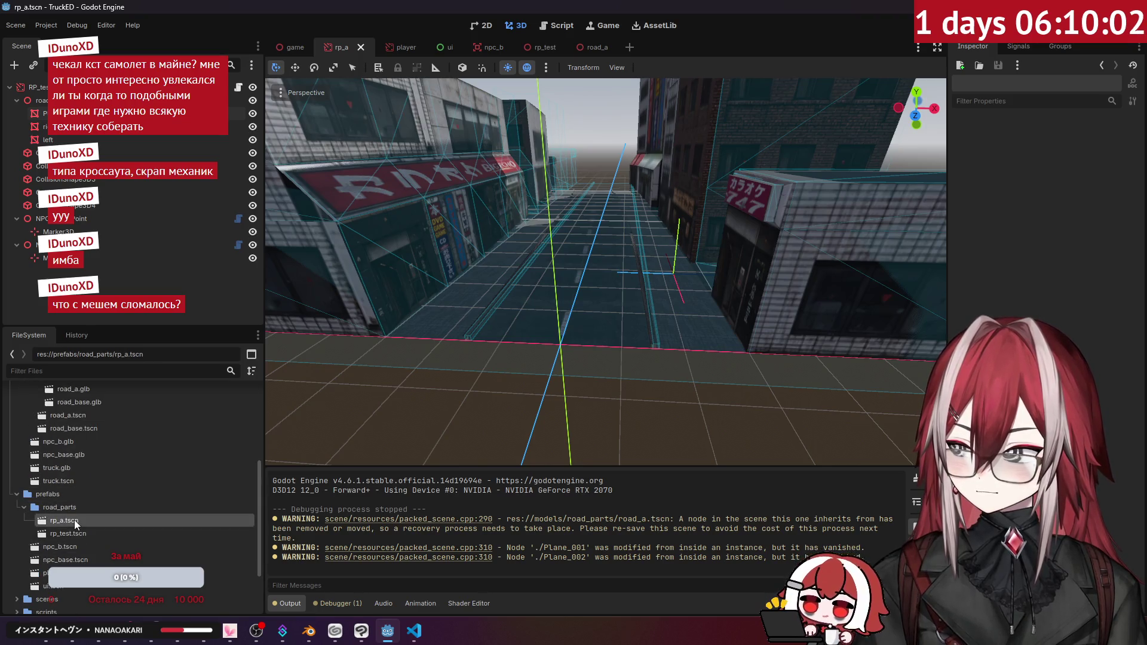
# - Check the road_a node's transform, then drag road_a.glb into the viewport as road_a2
pyautogui.click(102, 100)
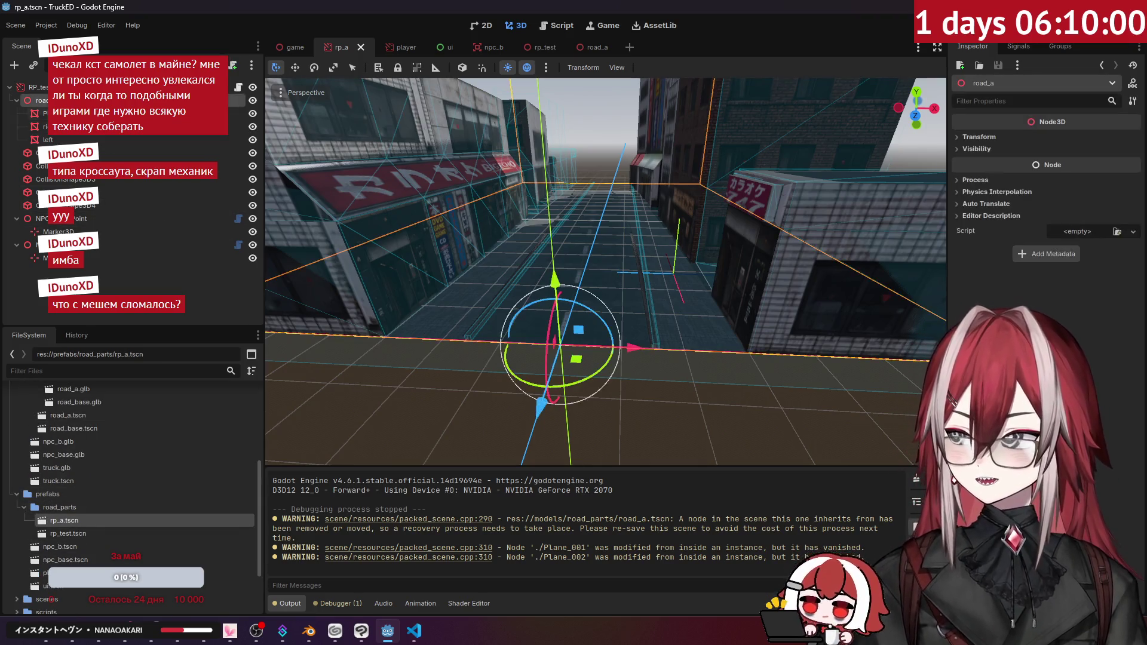
pyautogui.click(992, 138)
pyautogui.click(990, 141)
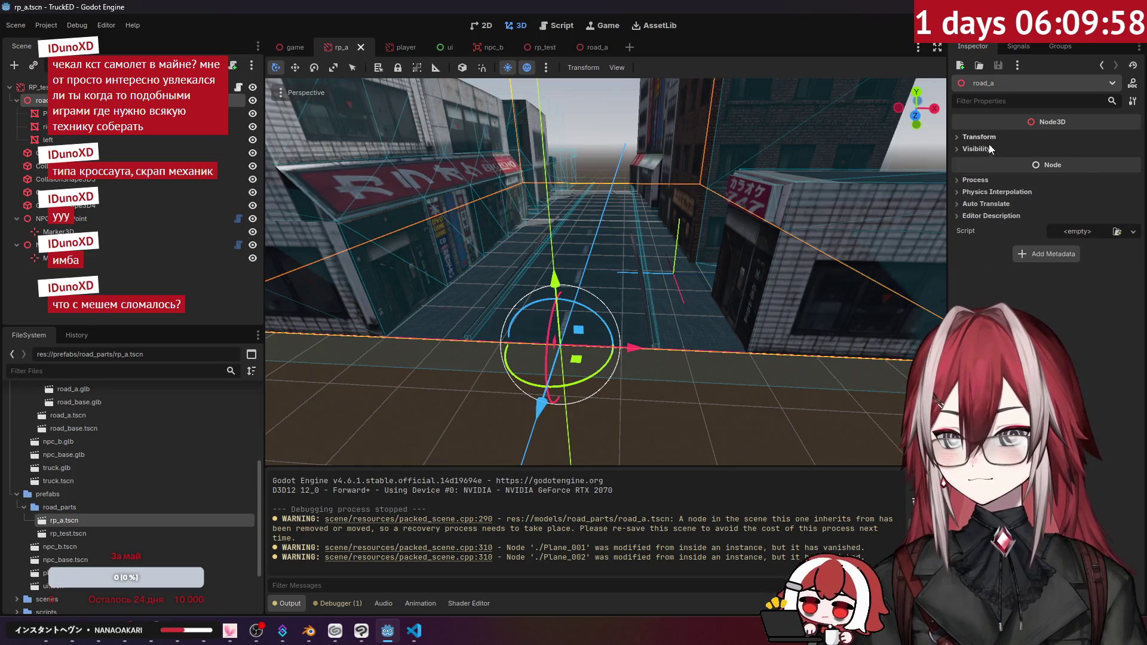
pyautogui.click(154, 279)
pyautogui.scroll(2, 97, 435)
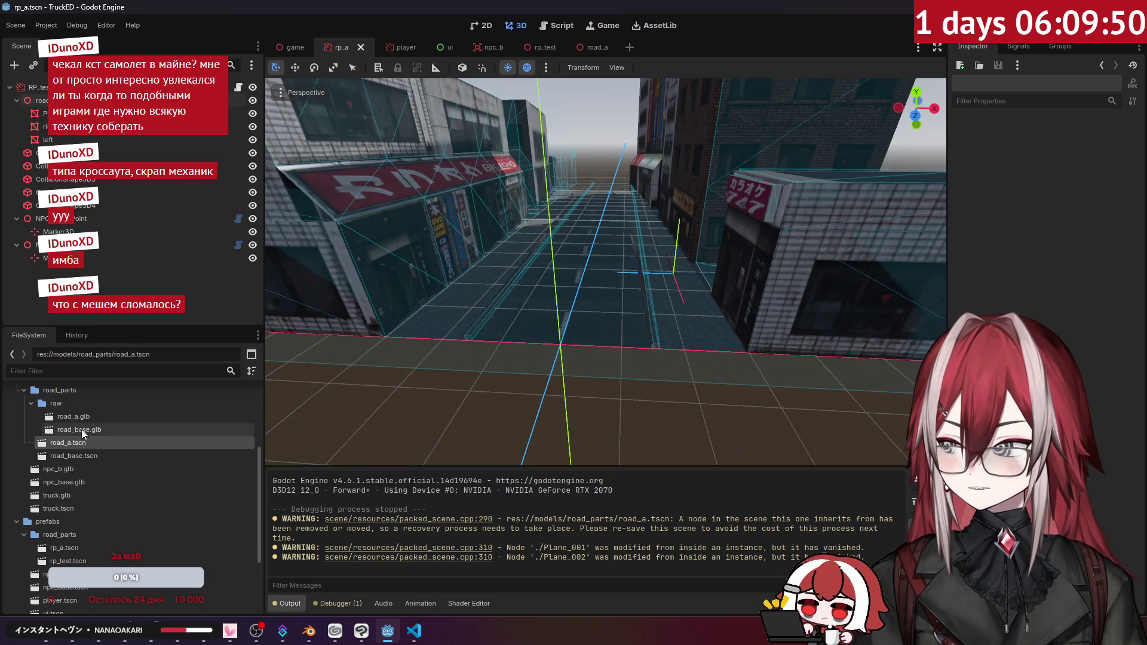
pyautogui.moveTo(78, 416)
pyautogui.mouseDown()
pyautogui.moveTo(99, 321)
pyautogui.moveTo(478, 352)
pyautogui.moveTo(491, 368)
pyautogui.moveTo(589, 281)
pyautogui.moveTo(625, 302)
pyautogui.moveTo(460, 432)
pyautogui.moveTo(518, 382)
pyautogui.mouseUp()
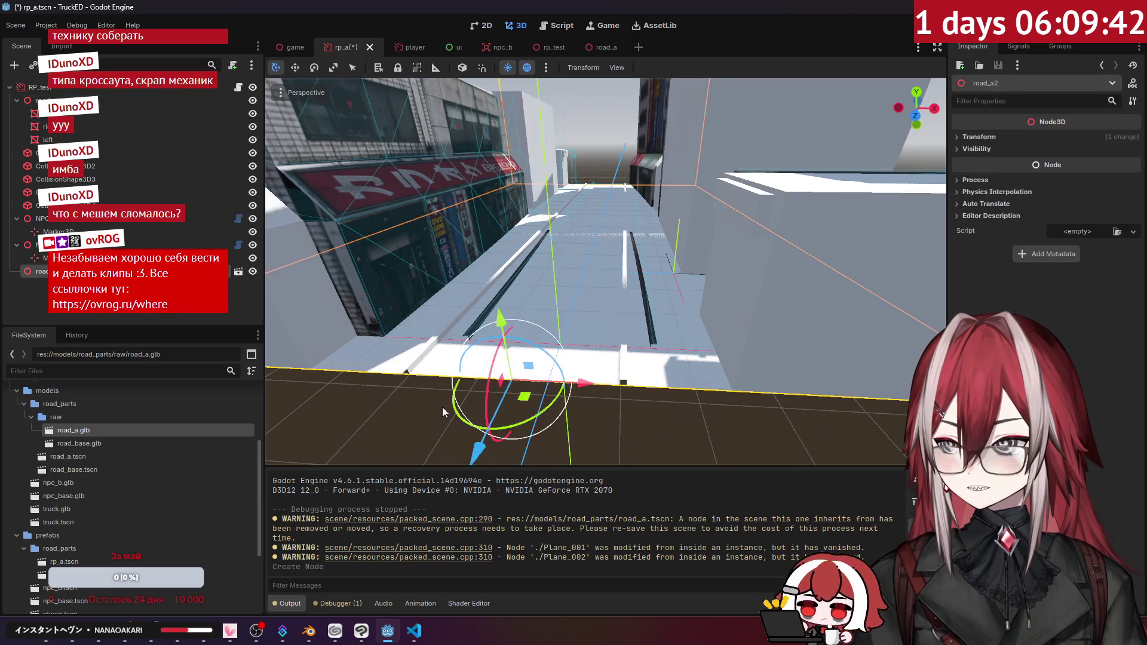
# - Frame the new road_a2, reparent it in the Scene tree, and collapse the old road_a node
pyautogui.press('f')
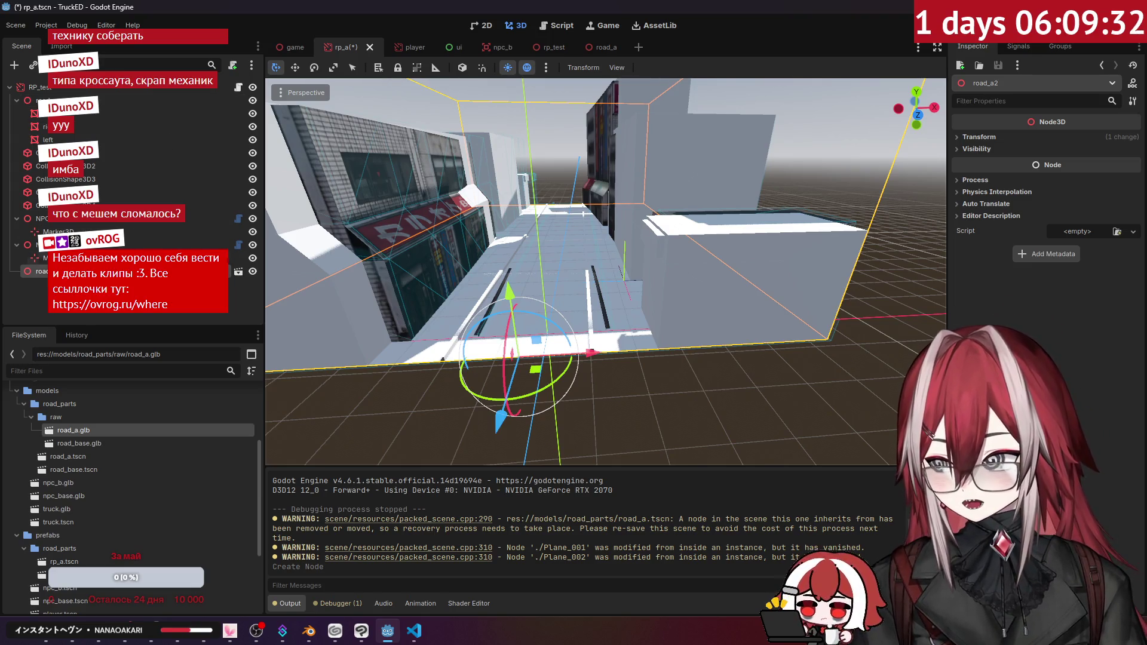
pyautogui.click(234, 273)
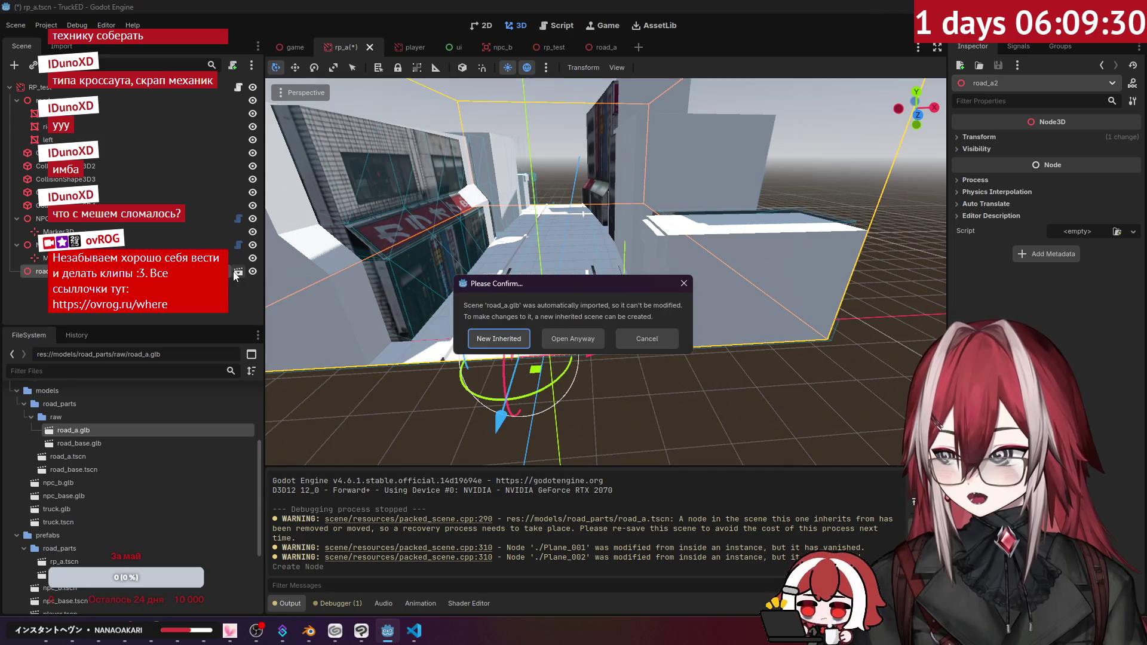
pyautogui.click(690, 283)
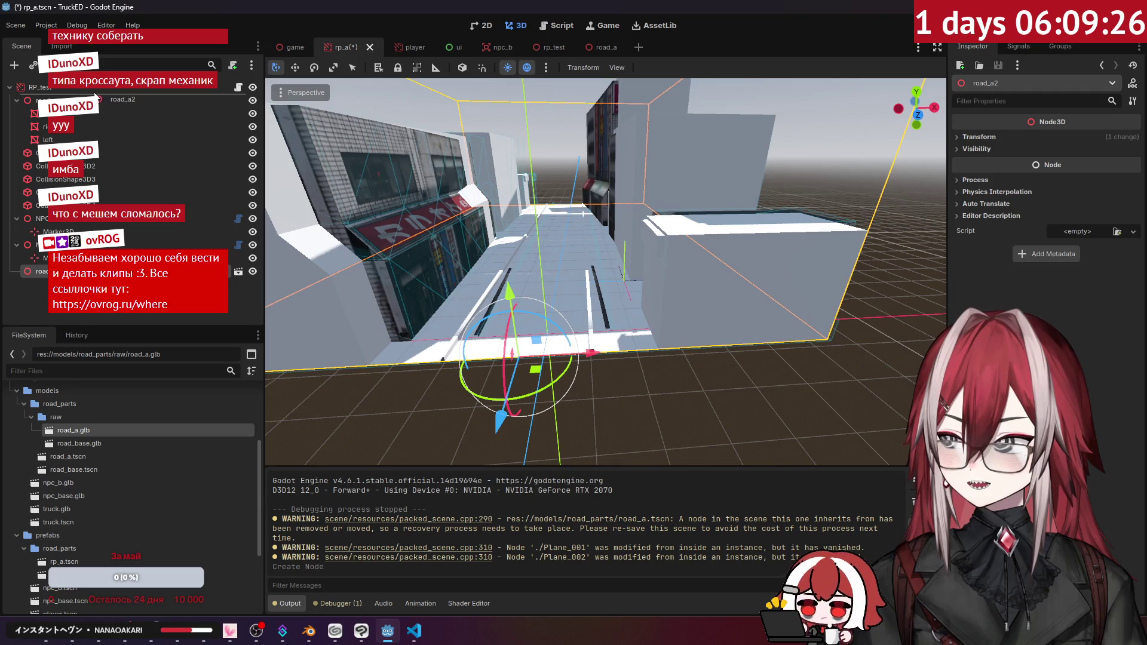
pyautogui.moveTo(95, 96); pyautogui.dragTo(95, 96)
pyautogui.click(75, 114)
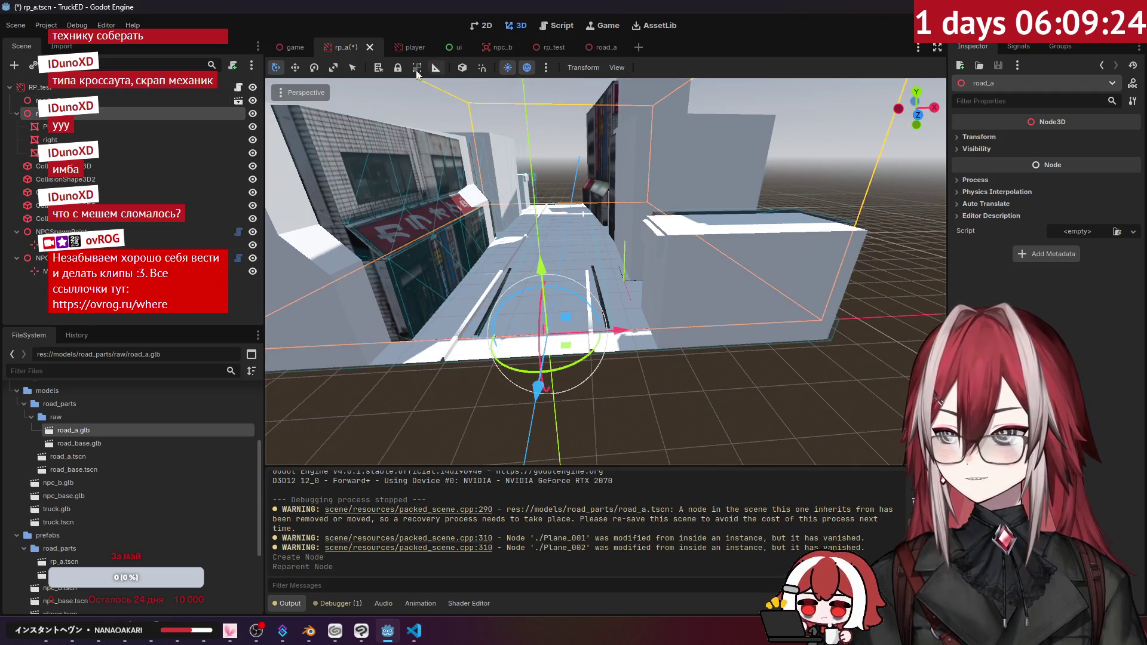
pyautogui.click(17, 113)
pyautogui.click(72, 100)
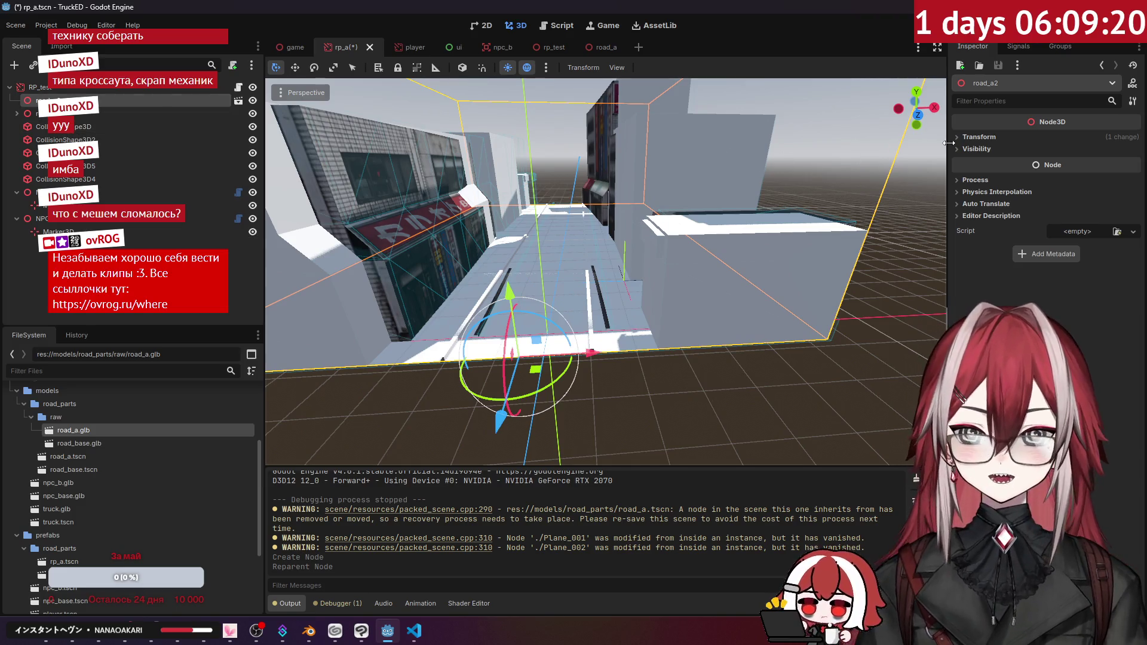
# - Set road_a2's Inspector Transform Position to 0, 0, 0
pyautogui.rightClick(639, 149)
pyautogui.press('w')
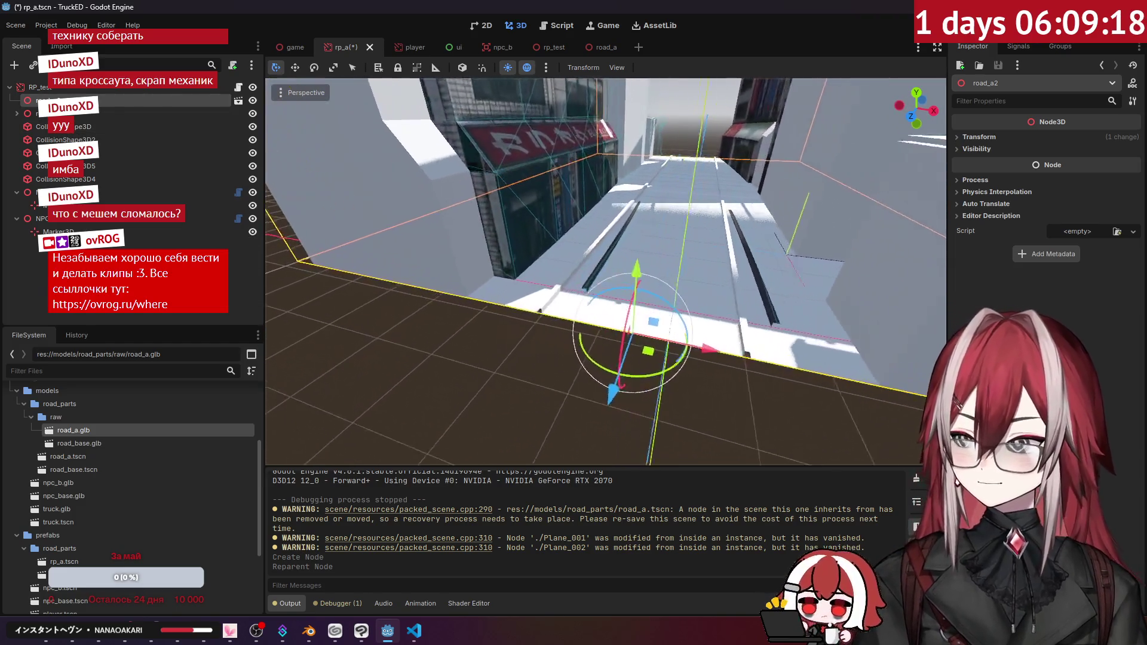
pyautogui.press('s')
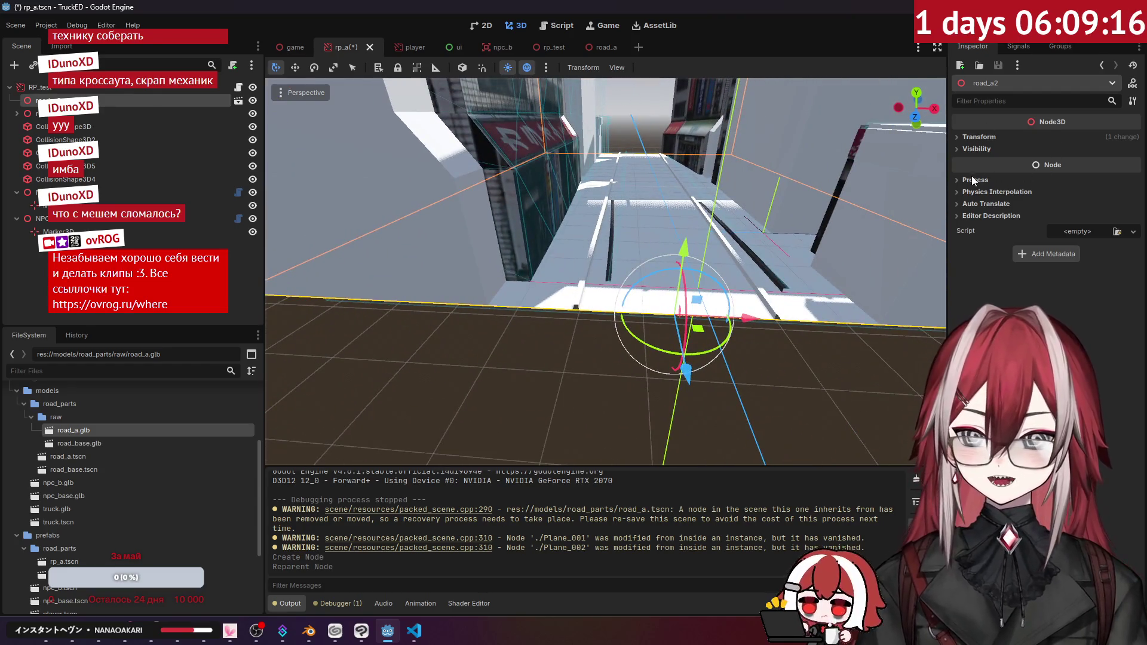
pyautogui.click(975, 179)
pyautogui.click(975, 179)
pyautogui.click(980, 137)
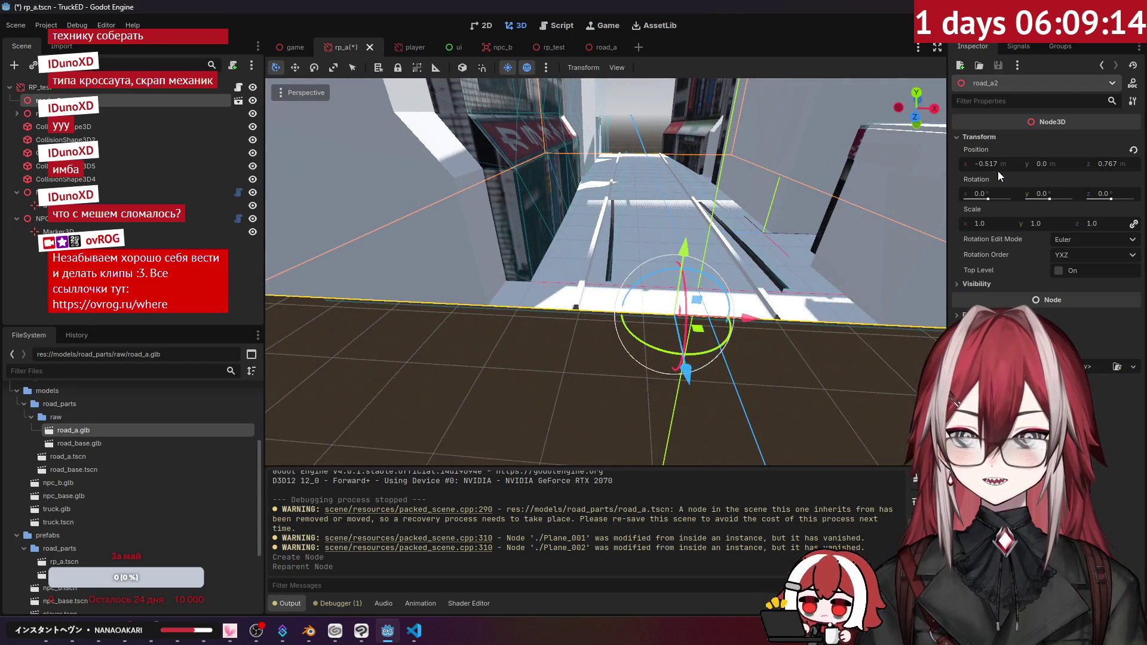
pyautogui.write('0')
pyautogui.press('Return')
pyautogui.click(1106, 164)
pyautogui.write('0')
pyautogui.press('Return')
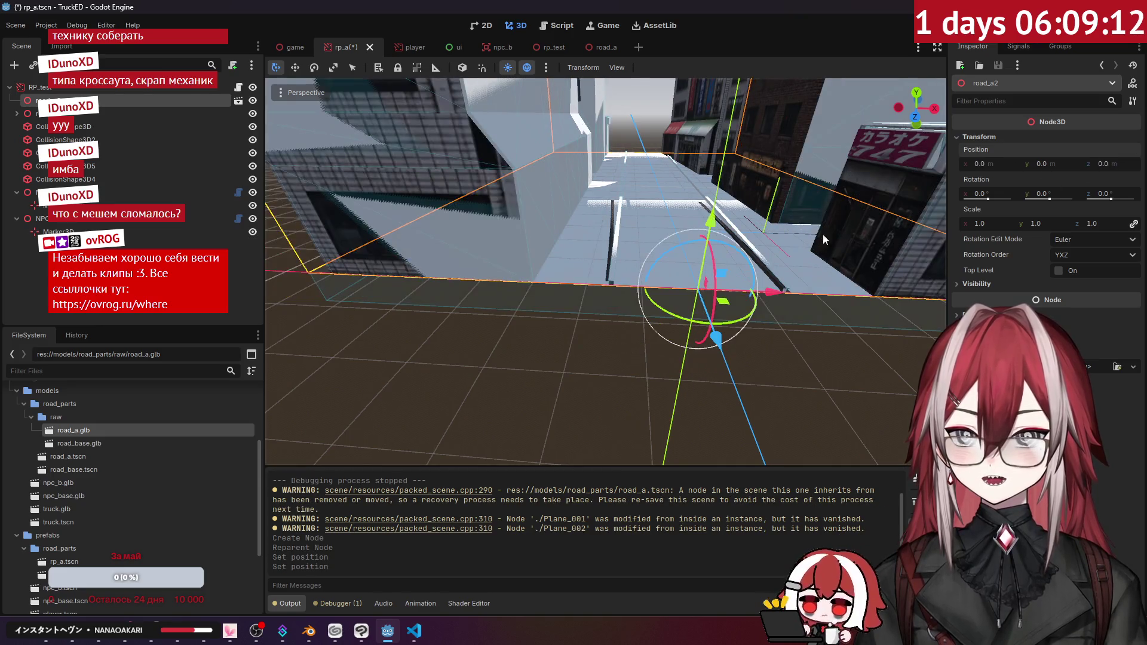
pyautogui.moveTo(597, 388); pyautogui.dragTo(537, 382)
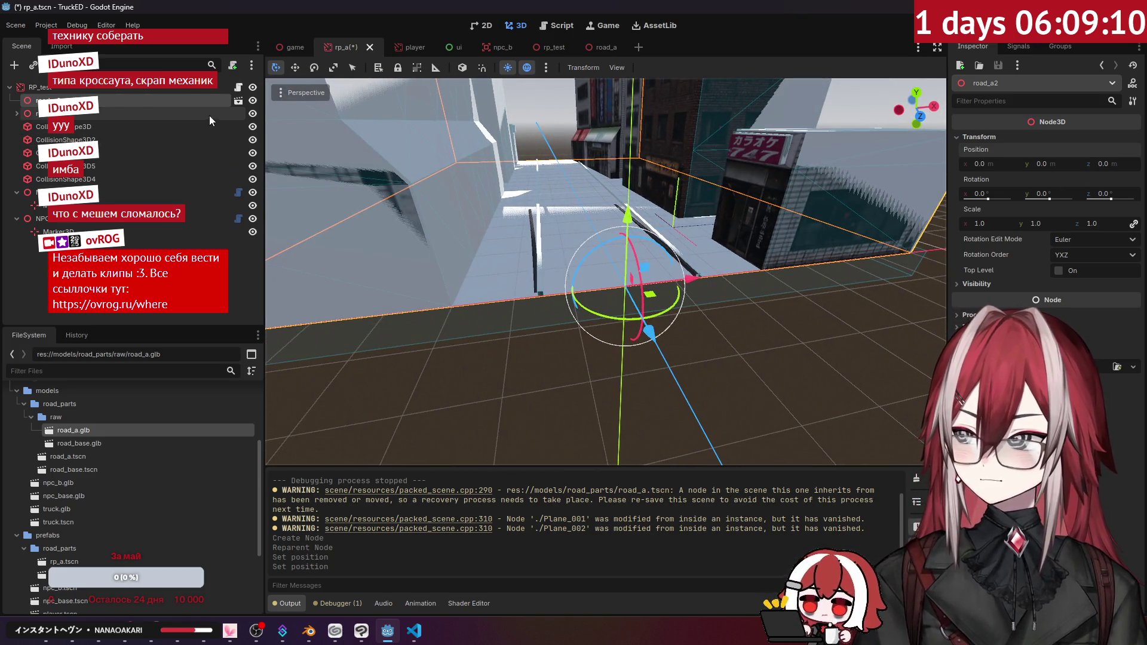
# - Hide the old road_a node and fly along the new road to inspect it
pyautogui.click(253, 114)
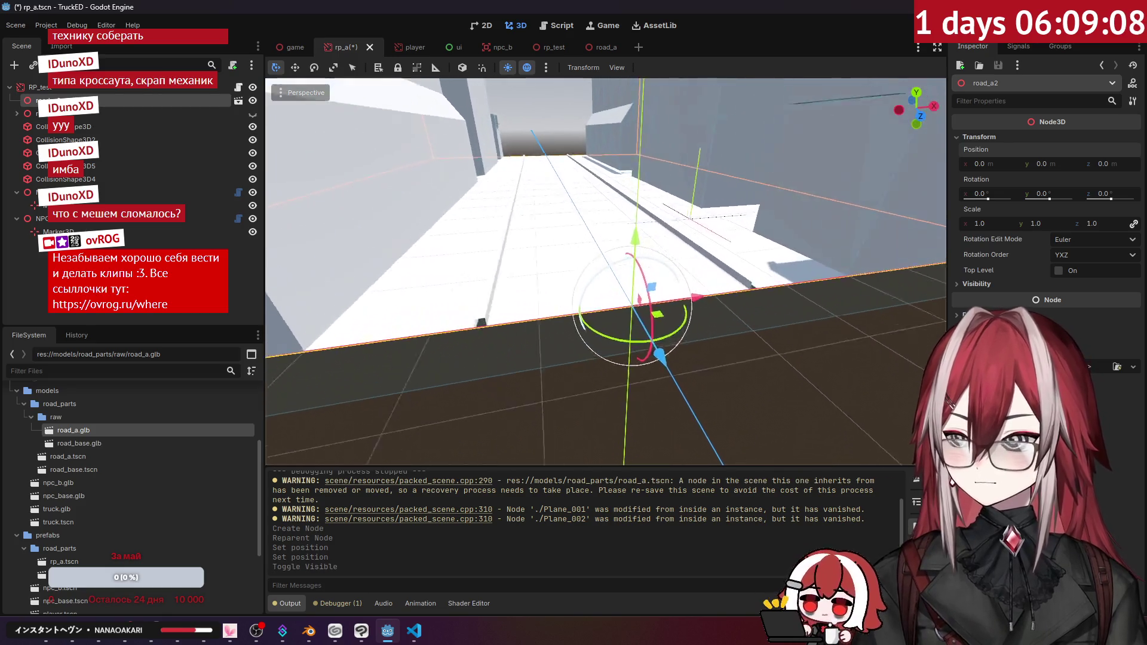
pyautogui.press('w')
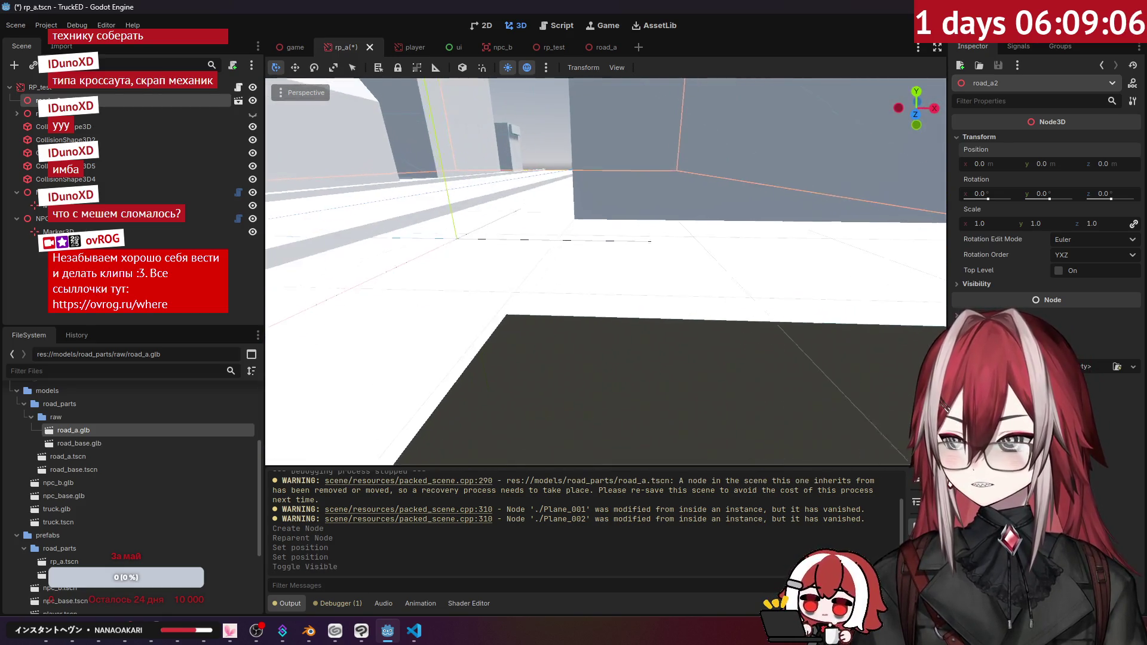
pyautogui.press('w')
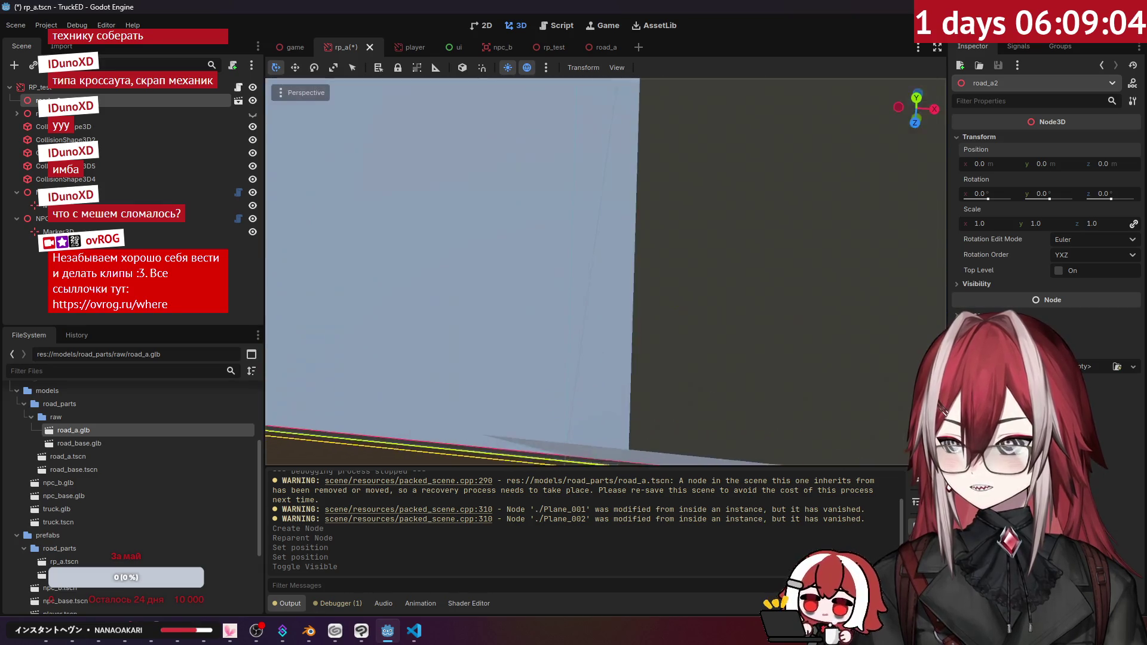
pyautogui.press('f')
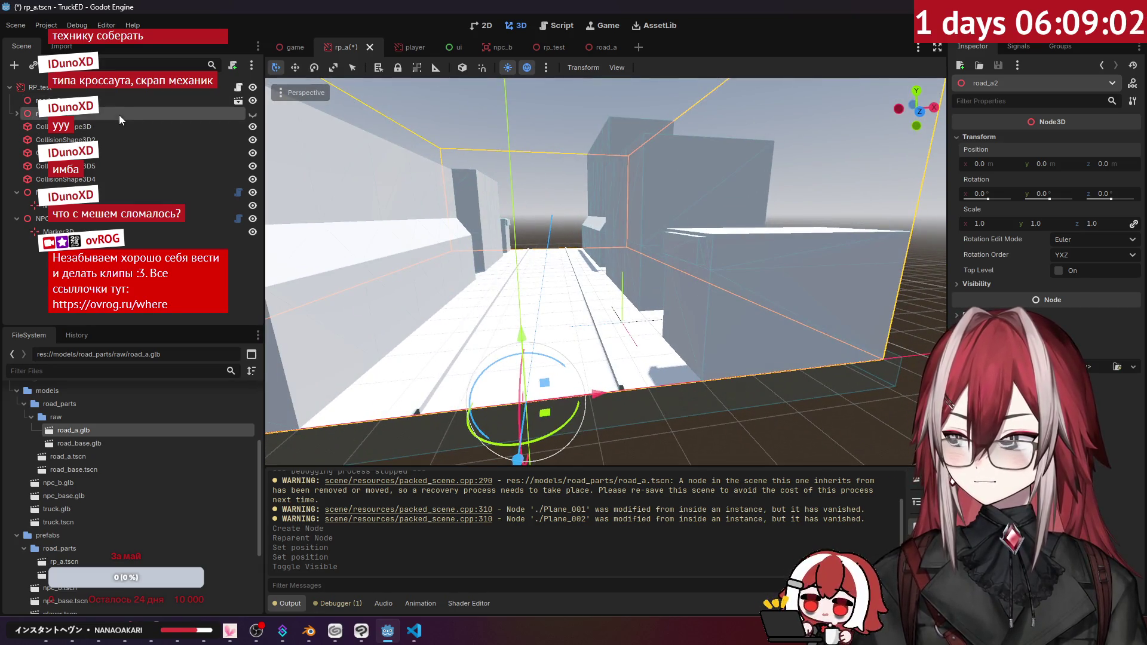
pyautogui.scroll(5, 86, 417)
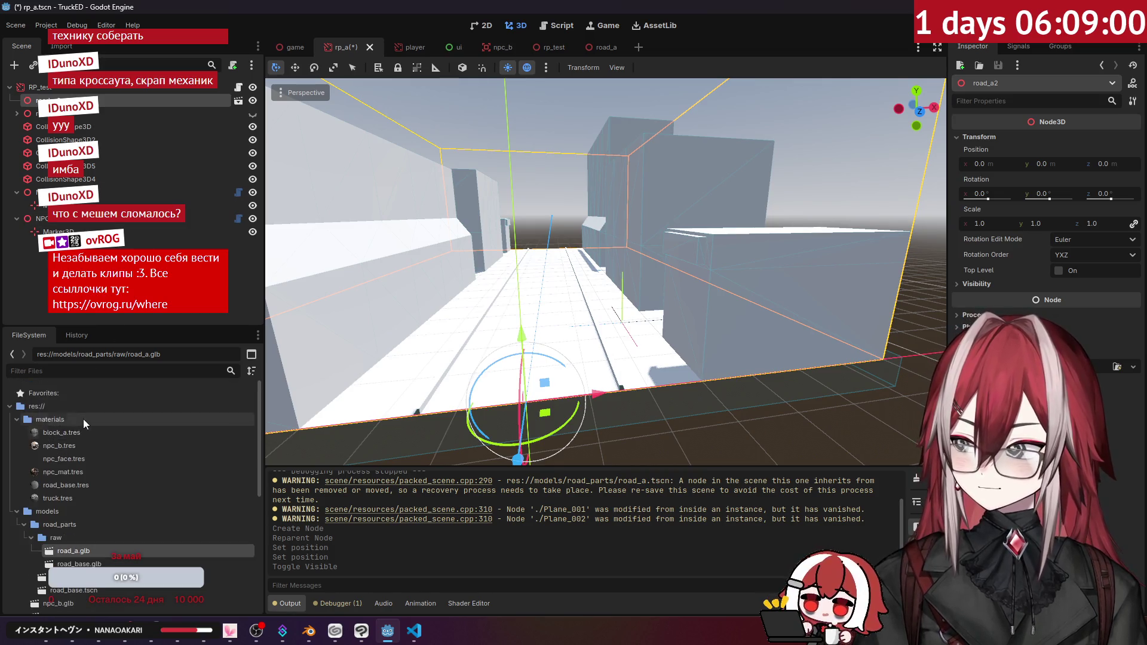
# - Drag the block_a.tres material over the road, then abandon applying it
pyautogui.moveTo(70, 433); pyautogui.dragTo(344, 262)
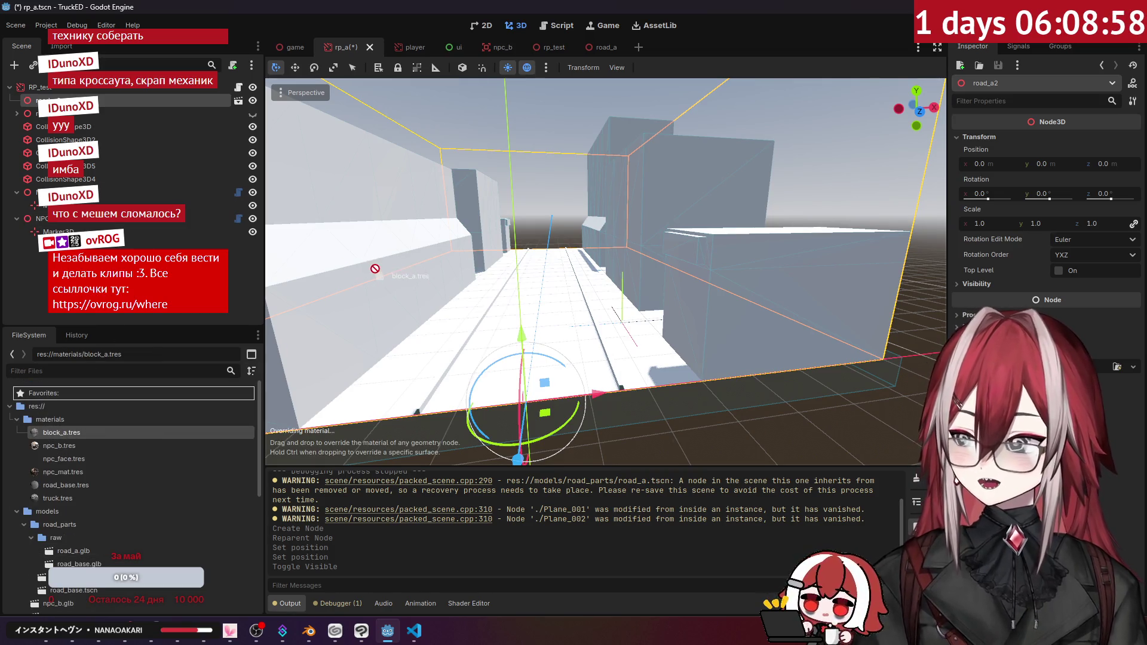
pyautogui.moveTo(753, 286); pyautogui.dragTo(482, 339)
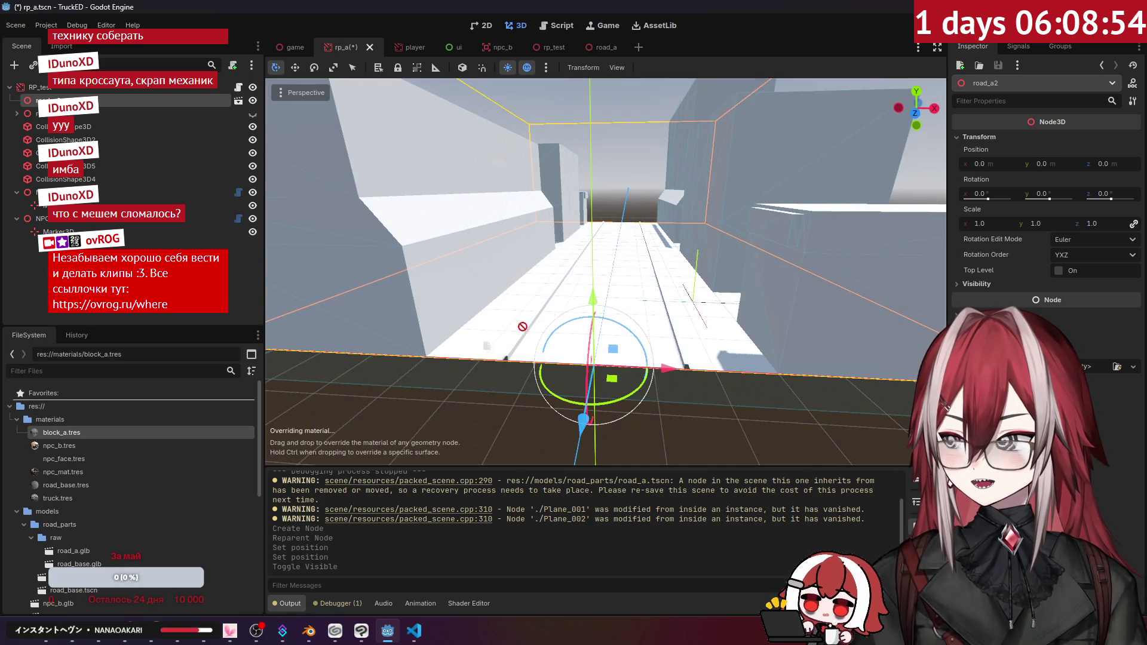
pyautogui.moveTo(555, 286); pyautogui.dragTo(86, 420)
pyautogui.scroll(-4, 70, 432)
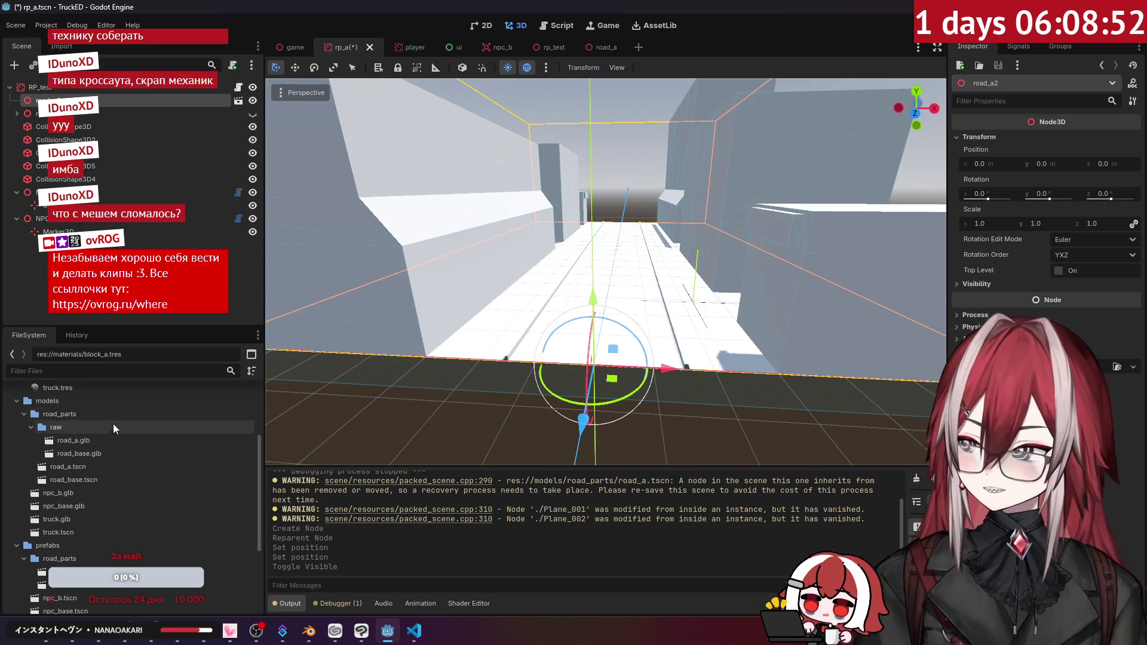
# - Open the road_a.tscn prefab, select raw/road_a.glb, then go through rp_test to the rp_a scene
pyautogui.click(80, 467)
pyautogui.doubleClick(81, 467)
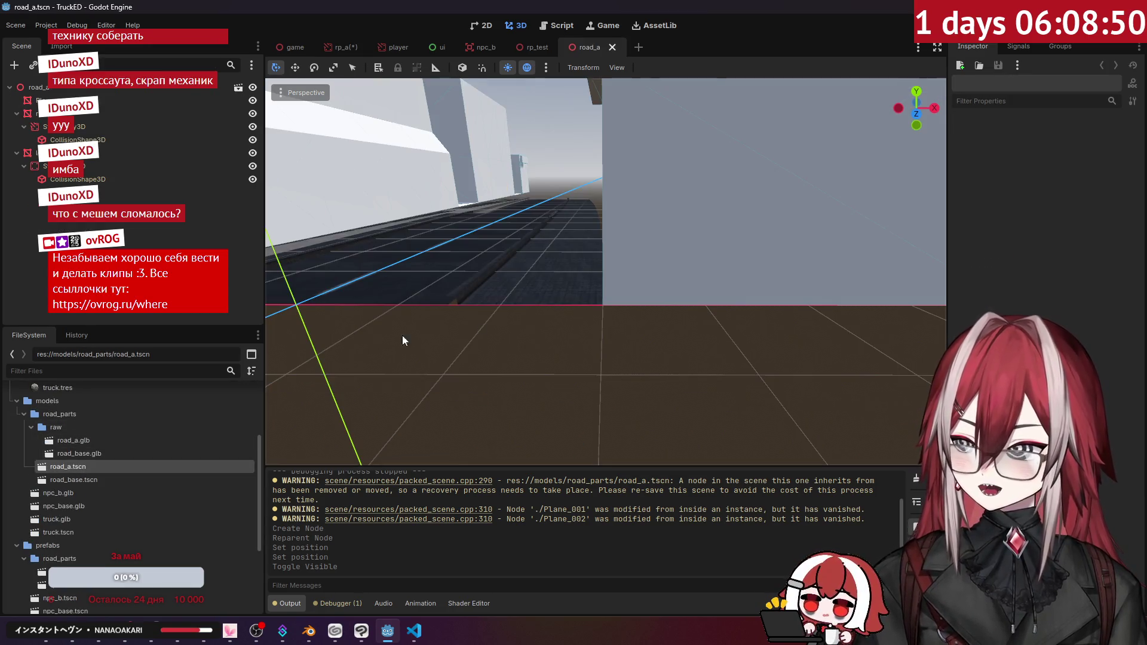
pyautogui.click(134, 427)
pyautogui.click(128, 440)
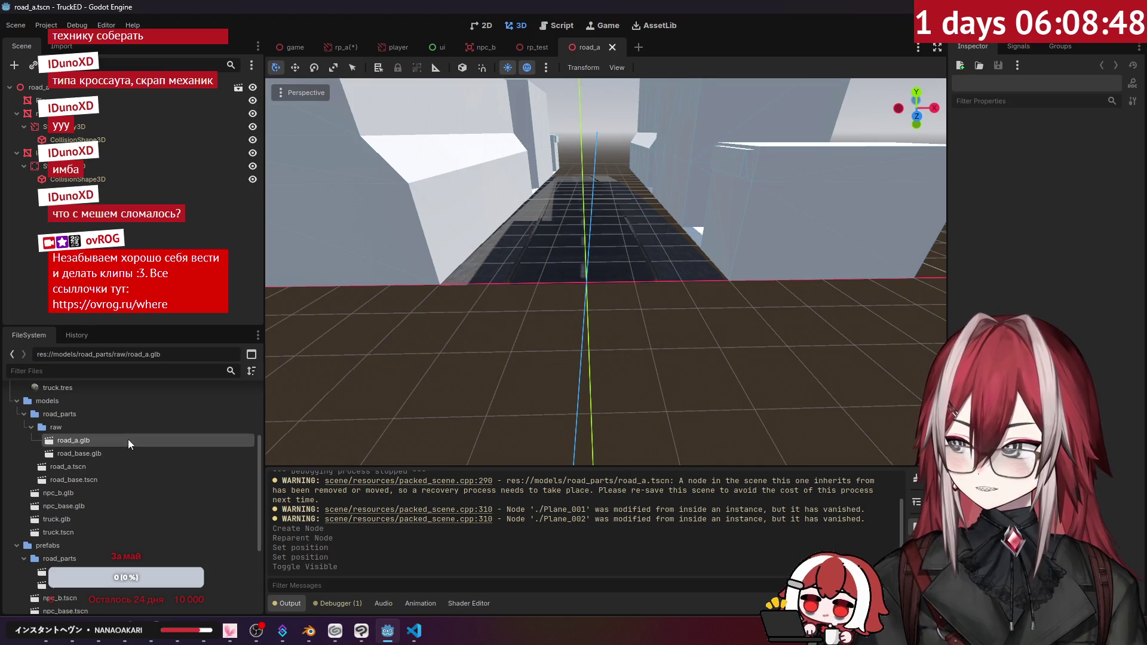
pyautogui.click(536, 46)
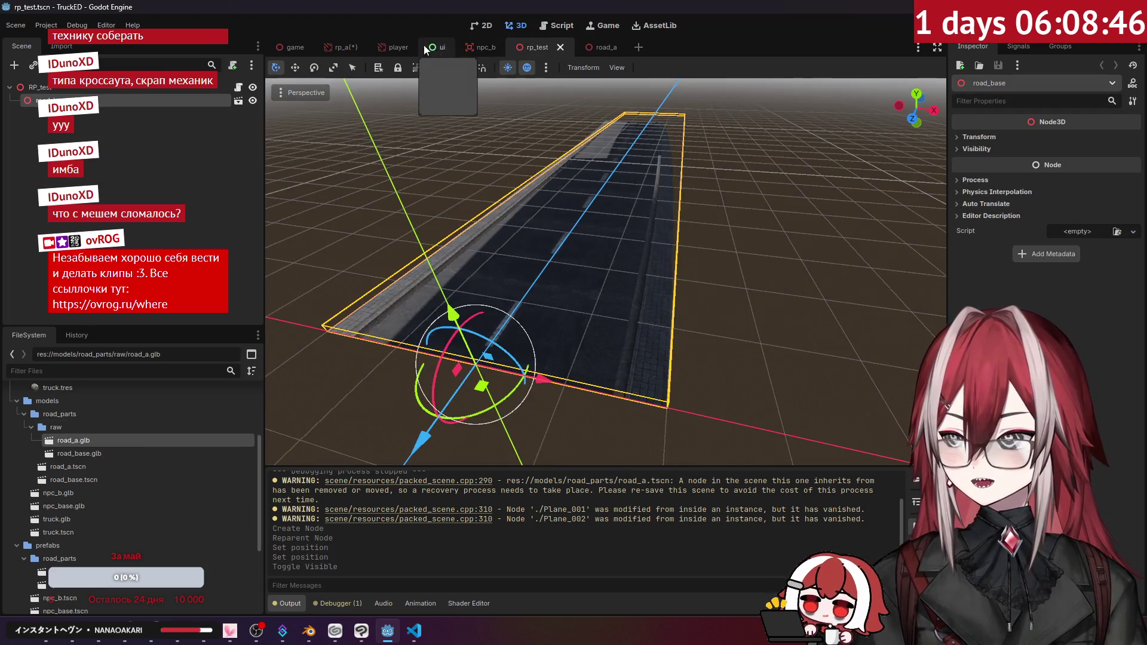
pyautogui.click(338, 47)
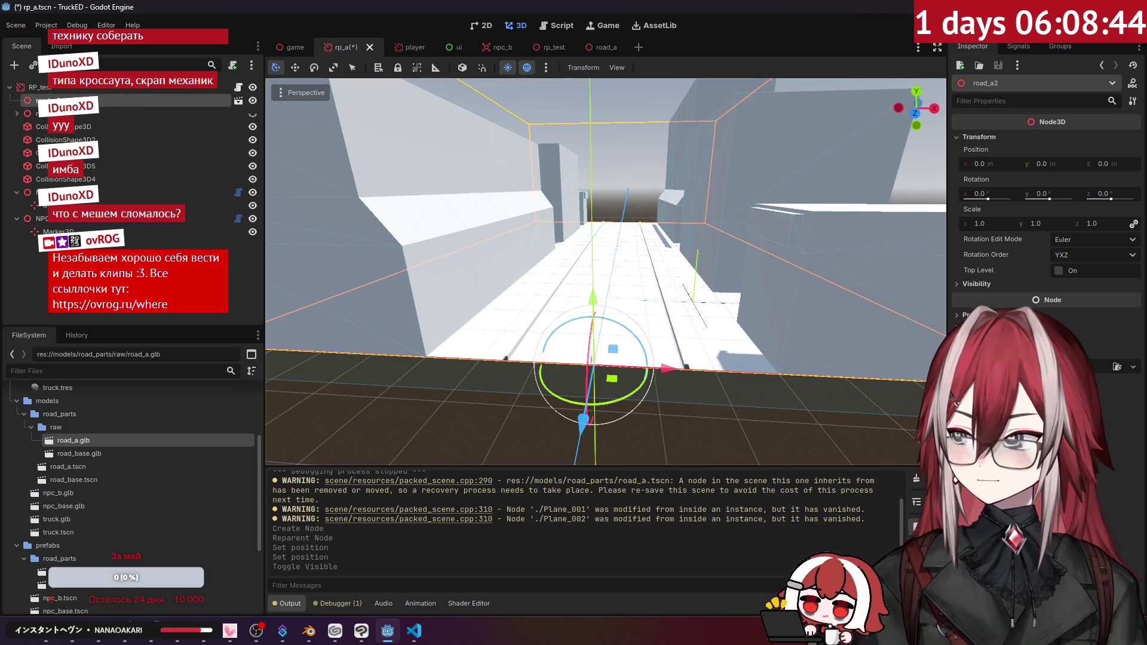
pyautogui.rightClick(102, 100)
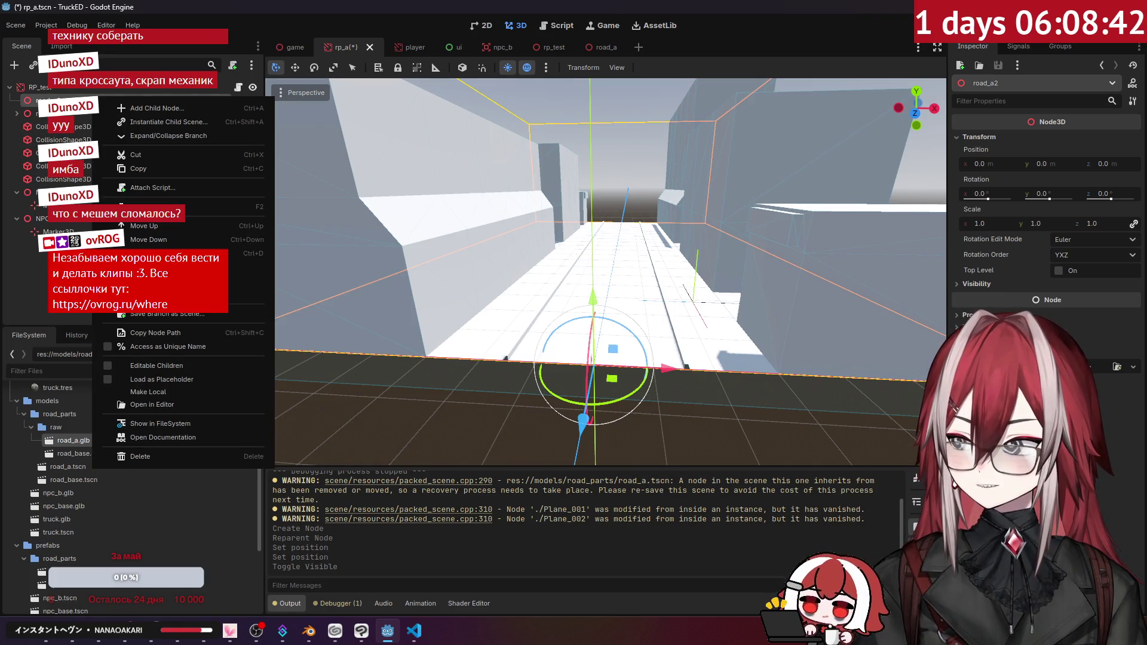
# - Delete road_a2 from rp_a and drop a new road_a.tscn instance into the scene
pyautogui.press('Escape')
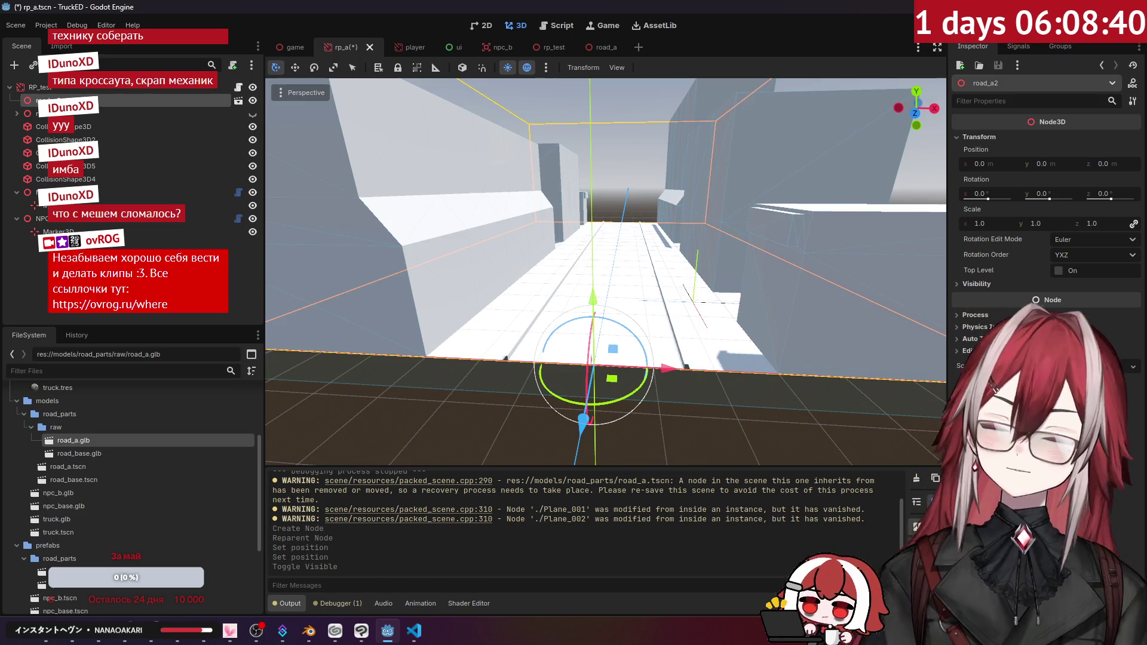
pyautogui.press('Delete')
pyautogui.press('Return')
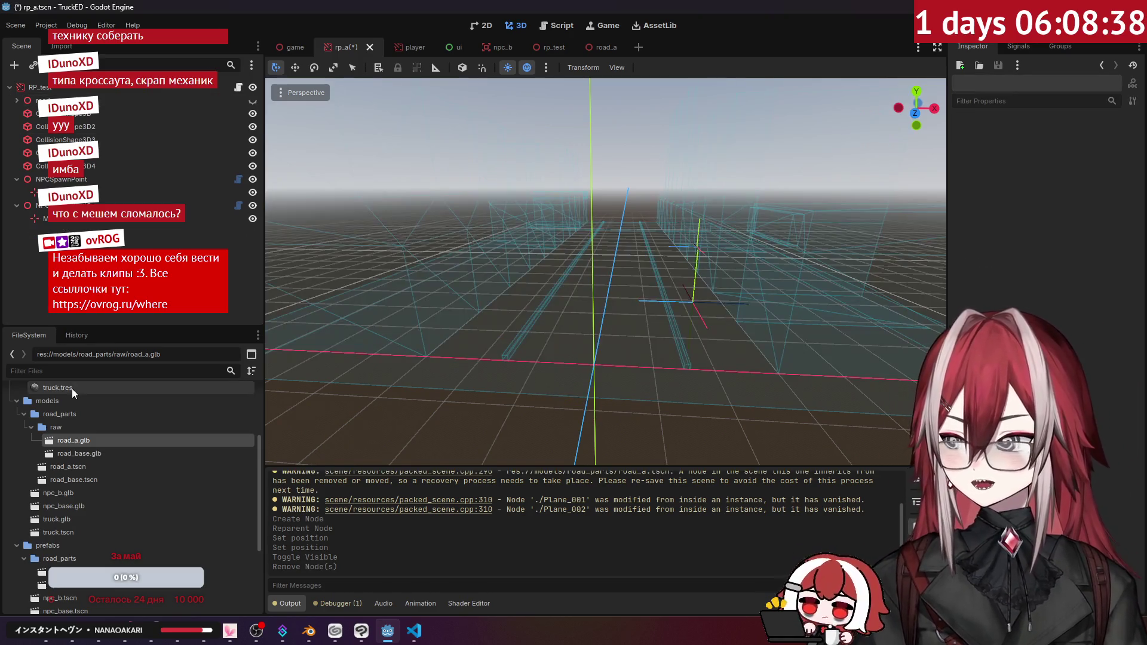
pyautogui.click(75, 465)
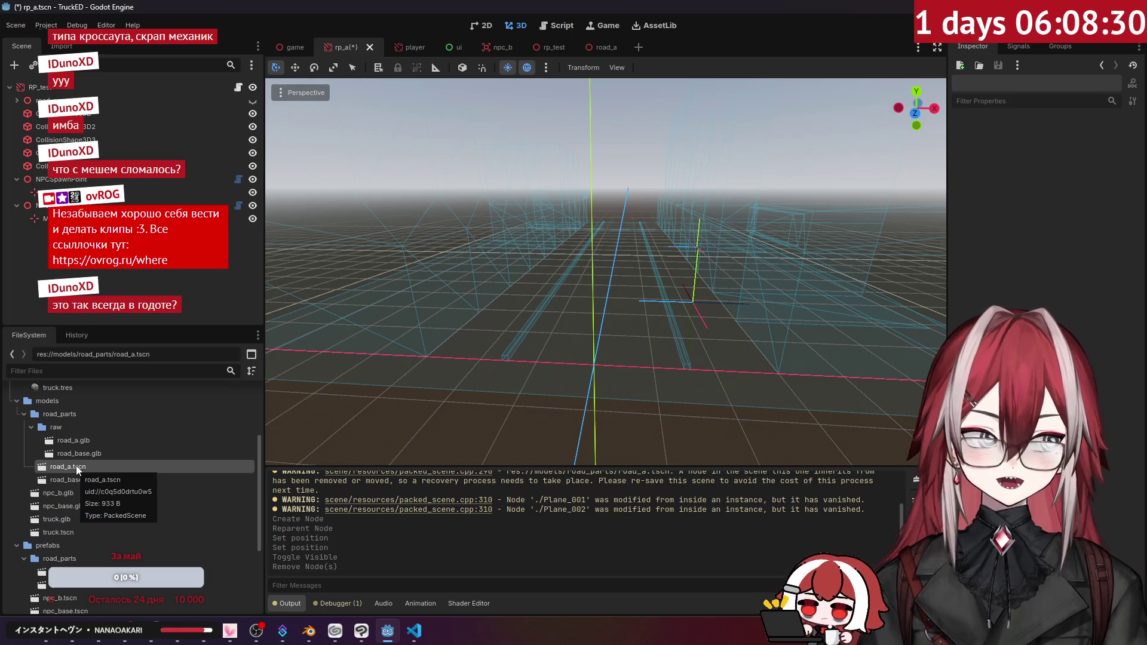
pyautogui.moveTo(76, 466)
pyautogui.mouseDown()
pyautogui.moveTo(89, 121)
pyautogui.moveTo(65, 95)
pyautogui.mouseUp()
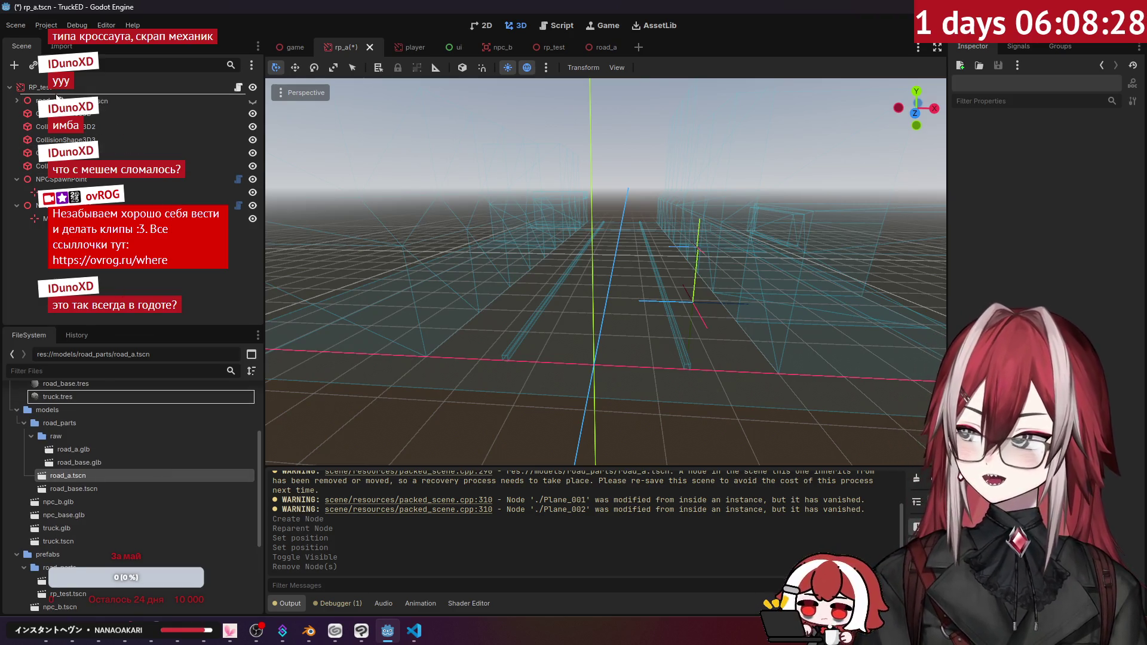
pyautogui.press('w')
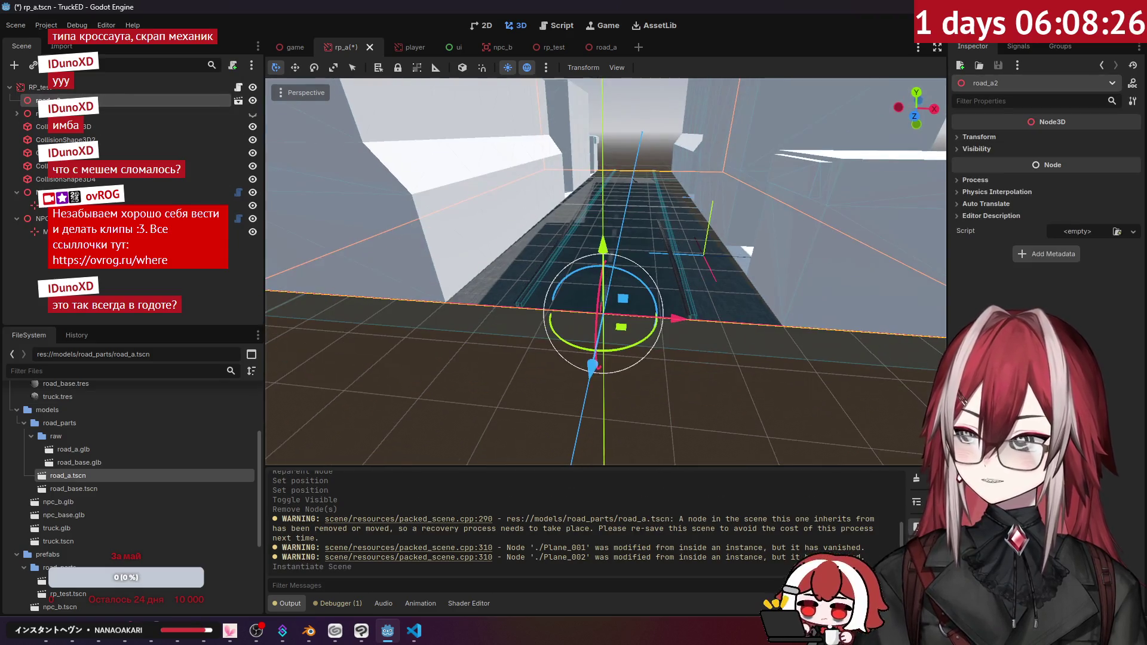
pyautogui.press('w')
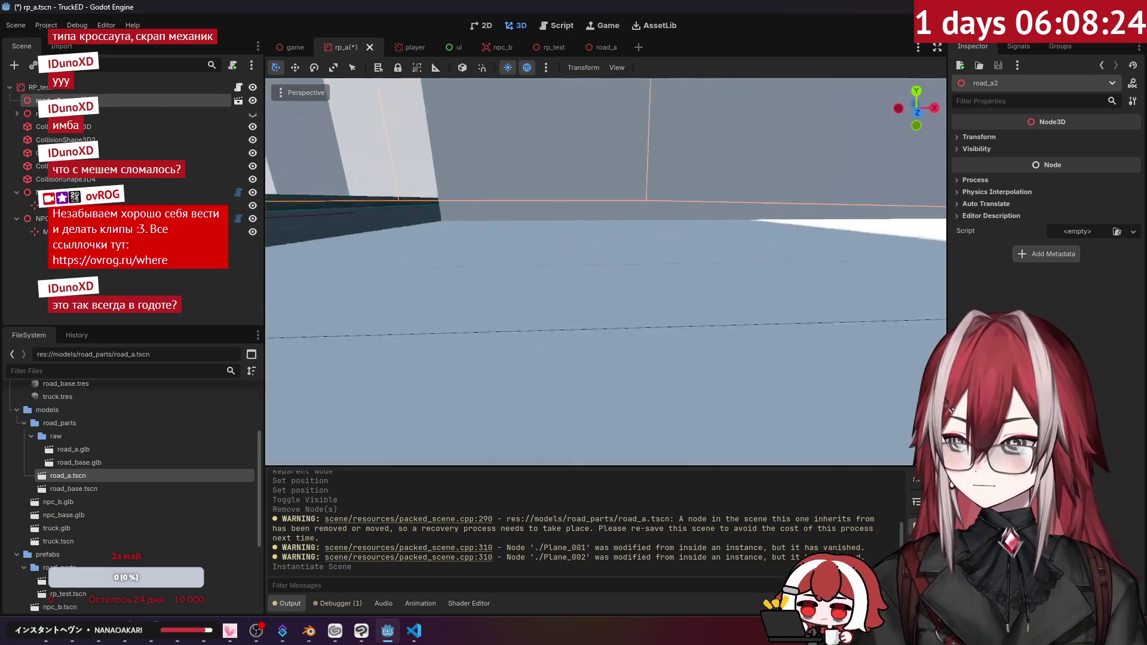
pyautogui.press('s')
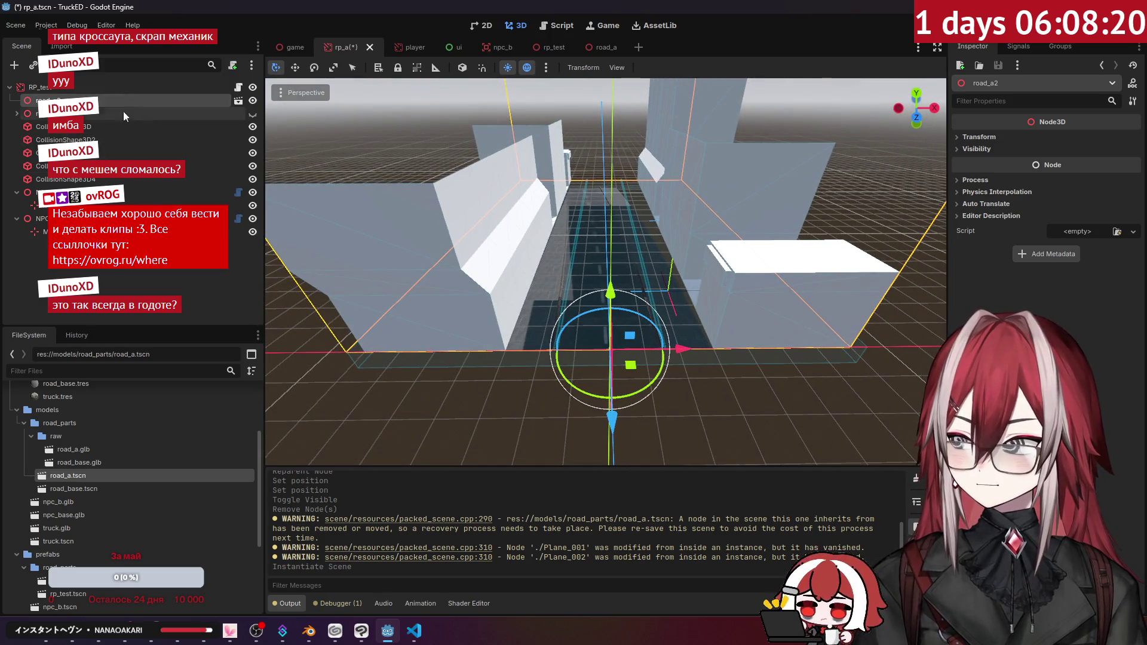
# - Open the road_a.tscn prefab and select the road's StaticBody3D node
pyautogui.doubleClick(74, 481)
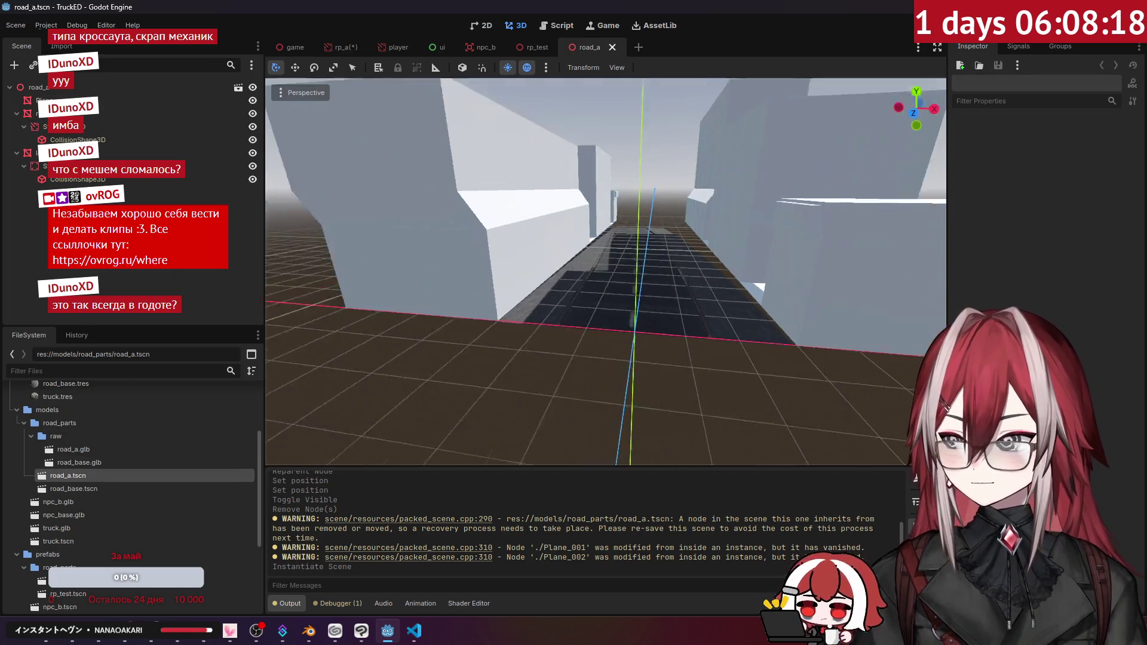
pyautogui.scroll(3, 114, 468)
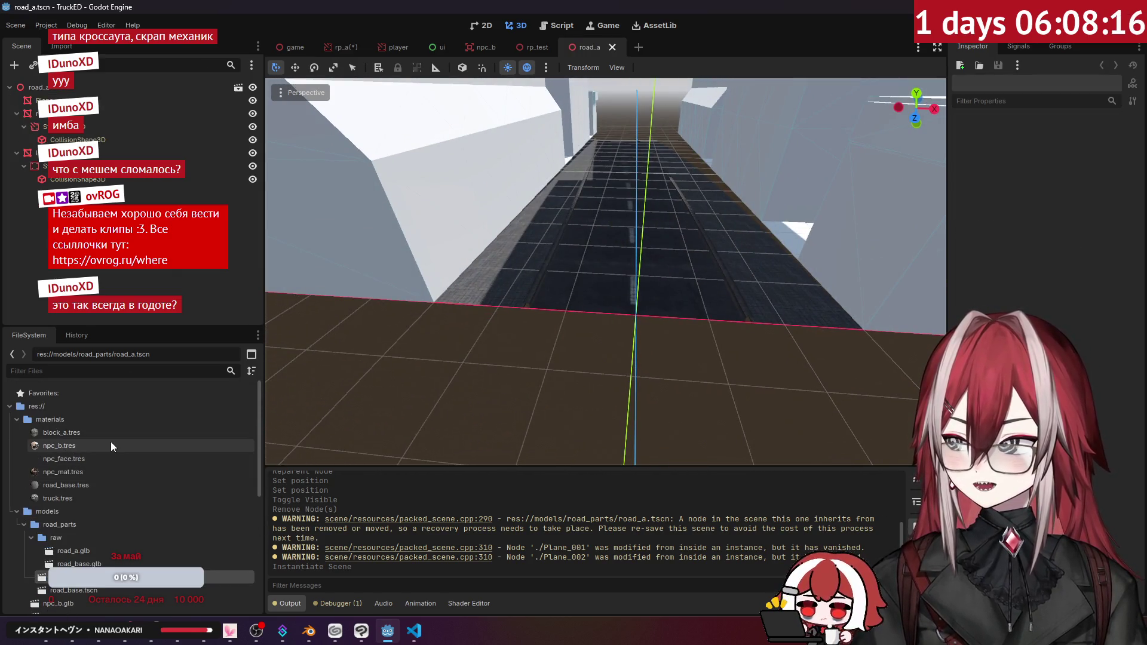
pyautogui.click(120, 166)
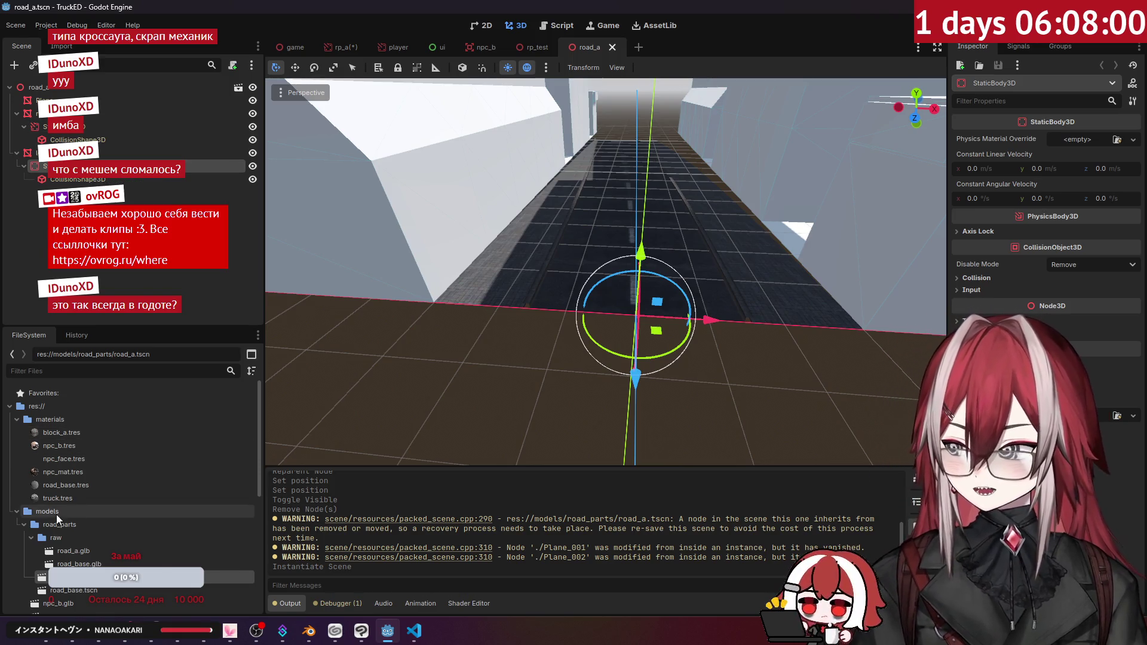
# - Back in the rp_a scene, delete the road_a2 instance
pyautogui.click(70, 552)
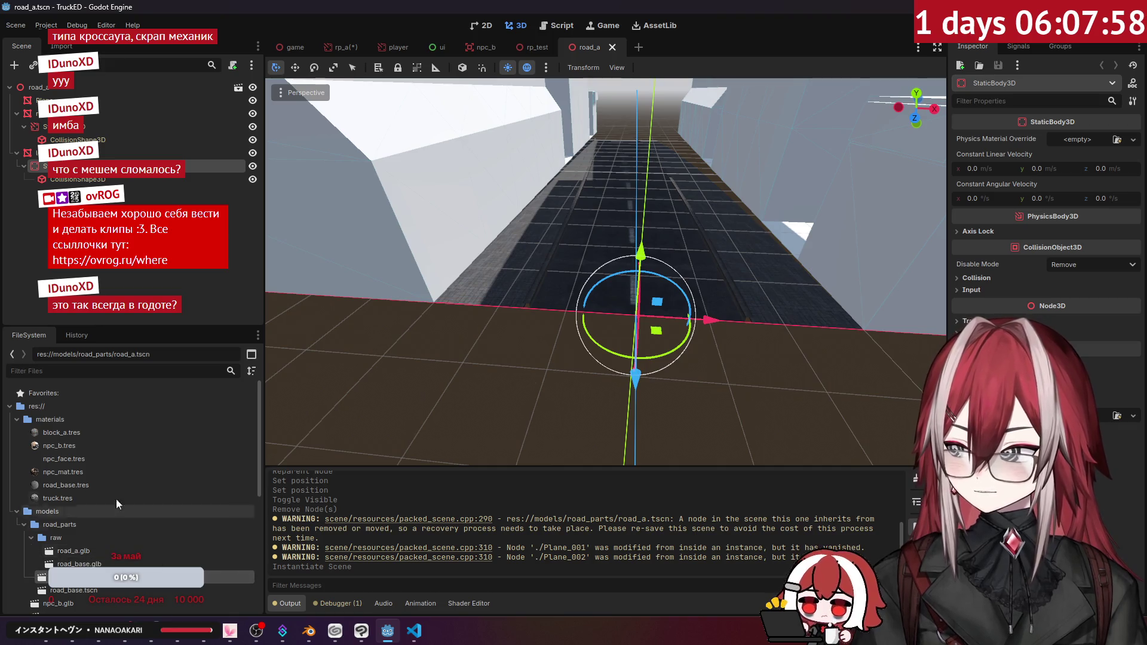
pyautogui.click(344, 47)
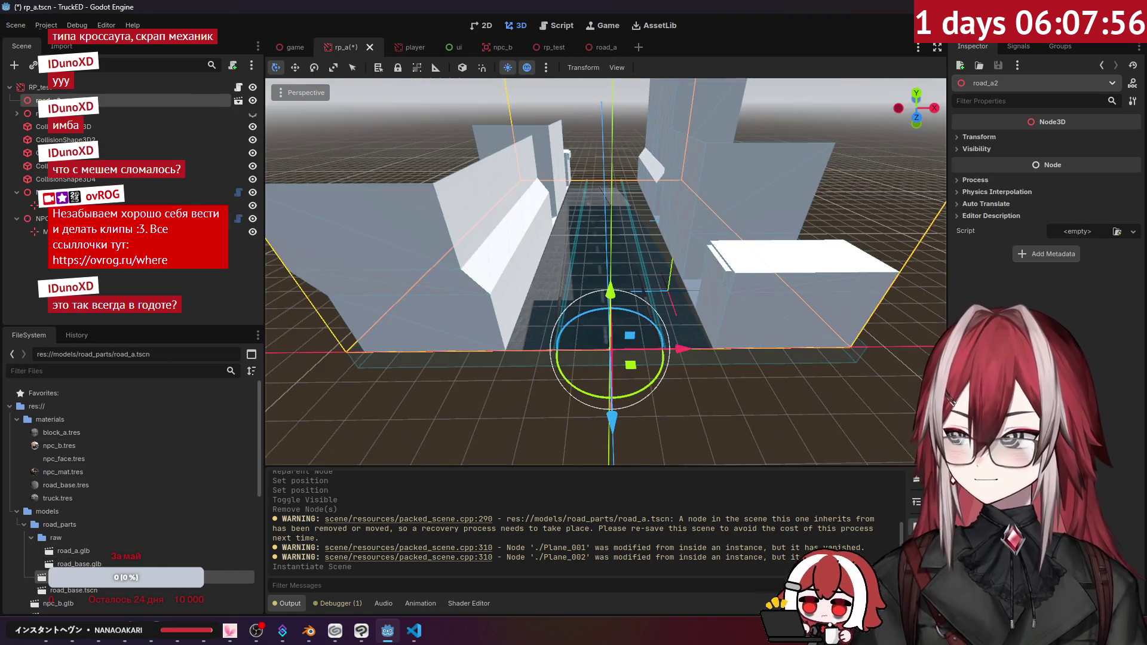
pyautogui.click(120, 100)
pyautogui.press('Delete')
pyautogui.press('Return')
# - Expand road_a, select its Plane, show road_a, and hide the right-side piece and the one below
pyautogui.click(17, 100)
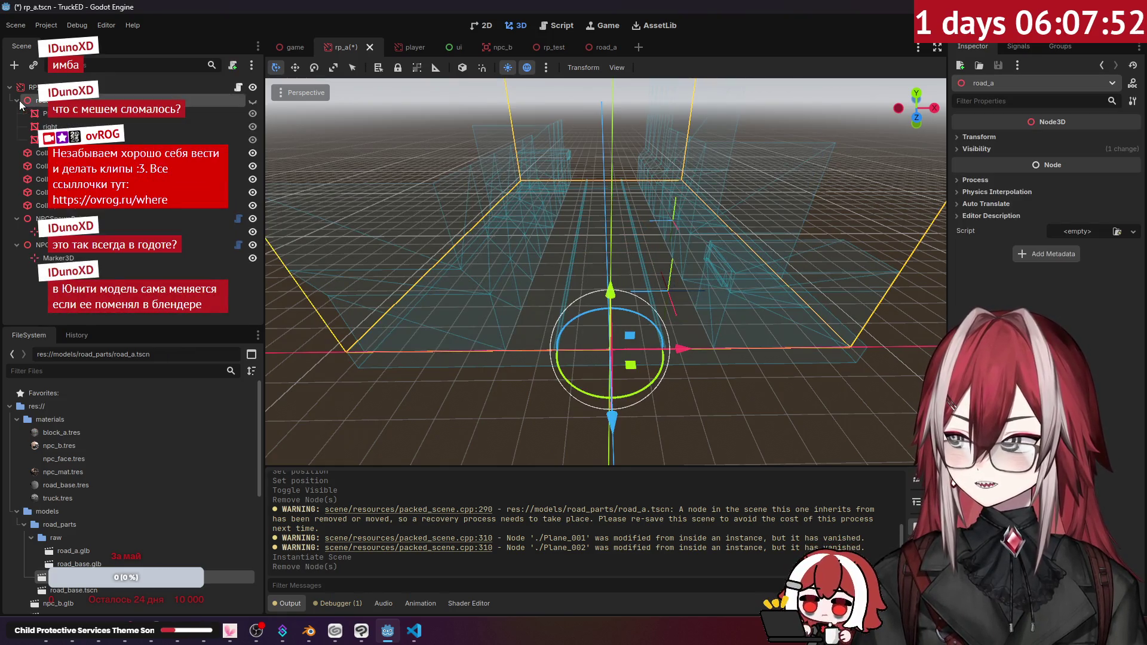
pyautogui.click(60, 114)
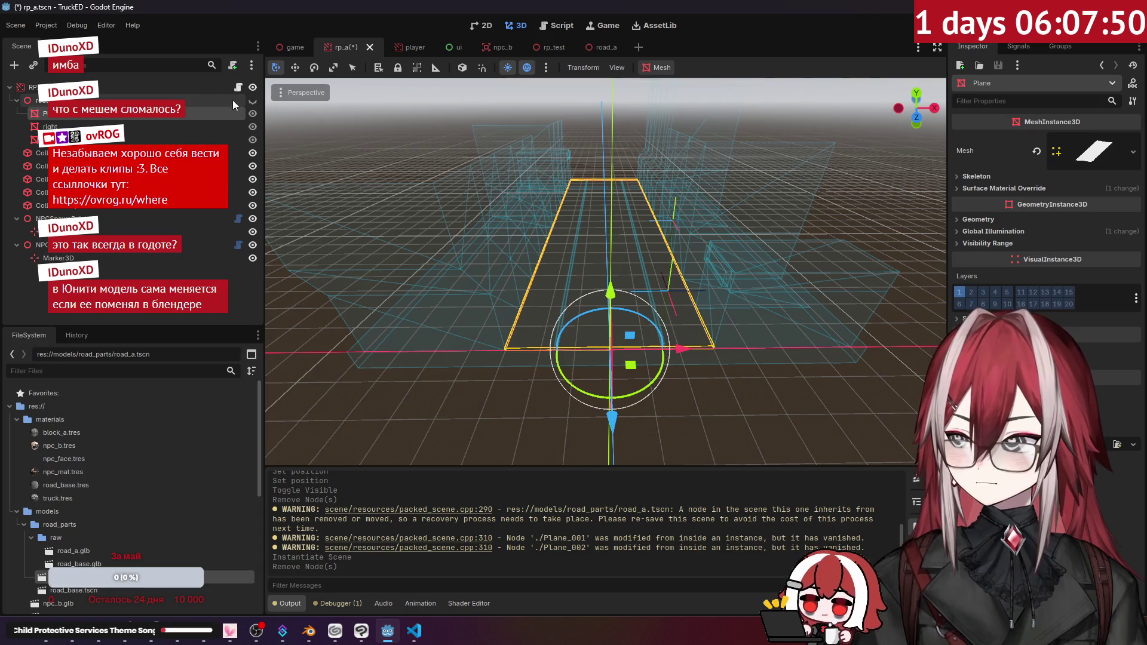
pyautogui.click(252, 100)
pyautogui.click(253, 126)
pyautogui.click(252, 140)
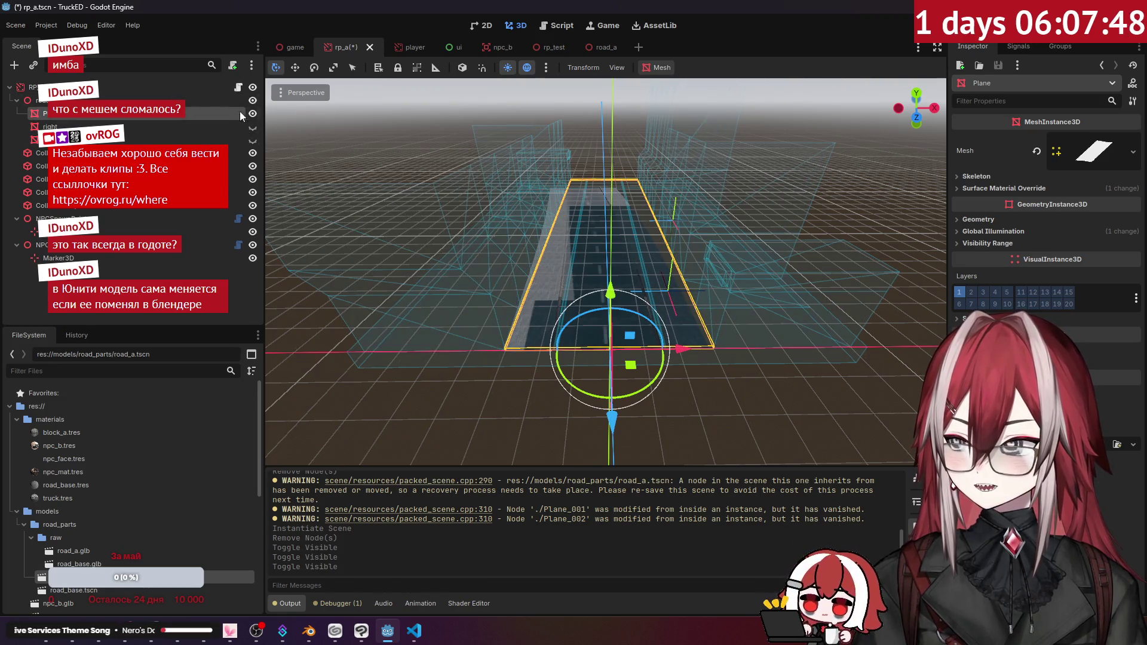
pyautogui.click(357, 254)
# - Select the raw road_a.glb model file in the FileSystem dock
pyautogui.scroll(3, 357, 254)
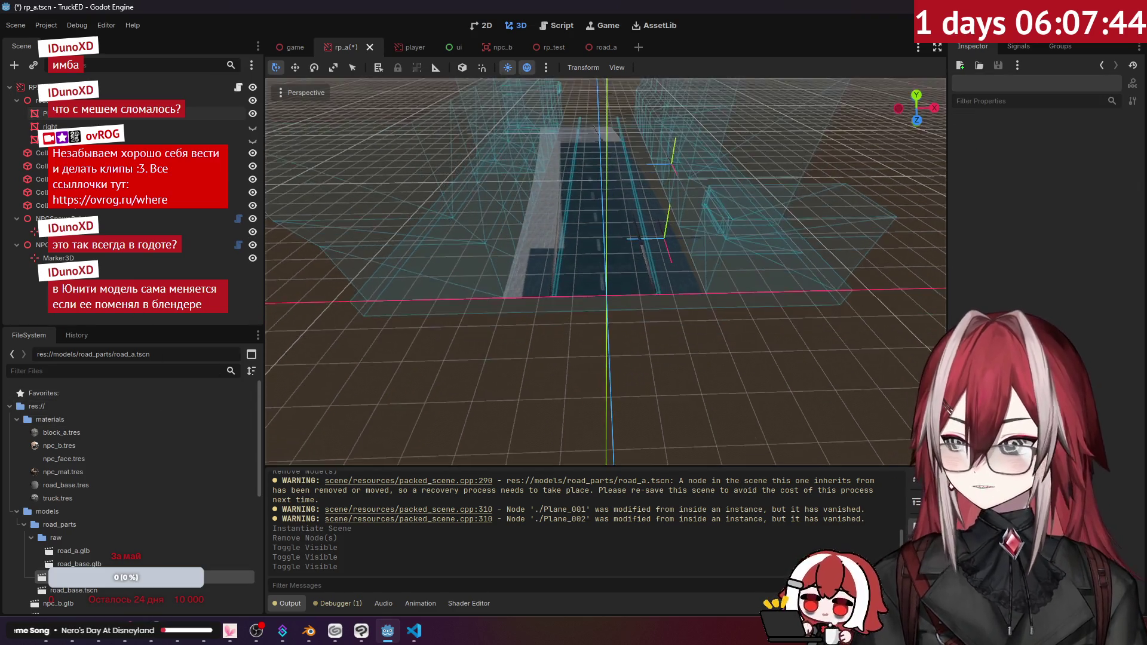
pyautogui.scroll(10, 605, 272)
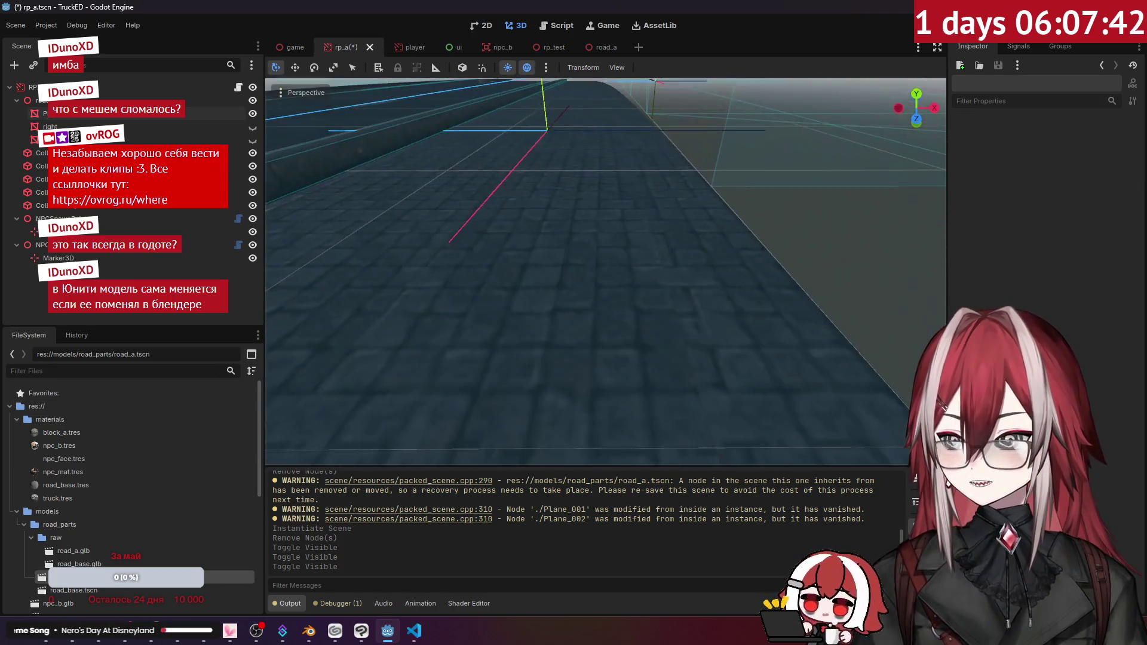
pyautogui.scroll(-8, 605, 272)
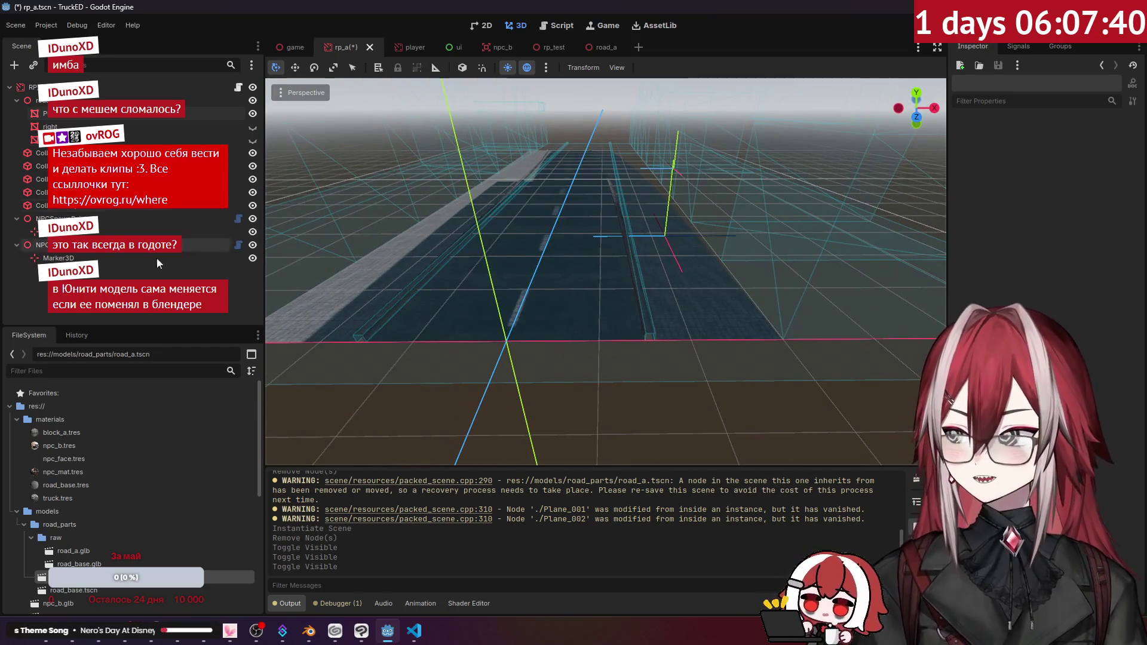
pyautogui.scroll(-3, 170, 435)
pyautogui.click(69, 472)
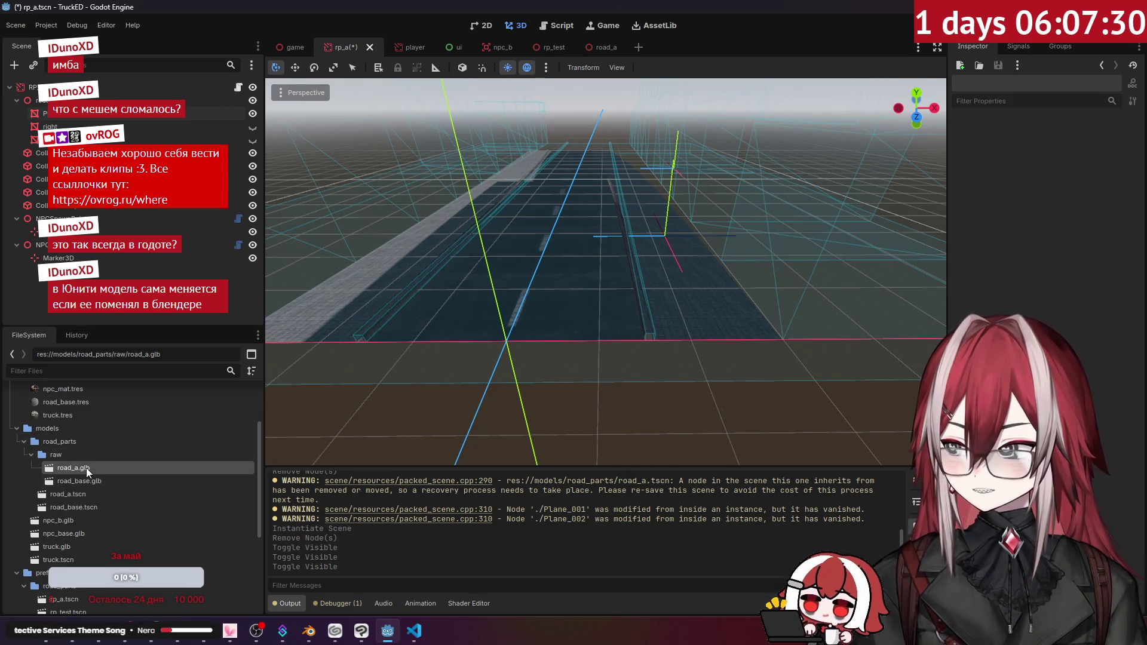
pyautogui.moveTo(86, 468)
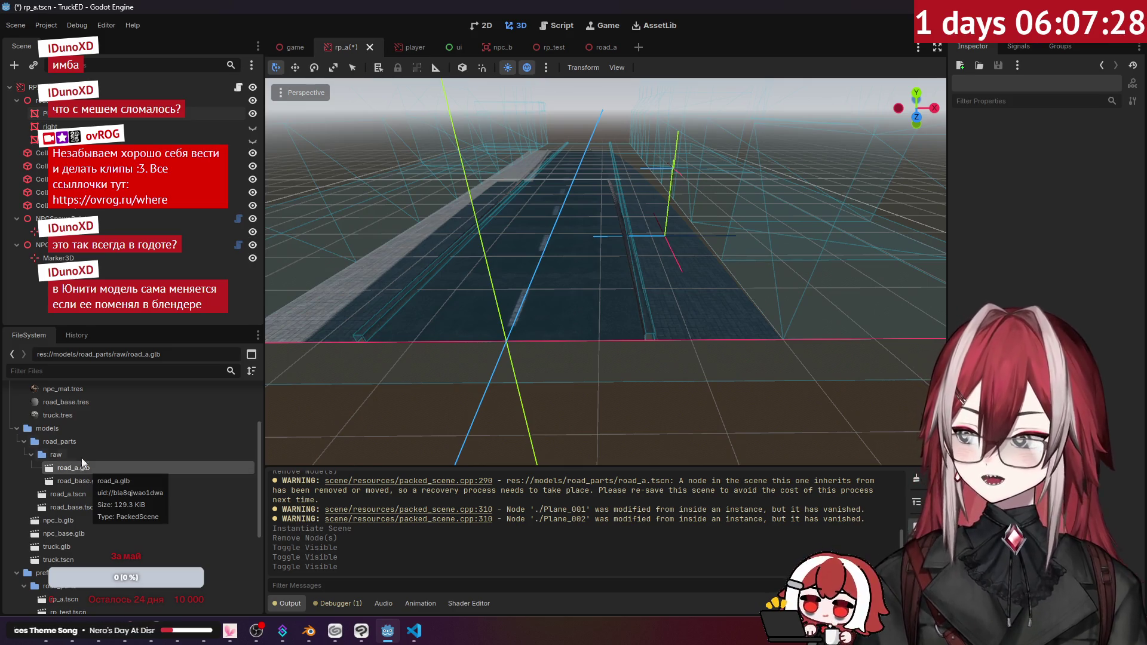
# - Inspect a node in road_a.glb's Advanced Import Settings, close them, then frame the road Plane
pyautogui.click(86, 494)
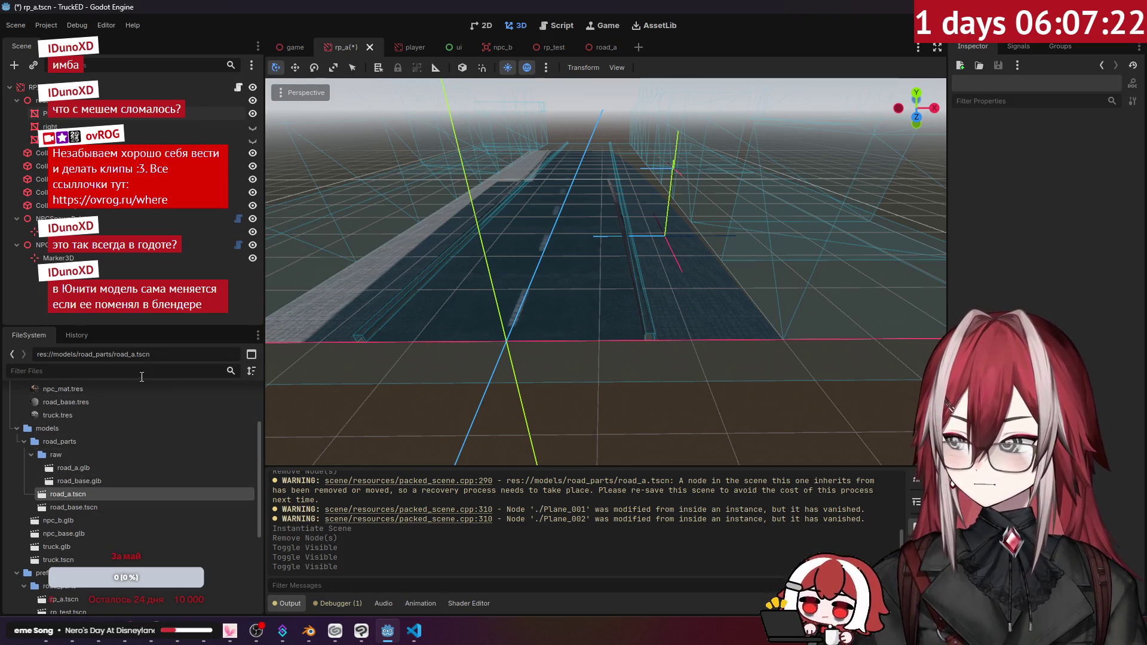
pyautogui.doubleClick(91, 468)
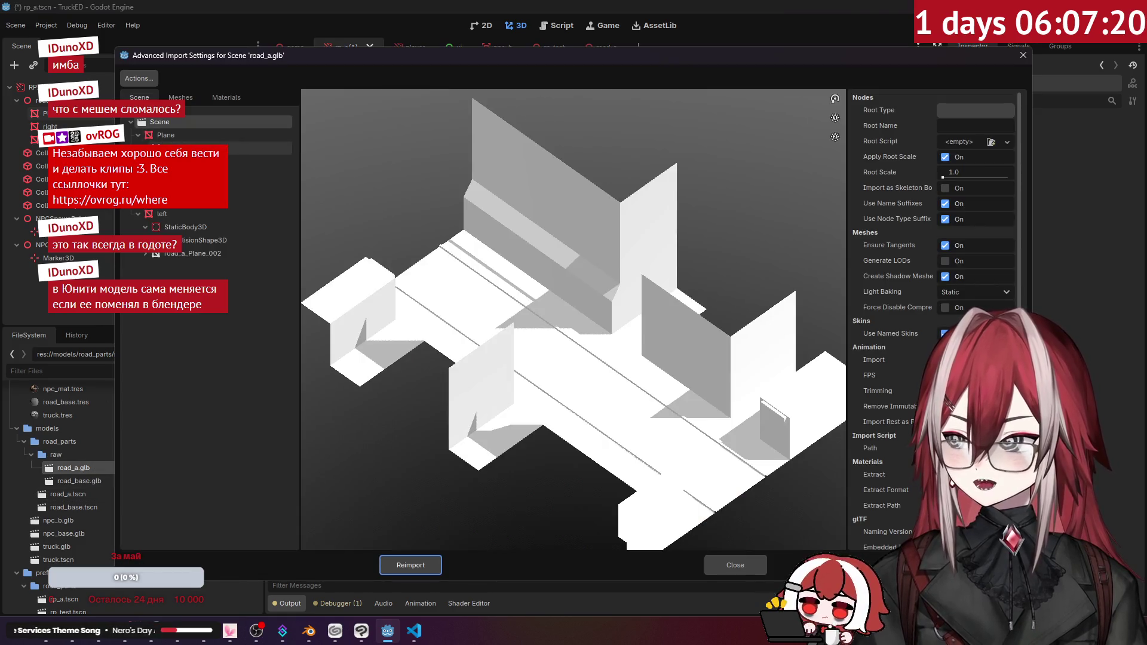
pyautogui.click(263, 187)
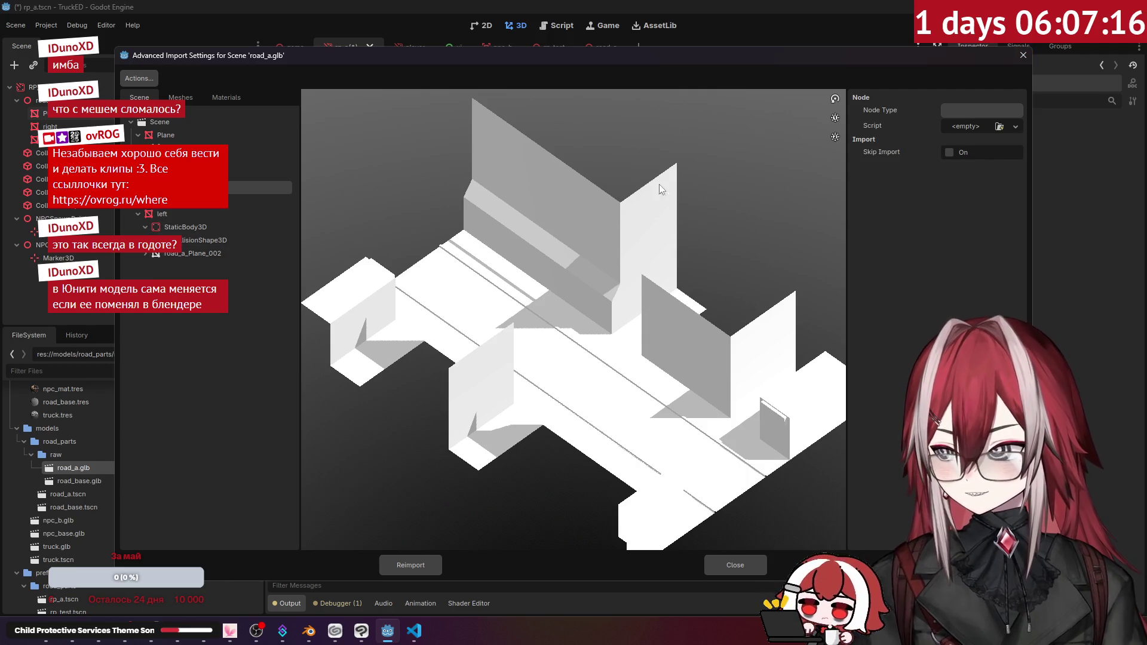
pyautogui.click(1023, 55)
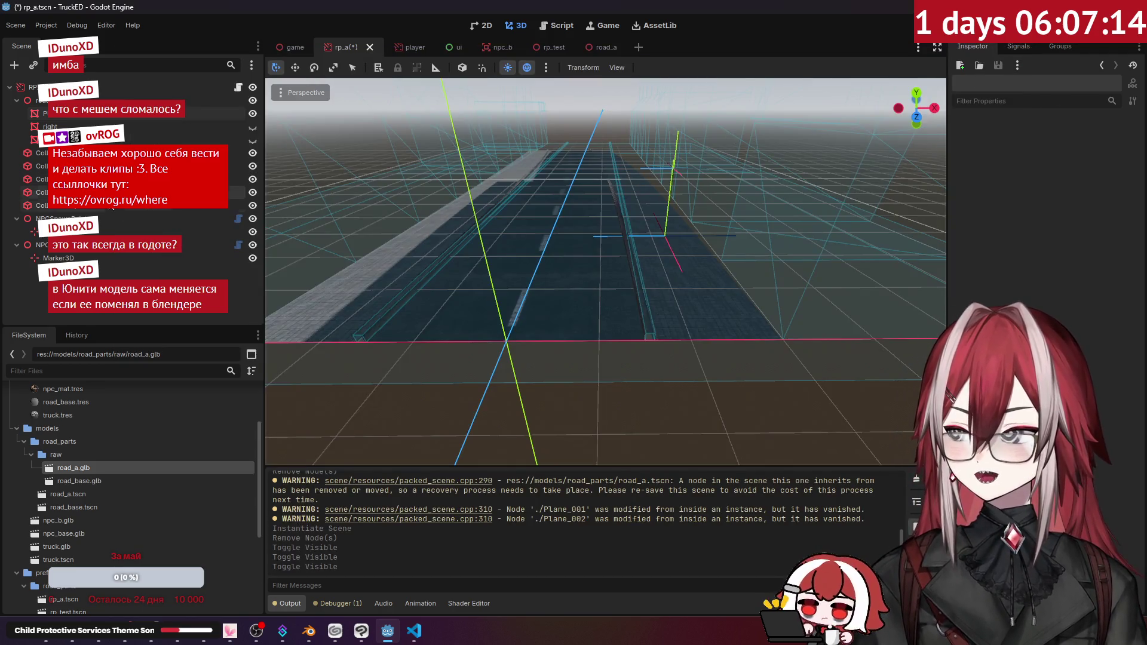
pyautogui.doubleClick(90, 113)
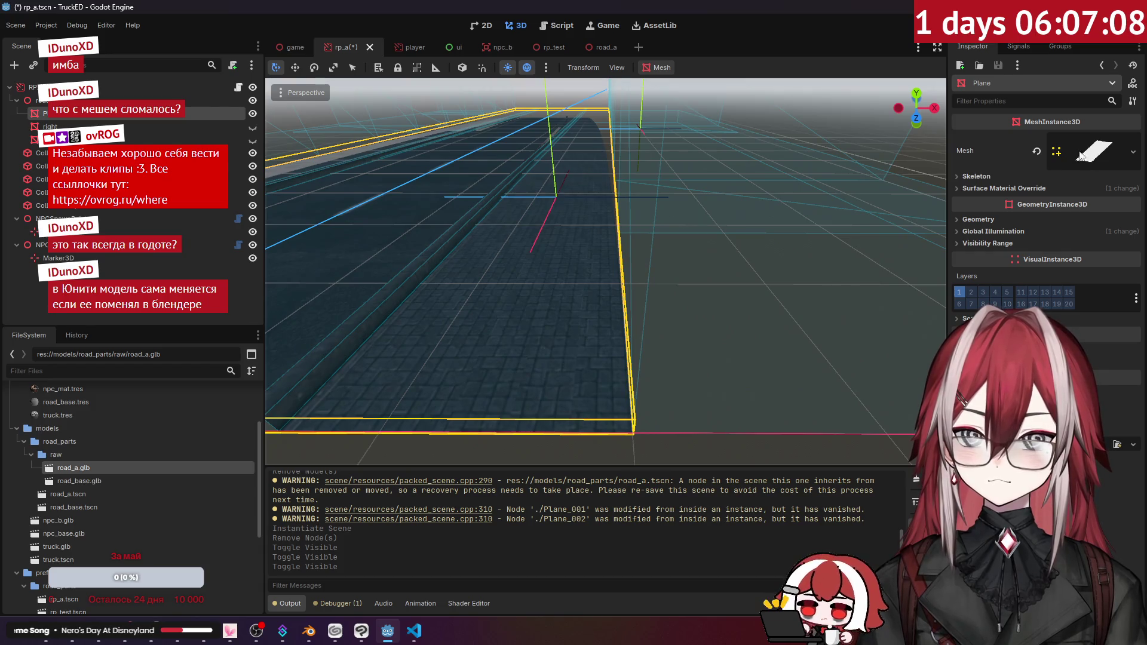
# - Expand the Plane's mesh resource and delete the suffix from its resource path
pyautogui.click(1135, 155)
pyautogui.click(1094, 151)
pyautogui.click(1093, 151)
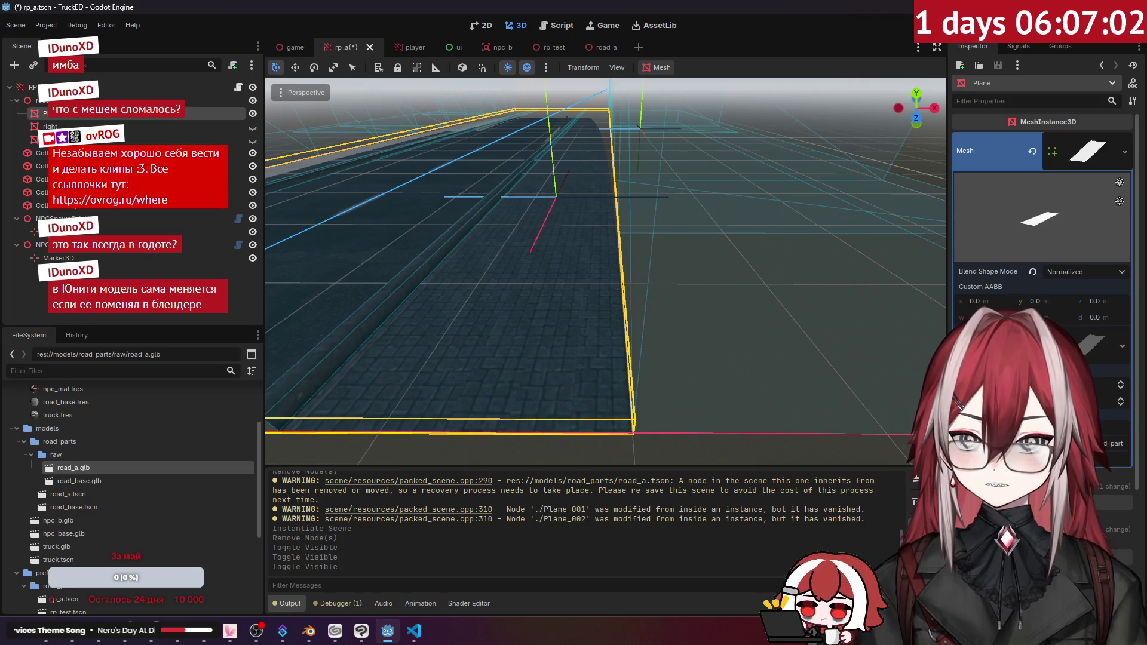
pyautogui.doubleClick(1109, 443)
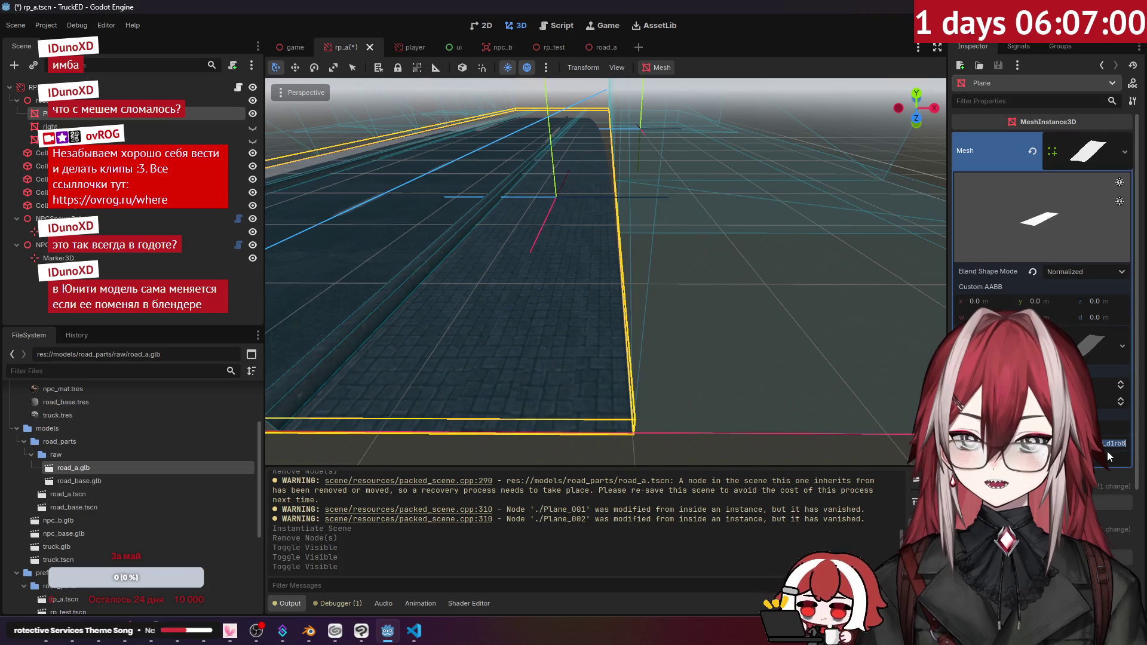
pyautogui.press('BackSpace')
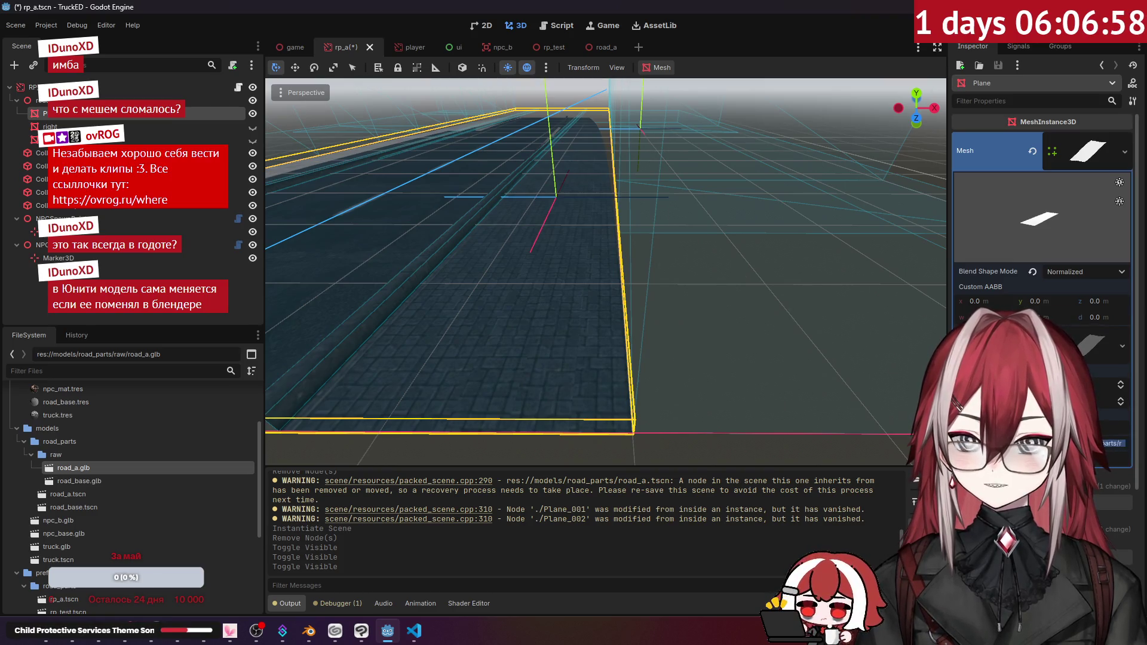
pyautogui.press('Return')
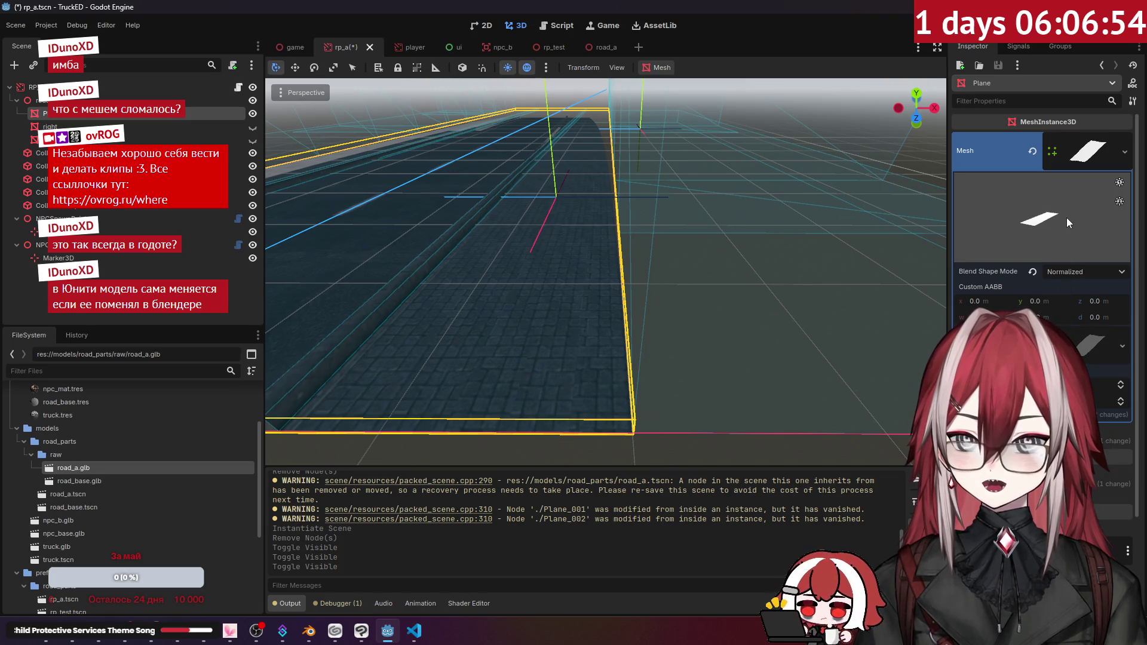
pyautogui.moveTo(1055, 210); pyautogui.dragTo(1075, 197)
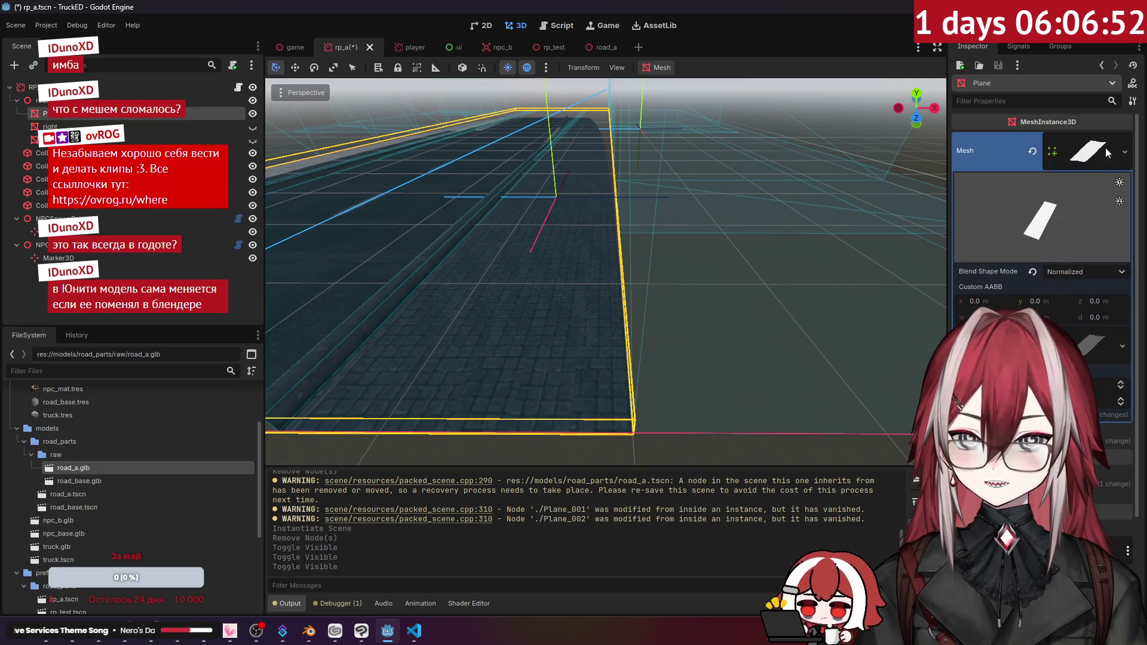
pyautogui.click(1092, 153)
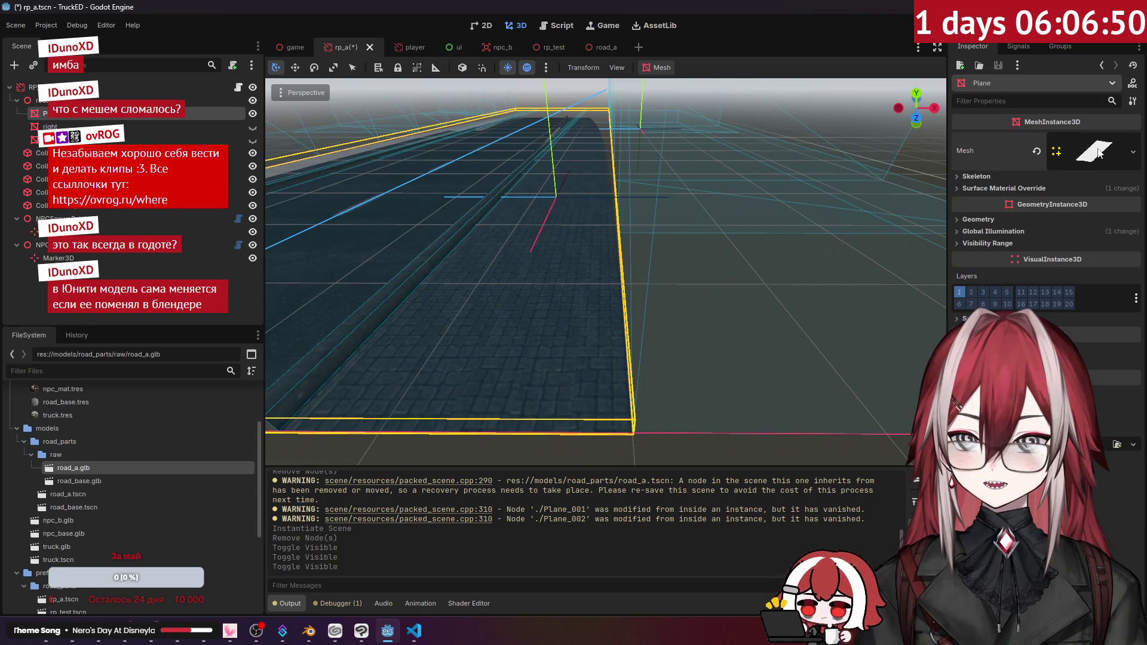
# - Assign a New ArrayMesh to the Plane, try dropping road_a.glb on it, keep blend shape Relative
pyautogui.click(1133, 151)
pyautogui.click(1084, 191)
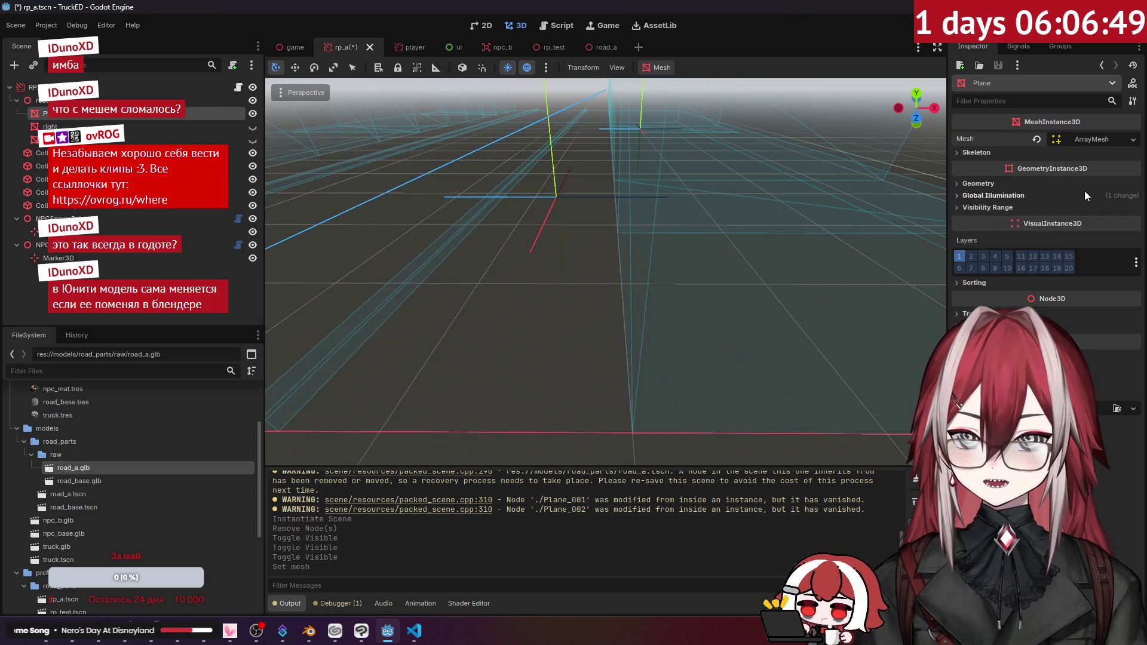
pyautogui.click(1086, 143)
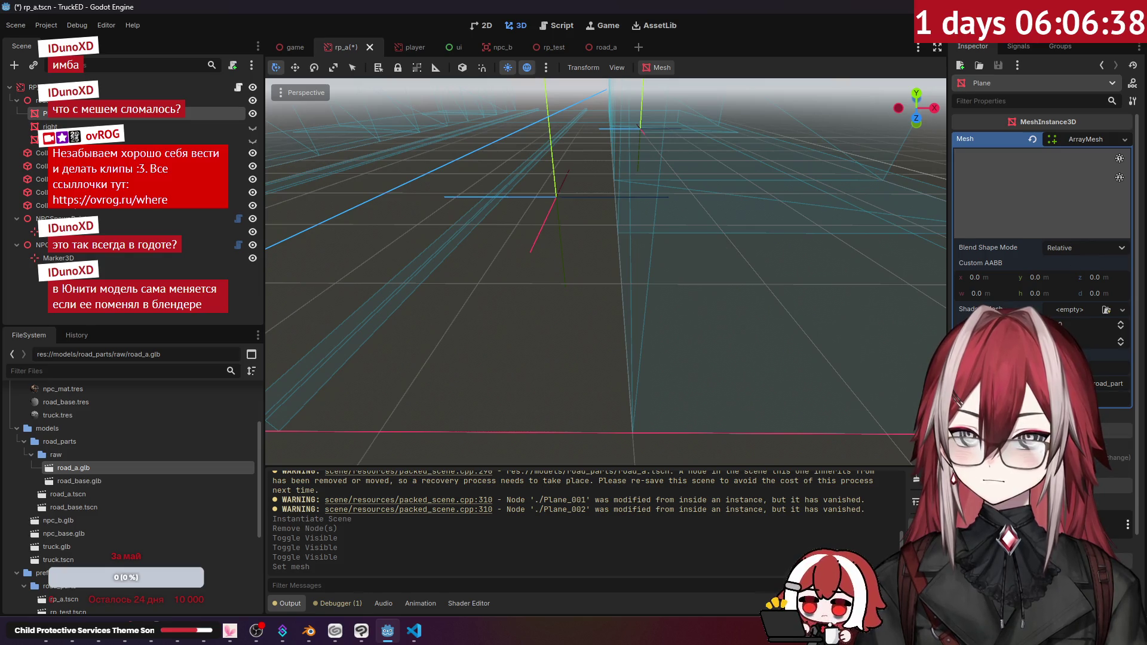
pyautogui.click(1124, 141)
pyautogui.click(1124, 144)
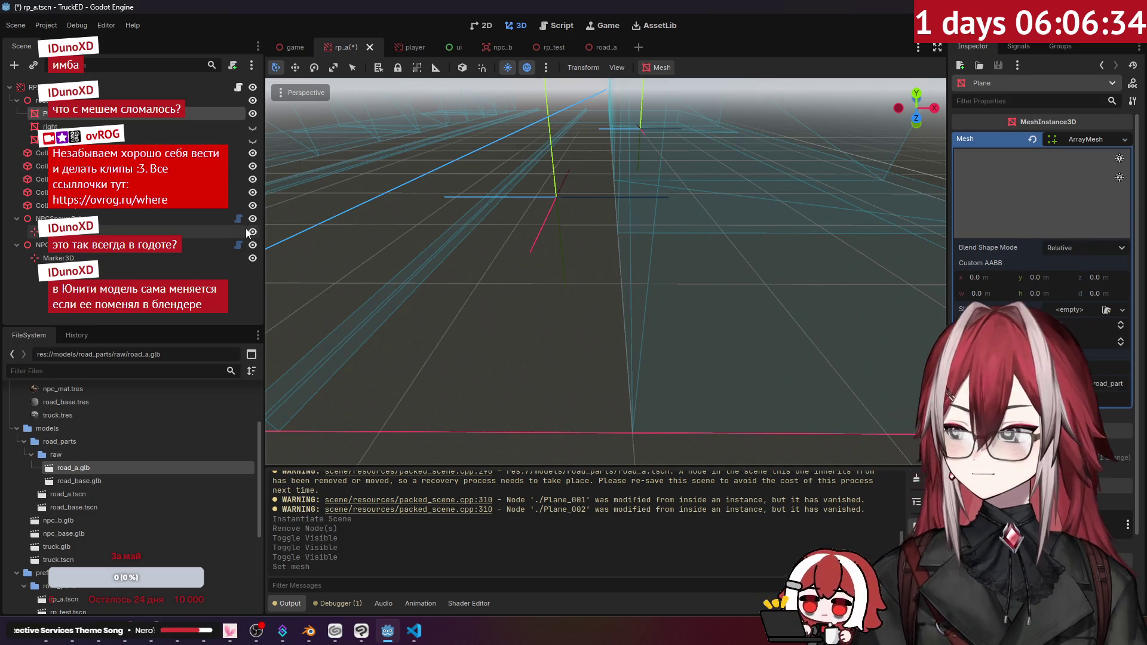
pyautogui.moveTo(74, 469)
pyautogui.mouseDown()
pyautogui.moveTo(1023, 227)
pyautogui.moveTo(956, 268)
pyautogui.moveTo(328, 362)
pyautogui.moveTo(90, 478)
pyautogui.mouseUp()
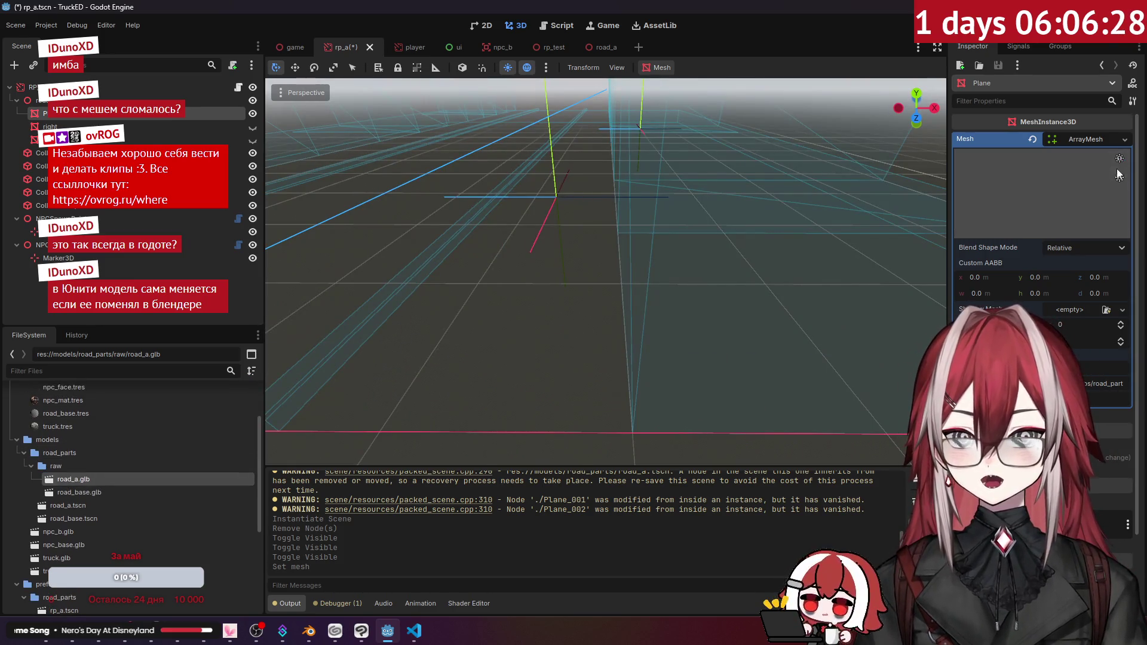
pyautogui.click(1072, 247)
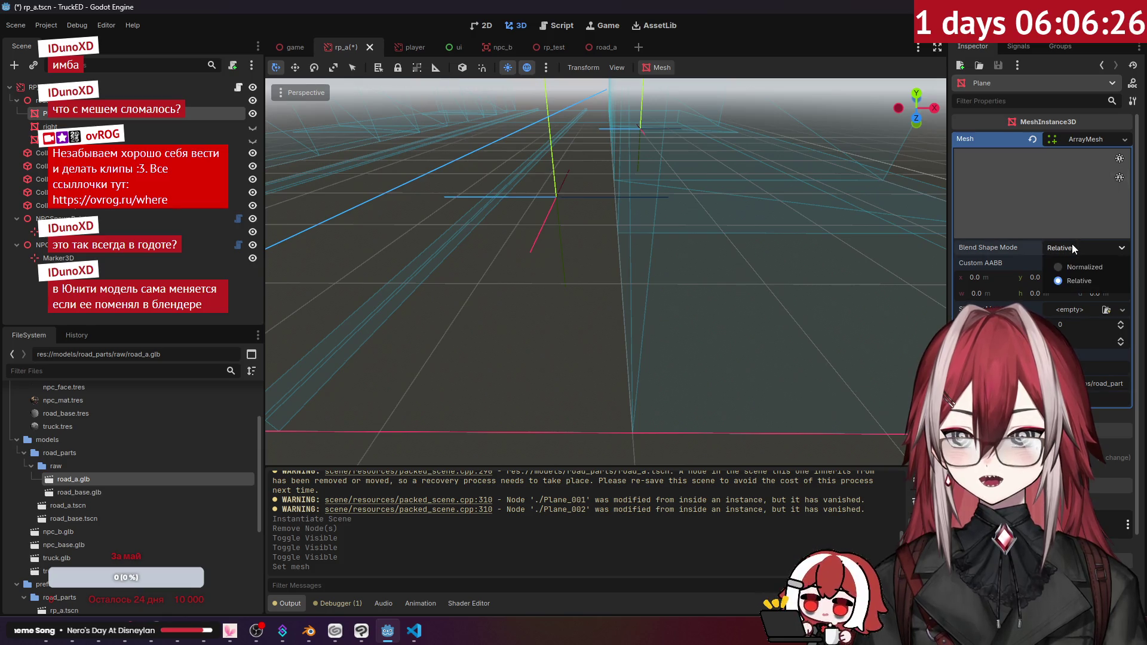
pyautogui.click(1079, 280)
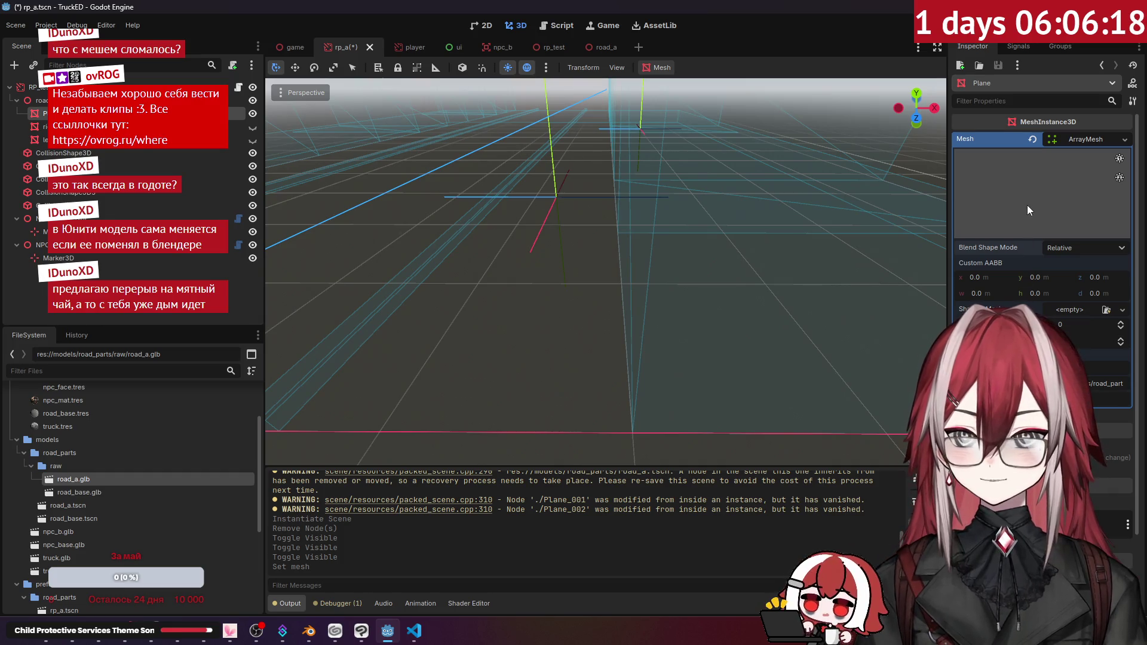
# - Place the cursor in the ArrayMesh resource path, then switch over to the browser
pyautogui.scroll(-3, 1136, 324)
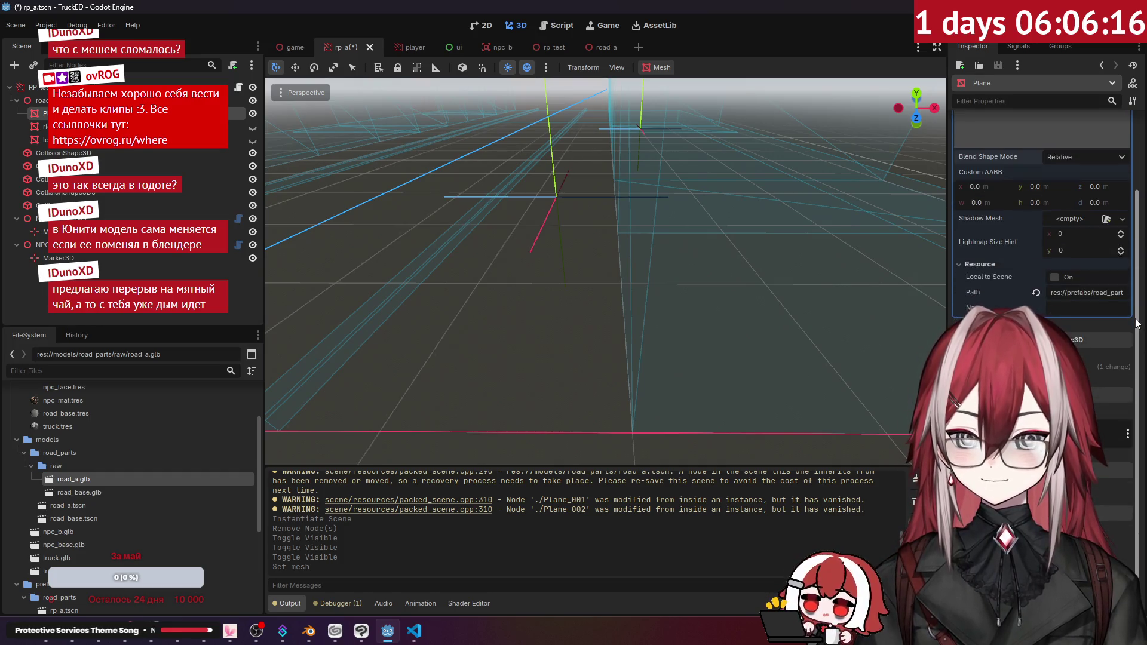
pyautogui.scroll(3, 1072, 187)
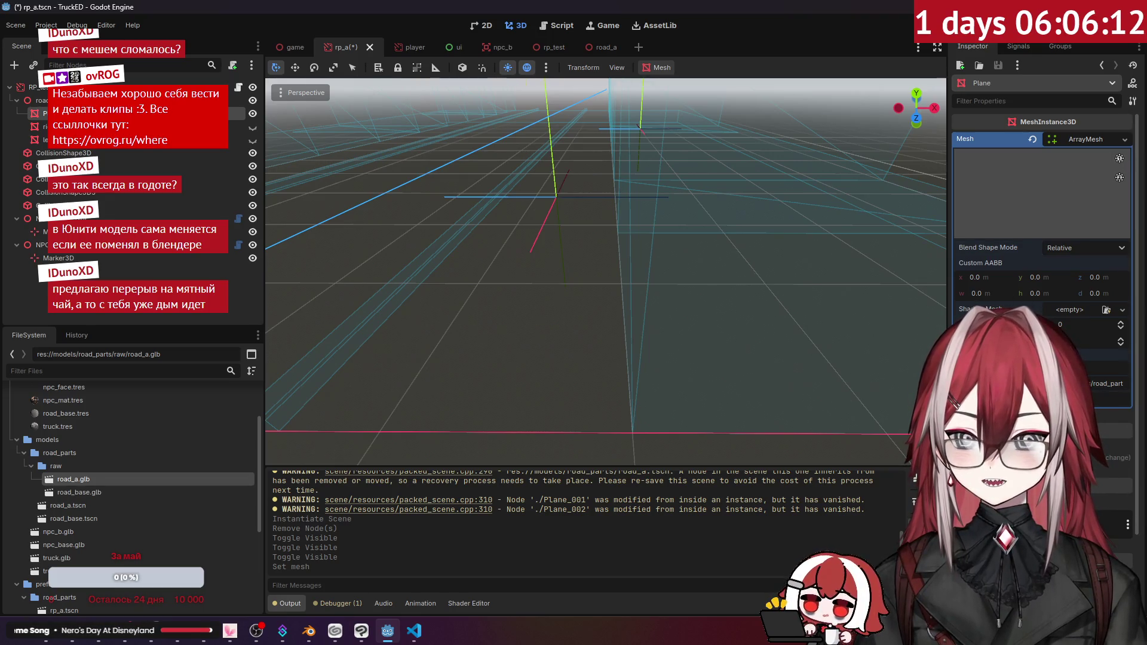
pyautogui.click(1123, 385)
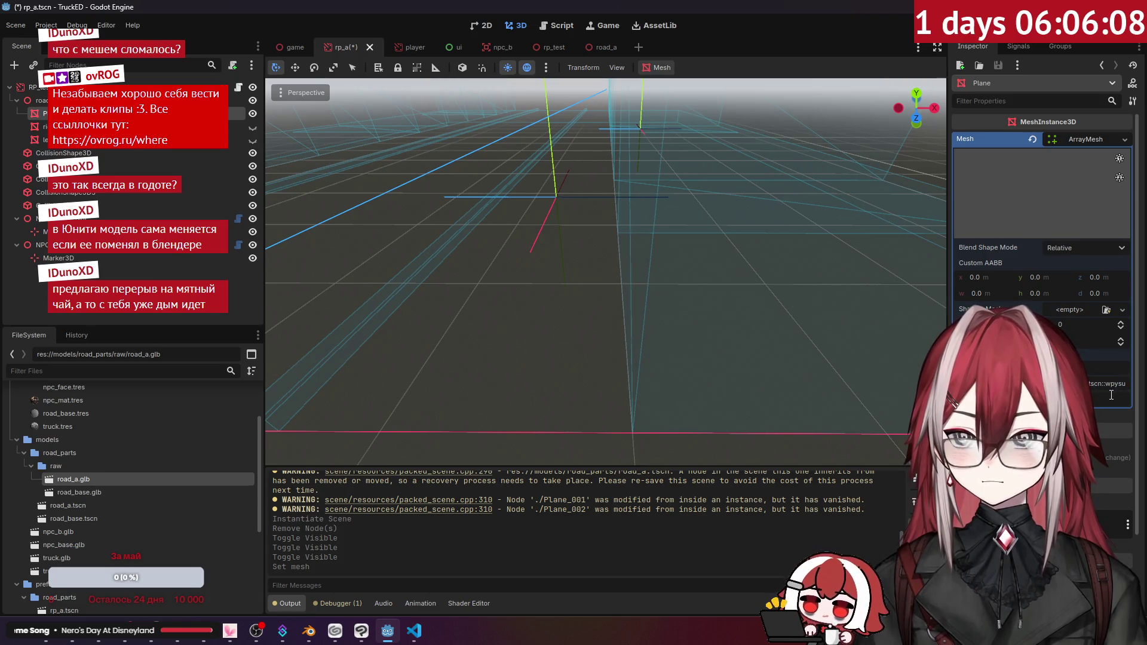
pyautogui.hotkey('alt', 'Tab')
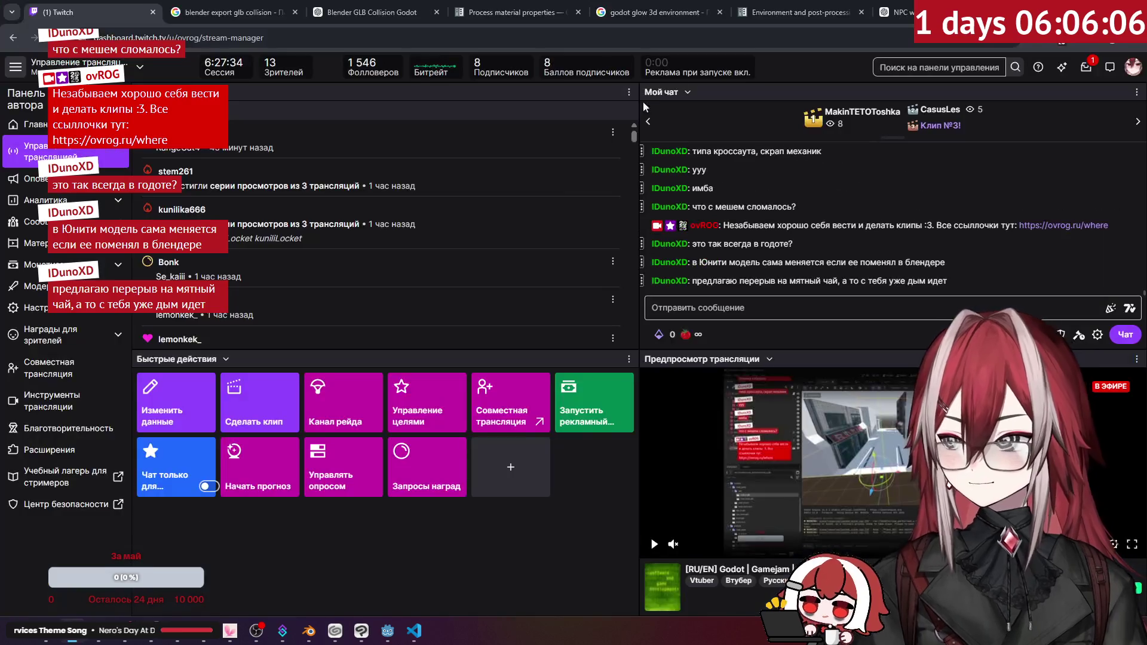
# - In a new ChatGPT chat, ask 'how to add mesh from glb file in godot'
pyautogui.click(932, 12)
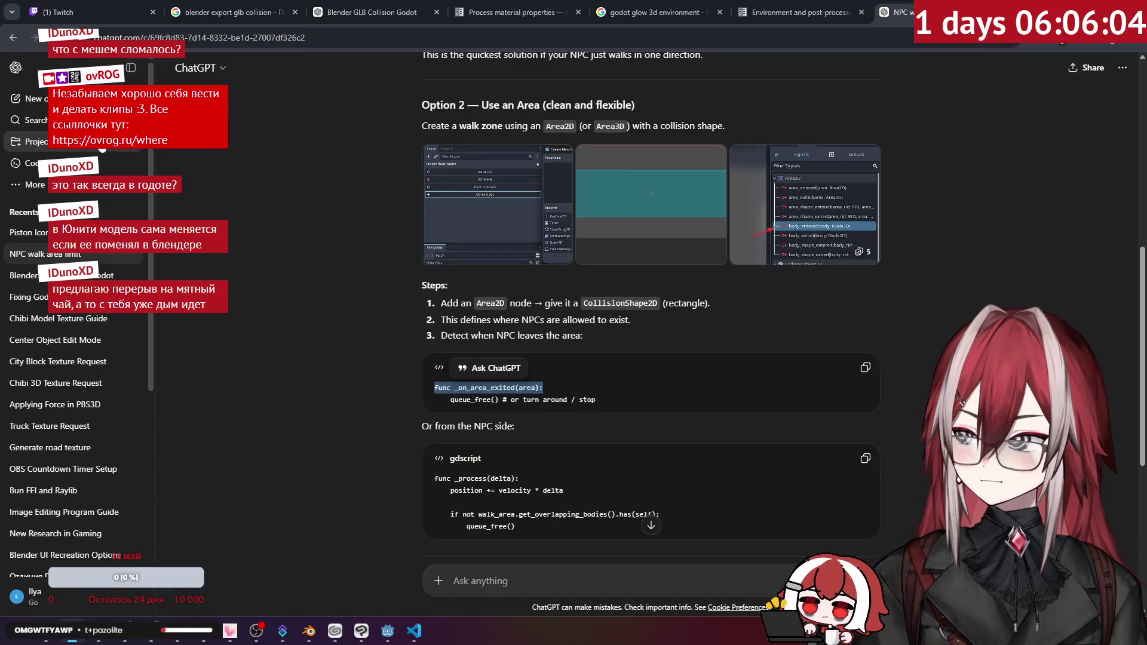
pyautogui.click(27, 98)
pyautogui.write('how to link')
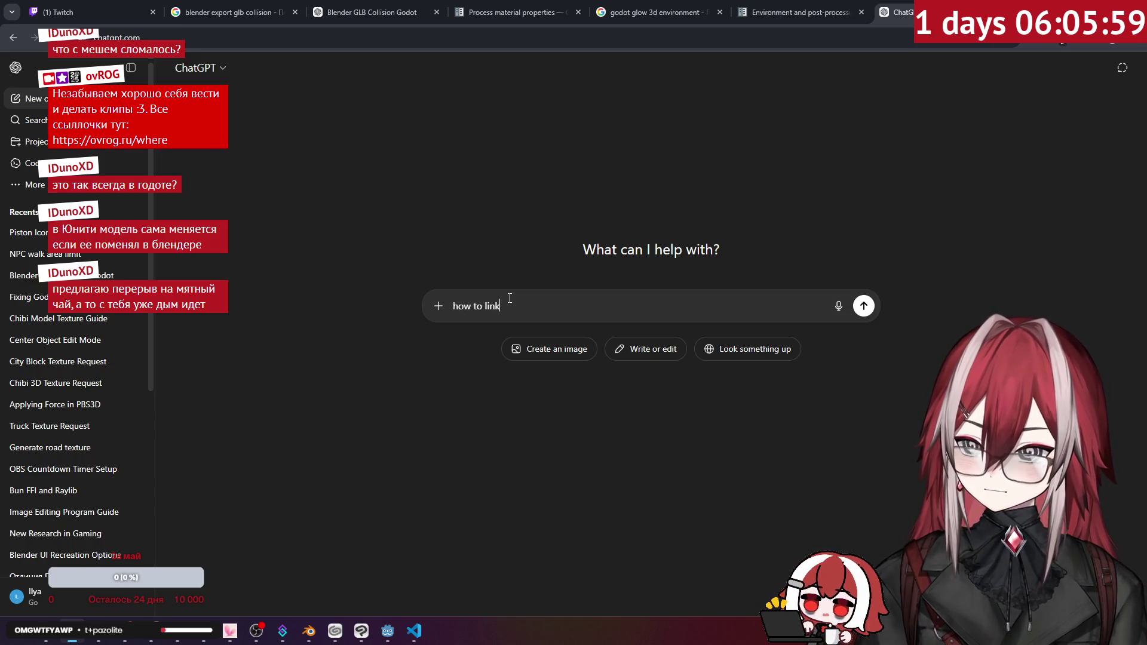
pyautogui.press('BackSpace')
pyautogui.press('BackSpace')
pyautogui.press('BackSpace')
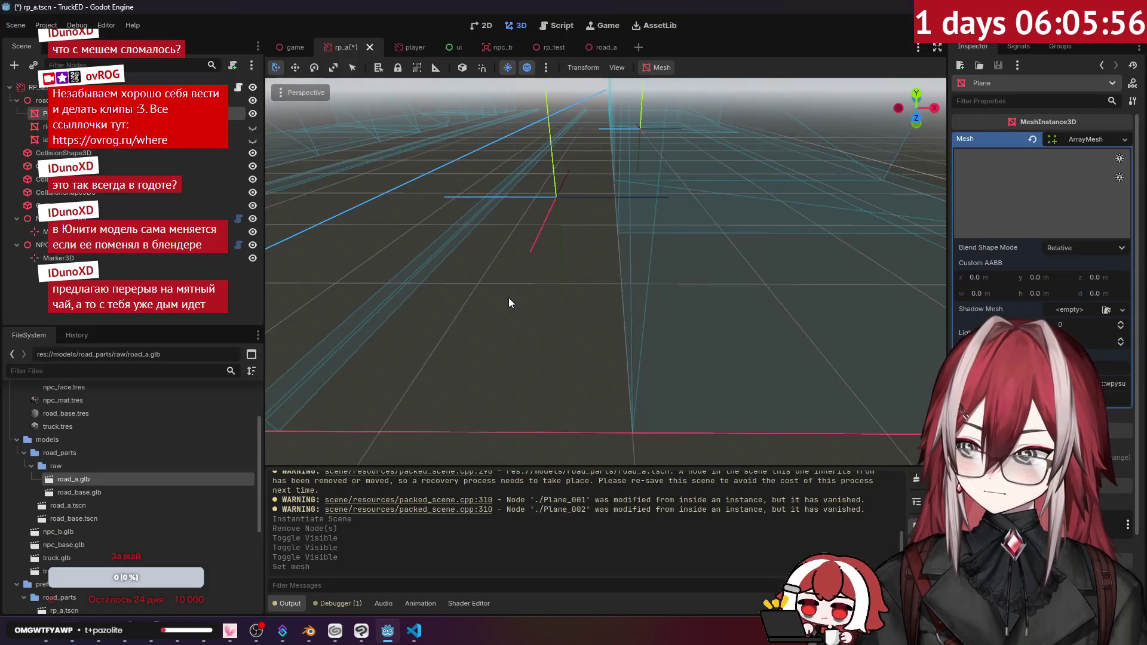
pyautogui.write('add mesh f')
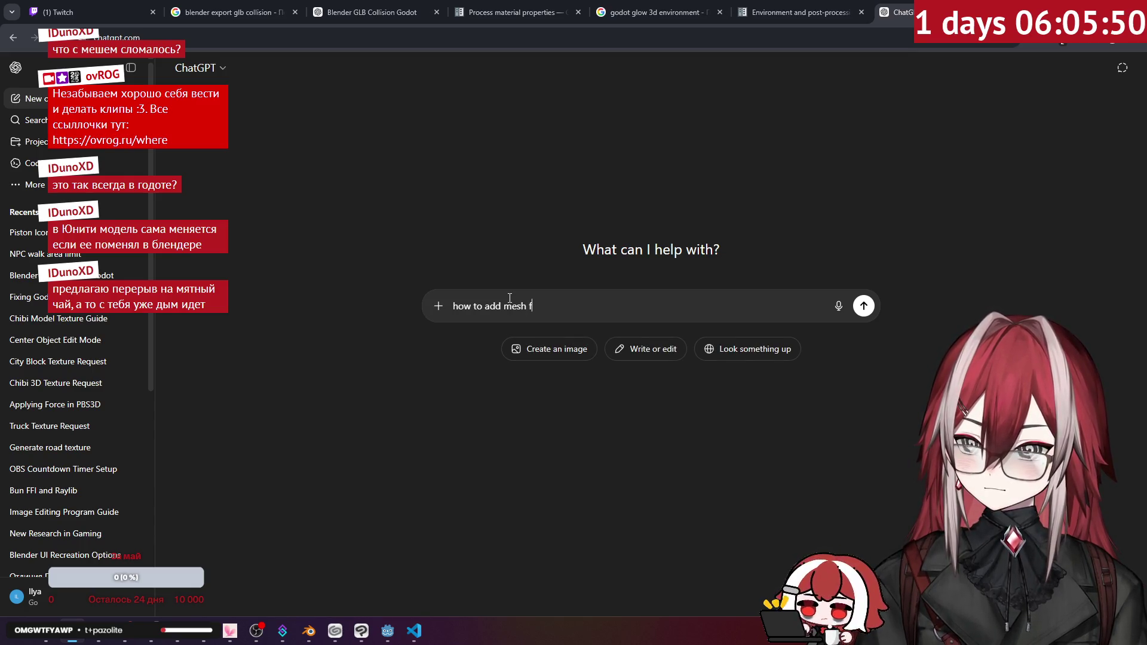
pyautogui.write('dd mesh')
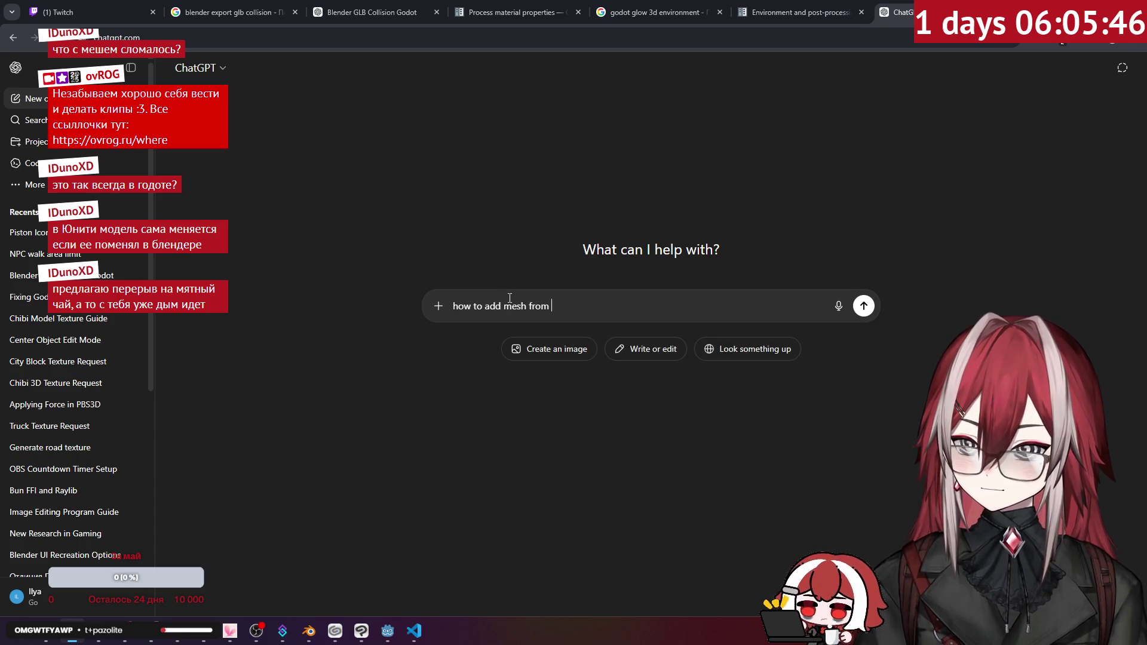
pyautogui.hotkey('alt', 'Tab')
pyautogui.hotkey('alt', 'Tab')
pyautogui.write('from')
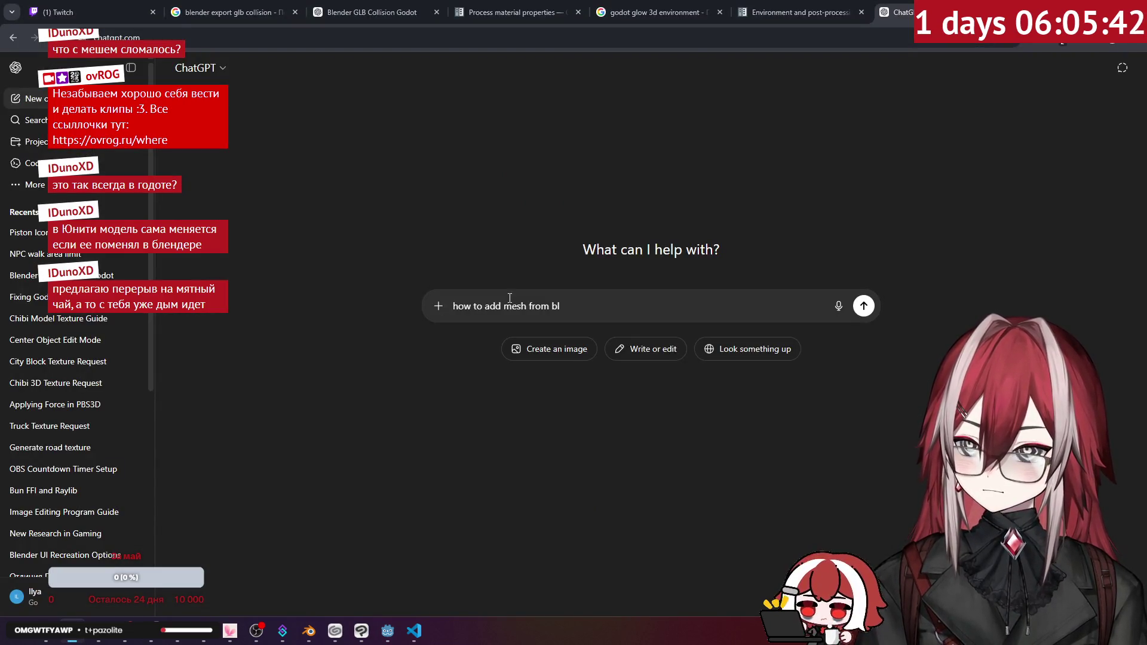
pyautogui.hotkey('alt', 'Tab')
pyautogui.hotkey('alt', 'Tab')
pyautogui.press('BackSpace')
pyautogui.press('BackSpace')
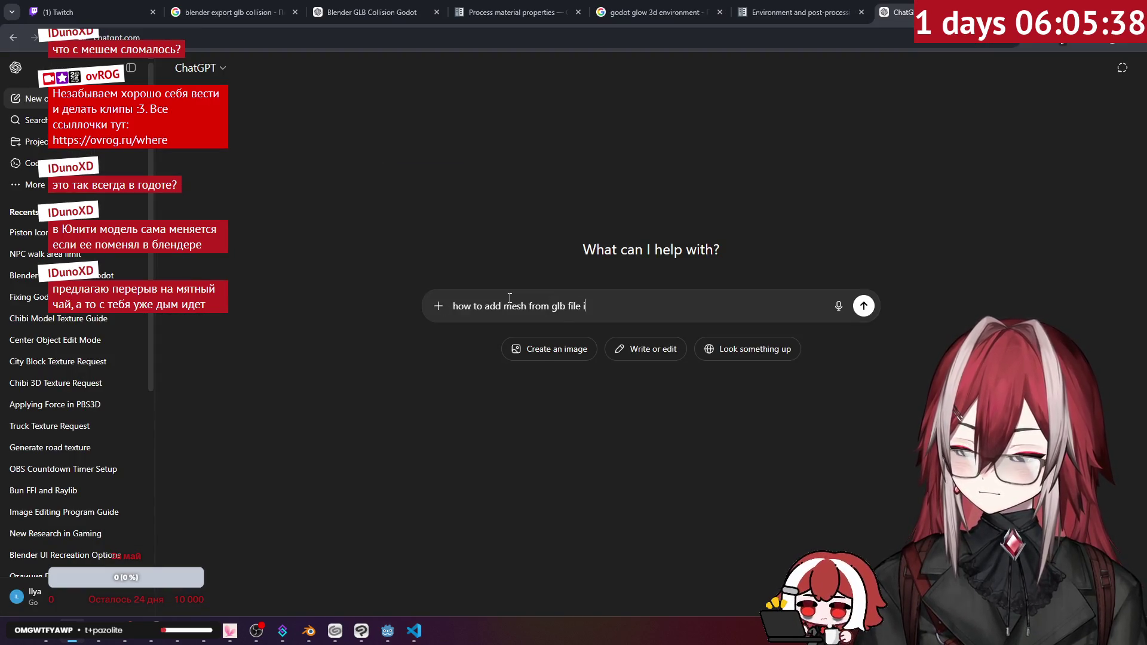
pyautogui.write('n godot')
pyautogui.press('Return')
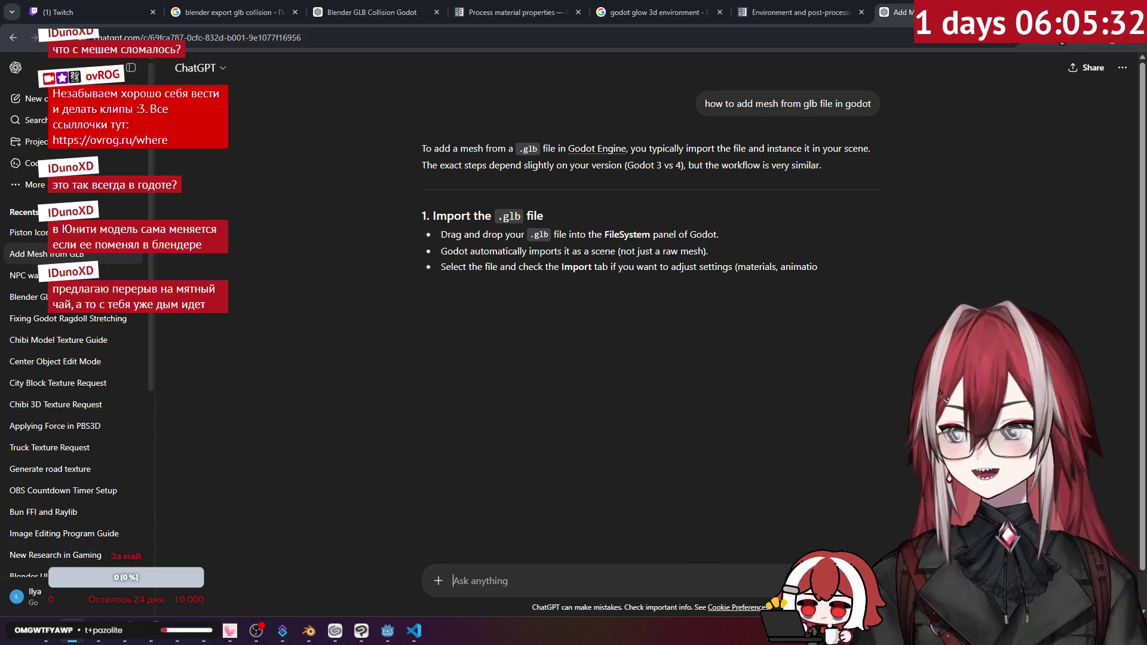
pyautogui.hotkey('ctrl', 't')
# - Load openguessr.com and look across the brick building and cars on Ulitsa Zavodskaya
pyautogui.write('openguessr.com')
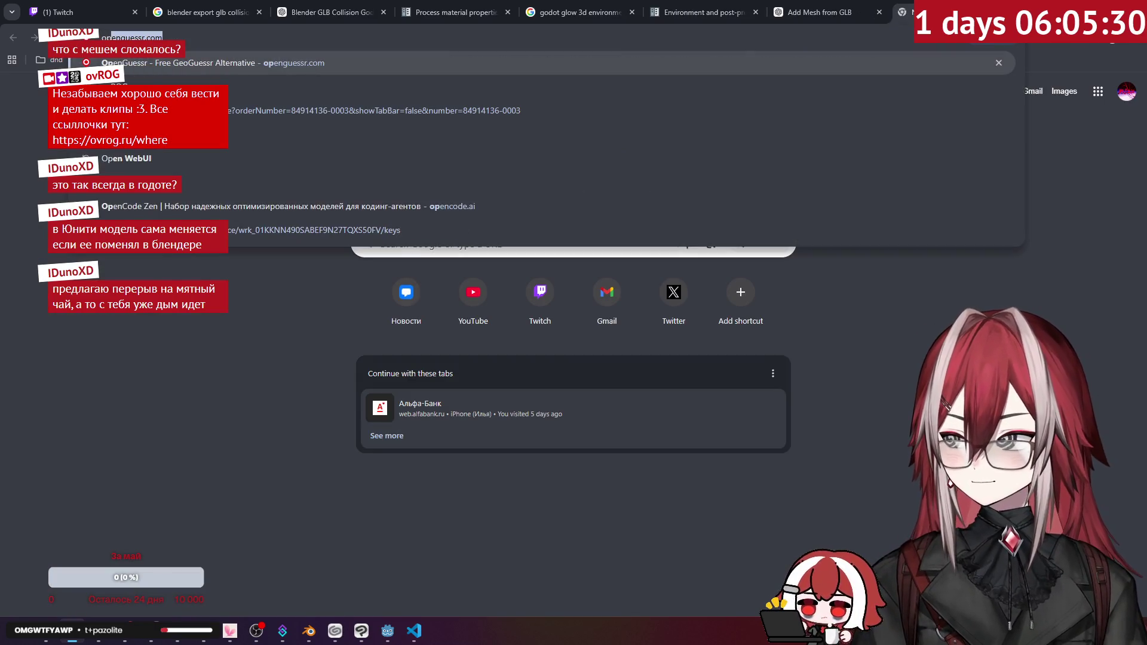
pyautogui.press('Return')
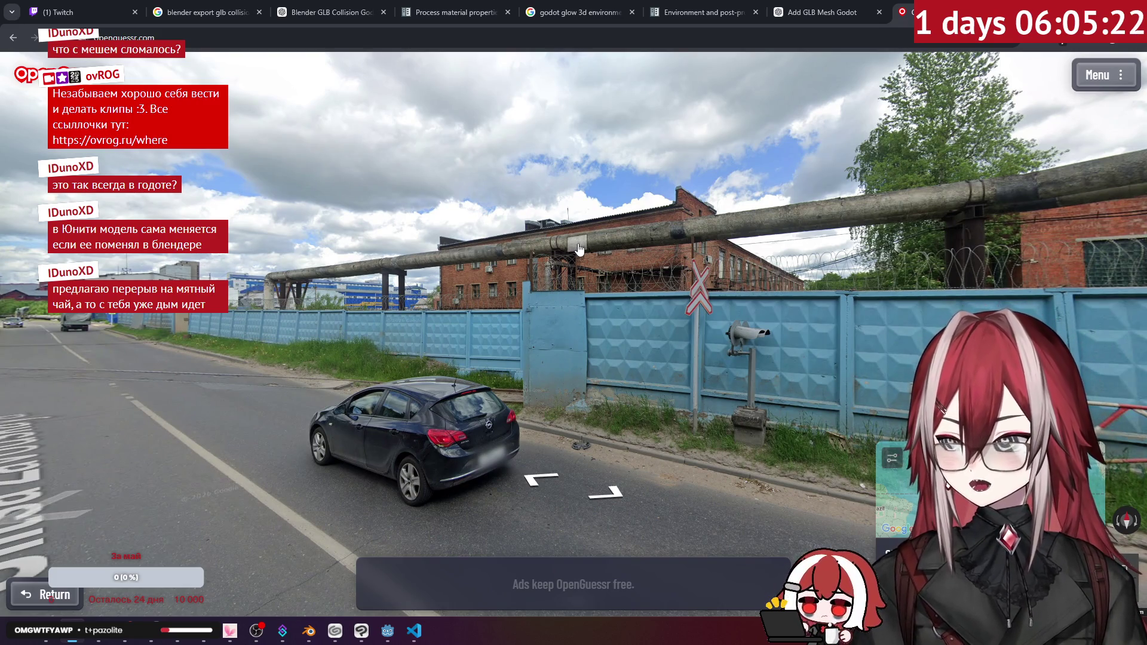
pyautogui.click(570, 227)
pyautogui.moveTo(570, 227)
pyautogui.mouseDown()
pyautogui.moveTo(803, 236)
pyautogui.moveTo(848, 252)
pyautogui.moveTo(518, 226)
pyautogui.mouseUp()
pyautogui.scroll(3, 670, 233)
pyautogui.scroll(-3, 704, 251)
pyautogui.scroll(3, 747, 275)
pyautogui.moveTo(747, 271)
pyautogui.mouseDown()
pyautogui.moveTo(765, 257)
pyautogui.moveTo(725, 192)
pyautogui.mouseUp()
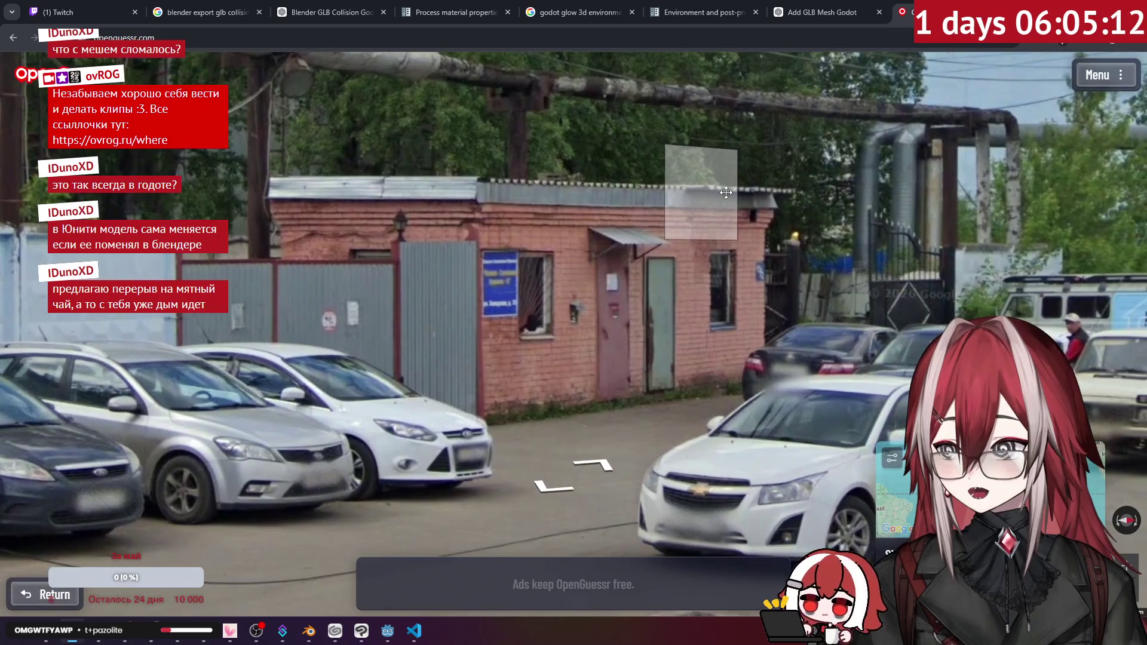
pyautogui.click(726, 192)
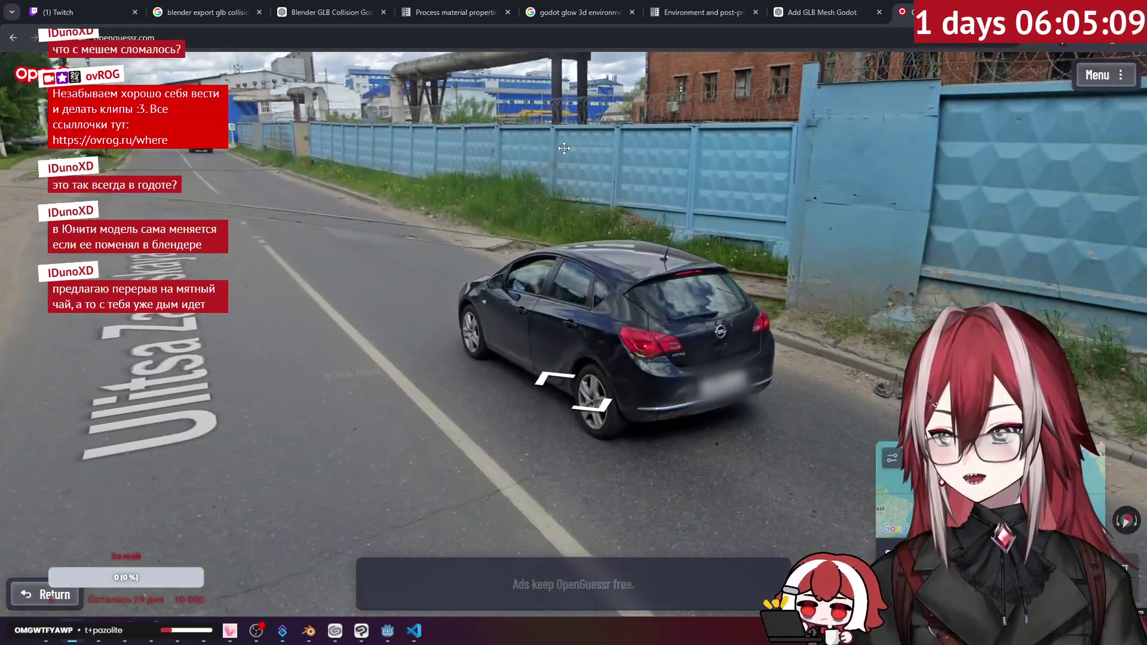
# - Move toward the parked cars by the grey fence, then look up at the blue gate
pyautogui.scroll(-3, 747, 171)
pyautogui.moveTo(747, 171); pyautogui.dragTo(986, 180)
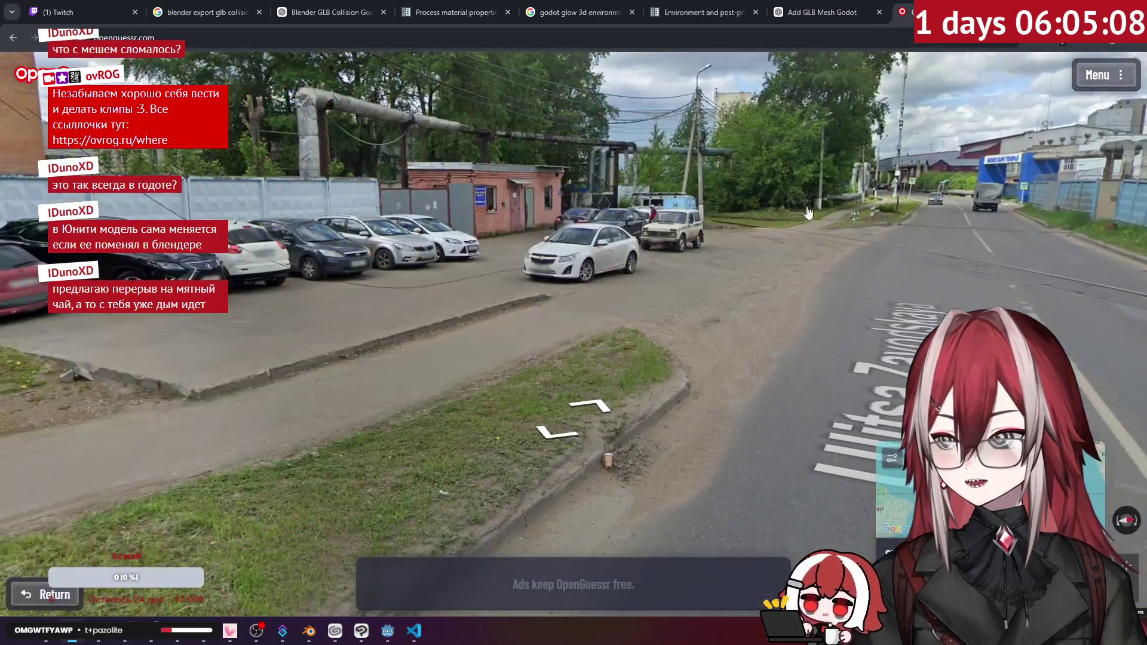
pyautogui.scroll(4, 357, 210)
pyautogui.moveTo(357, 210); pyautogui.dragTo(715, 193)
pyautogui.click(716, 192)
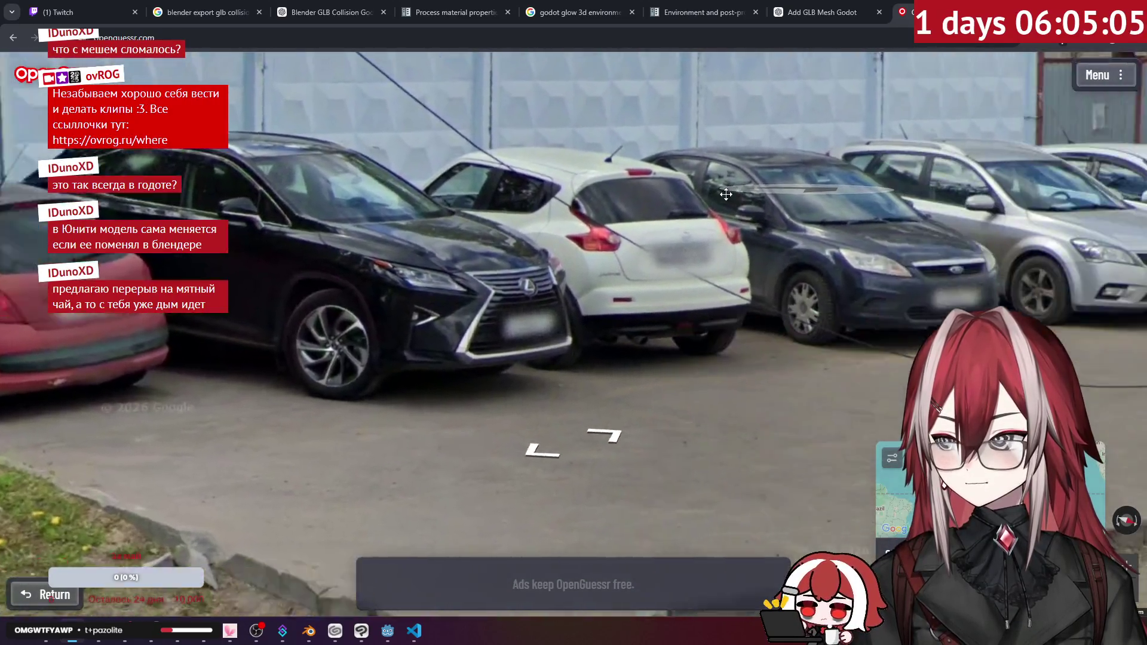
pyautogui.click(543, 451)
pyautogui.moveTo(627, 299); pyautogui.dragTo(402, 297)
pyautogui.click(564, 258)
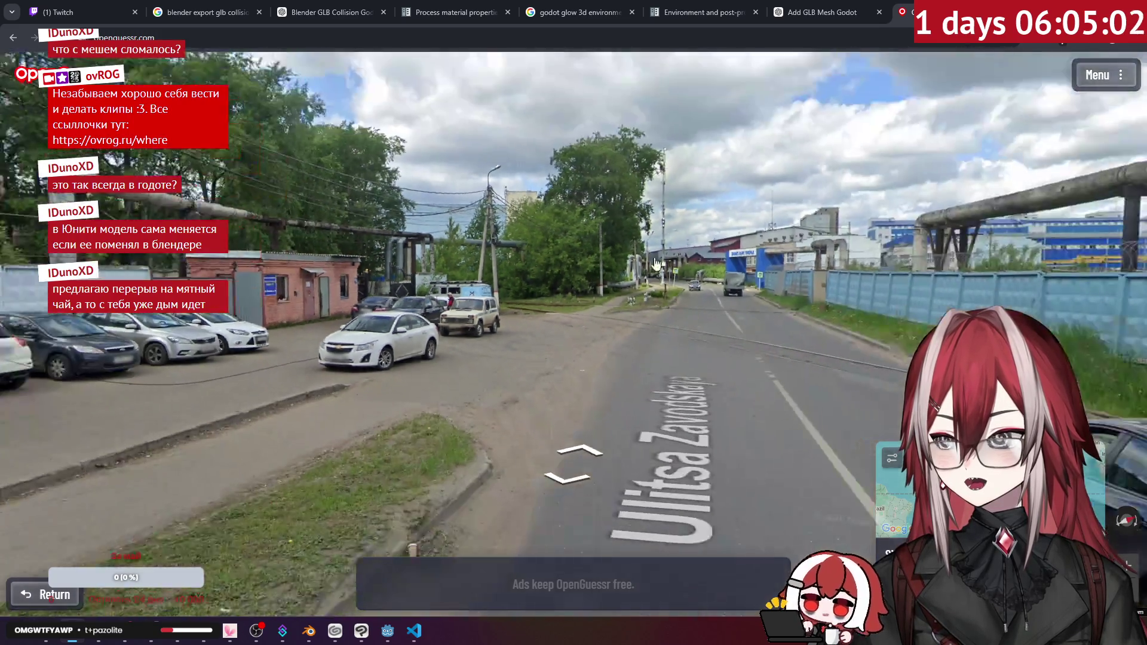
pyautogui.scroll(3, 564, 258)
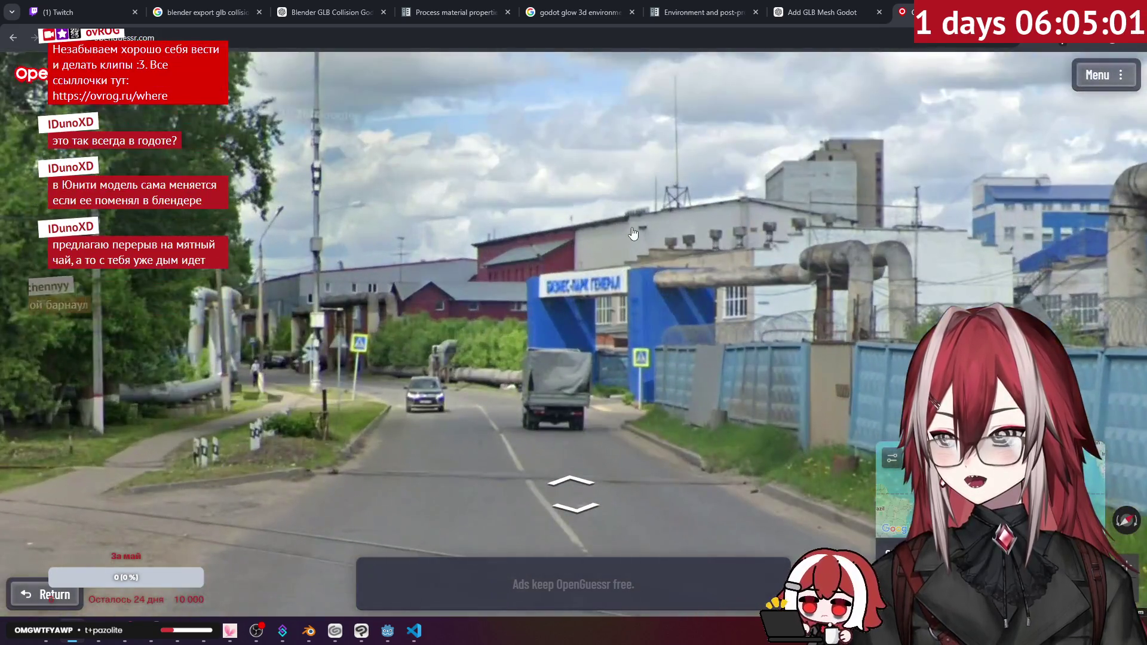
pyautogui.moveTo(563, 258); pyautogui.dragTo(601, 190)
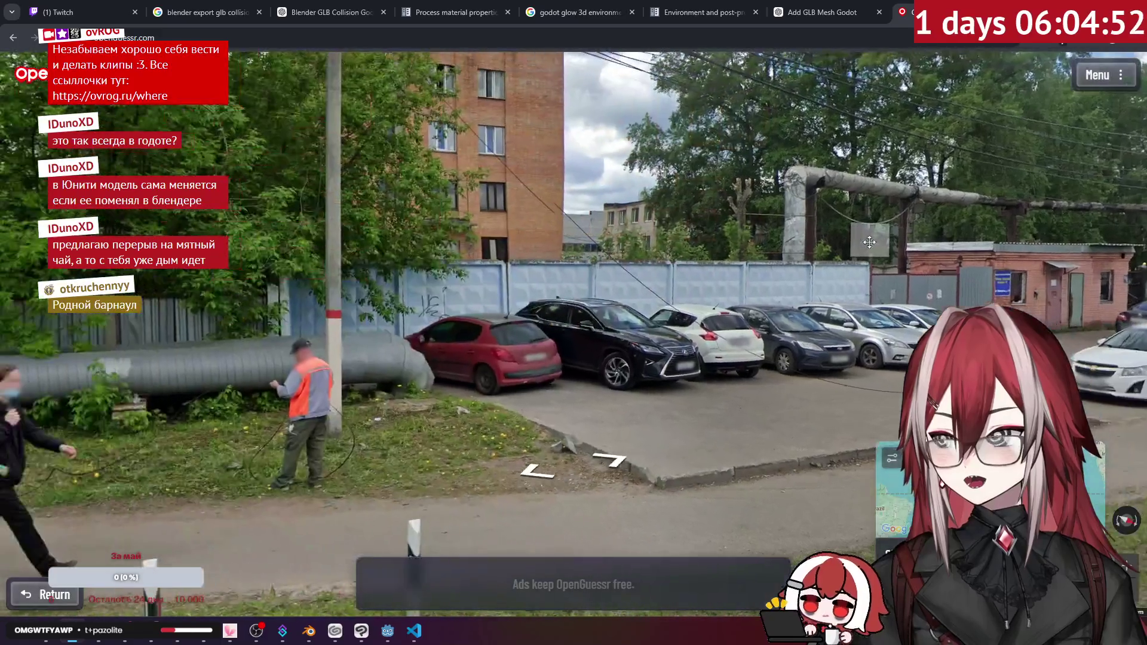
pyautogui.moveTo(869, 242)
pyautogui.mouseDown()
pyautogui.moveTo(750, 270)
pyautogui.moveTo(512, 225)
pyautogui.mouseUp()
pyautogui.scroll(1, 699, 258)
pyautogui.scroll(-2, 699, 258)
# - Turn along Ulitsa Zavodskaya to view the parking lot, brick building, blue fence and pipeline
pyautogui.press('Right')
pyautogui.press('Right')
pyautogui.press('Right')
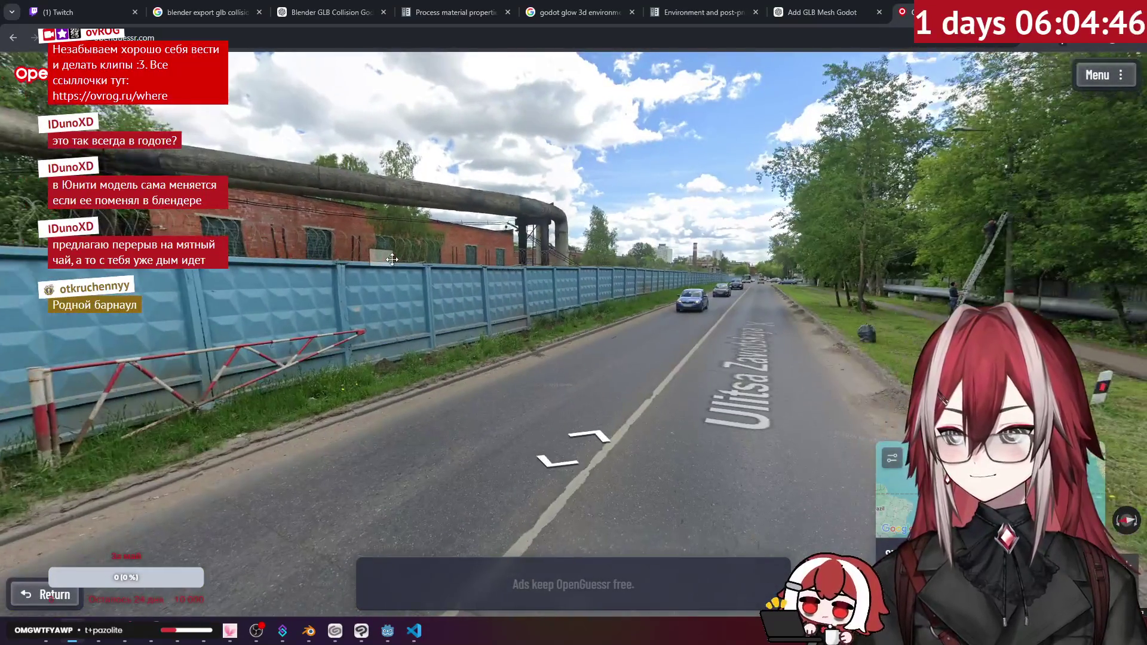
pyautogui.press('Up')
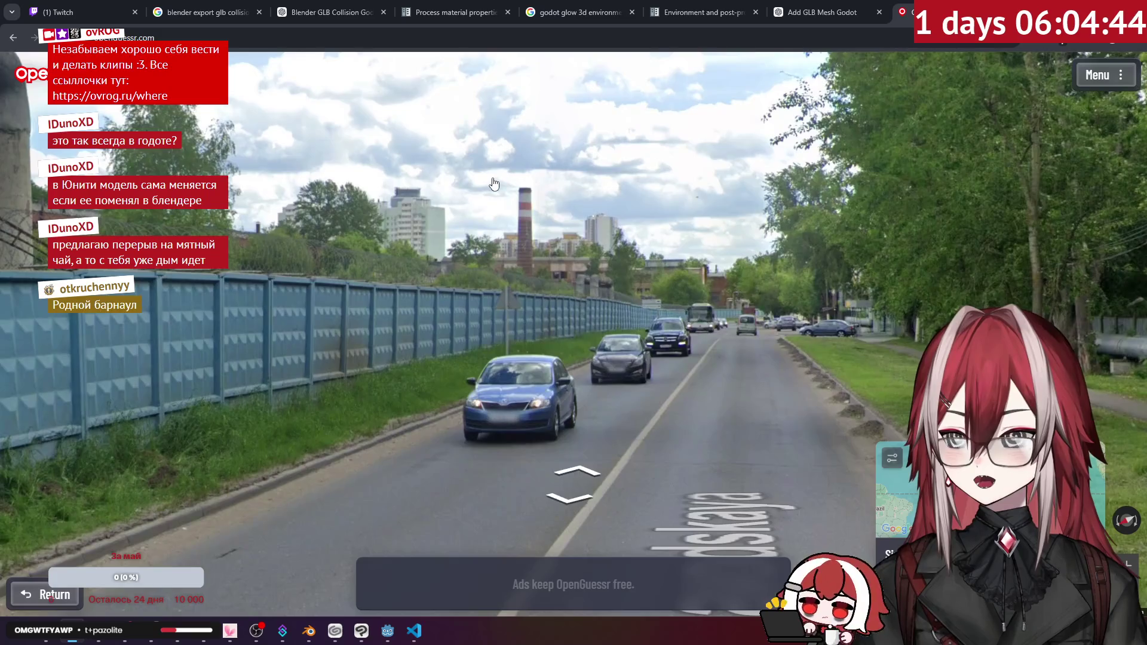
pyautogui.press('Right')
pyautogui.press('Right')
pyautogui.press('Right')
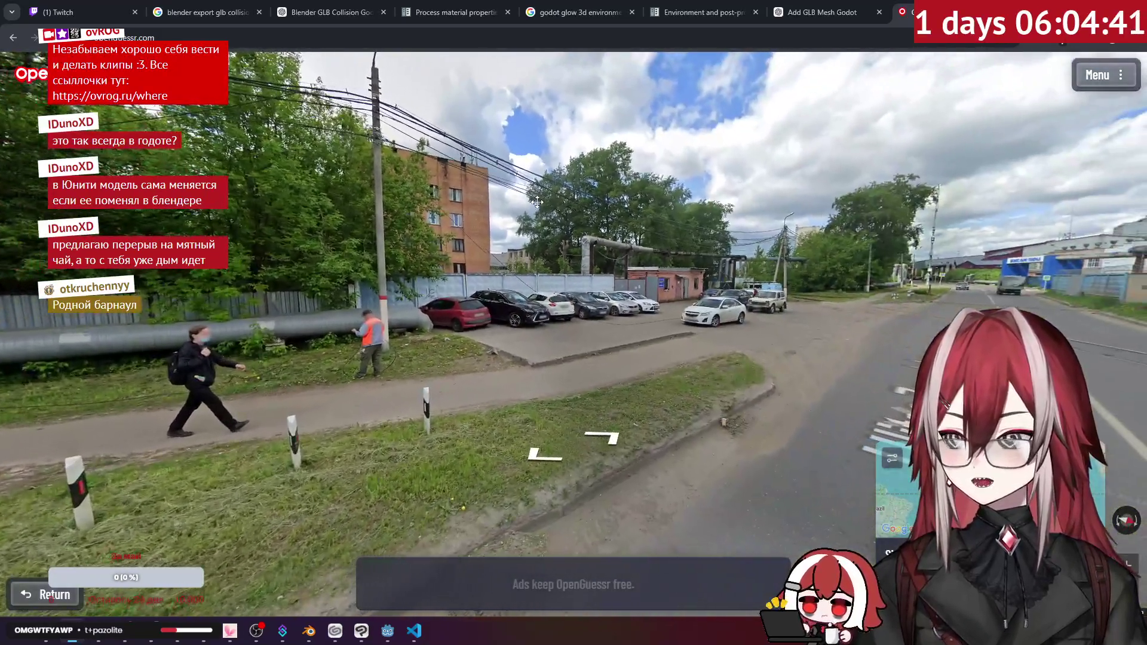
pyautogui.moveTo(312, 190)
pyautogui.mouseDown()
pyautogui.moveTo(486, 228)
pyautogui.moveTo(774, 266)
pyautogui.moveTo(525, 239)
pyautogui.mouseUp()
pyautogui.press('Right')
pyautogui.press('Right')
pyautogui.press('Right')
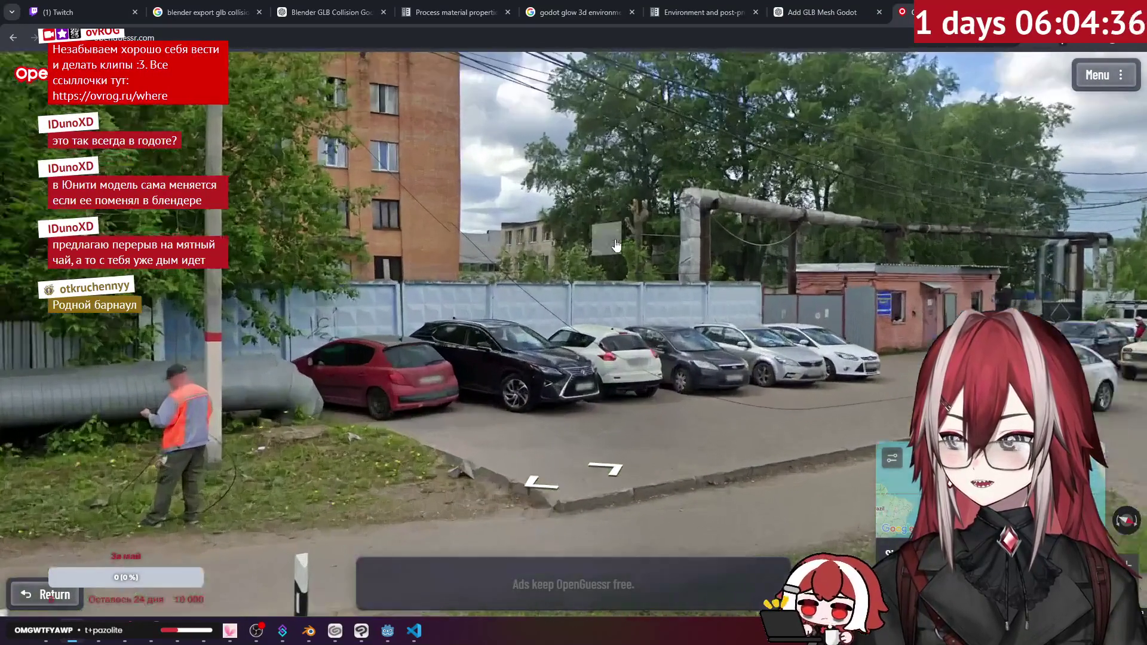
pyautogui.scroll(5, 616, 245)
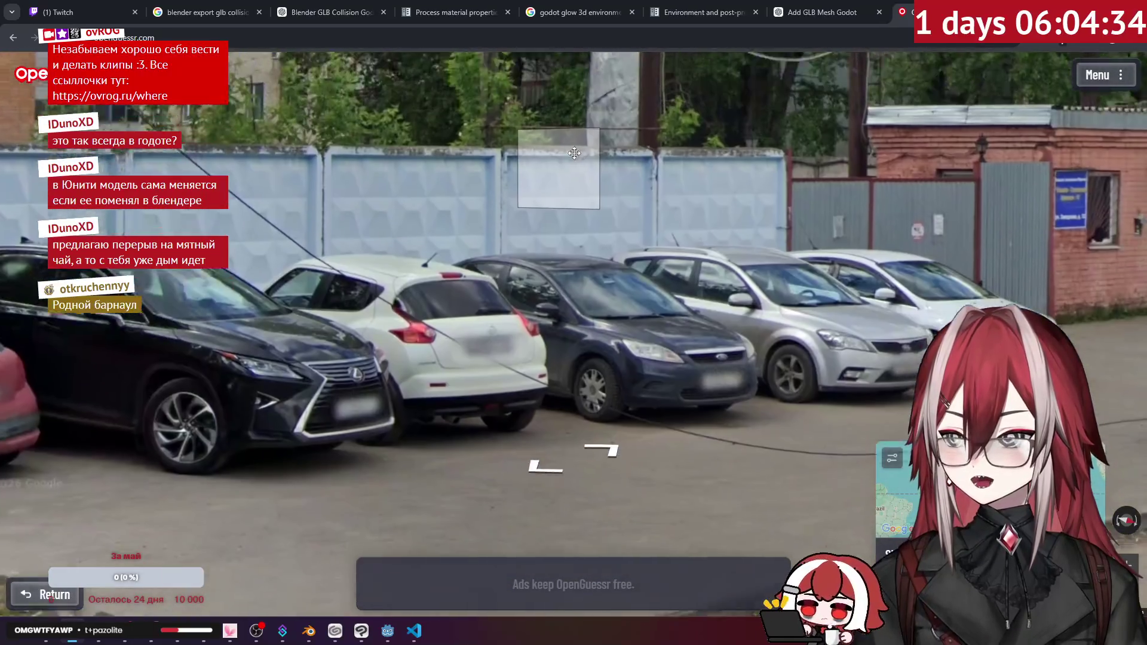
pyautogui.scroll(-5, 572, 116)
pyautogui.press('Left')
pyautogui.press('Left')
pyautogui.press('Left')
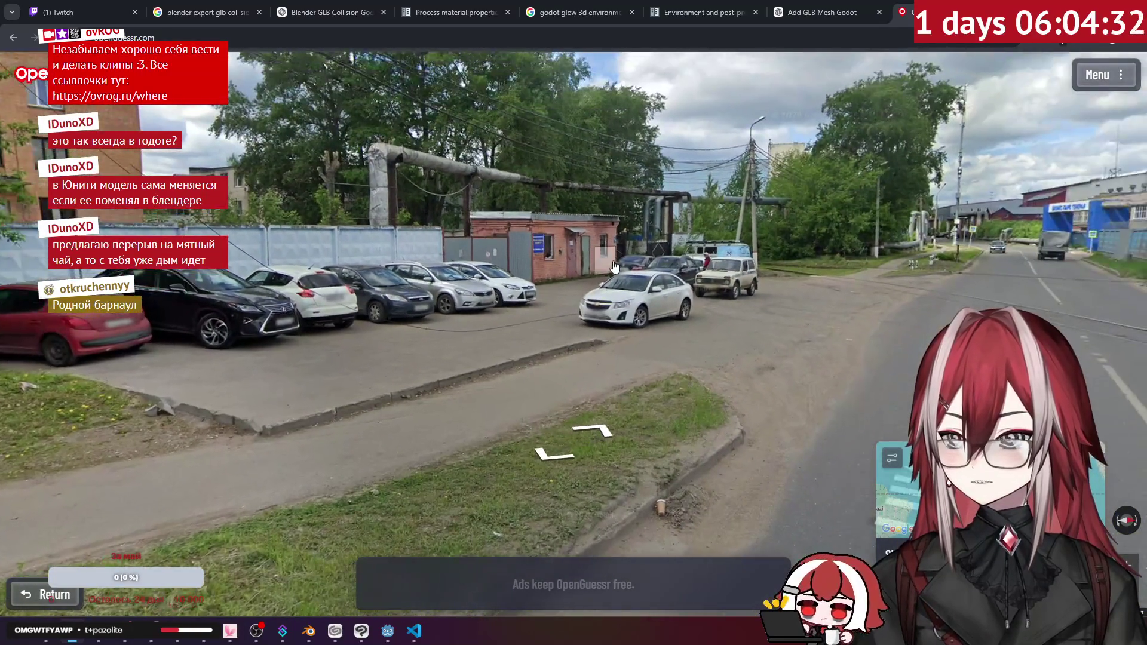
pyautogui.scroll(2, 635, 257)
pyautogui.press('Up')
pyautogui.press('Up')
pyautogui.press('Right')
pyautogui.press('Right')
pyautogui.press('Right')
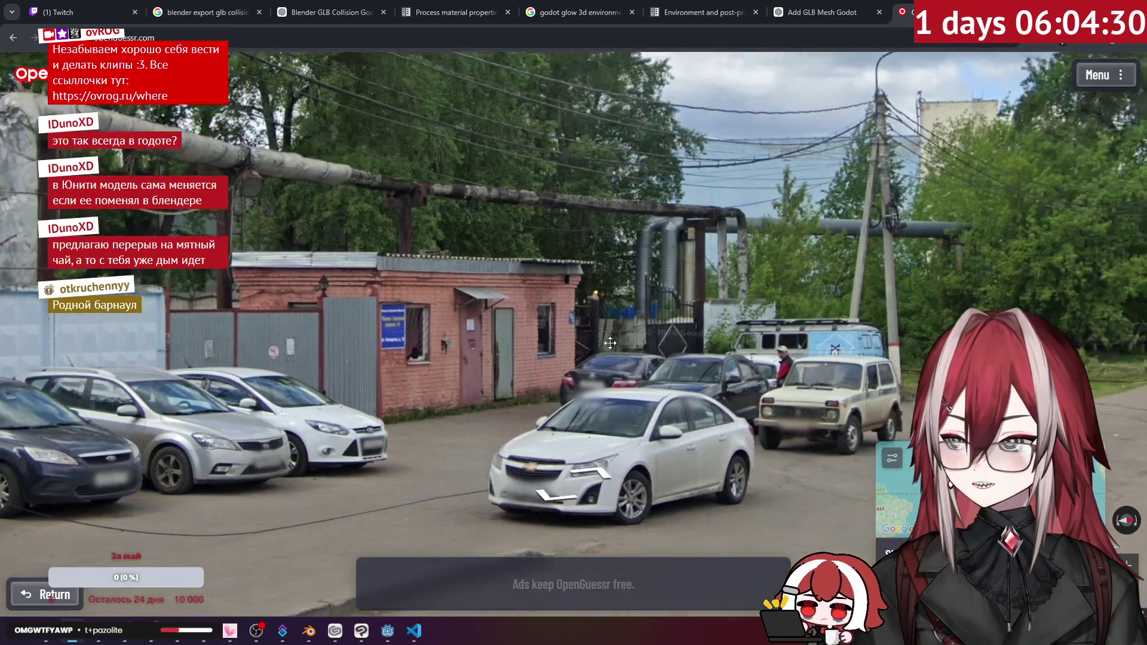
pyautogui.scroll(-3, 562, 230)
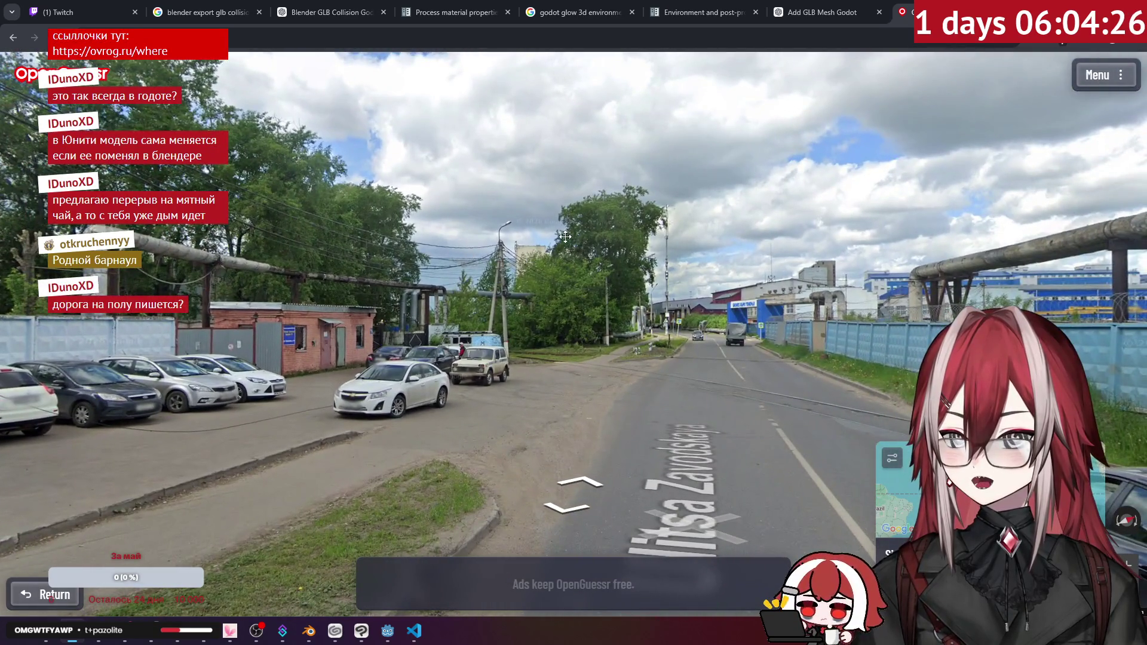
pyautogui.moveTo(565, 237); pyautogui.dragTo(298, 234)
# - Zoom and pan the guess map to the Rostov and Shakhty area of southern Russia
pyautogui.moveTo(932, 490)
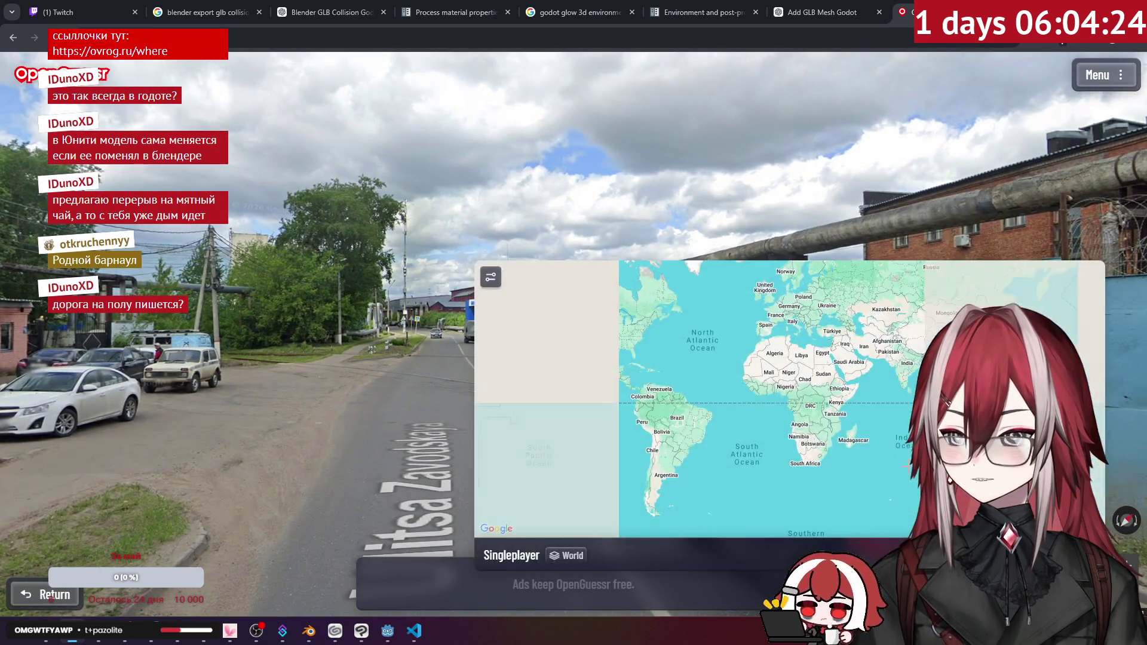
pyautogui.scroll(3, 862, 352)
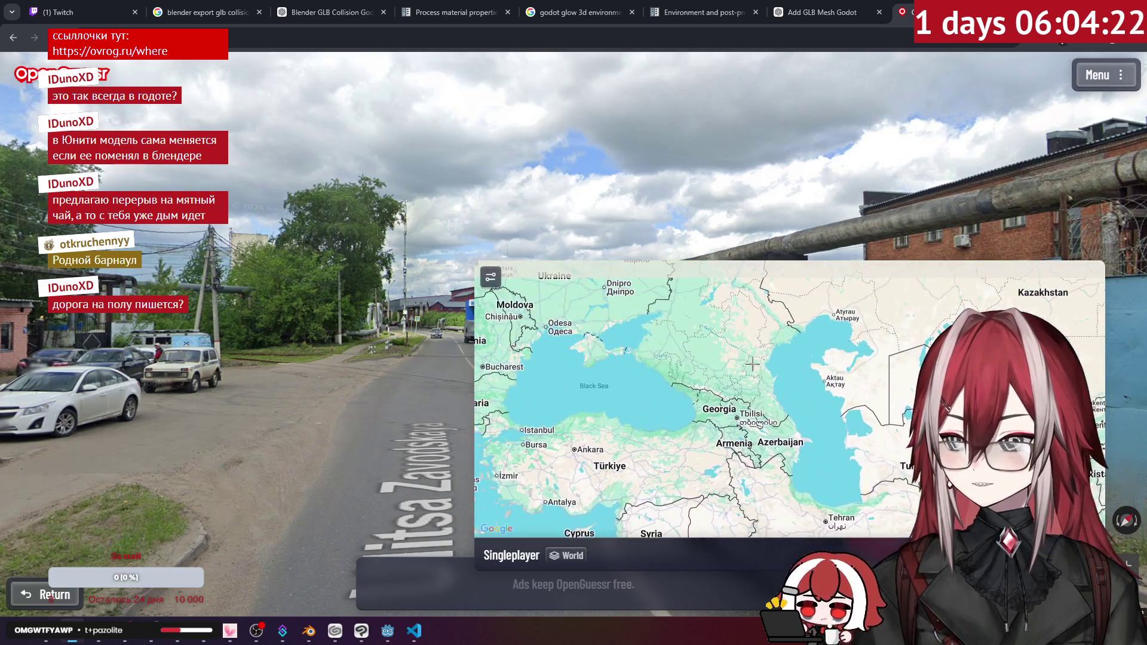
pyautogui.moveTo(755, 370); pyautogui.dragTo(764, 442)
pyautogui.scroll(5, 653, 392)
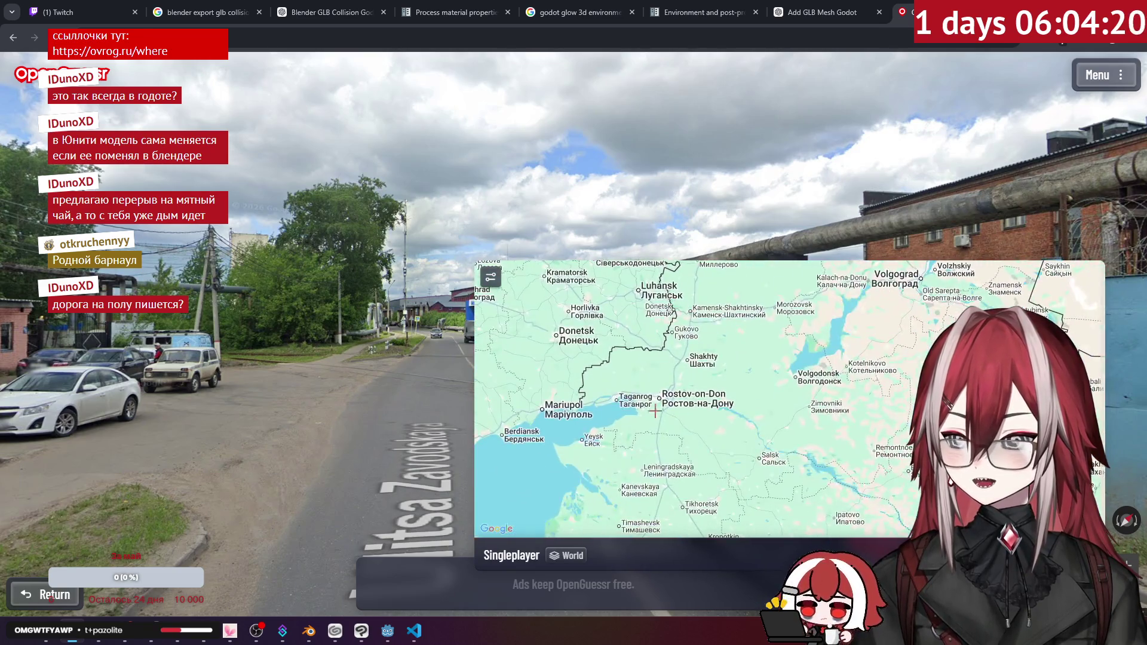
pyautogui.scroll(-2, 772, 367)
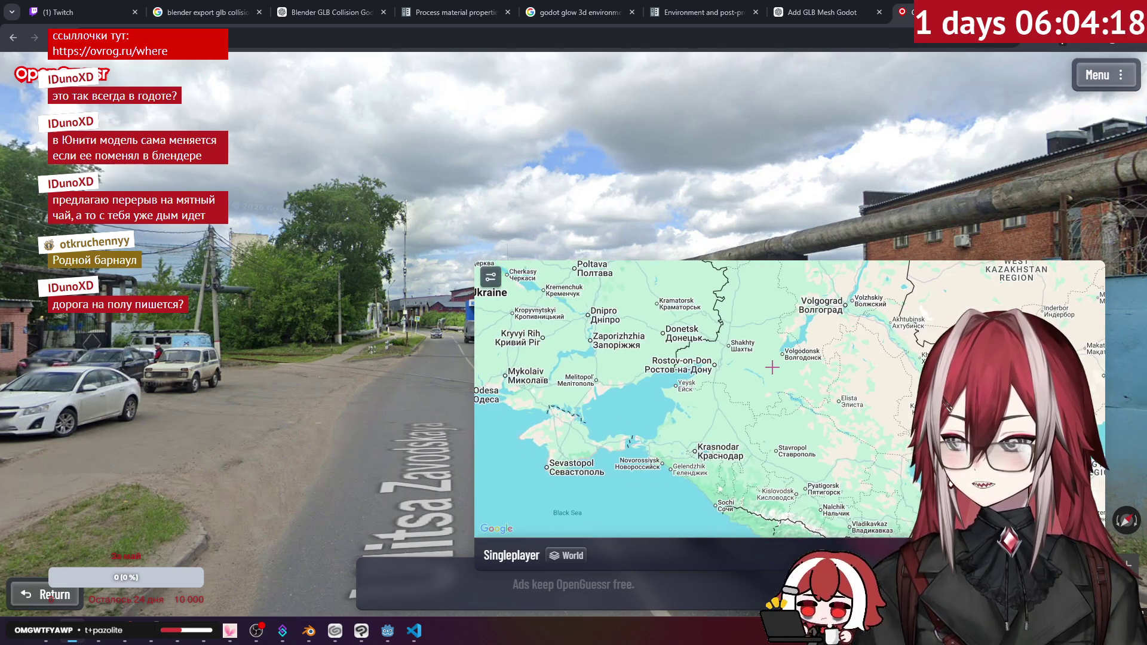
pyautogui.scroll(2, 743, 346)
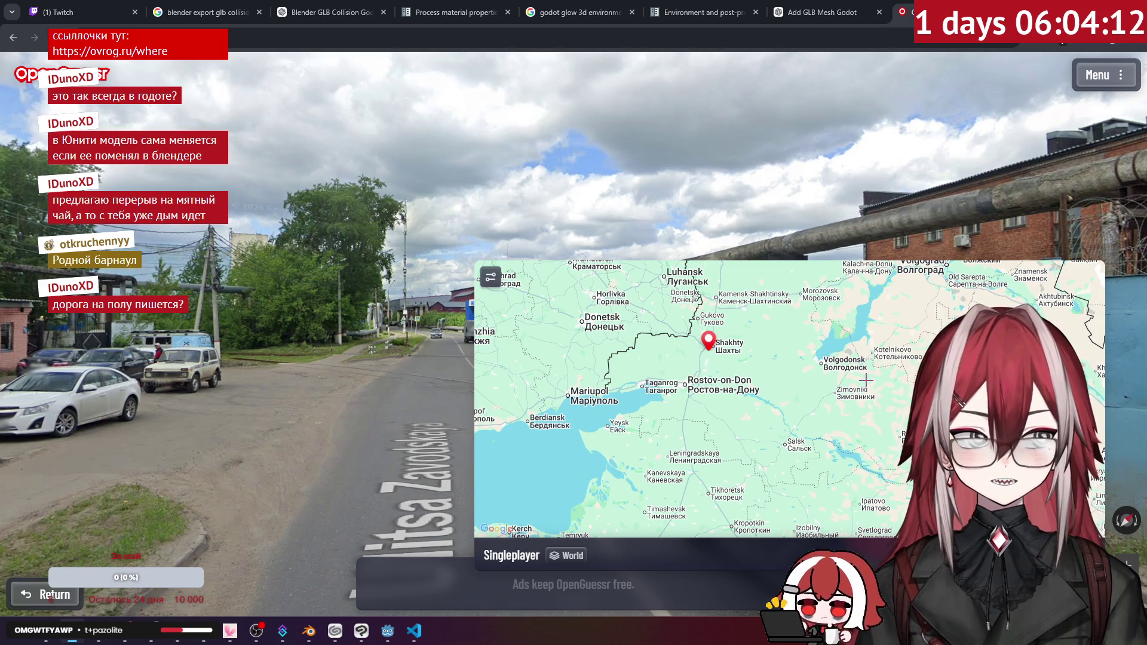
# - Walk forward along Ulitsa Zavodskaya and look toward the fence and back down the road
pyautogui.click(607, 296)
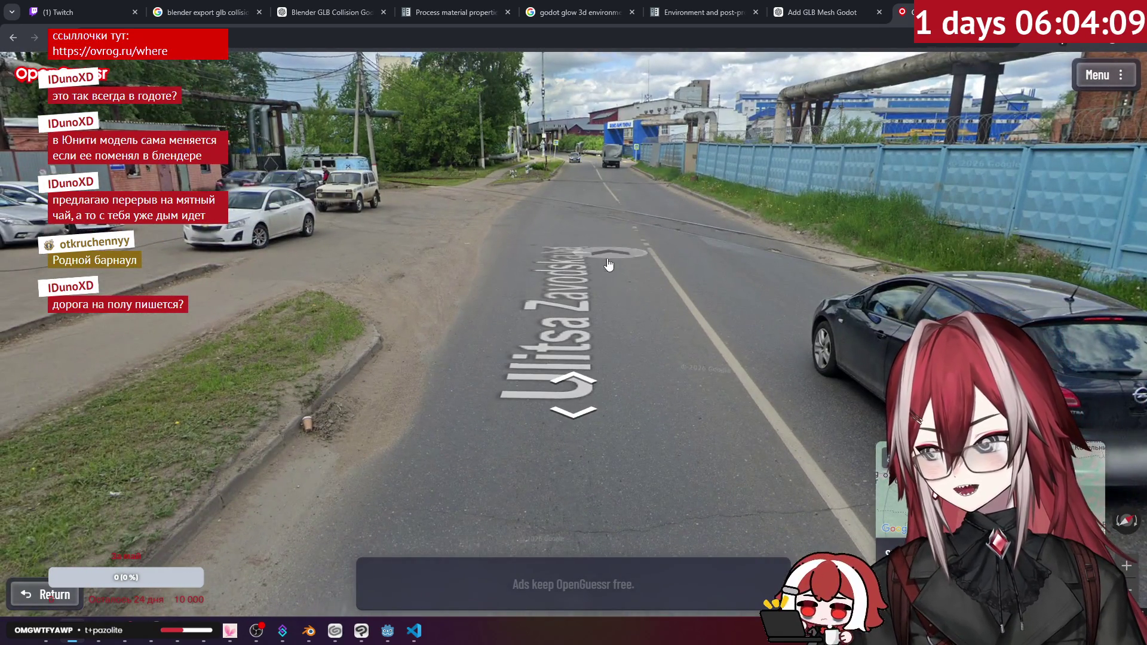
pyautogui.click(608, 265)
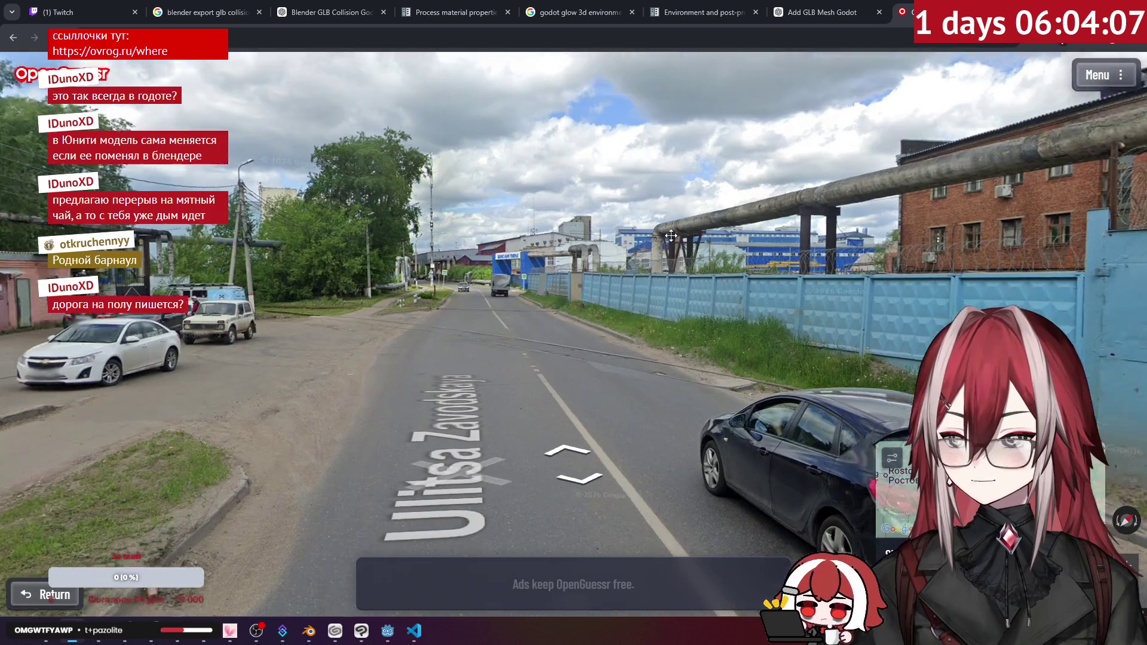
pyautogui.moveTo(671, 236)
pyautogui.mouseDown()
pyautogui.moveTo(24, 197)
pyautogui.moveTo(771, 149)
pyautogui.moveTo(926, 223)
pyautogui.mouseUp()
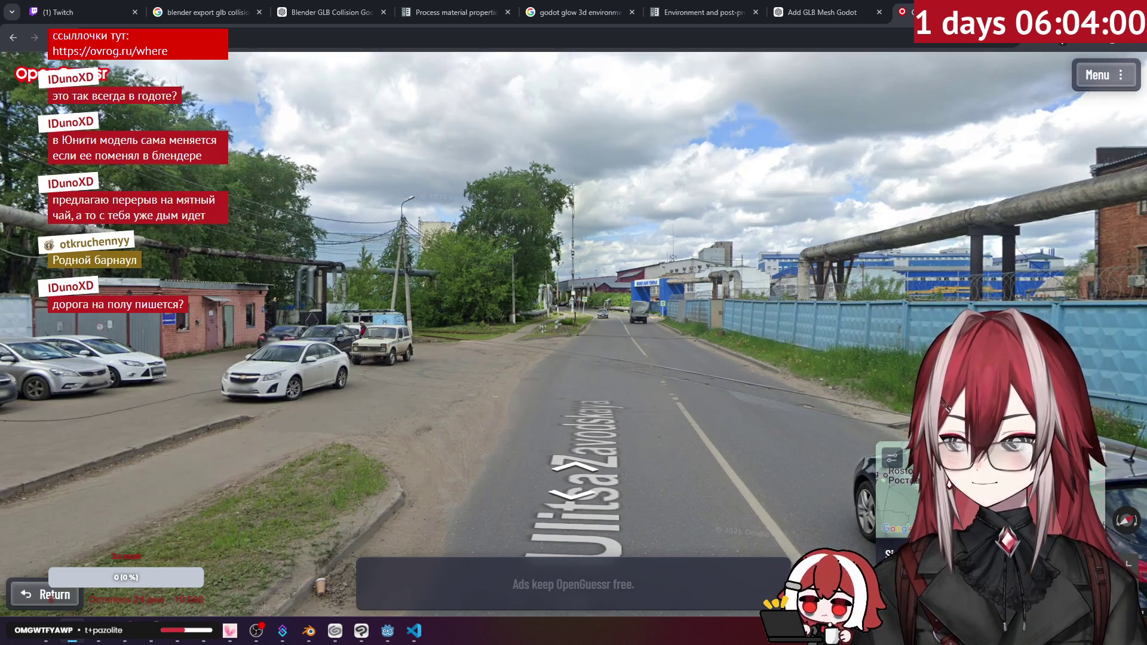
# - Submit the guess near Shakhty, review the 935 km result map, and close the game
pyautogui.press('space')
pyautogui.scroll(10, 638, 304)
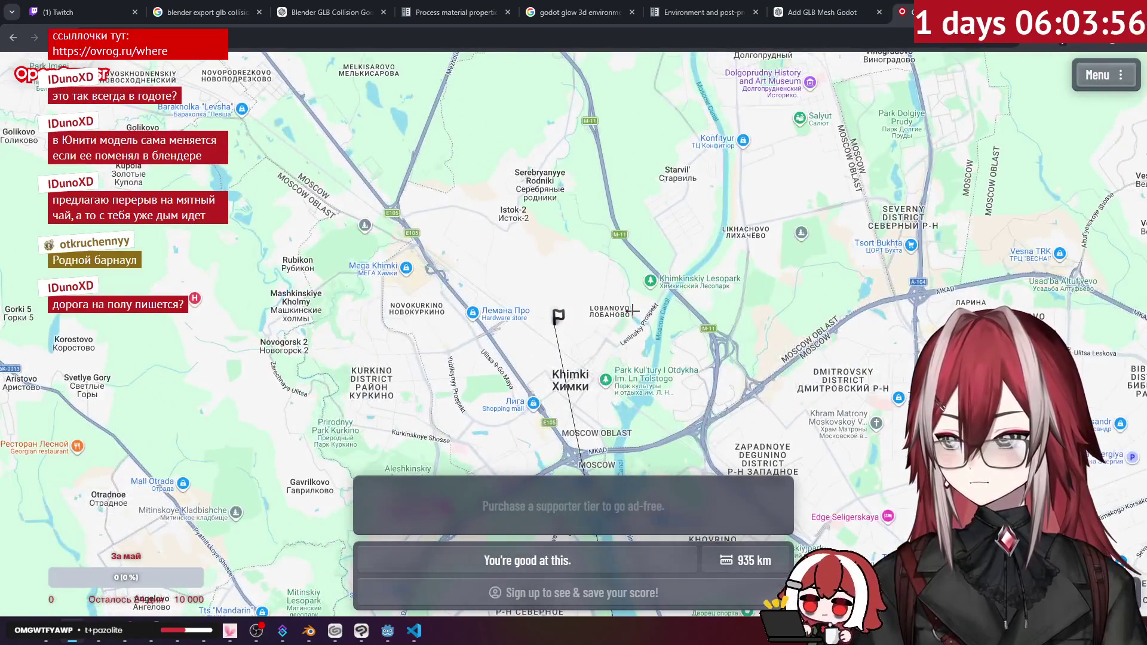
pyautogui.scroll(-5, 621, 170)
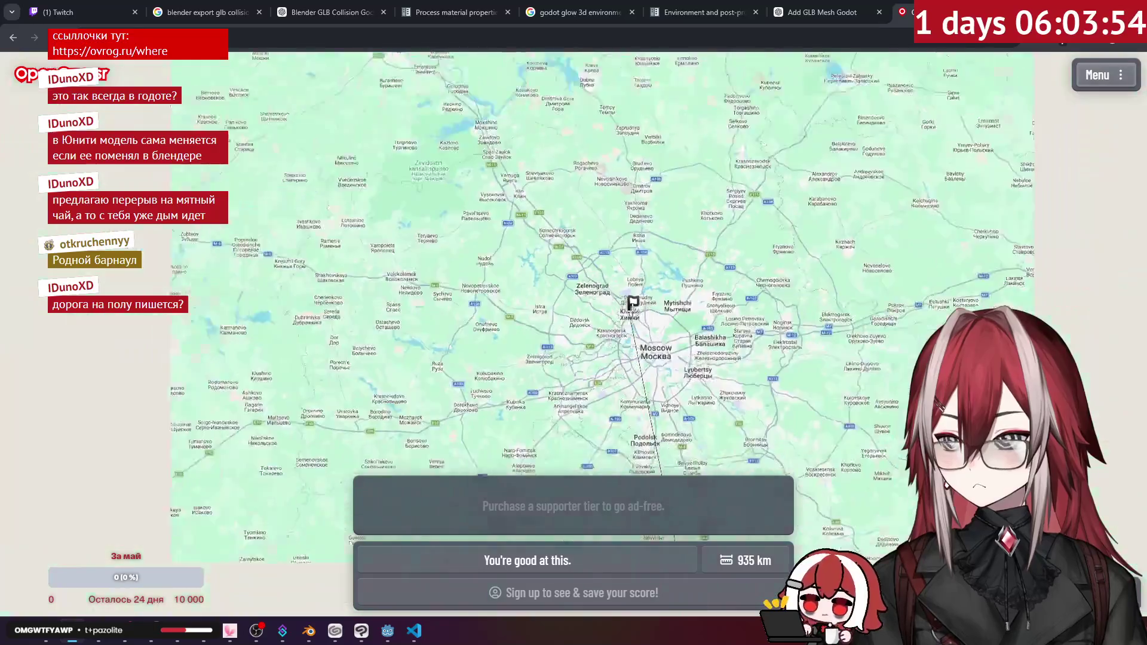
pyautogui.scroll(-6, 621, 170)
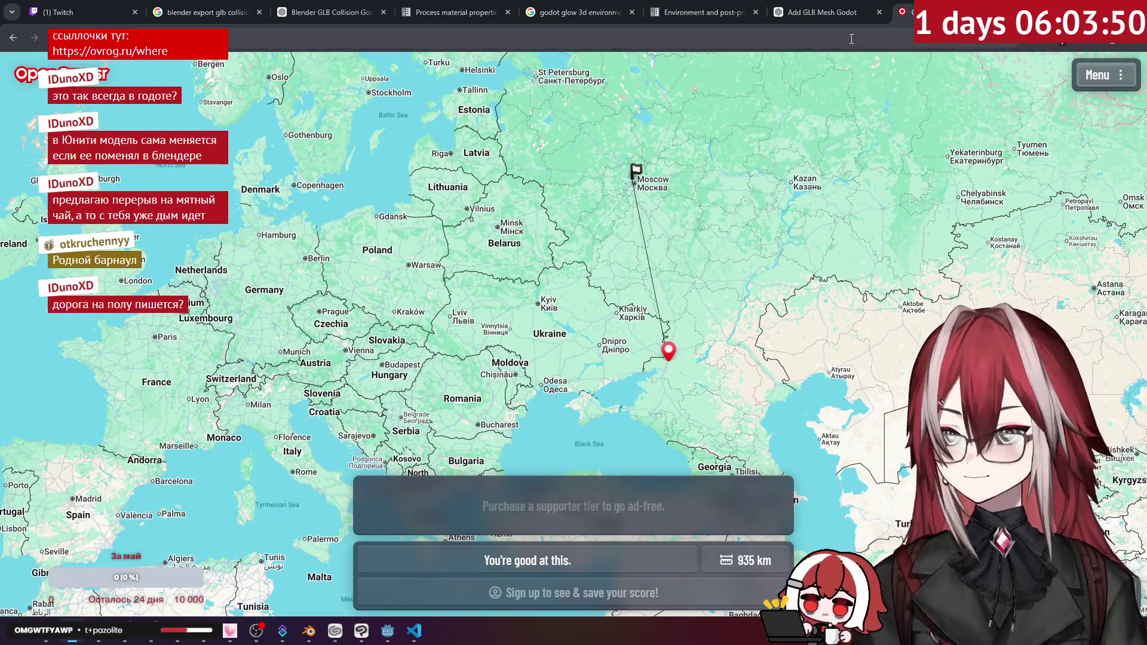
pyautogui.hotkey('ctrl', 'w')
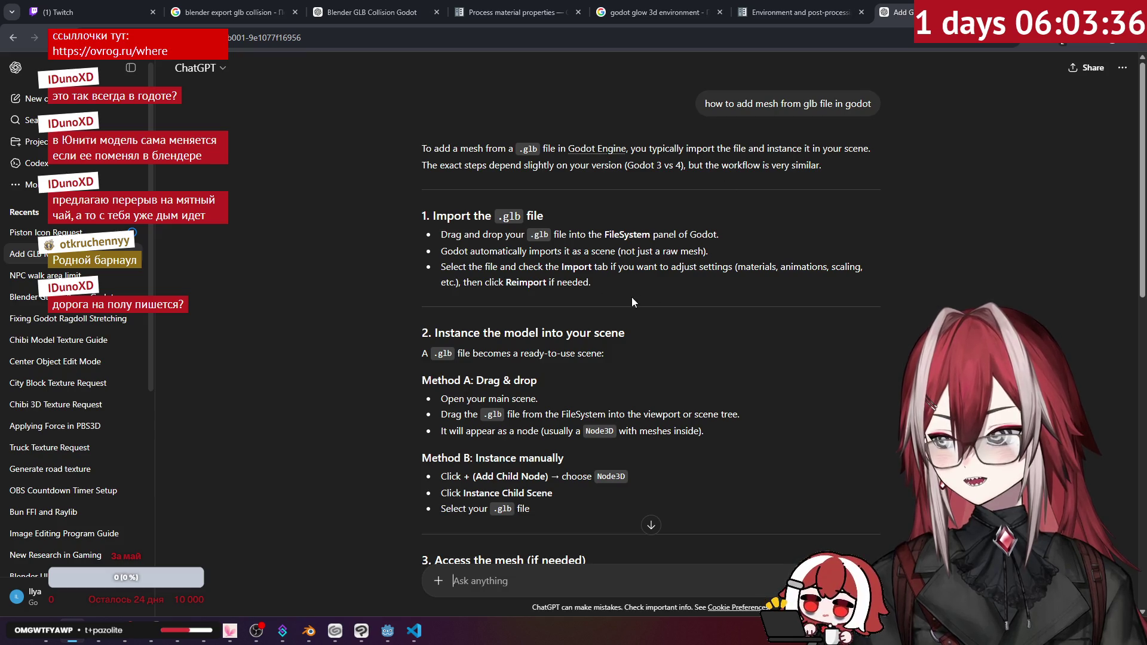
# - Read ChatGPT's GLB-mesh answer through to the reusable-scene steps and pitfalls, then return to Godot
pyautogui.scroll(-1, 600, 320)
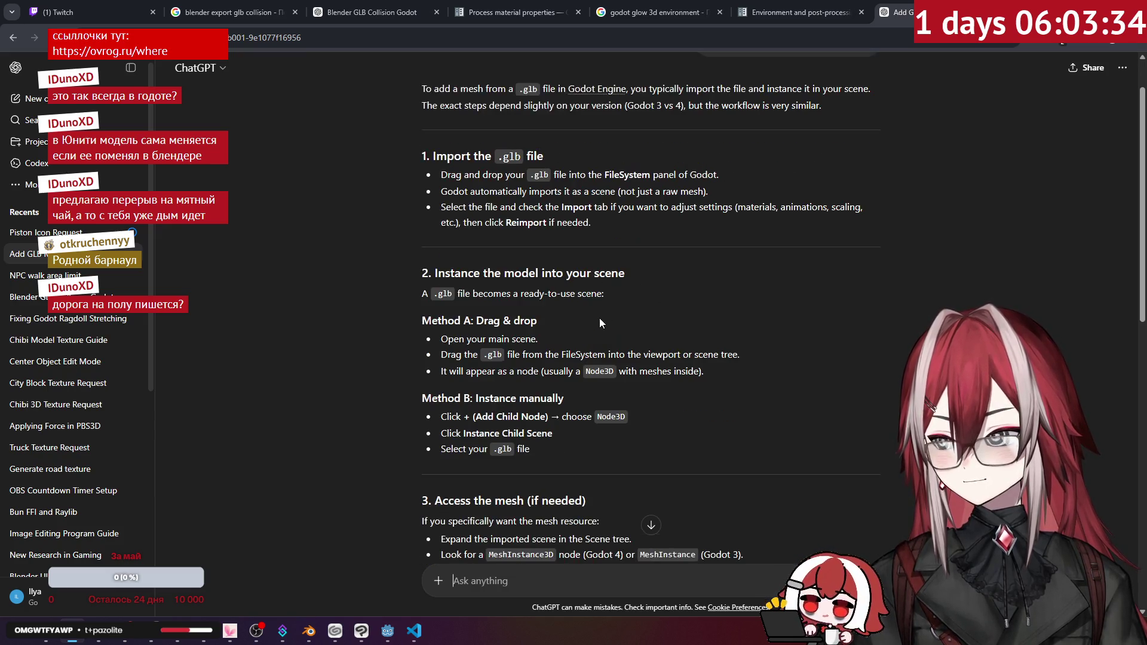
pyautogui.scroll(-3, 600, 318)
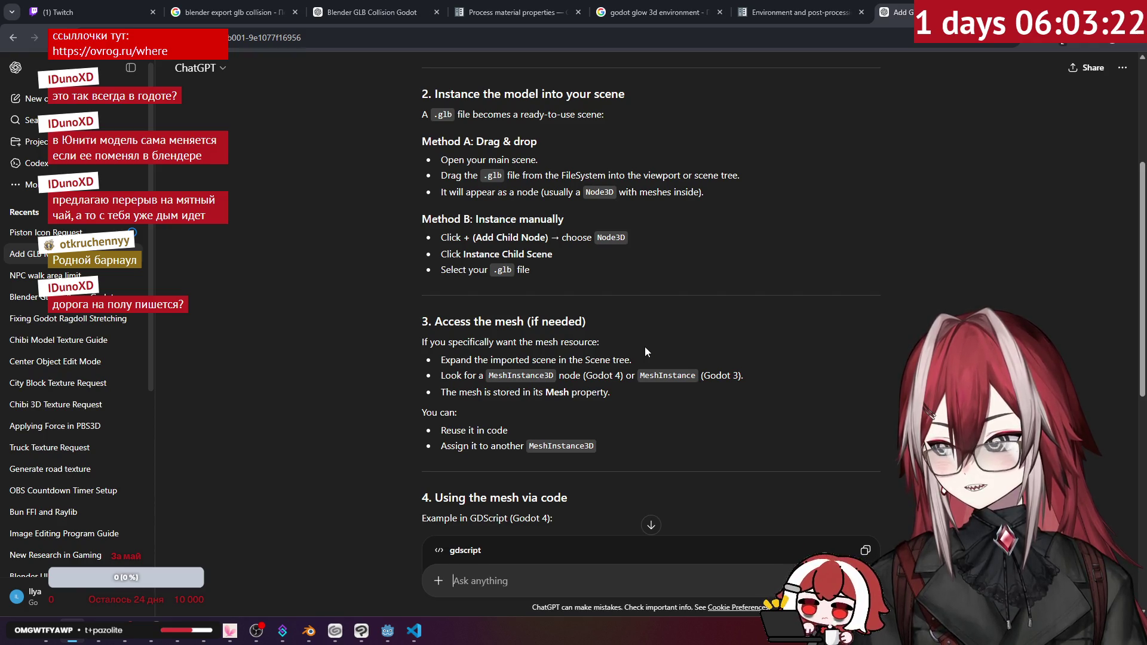
pyautogui.scroll(-2, 645, 352)
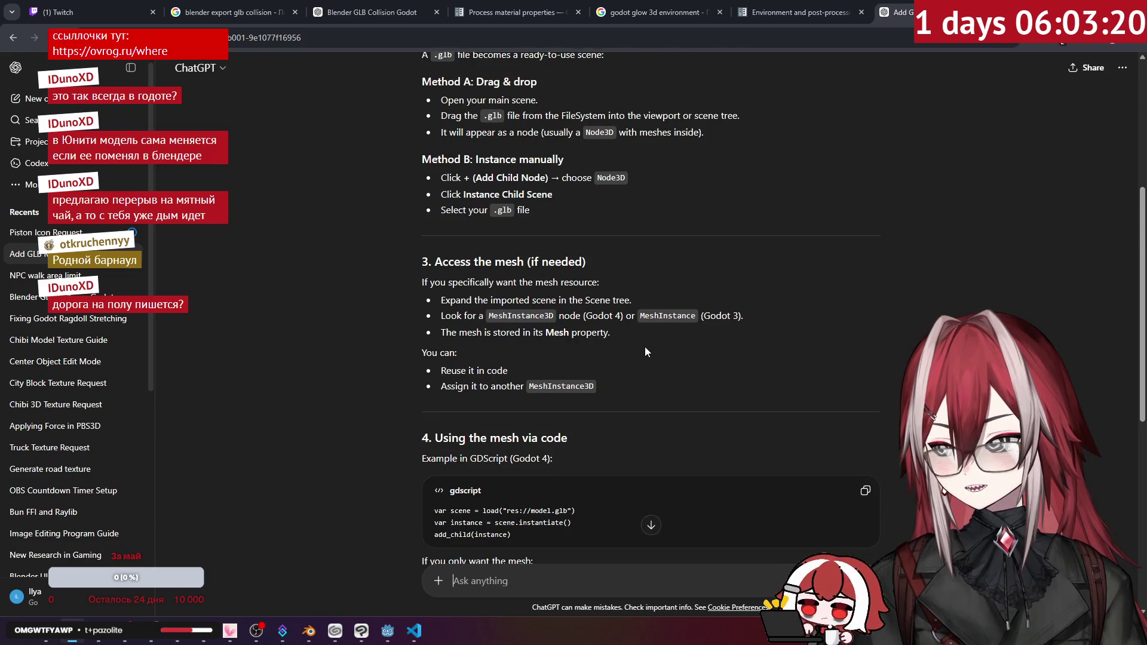
pyautogui.scroll(-2, 645, 352)
pyautogui.scroll(-1, 644, 346)
pyautogui.scroll(2, 633, 329)
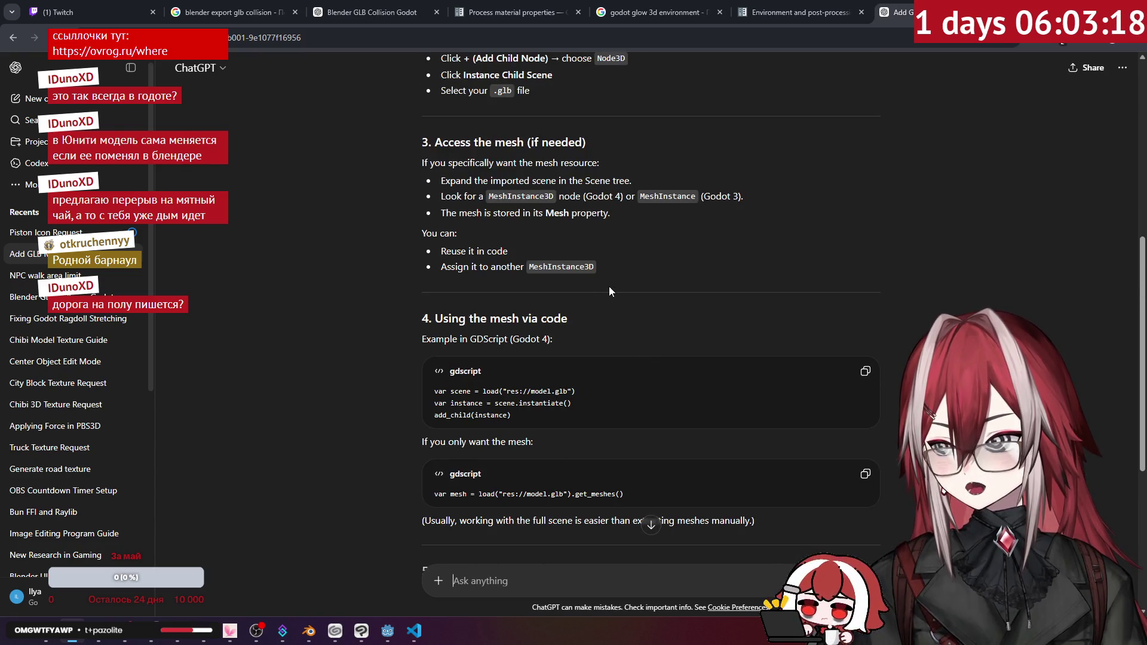
pyautogui.scroll(-5, 610, 292)
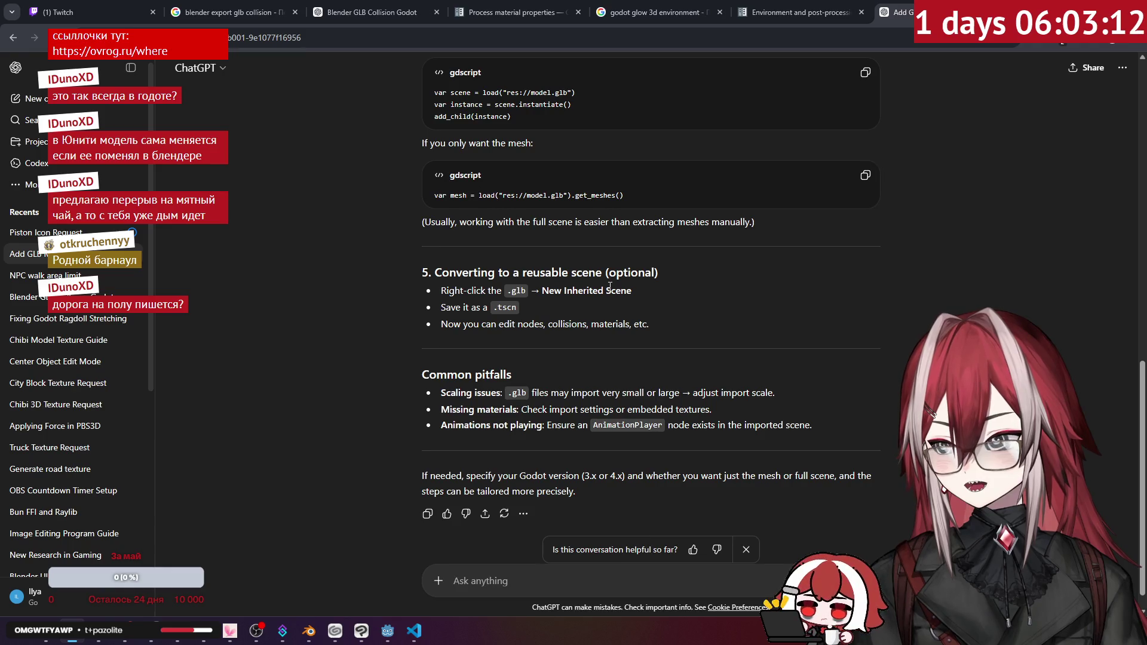
pyautogui.scroll(-1, 609, 286)
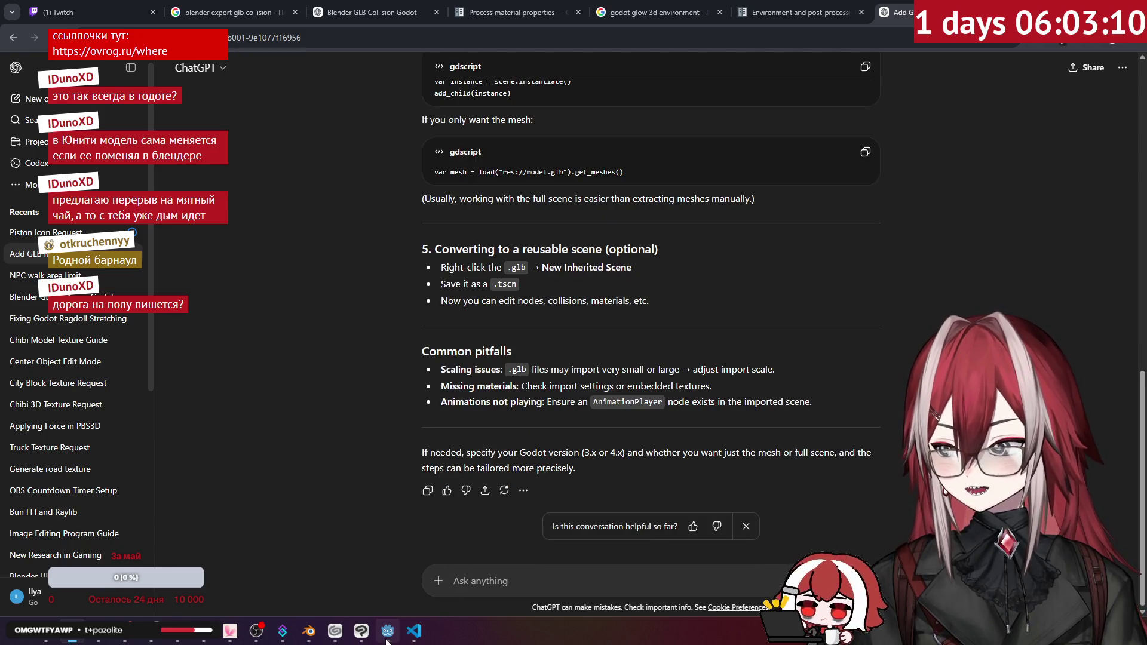
pyautogui.click(388, 630)
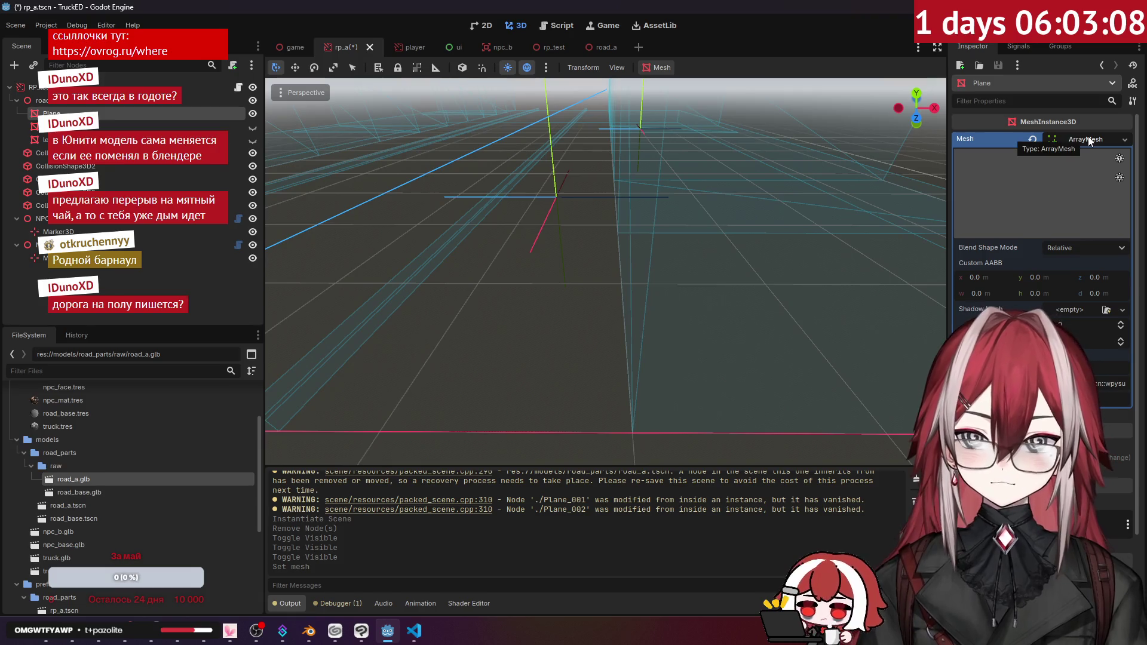
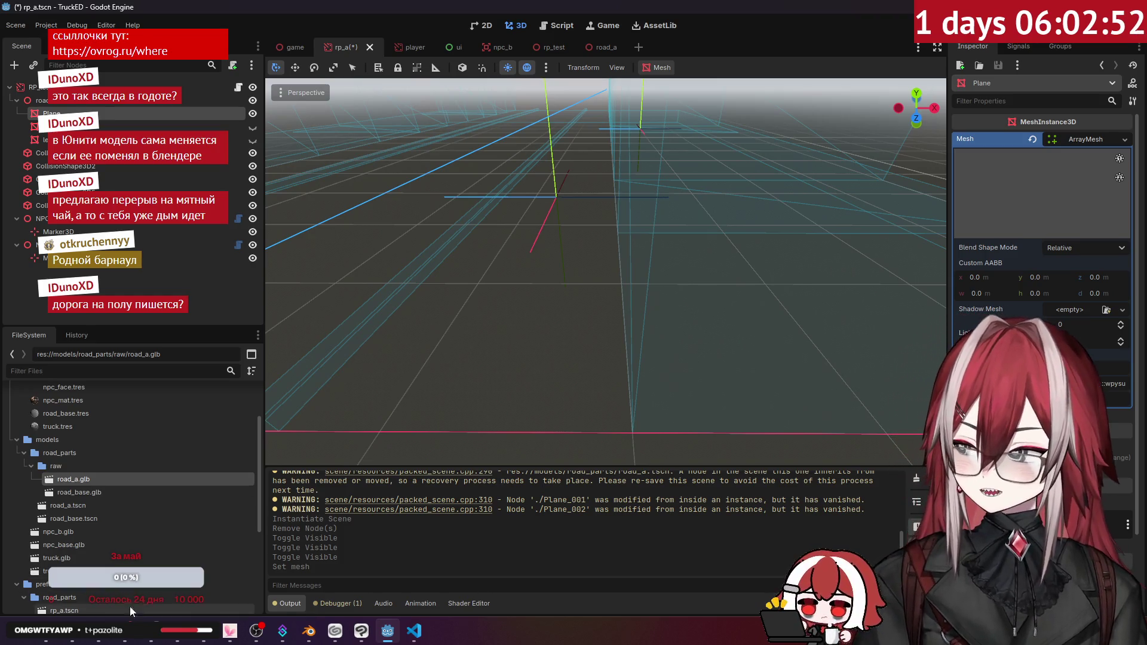
# - In the browser docs, go through 3D > Introduction to 3D and Importing 3D scenes to the Advanced Import Settings page
pyautogui.hotkey('alt', 'Tab')
pyautogui.click(837, 6)
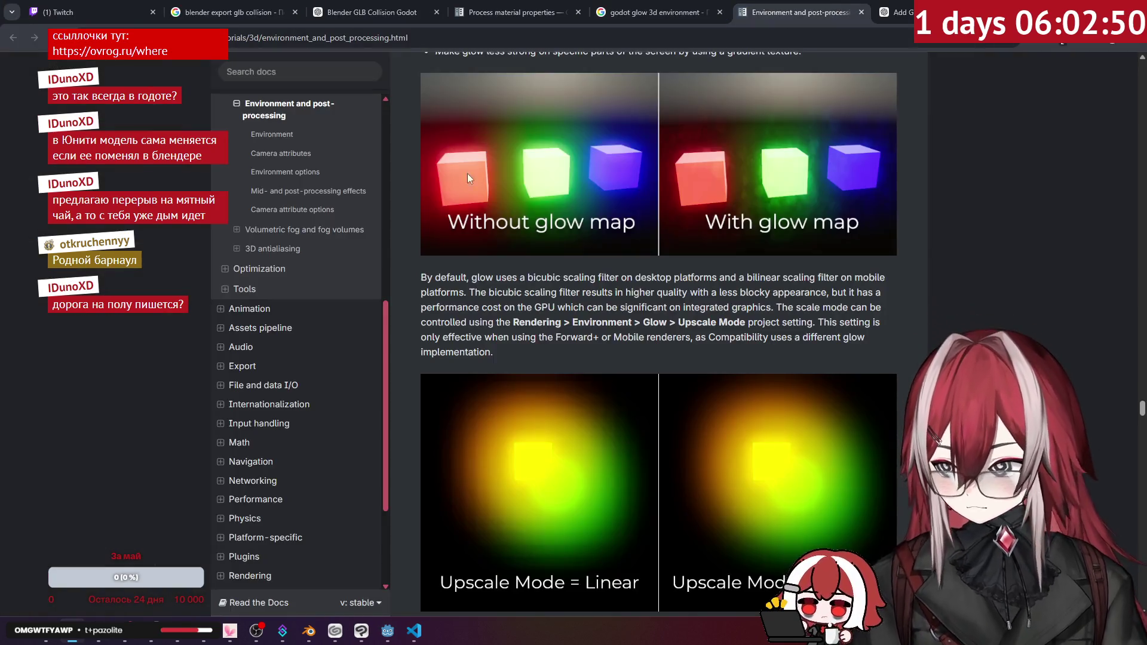
pyautogui.scroll(10, 325, 388)
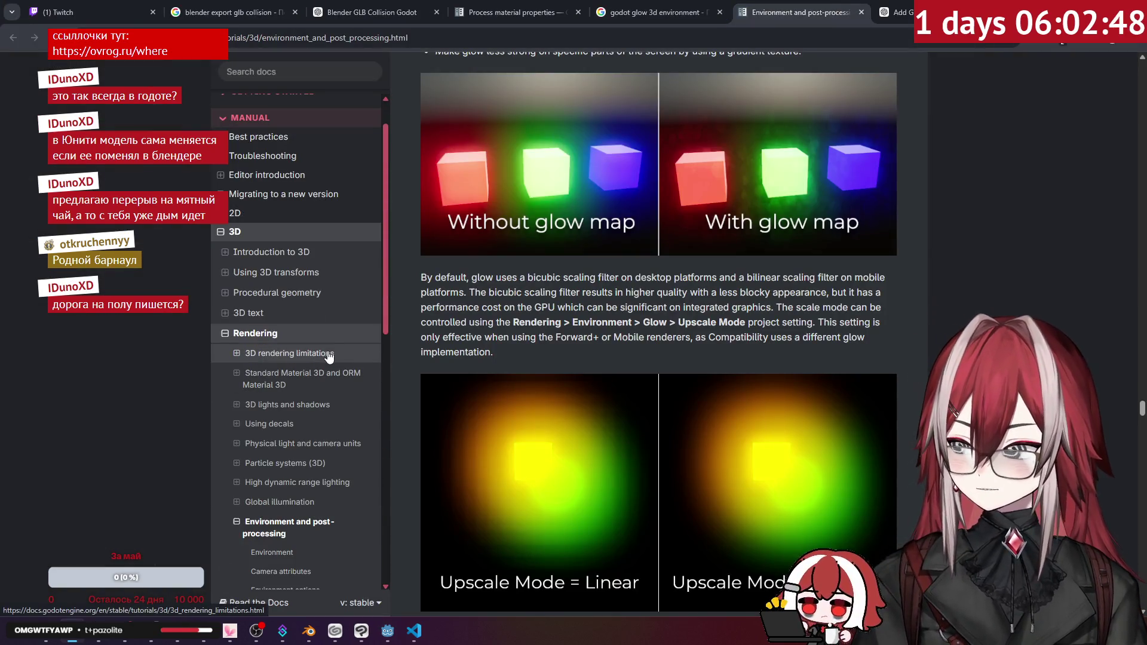
pyautogui.click(226, 252)
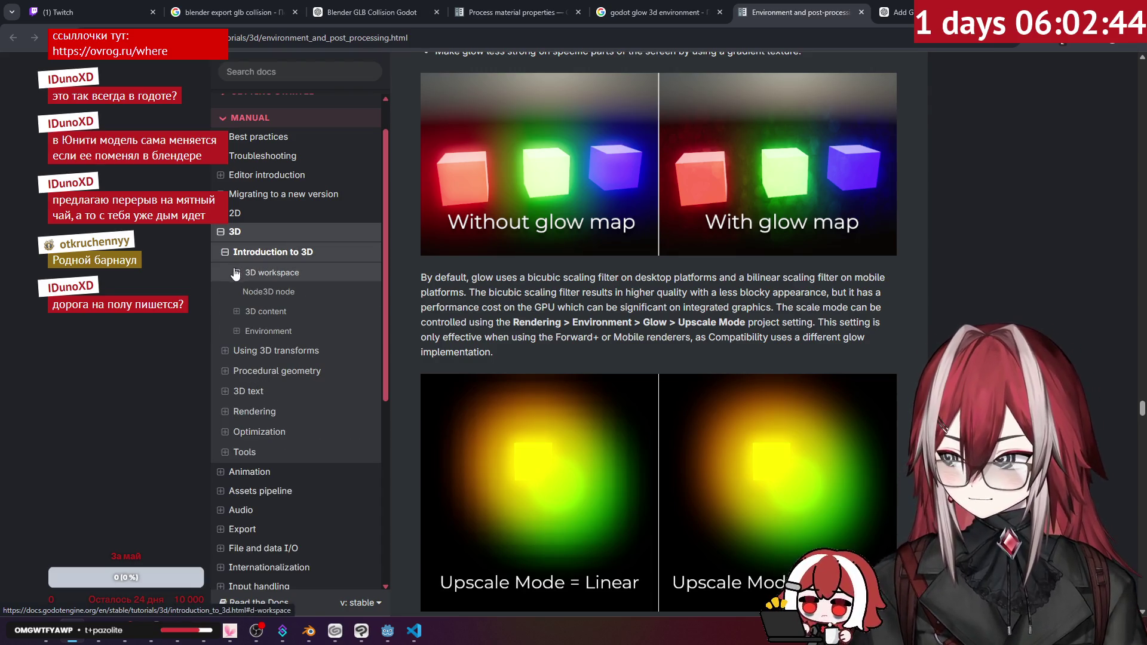
pyautogui.click(237, 311)
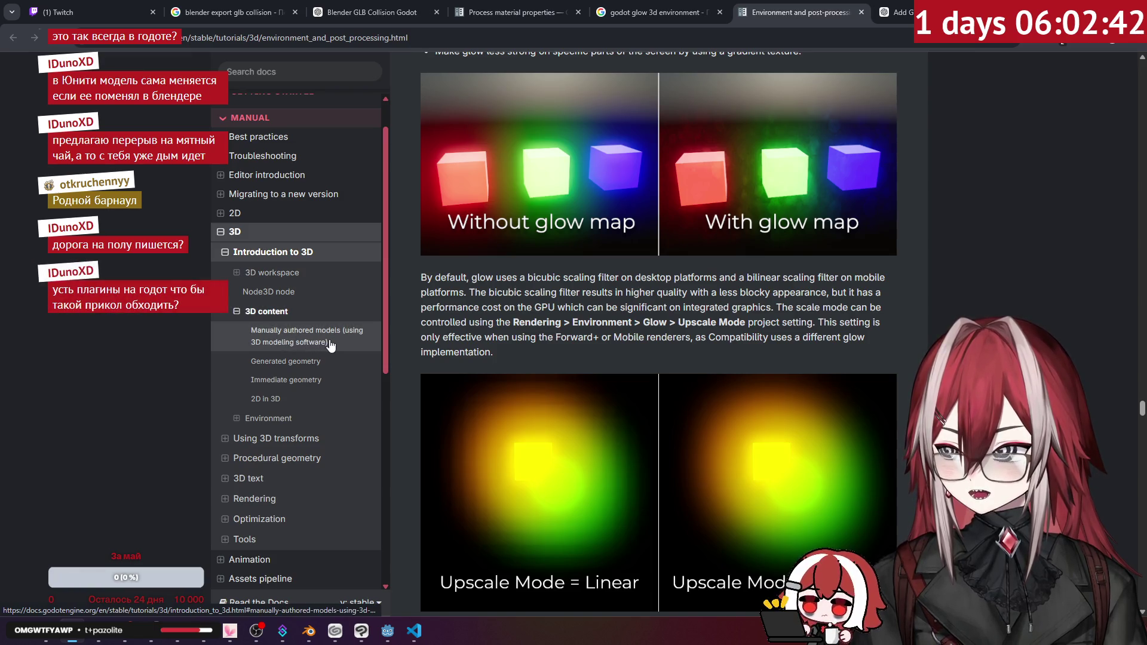
pyautogui.click(331, 342)
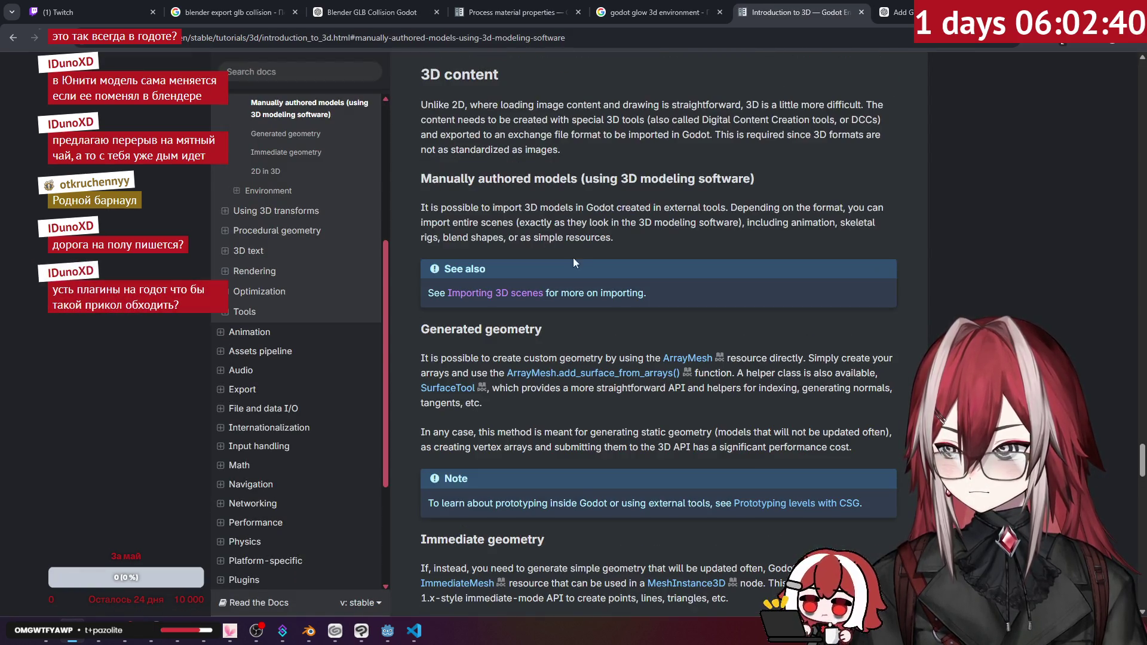
pyautogui.scroll(-1, 575, 284)
pyautogui.click(528, 238)
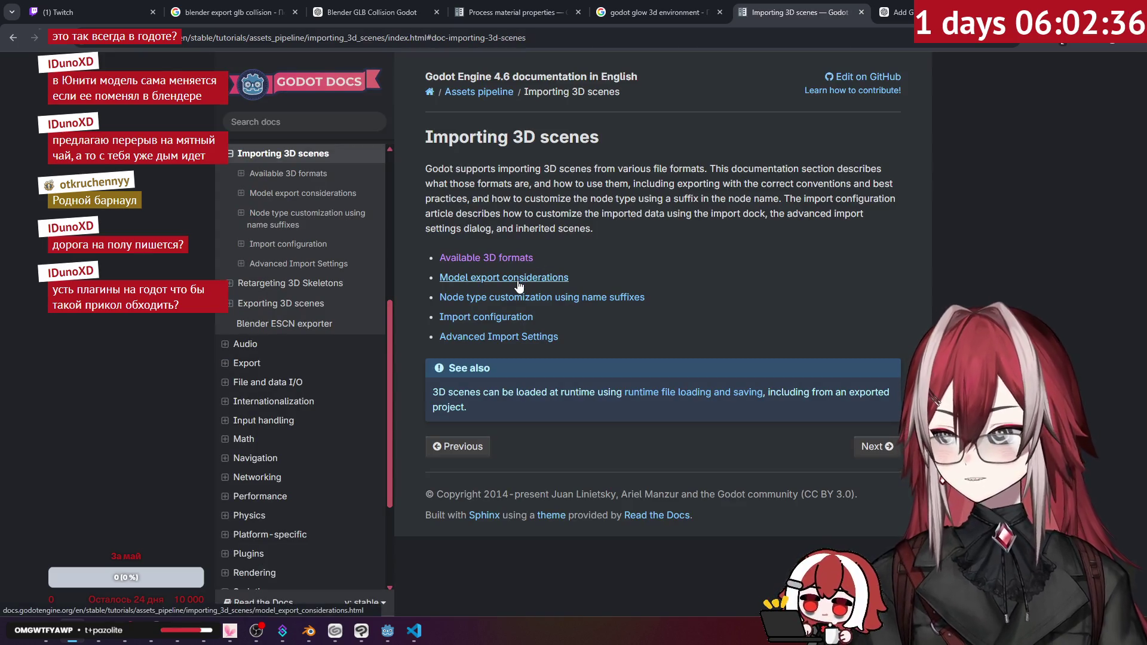
pyautogui.click(497, 334)
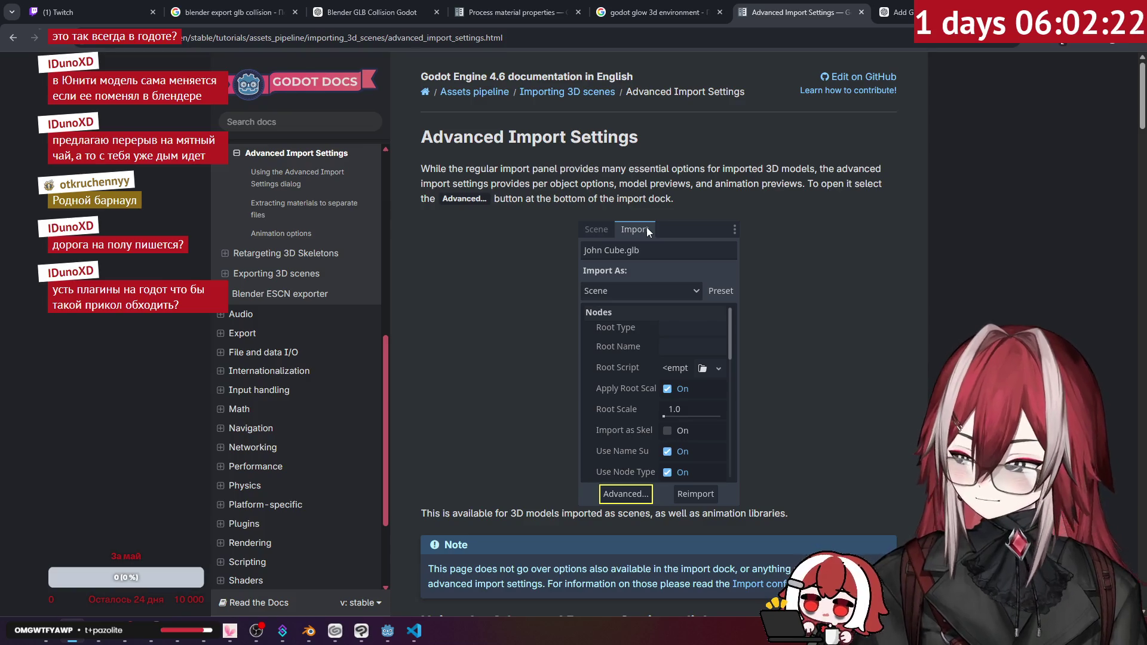
# - Read the page's per-node physics and occluder options, then switch to the VS Code window
pyautogui.scroll(-2, 648, 231)
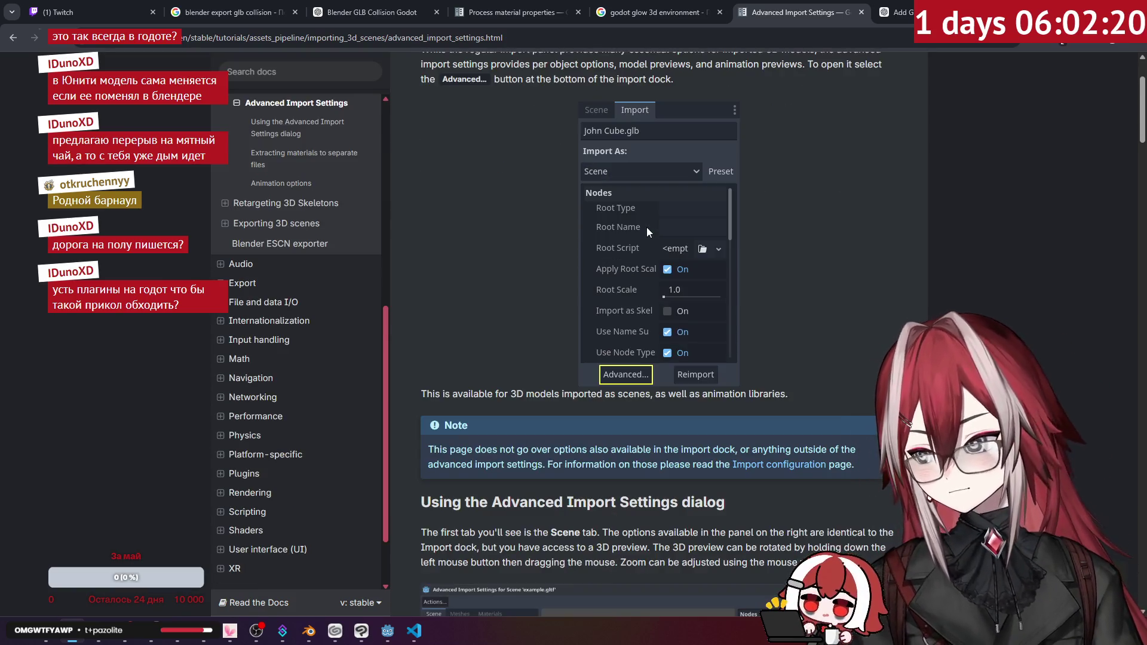
pyautogui.scroll(-5, 651, 228)
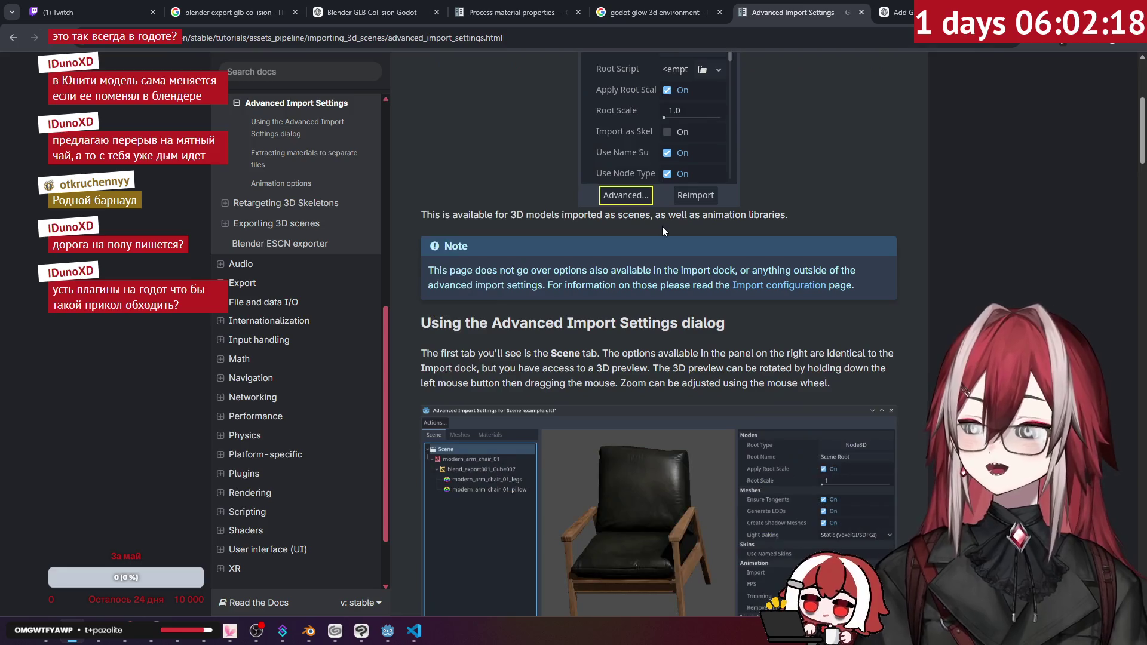
pyautogui.scroll(-4, 662, 231)
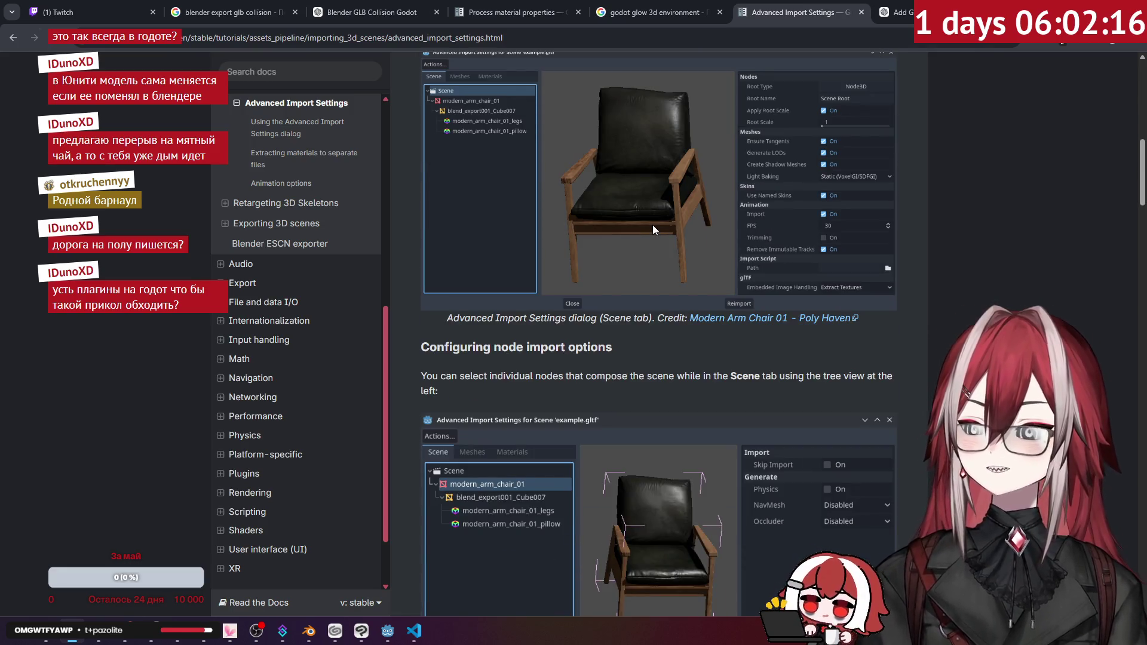
pyautogui.scroll(-2, 653, 230)
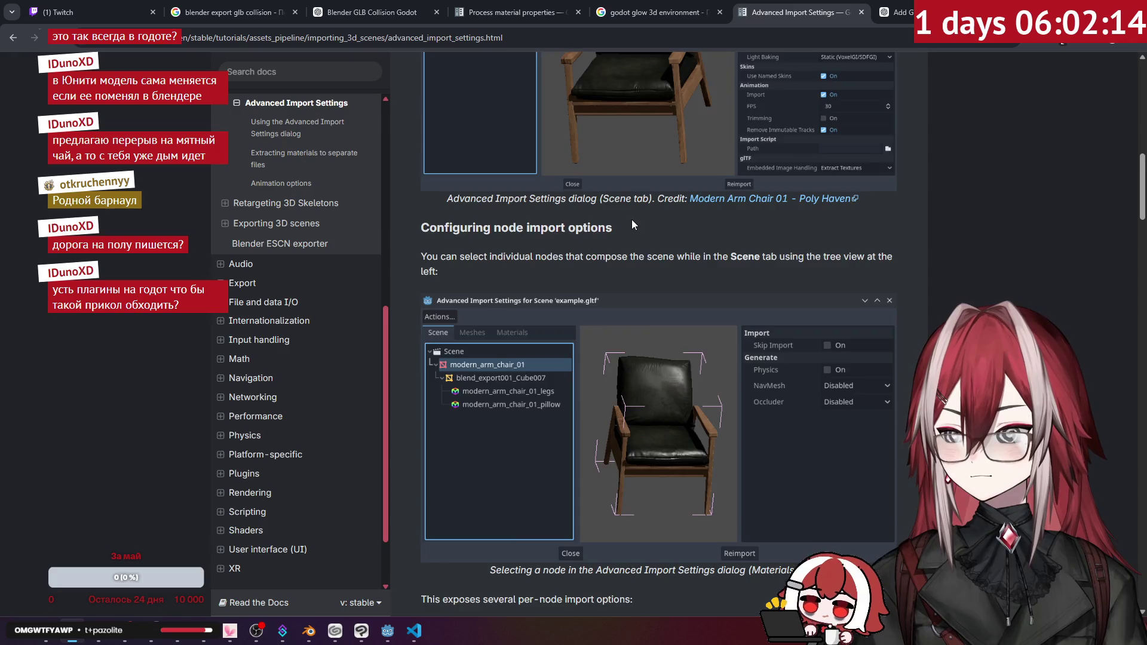
pyautogui.scroll(-6, 632, 220)
pyautogui.scroll(-7, 632, 220)
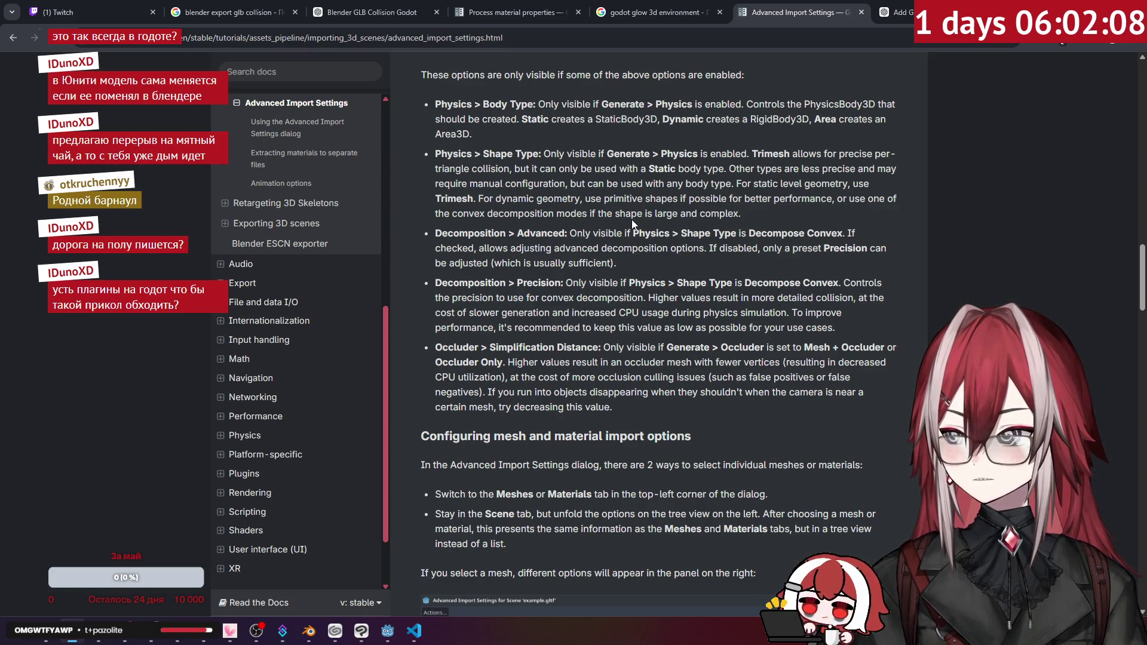
pyautogui.scroll(2, 676, 121)
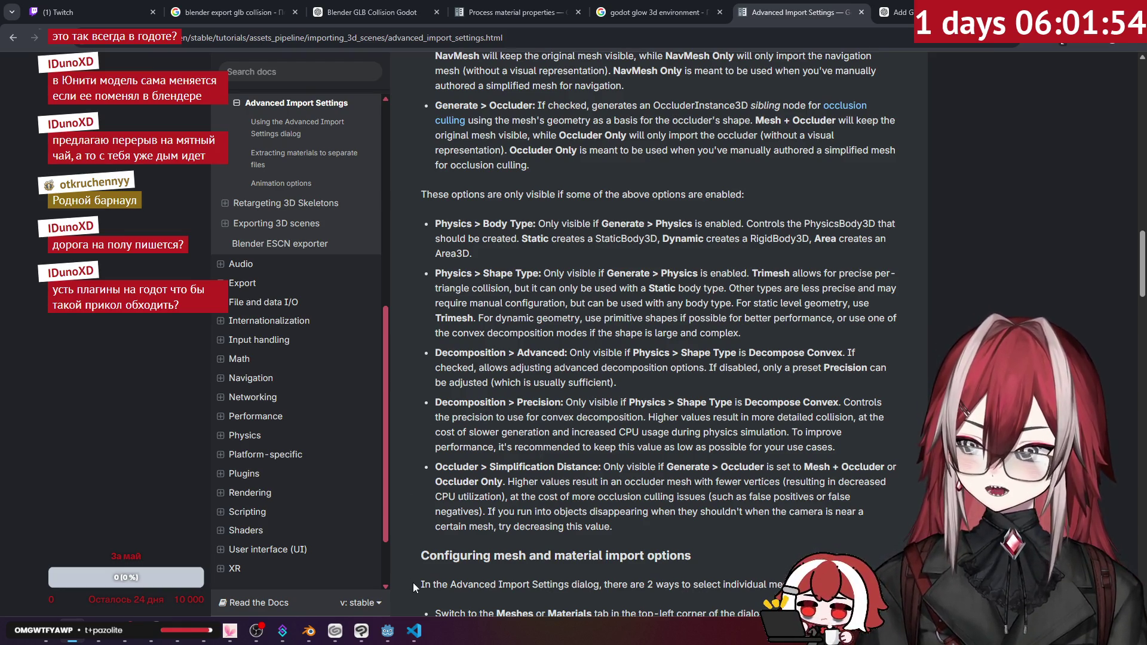
pyautogui.click(414, 631)
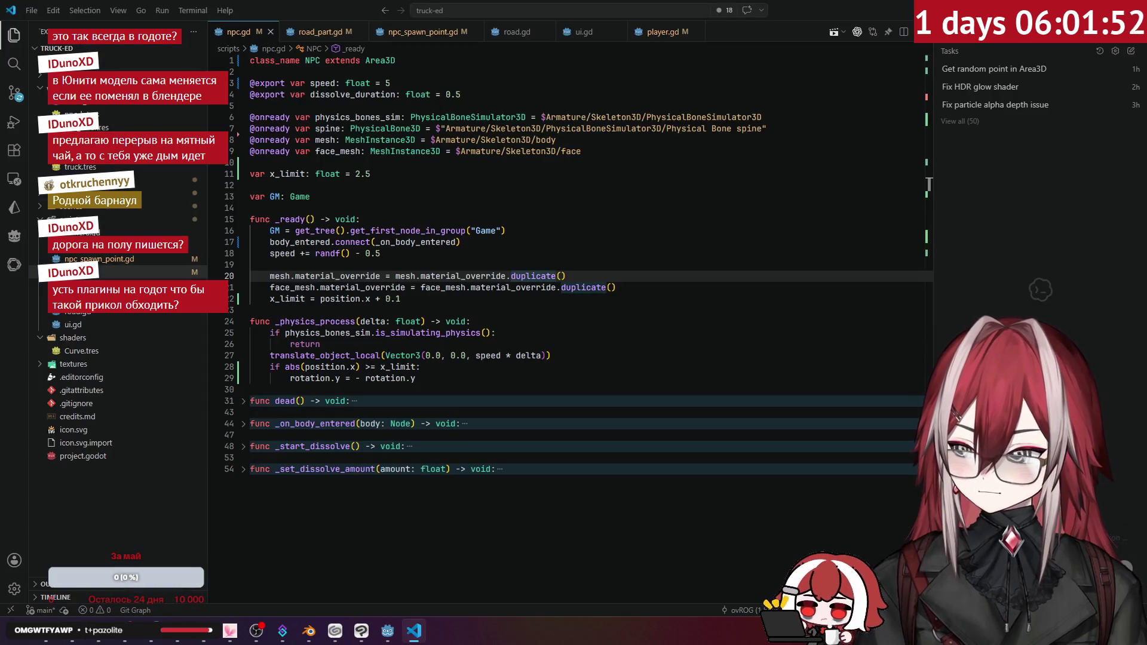
# - Open road_a.glb's Advanced Import Settings, check the StaticBody3D node and Meshes tab, then close it
pyautogui.click(388, 631)
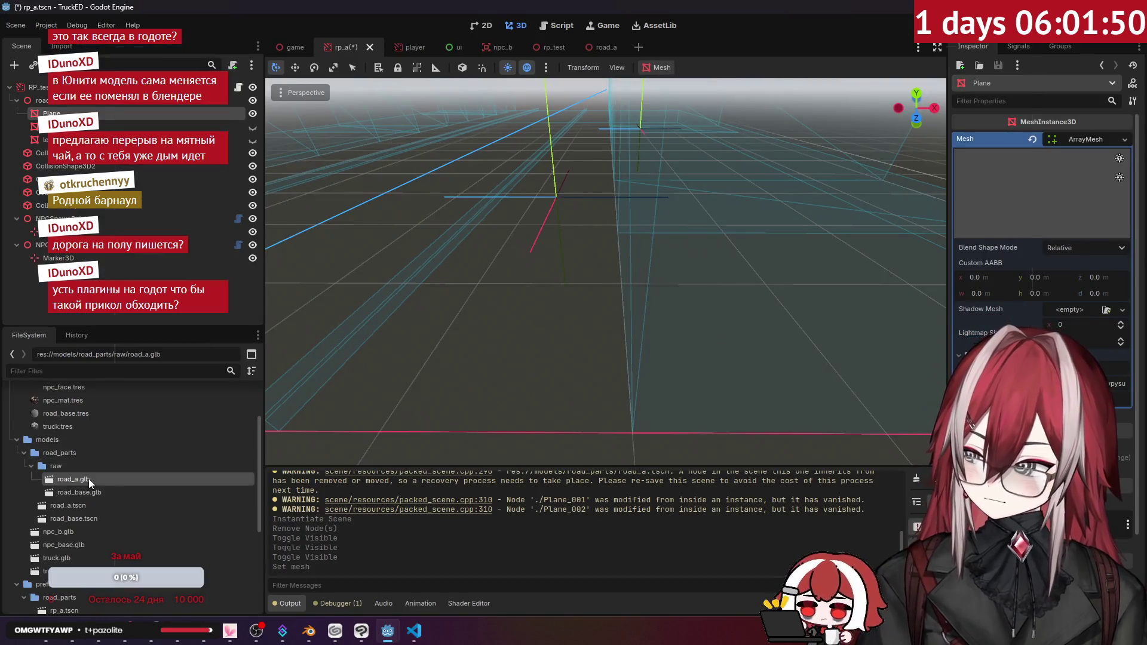
pyautogui.doubleClick(89, 478)
pyautogui.click(206, 174)
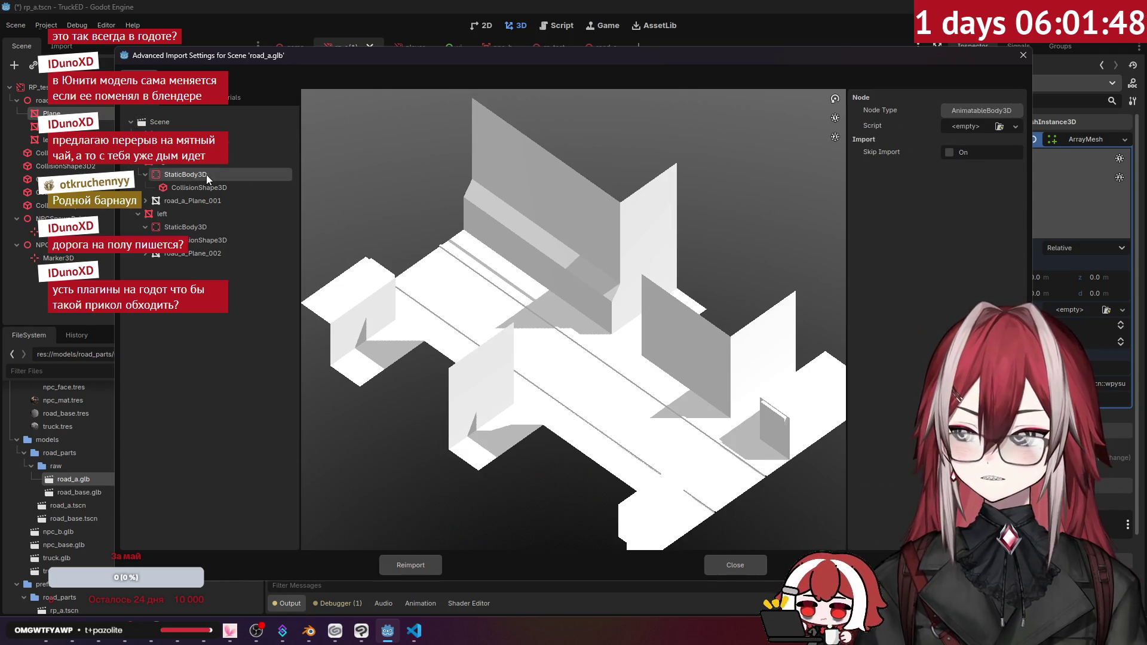
pyautogui.click(169, 102)
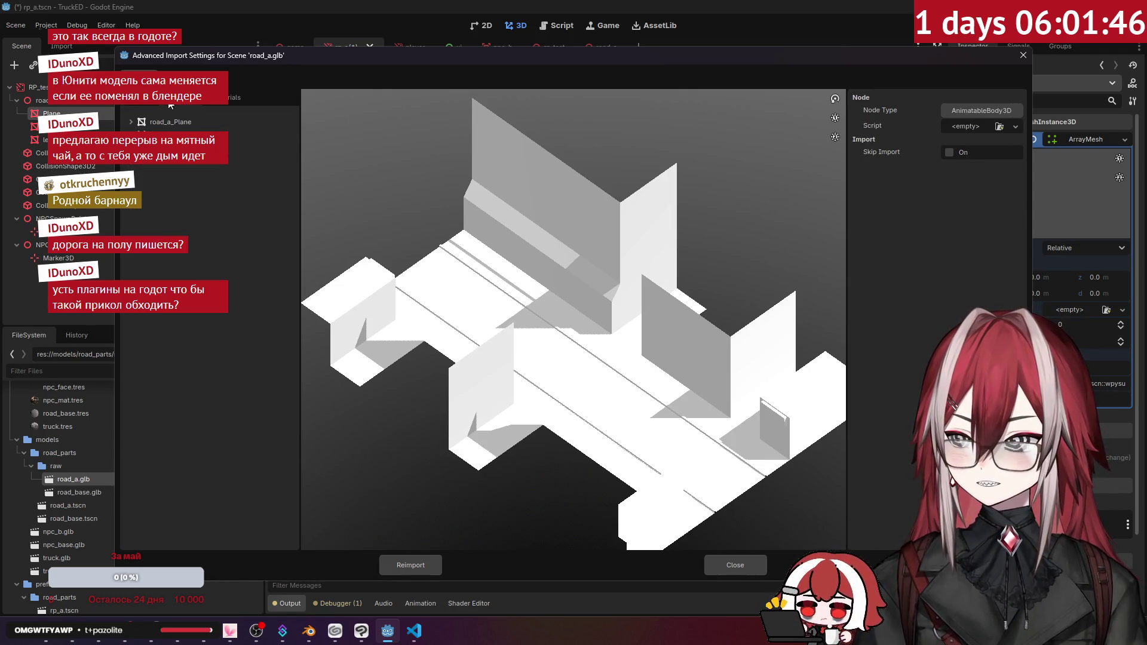
pyautogui.click(154, 102)
pyautogui.click(1022, 55)
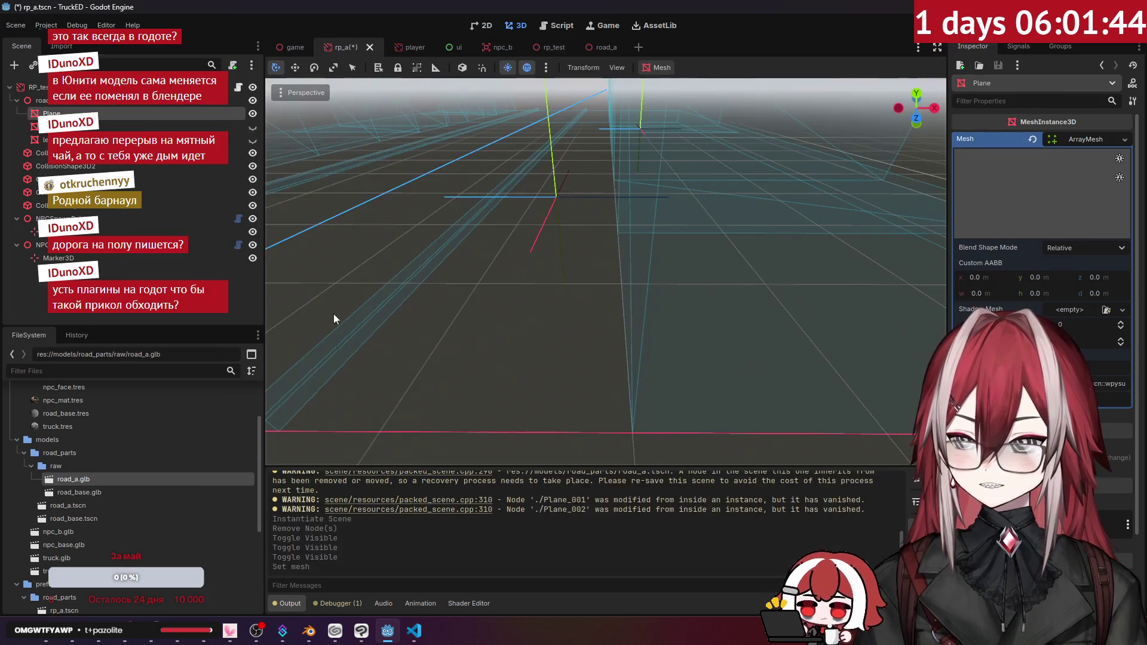
# - Reopen road_a.glb's advanced import settings from the Import dock's Advanced... button
pyautogui.click(72, 46)
pyautogui.click(94, 312)
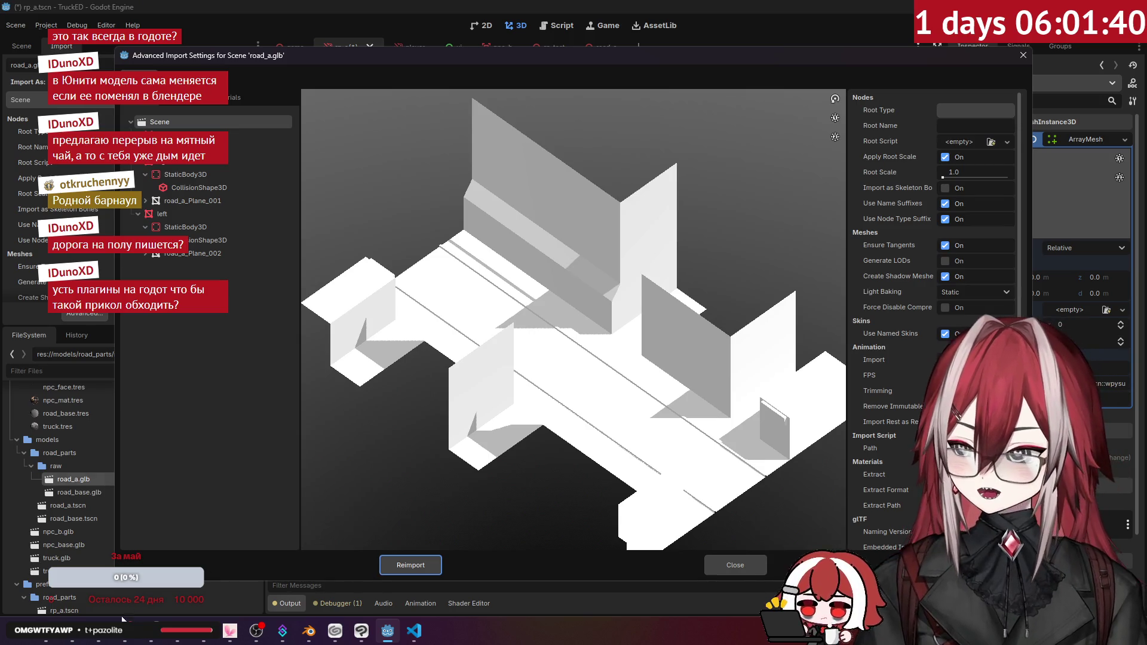
pyautogui.click(72, 630)
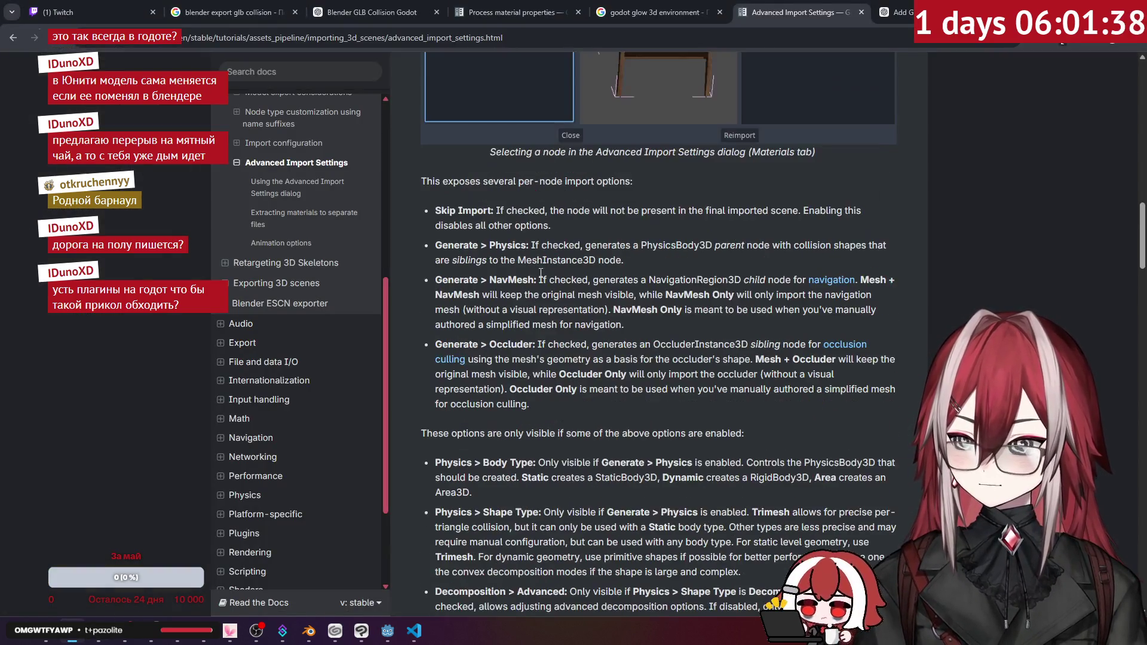
# - Scroll the docs to Generate > Physics and the body/shape type options, then return to Godot's dialog
pyautogui.scroll(5, 526, 198)
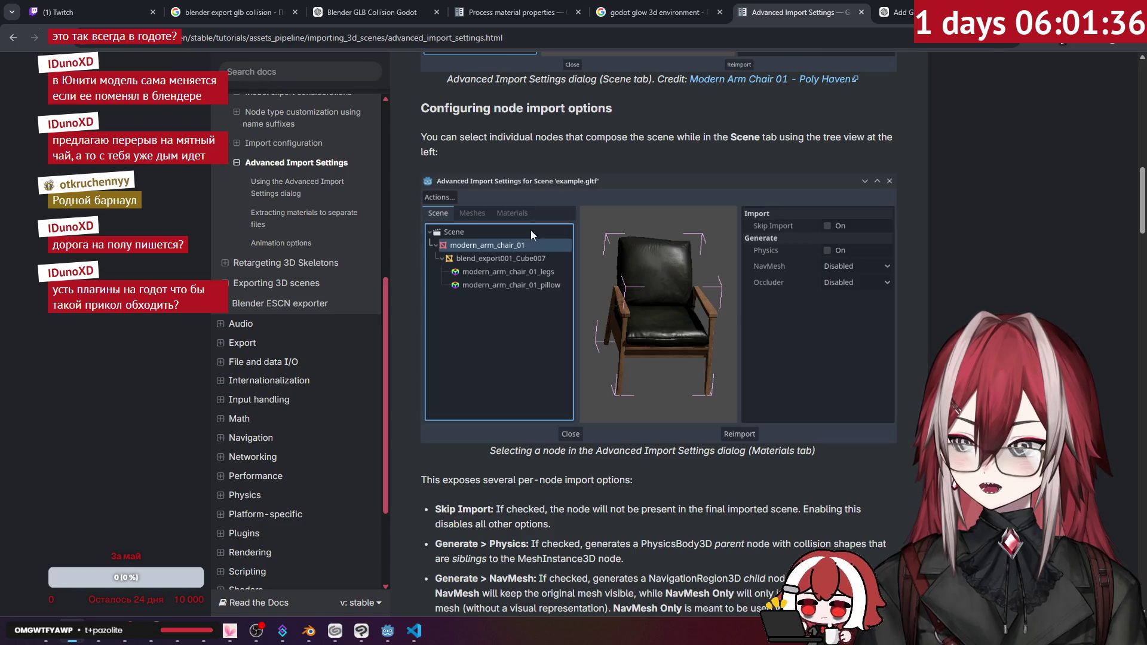
pyautogui.scroll(-6, 531, 246)
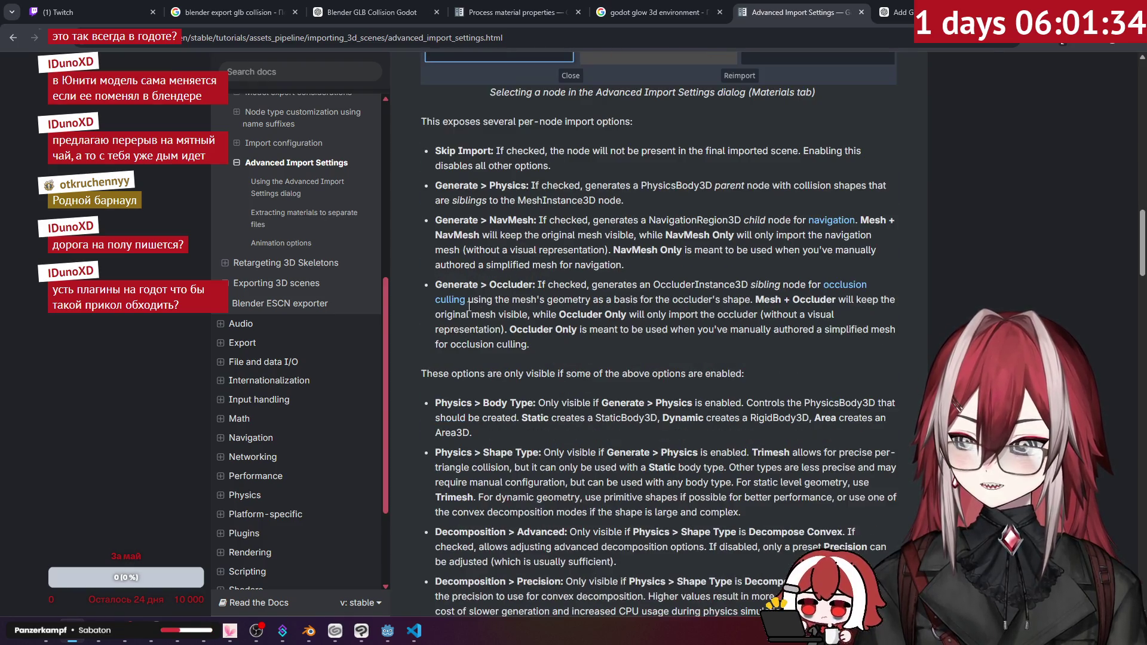
pyautogui.scroll(-1, 568, 312)
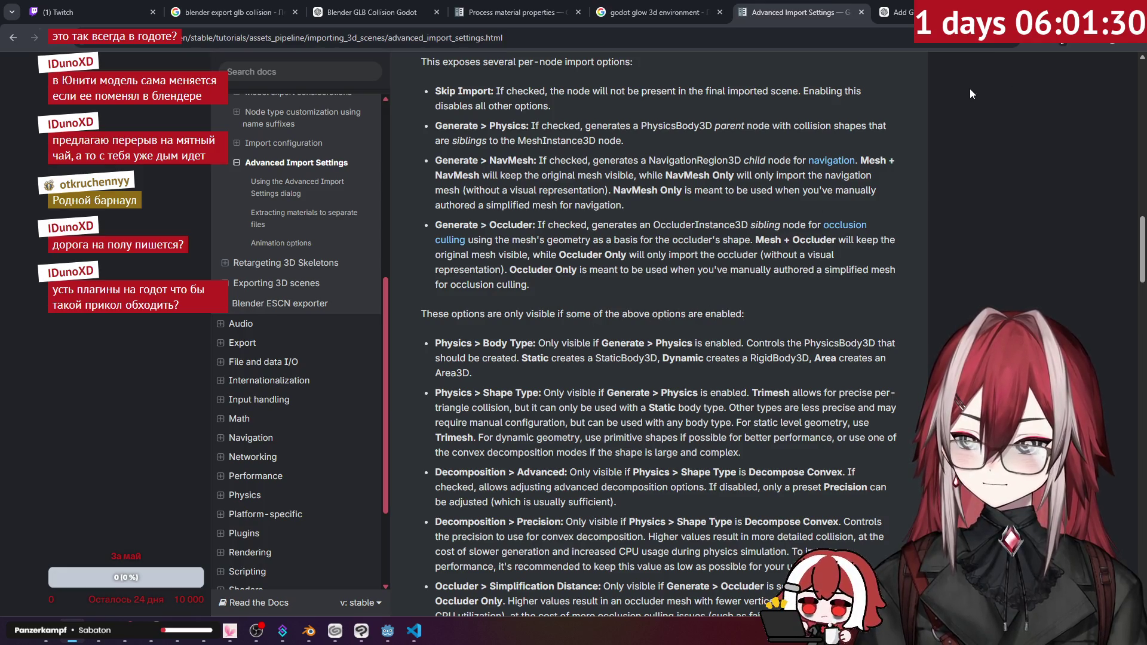
pyautogui.hotkey('alt', 'Tab')
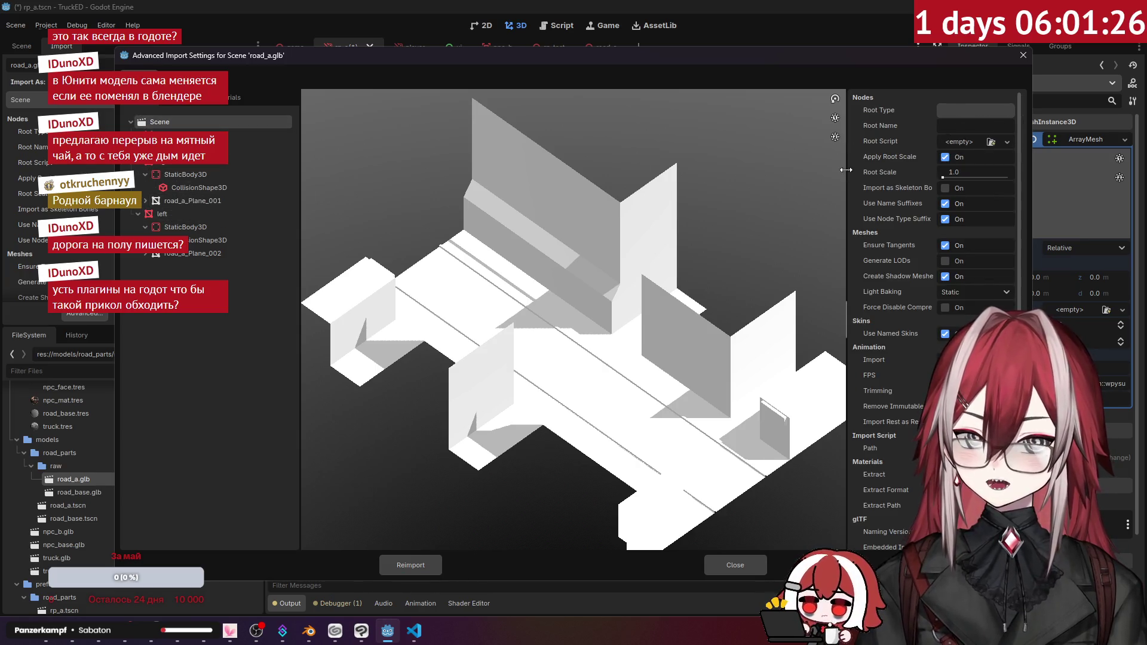
# - Inspect the right and left StaticBody3D nodes and the left CollisionShape3D's import settings
pyautogui.scroll(-1, 869, 187)
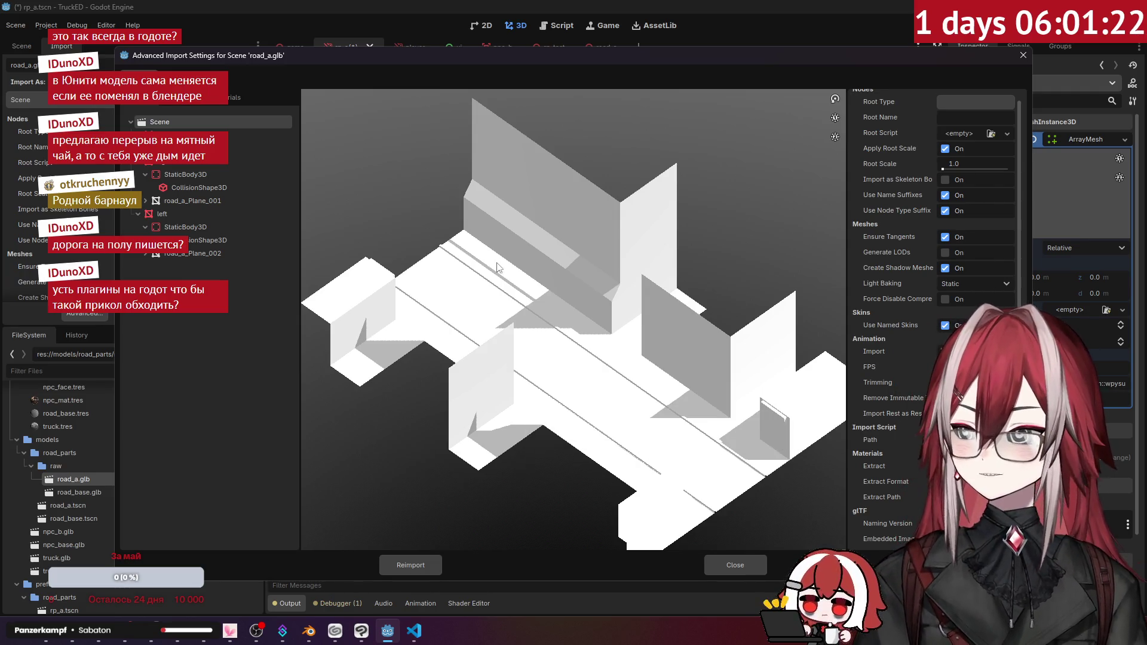
pyautogui.click(199, 175)
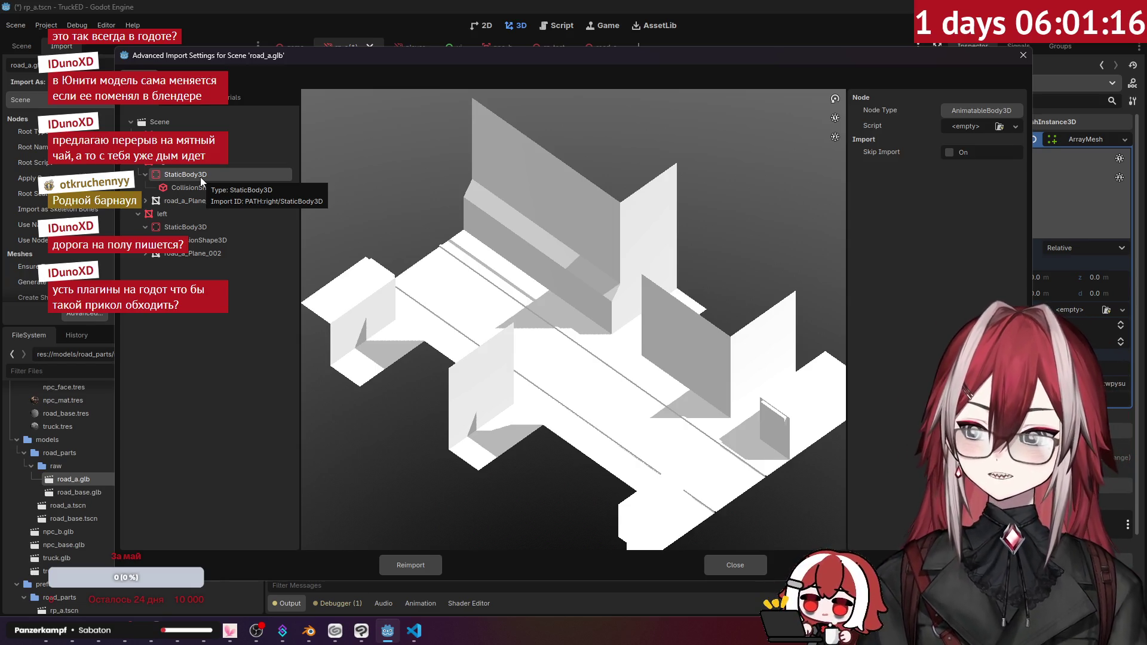
pyautogui.click(228, 238)
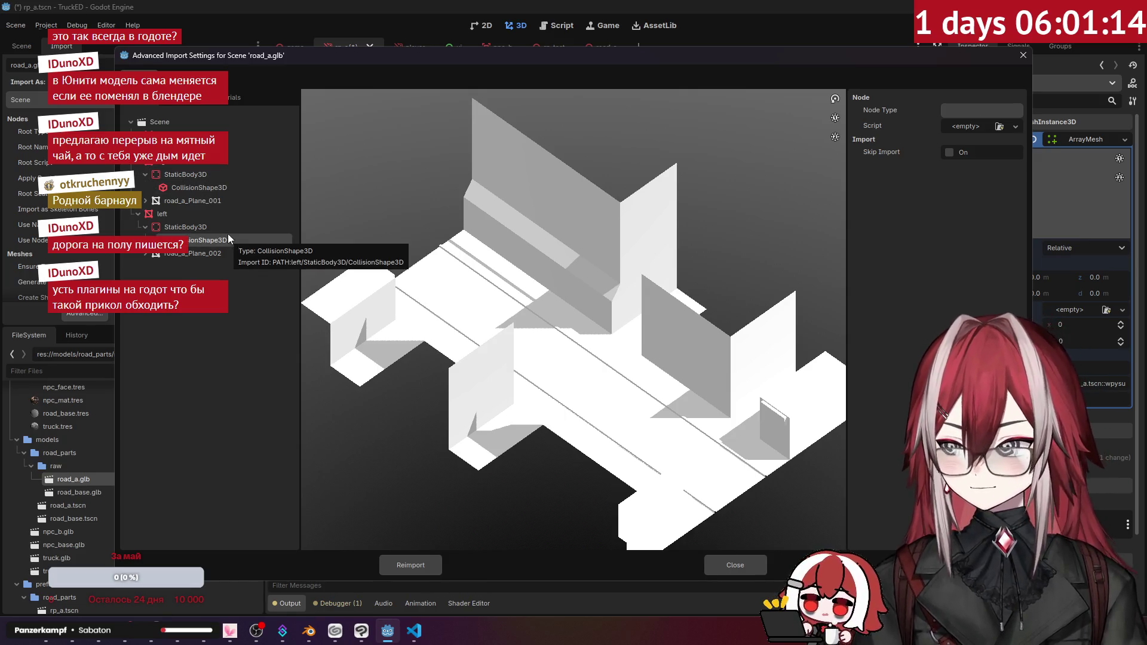
pyautogui.click(228, 228)
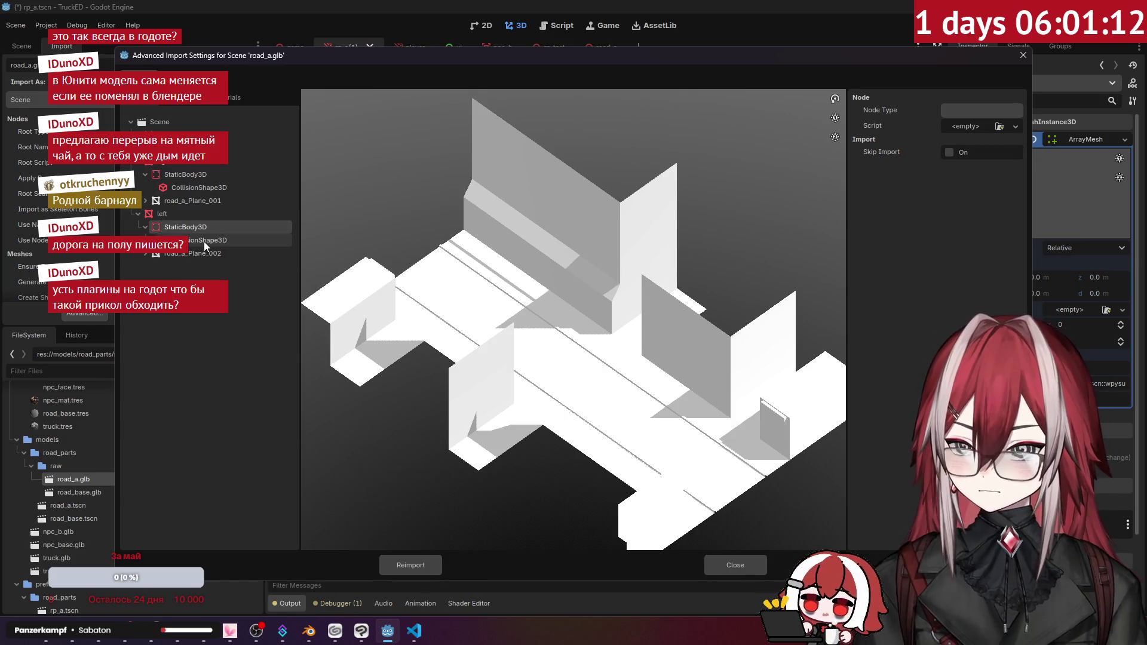
pyautogui.click(203, 236)
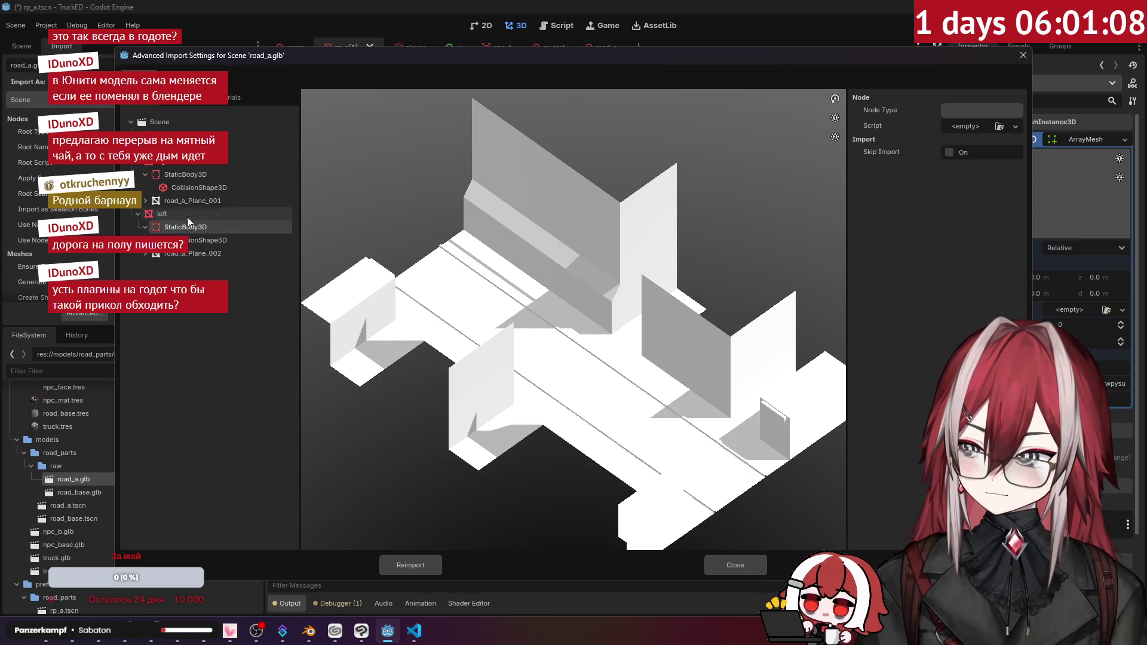
# - Preview the road_a_Plane_001 and road_a_Plane meshes and look over the Materials and Meshes tabs
pyautogui.click(190, 201)
pyautogui.scroll(-5, 193, 120)
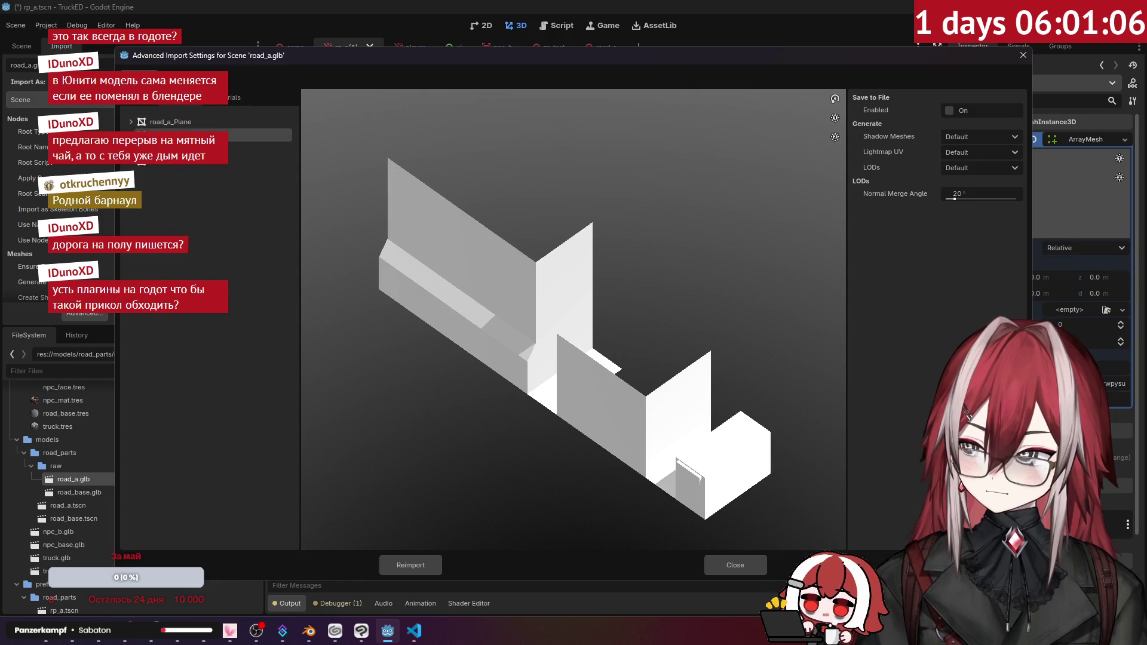
pyautogui.click(173, 148)
pyautogui.click(173, 135)
pyautogui.click(173, 124)
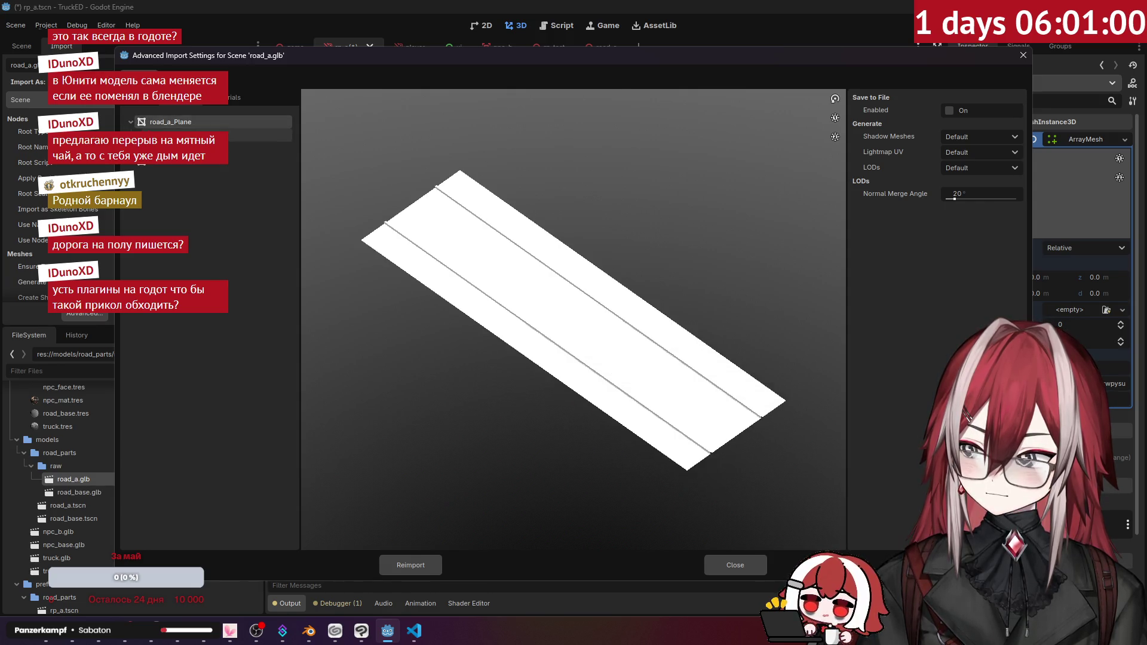
pyautogui.click(173, 135)
pyautogui.click(216, 103)
pyautogui.click(194, 102)
pyautogui.click(196, 123)
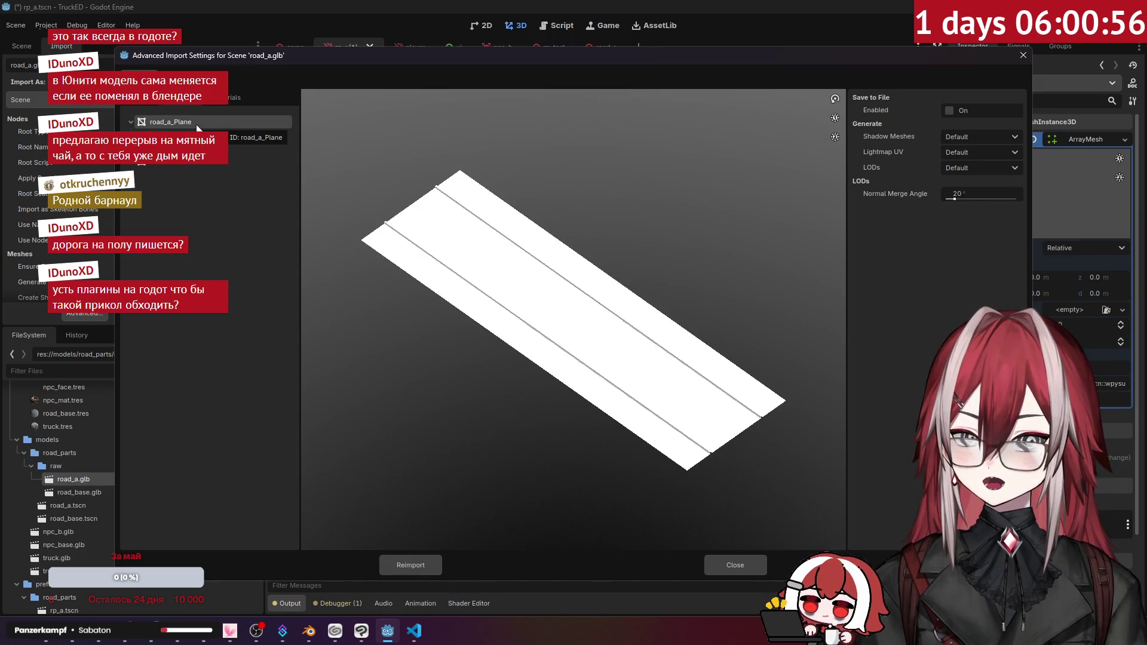
# - Review the Scene tree's StaticBody3D nodes and root settings, then close Advanced Import Settings
pyautogui.click(150, 107)
pyautogui.click(184, 187)
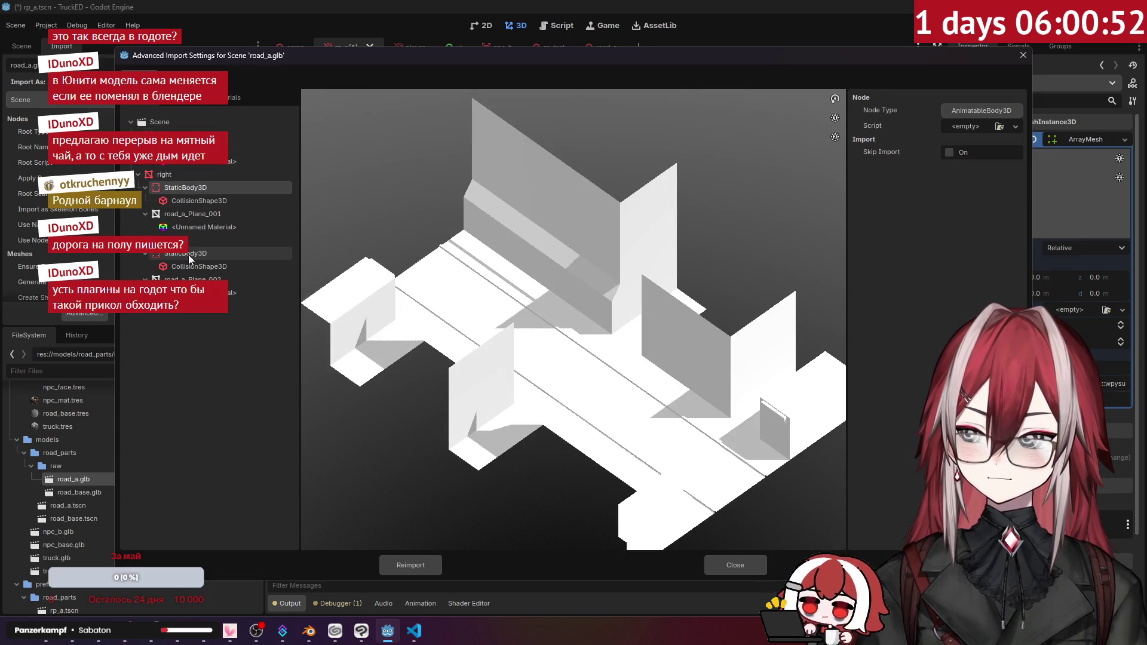
pyautogui.click(188, 254)
pyautogui.click(198, 189)
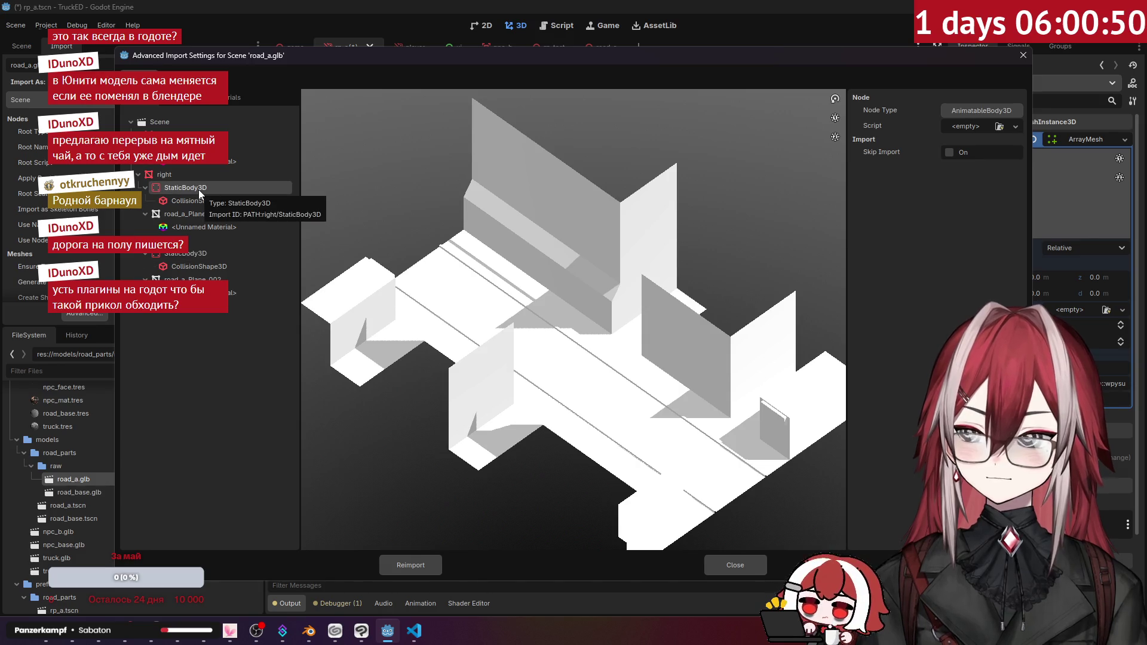
pyautogui.click(160, 122)
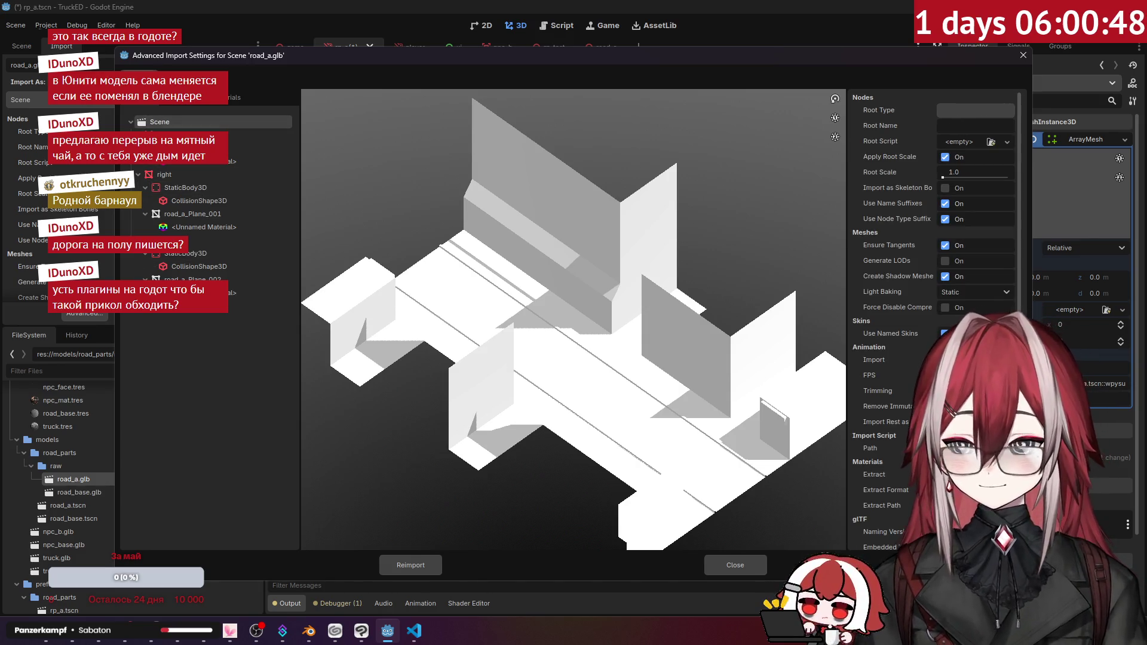
pyautogui.click(144, 76)
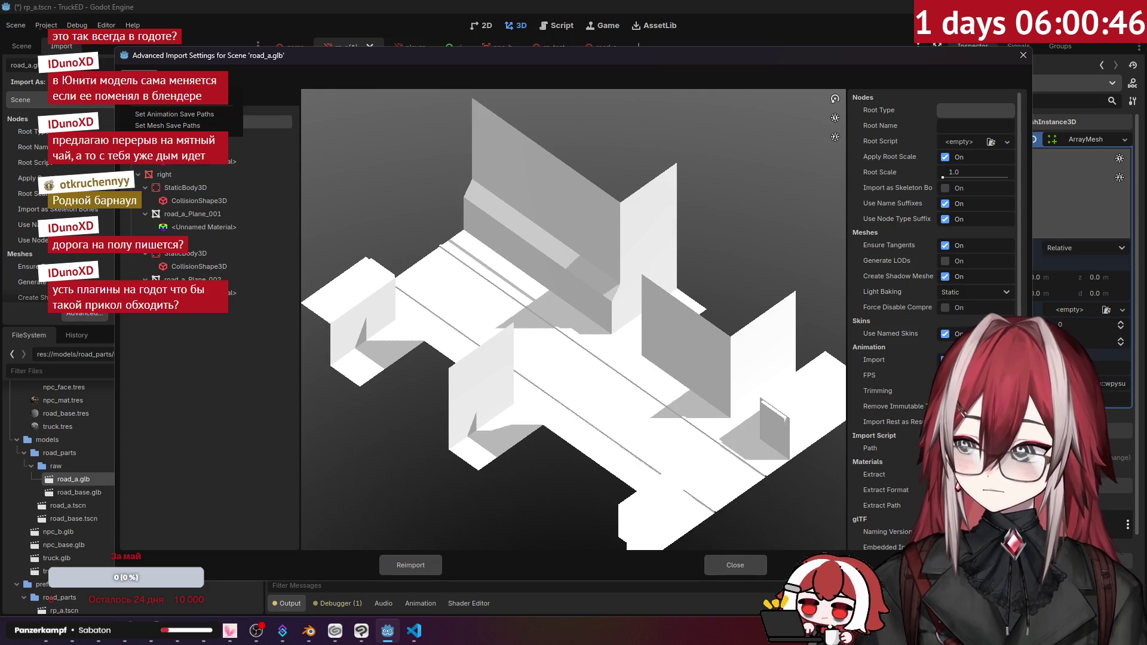
pyautogui.press('Escape')
pyautogui.moveTo(885, 181)
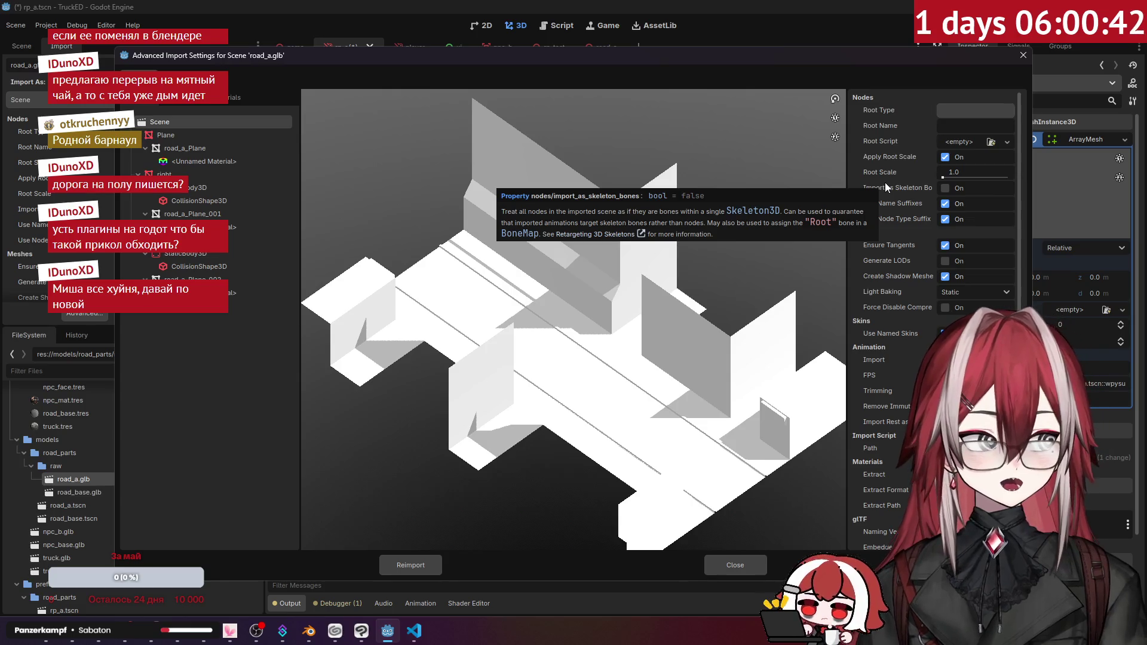
pyautogui.scroll(-1, 1019, 156)
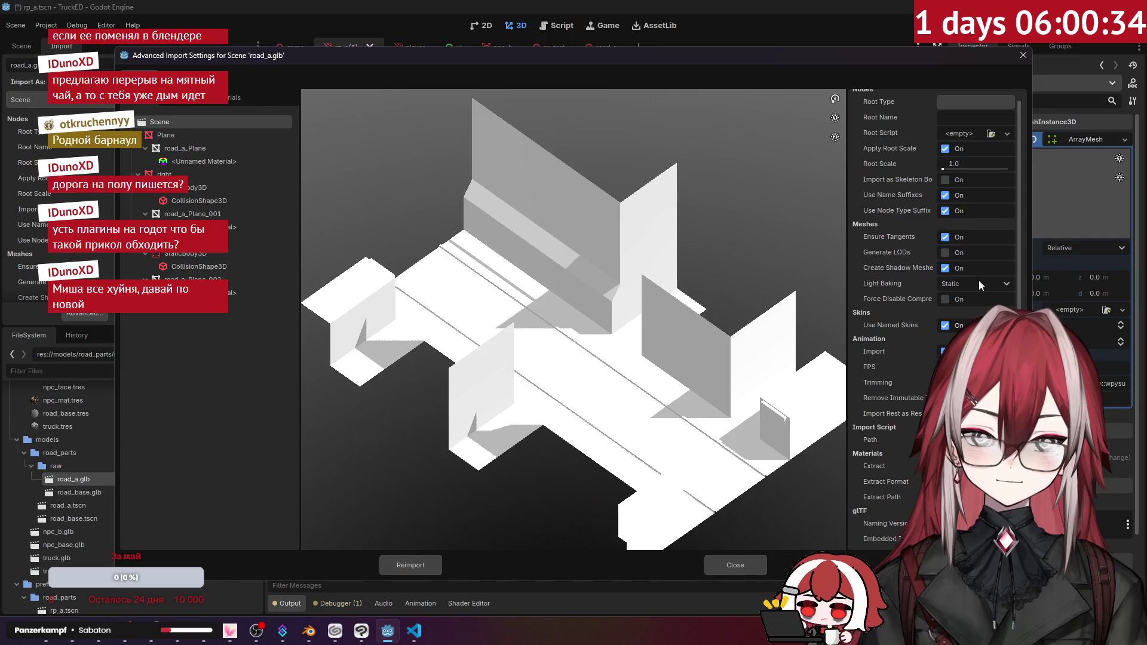
pyautogui.click(1023, 55)
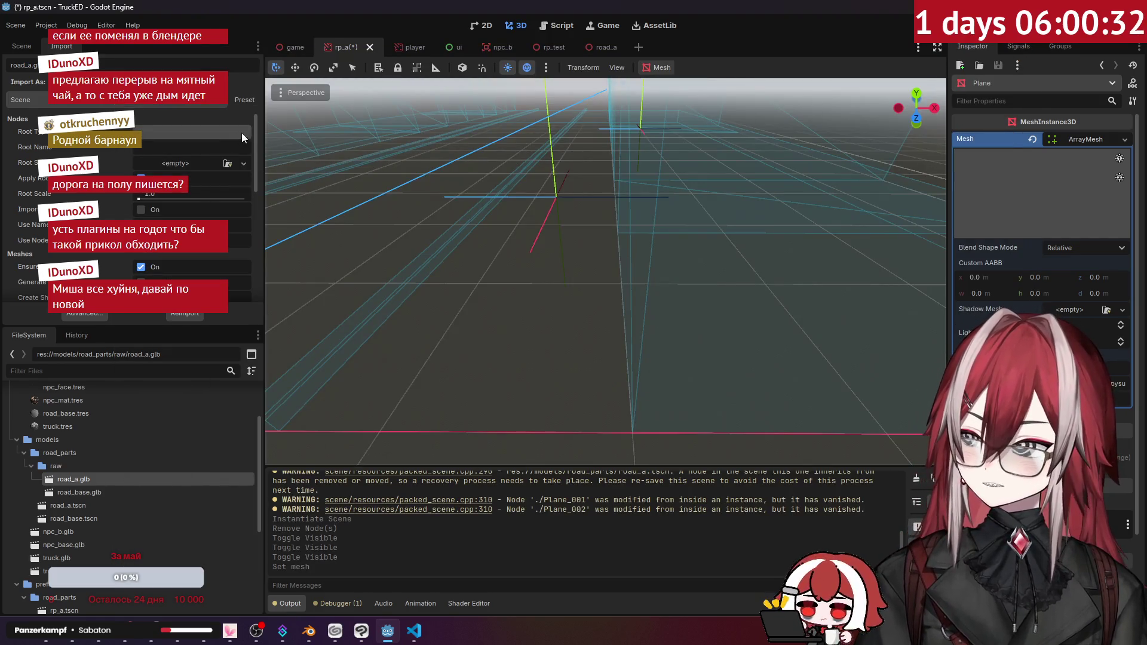
# - Check the Root Type chooser without changing it and keep road_a.glb importing as a Scene
pyautogui.click(242, 133)
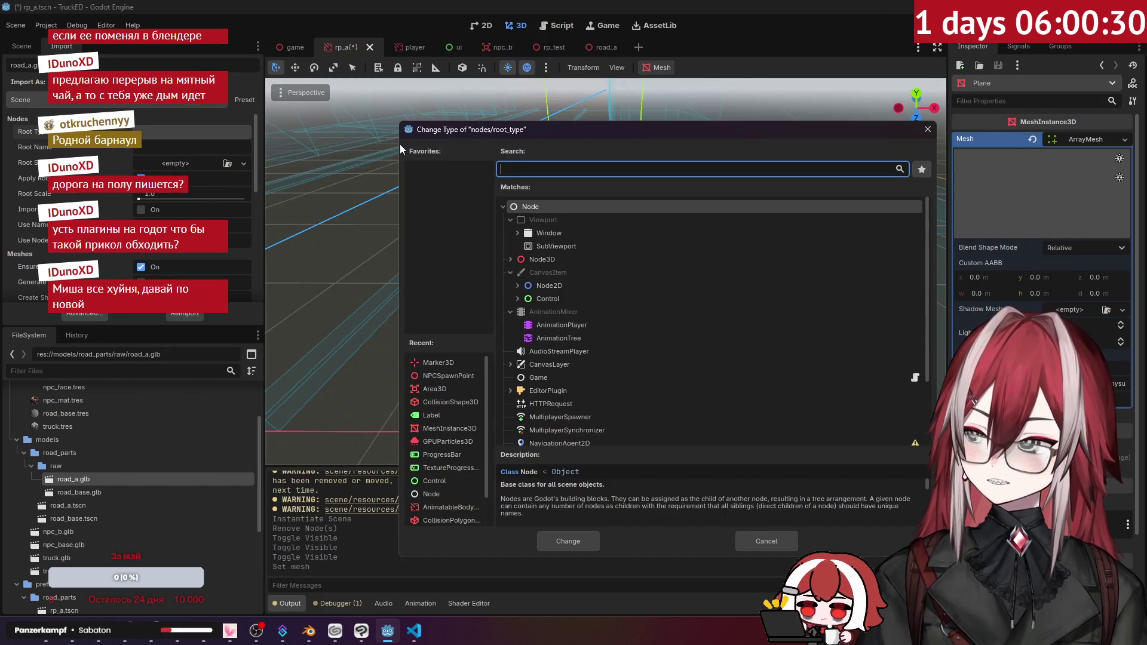
pyautogui.click(927, 129)
pyautogui.click(137, 100)
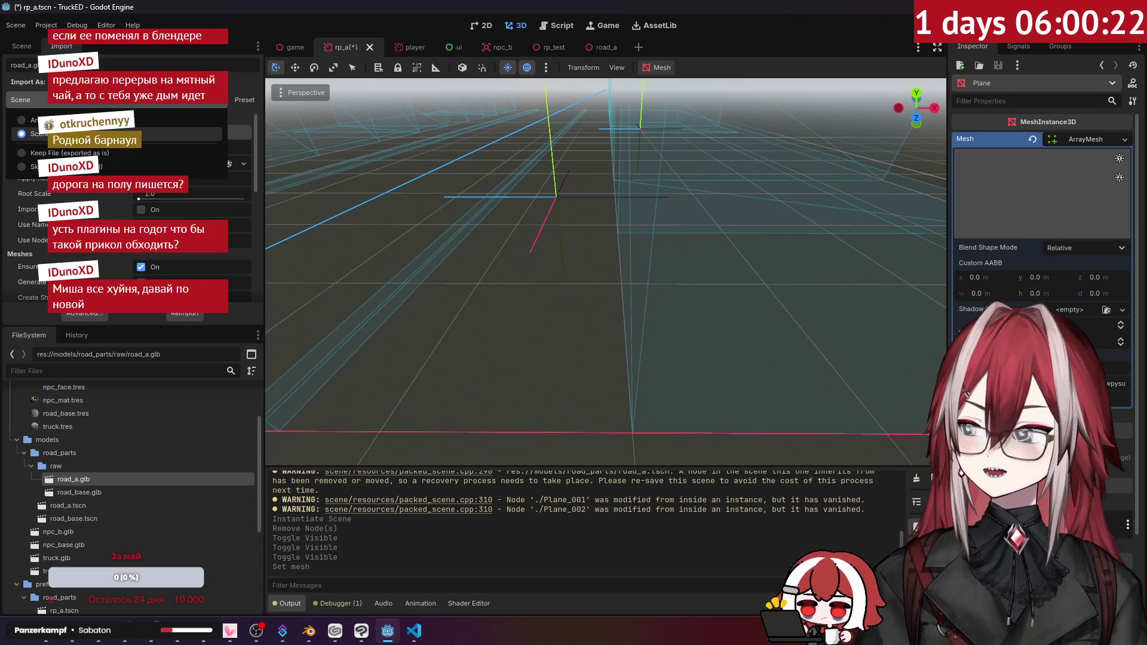
pyautogui.click(149, 104)
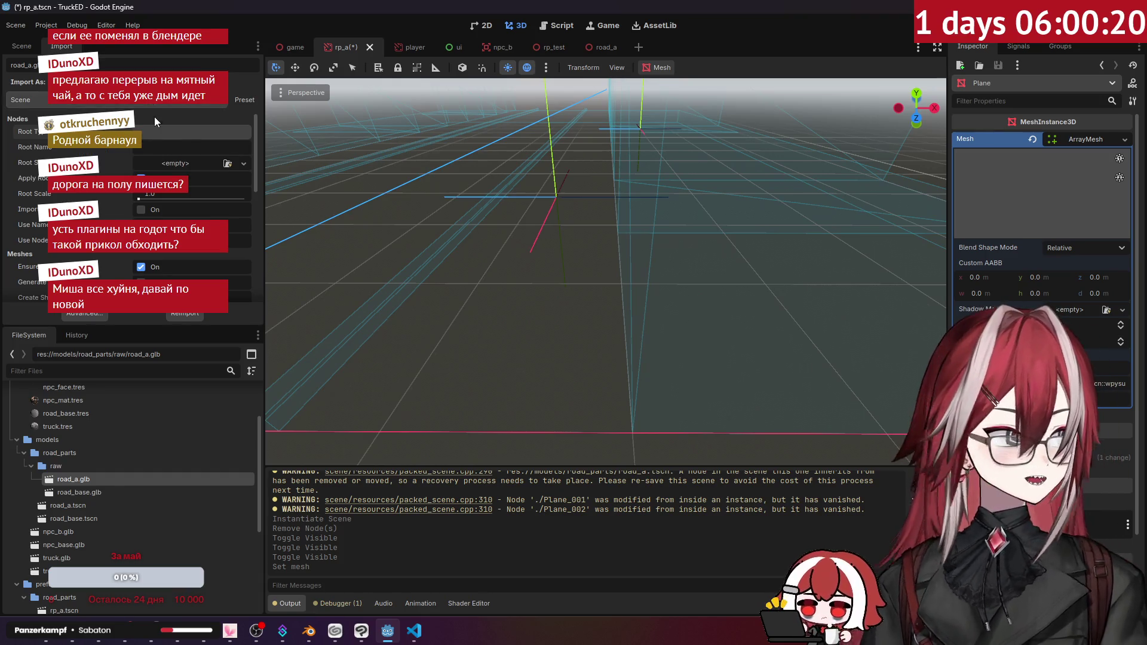
pyautogui.click(161, 133)
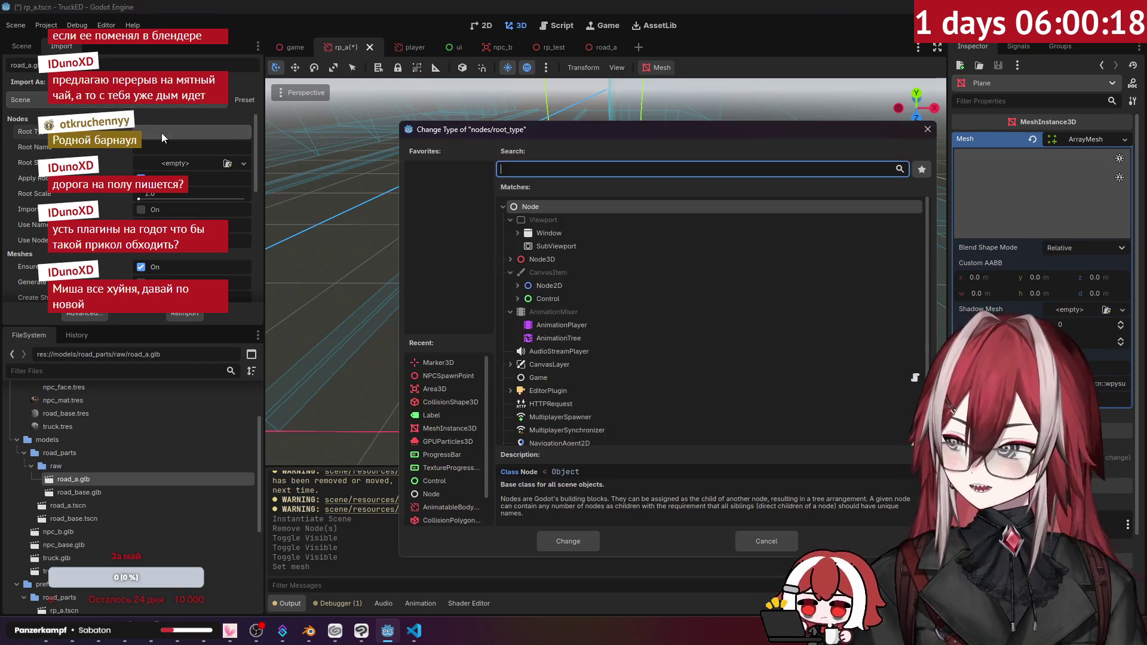
pyautogui.click(927, 129)
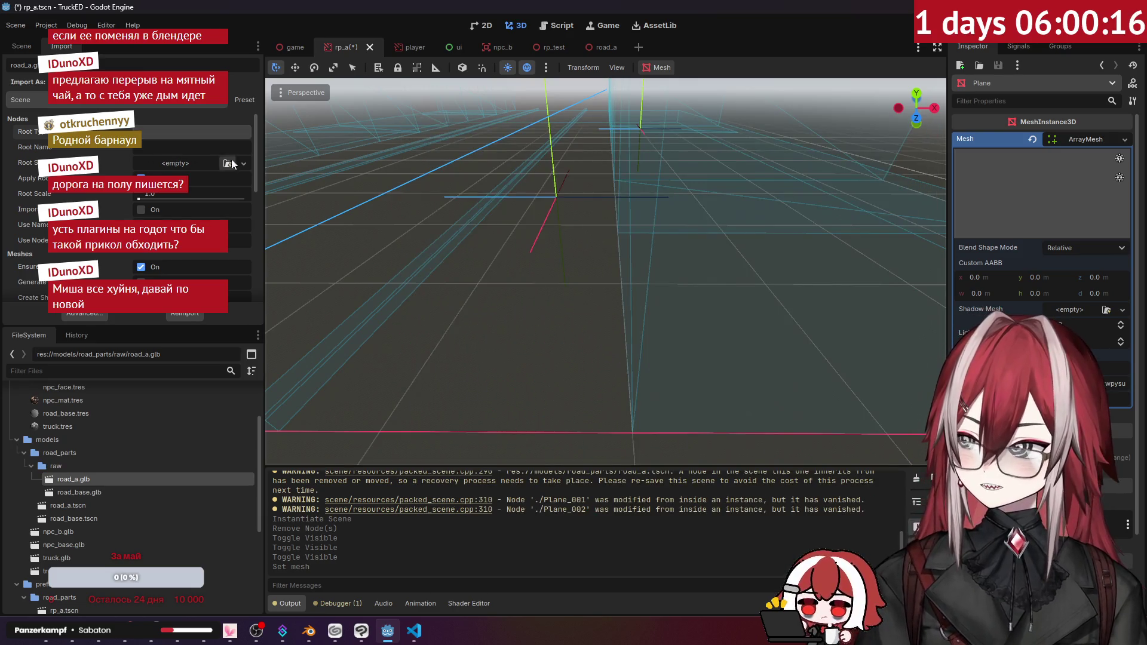
# - Inspect the raw models folder in File Explorer, then open Godot's Embed Textures dropdown
pyautogui.moveTo(253, 156); pyautogui.dragTo(228, 270)
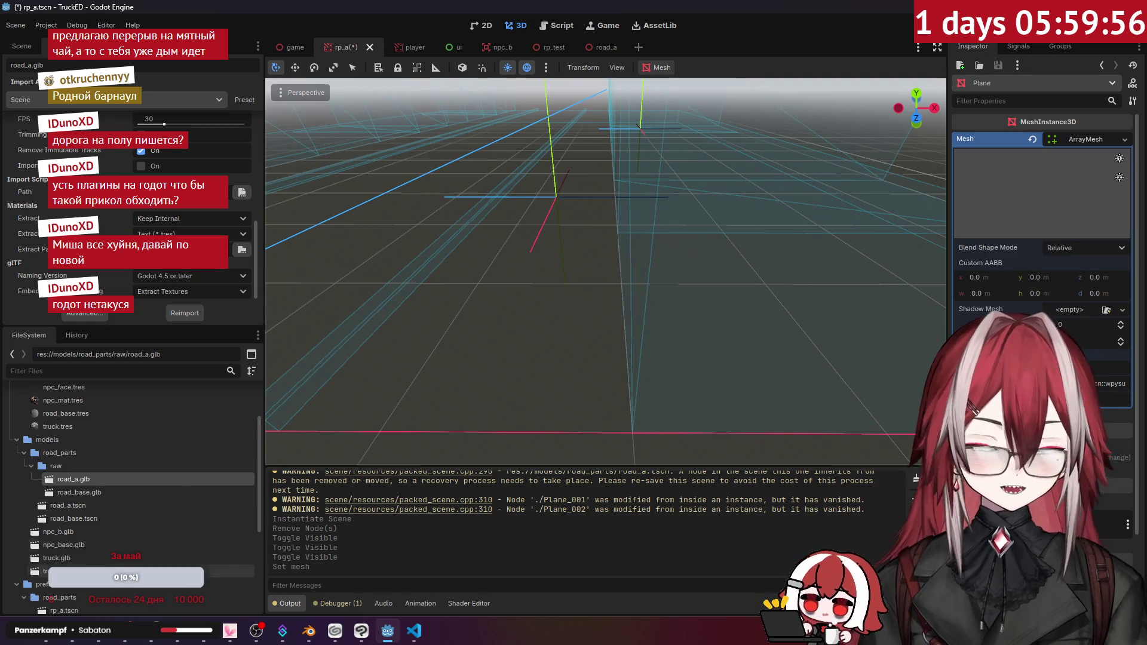
pyautogui.moveTo(119, 630)
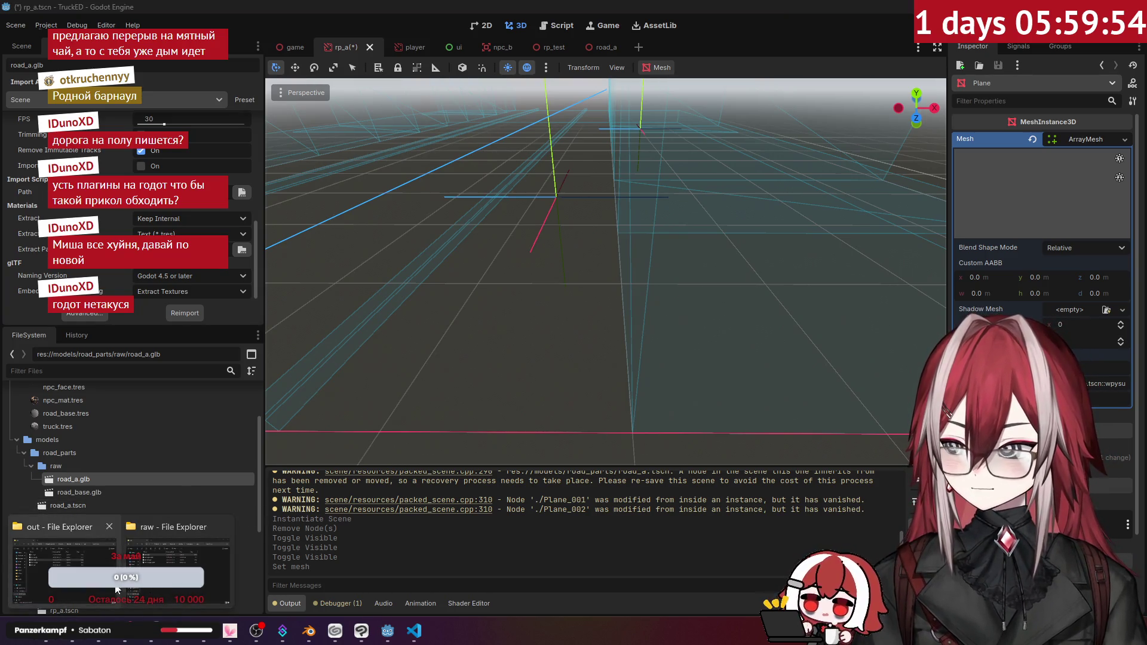
pyautogui.click(177, 570)
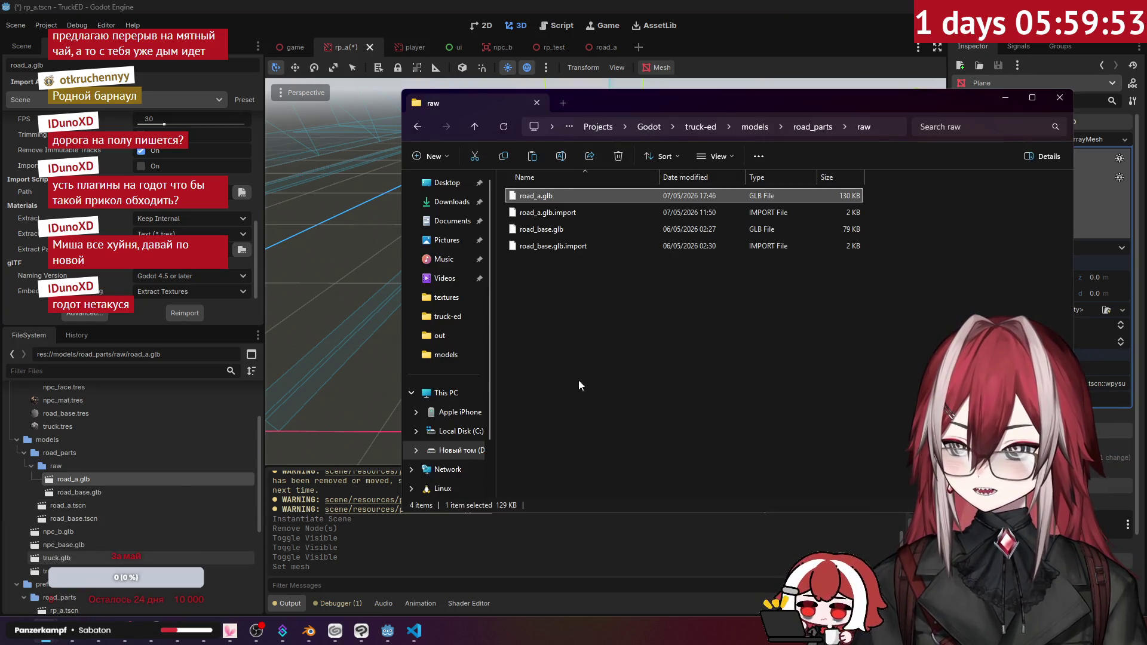
pyautogui.click(814, 127)
pyautogui.doubleClick(609, 198)
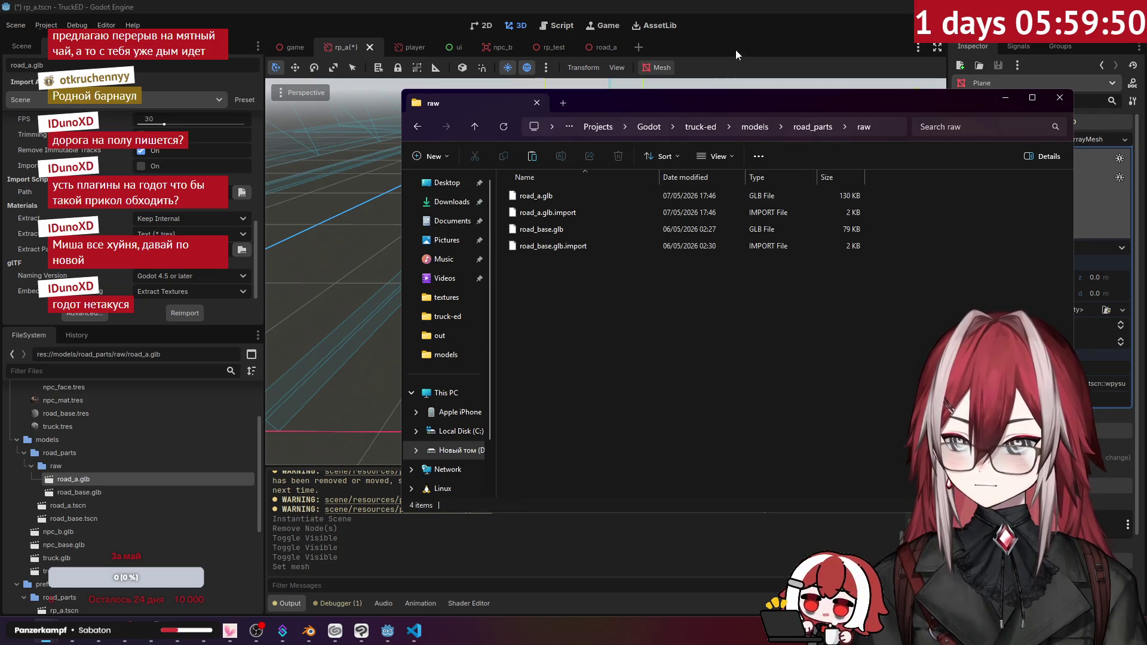
pyautogui.click(736, 49)
pyautogui.click(183, 293)
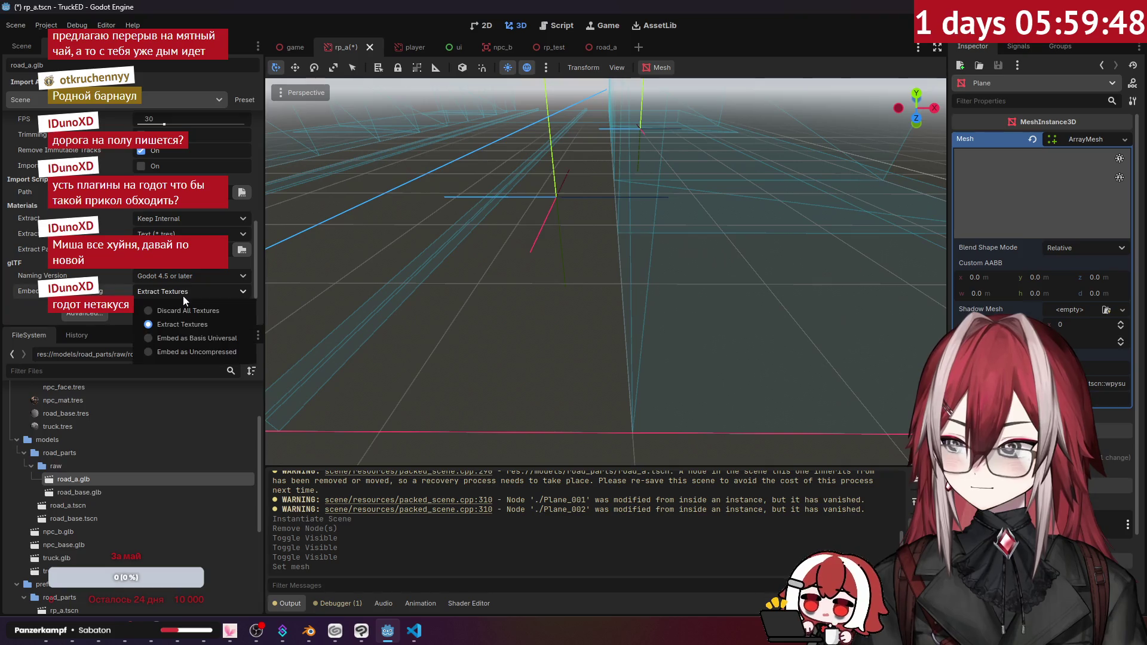
# - Set road_a.glb's Embed Textures to Discard All Textures, checking with undo/redo, then return to the Scene dock
pyautogui.click(187, 310)
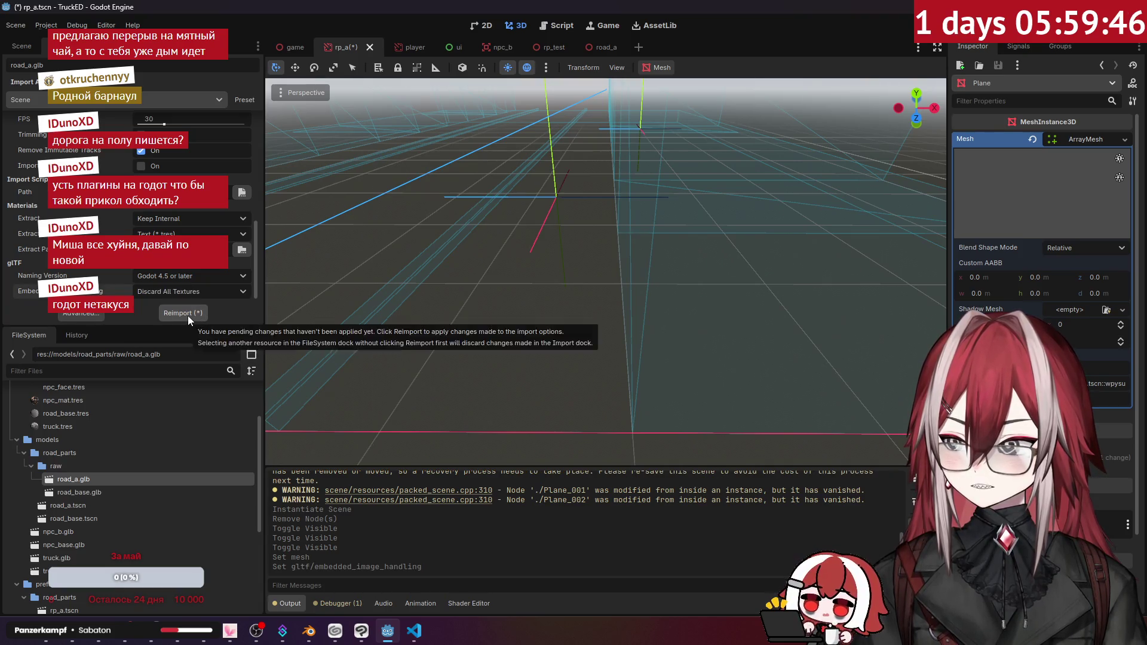
pyautogui.click(412, 627)
pyautogui.click(416, 633)
pyautogui.click(482, 311)
pyautogui.scroll(-3, 482, 310)
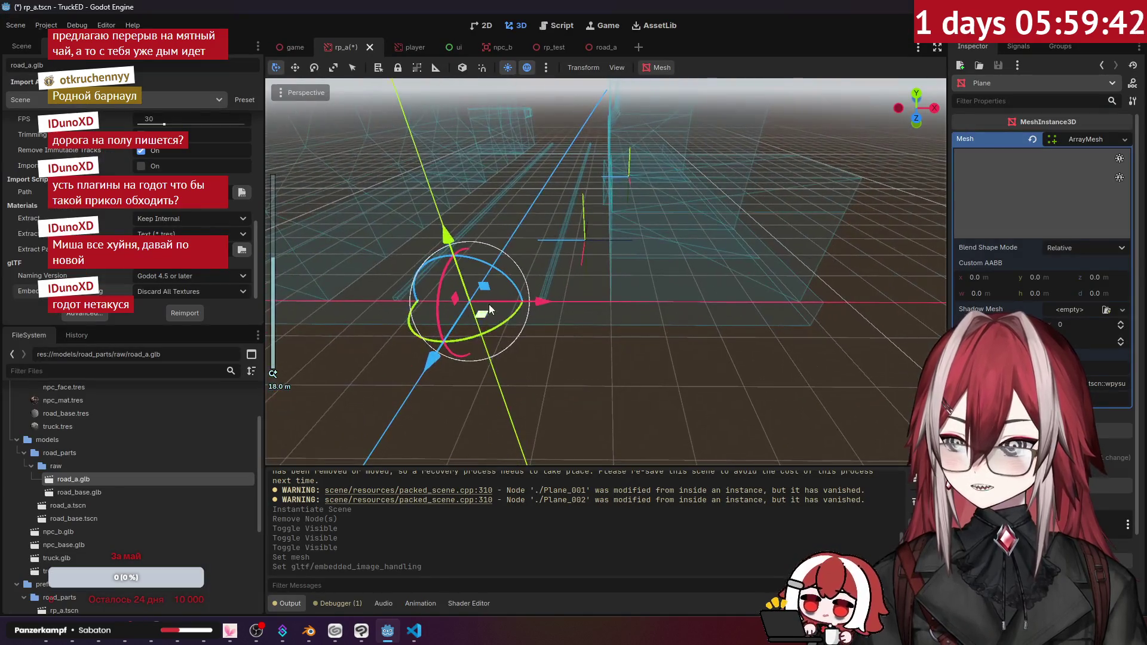
pyautogui.hotkey('ctrl', 'z')
pyautogui.hotkey('ctrl', 'z')
pyautogui.hotkey('ctrl', 'z')
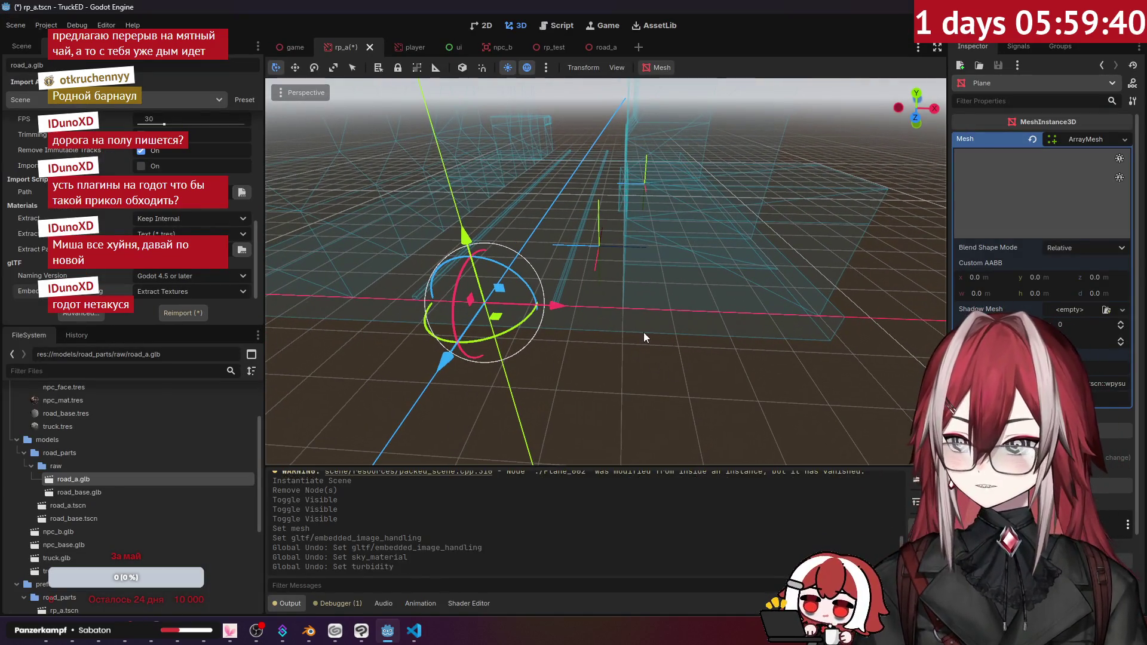
pyautogui.hotkey('ctrl', 'shift', 'z')
pyautogui.hotkey('ctrl', 'shift', 'z')
pyautogui.hotkey('ctrl', 'shift', 'z')
pyautogui.moveTo(625, 334); pyautogui.dragTo(358, 141)
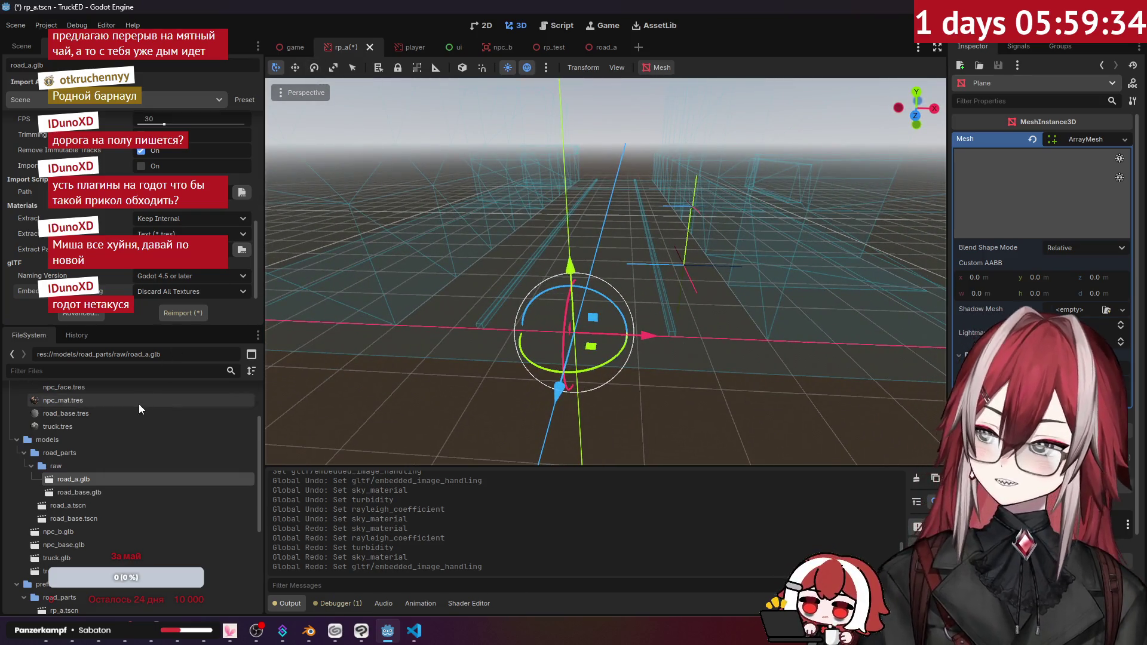
pyautogui.click(23, 46)
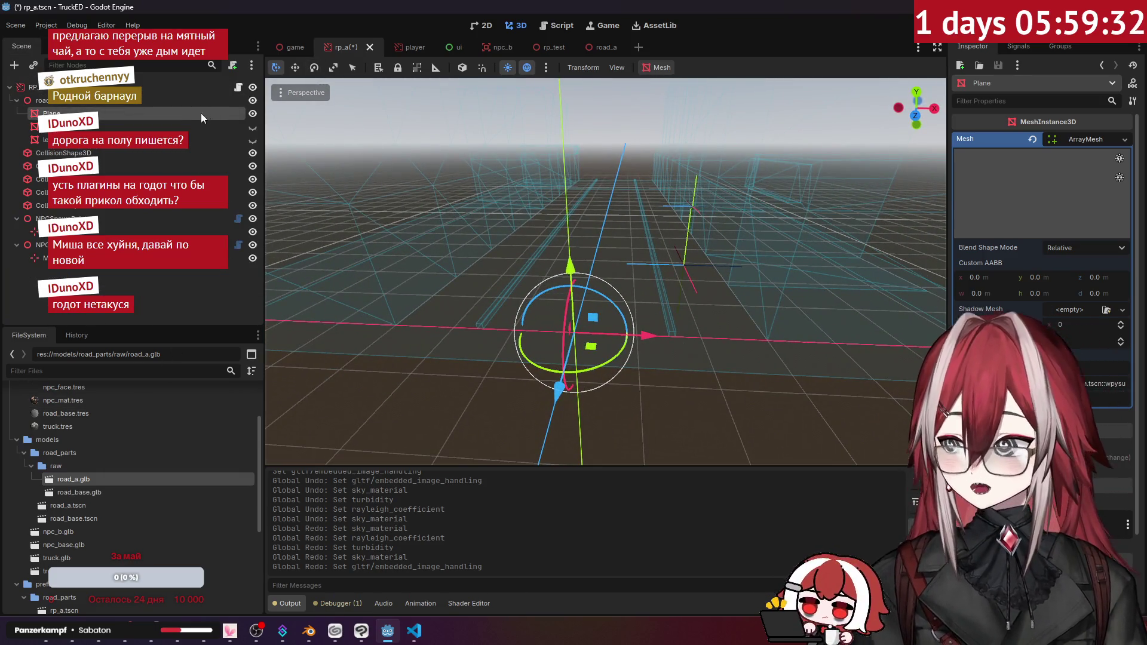
# - Close the rp_a scene tab and choose Don't Save to discard its changes
pyautogui.rightClick(345, 54)
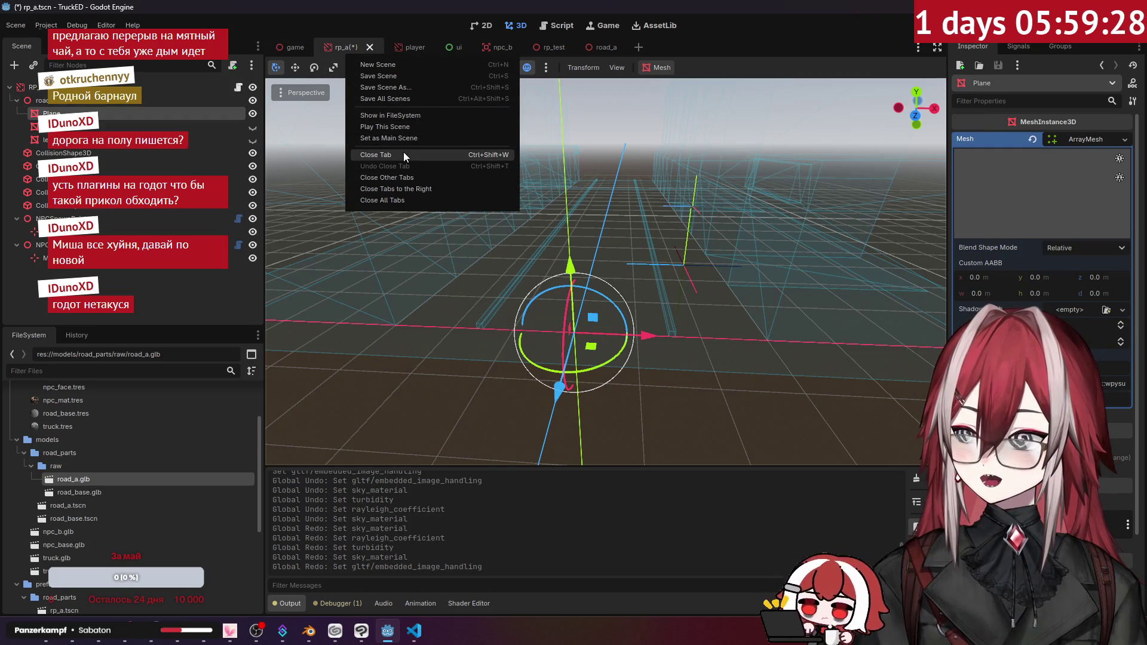
pyautogui.click(403, 157)
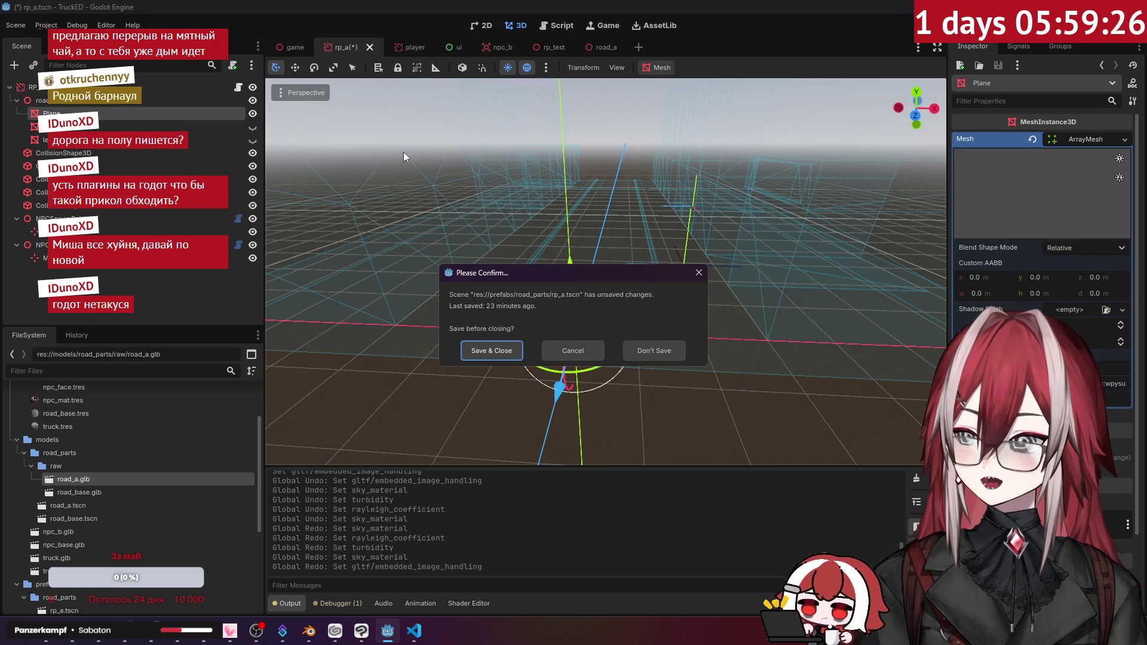
pyautogui.click(652, 352)
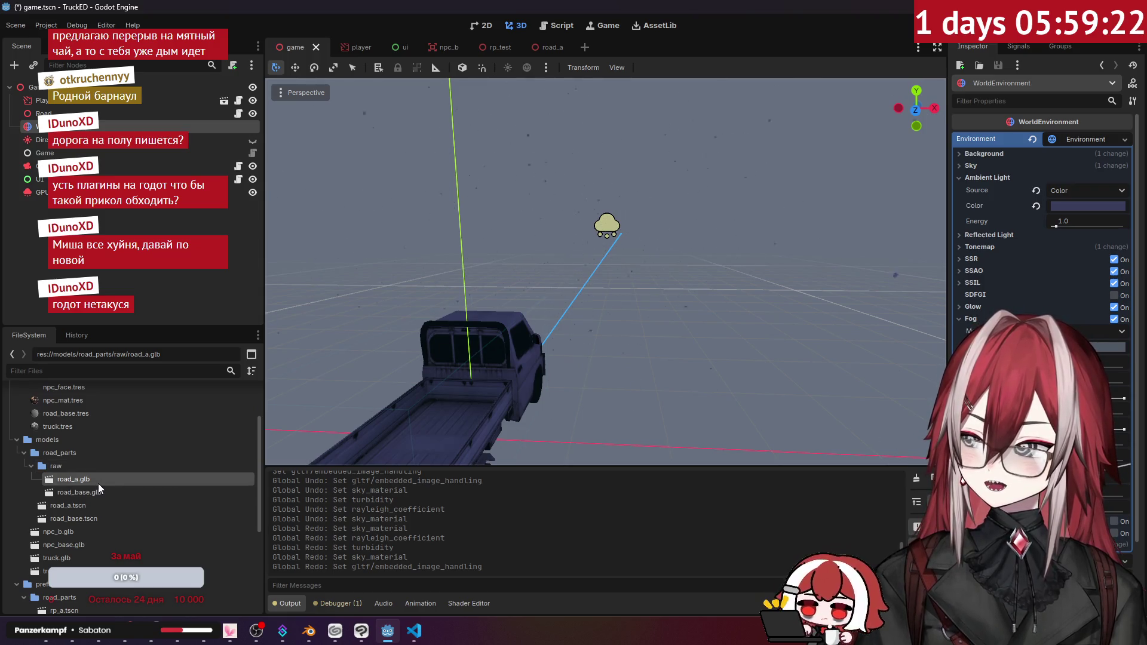
pyautogui.scroll(-2, 82, 525)
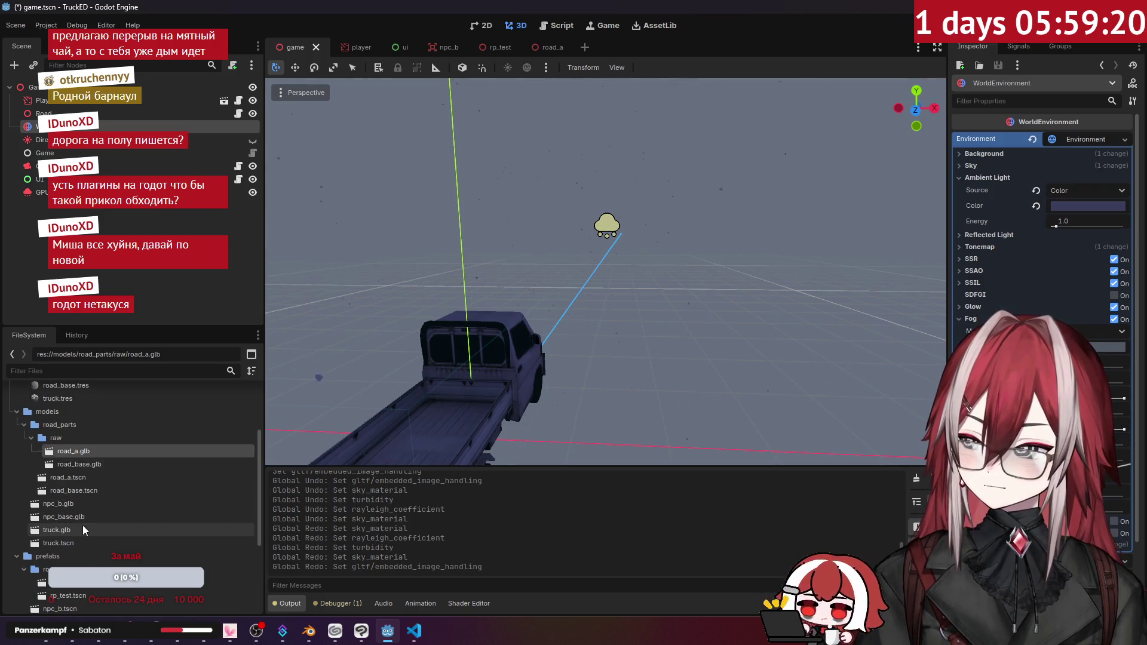
# - Reopen rp_a.tscn and fly the viewport down to look along the street
pyautogui.click(67, 555)
pyautogui.doubleClick(67, 554)
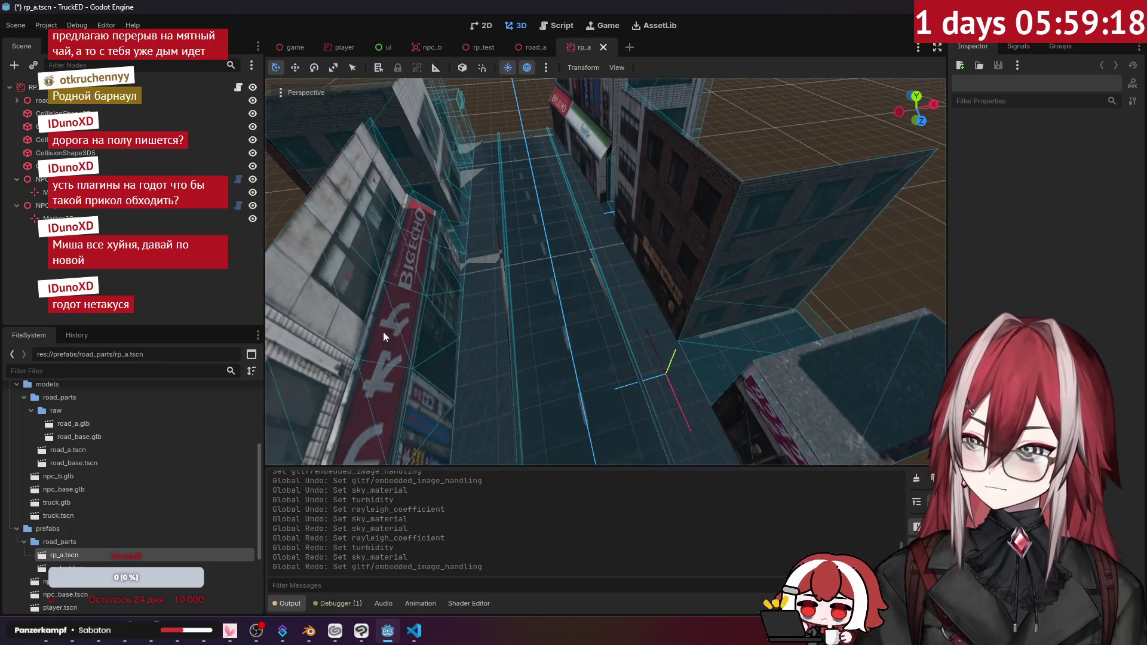
pyautogui.press('w')
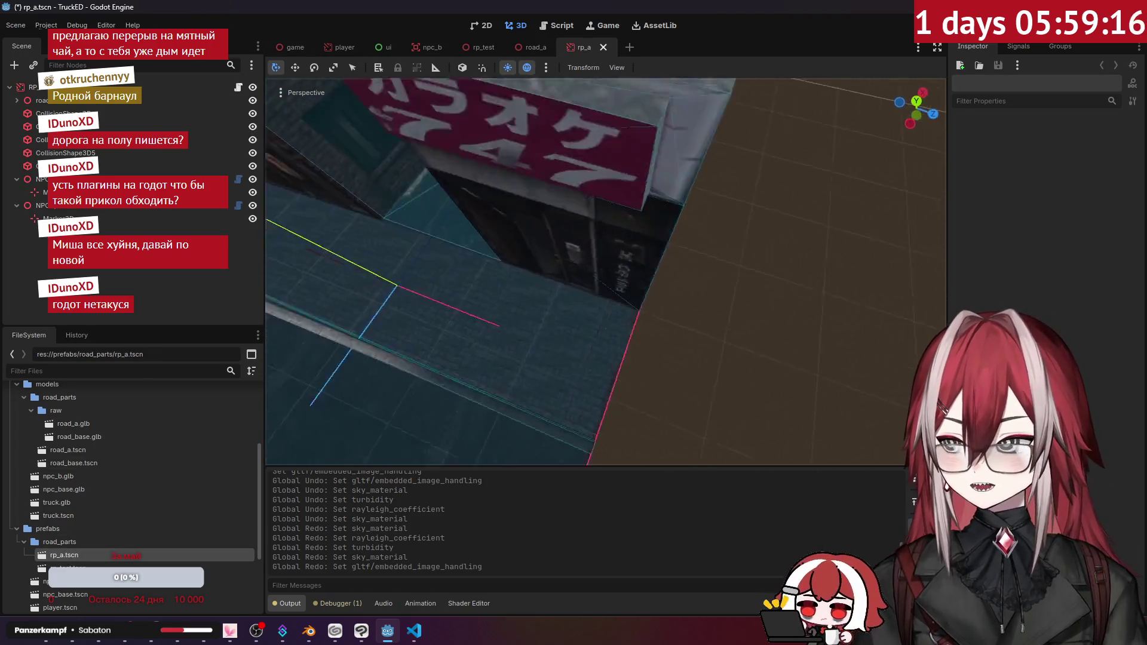
pyautogui.press('s')
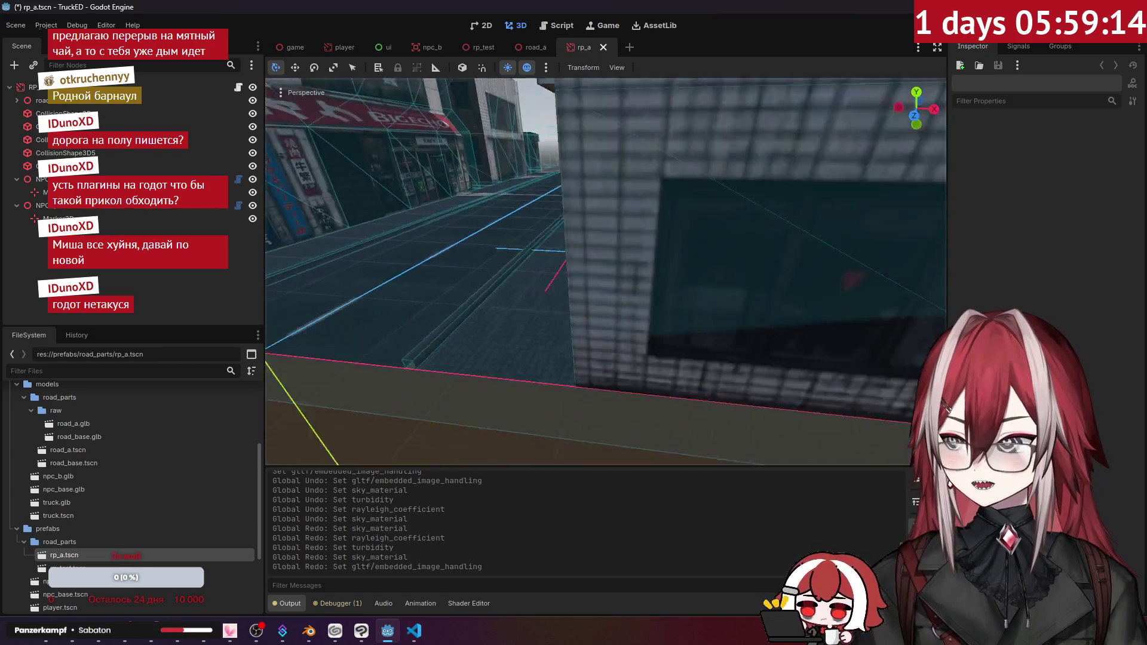
# - Select the road's Plane and expand its Mesh to Shadow Mesh and Surface 0 settings
pyautogui.click(16, 100)
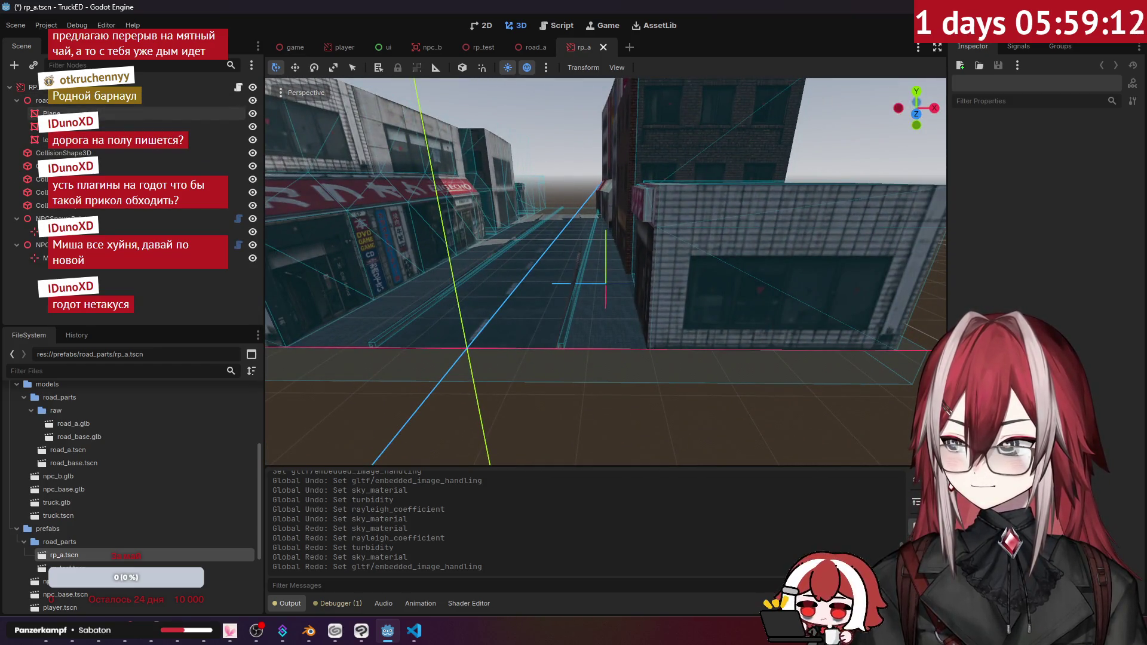
pyautogui.click(52, 113)
pyautogui.scroll(3, 358, 212)
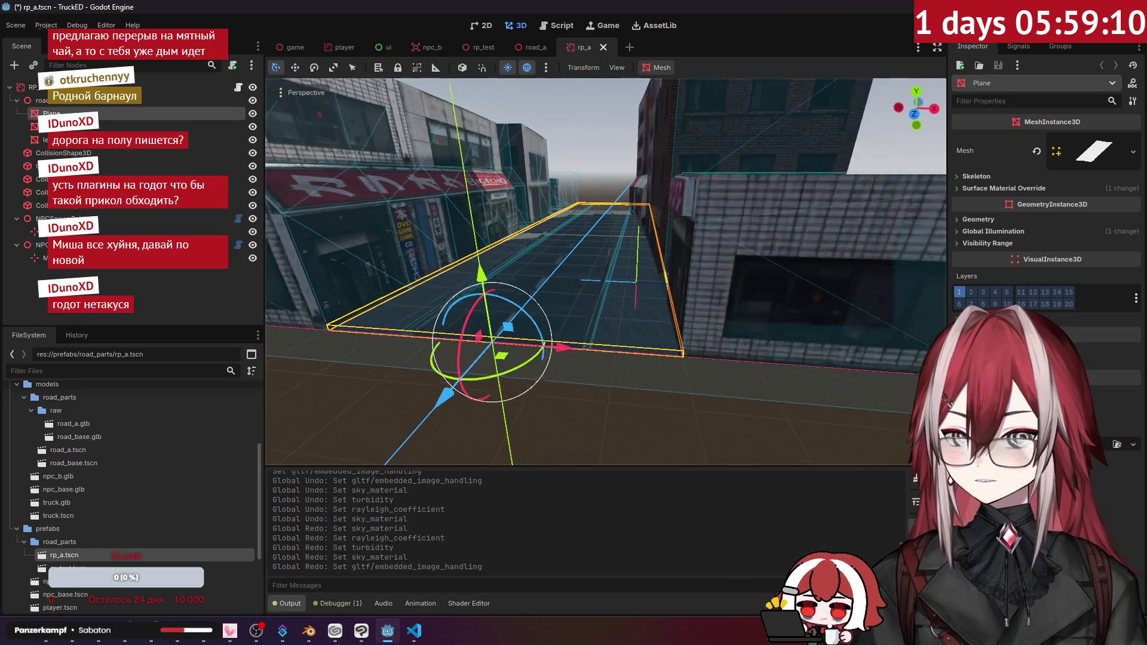
pyautogui.click(1086, 165)
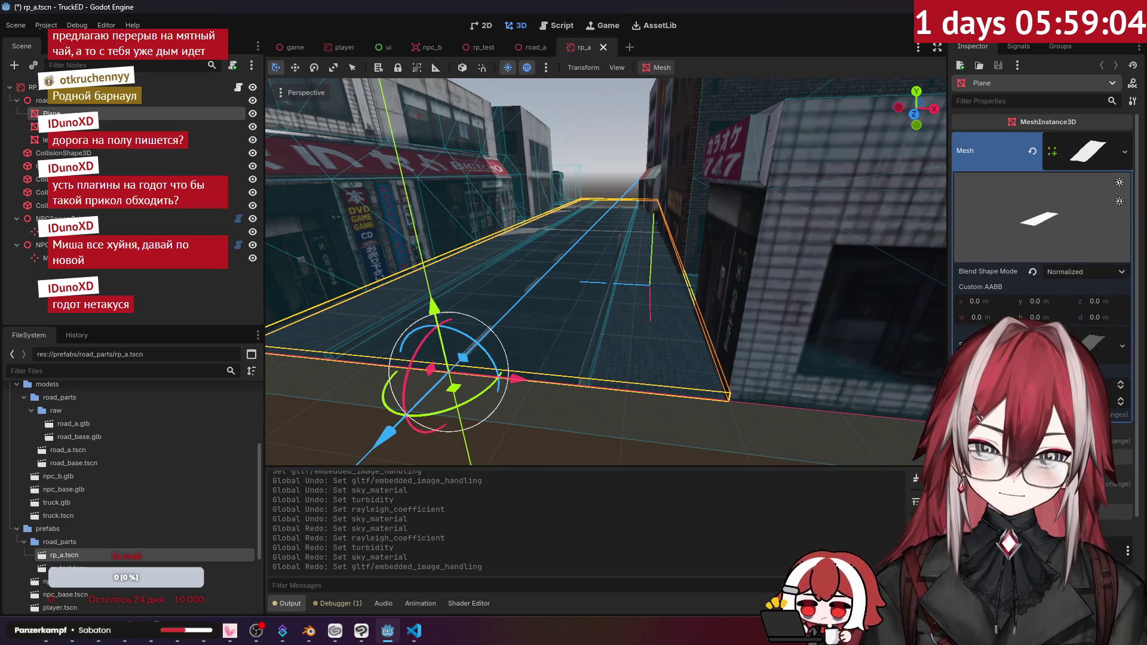
pyautogui.click(1091, 339)
pyautogui.click(1090, 340)
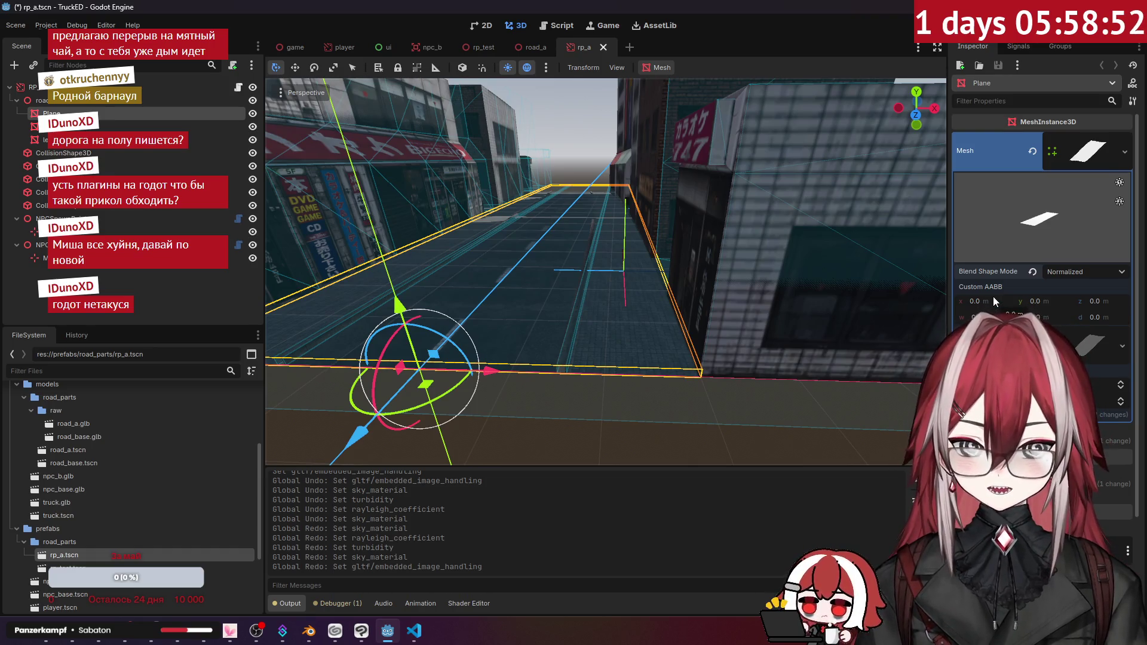
pyautogui.scroll(-2, 993, 297)
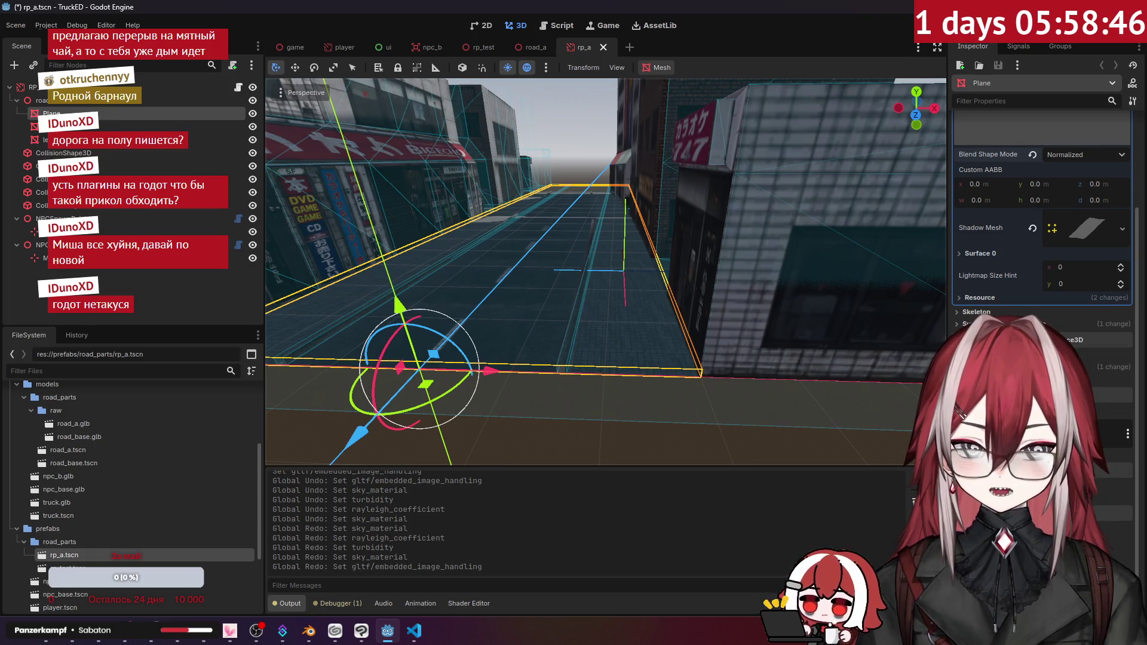
pyautogui.moveTo(571, 288)
pyautogui.mouseDown()
pyautogui.moveTo(514, 287)
pyautogui.moveTo(571, 289)
pyautogui.mouseUp()
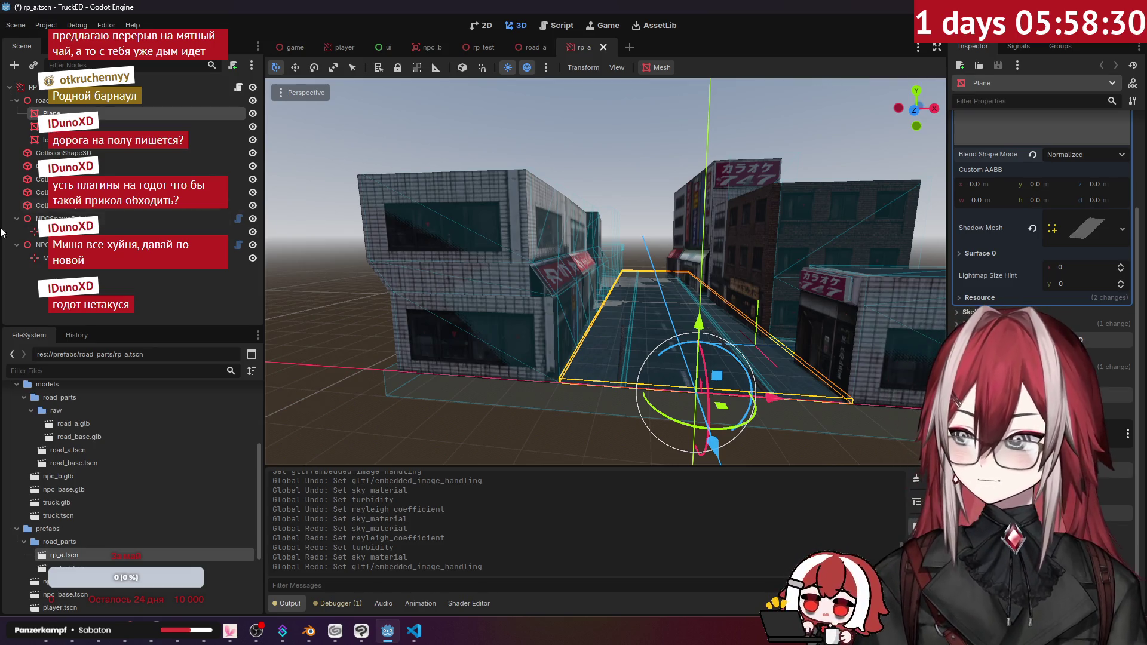
# - Add a CollisionShape3D child node, found by searching 'colli'
pyautogui.click(152, 268)
pyautogui.rightClick(109, 294)
pyautogui.click(149, 302)
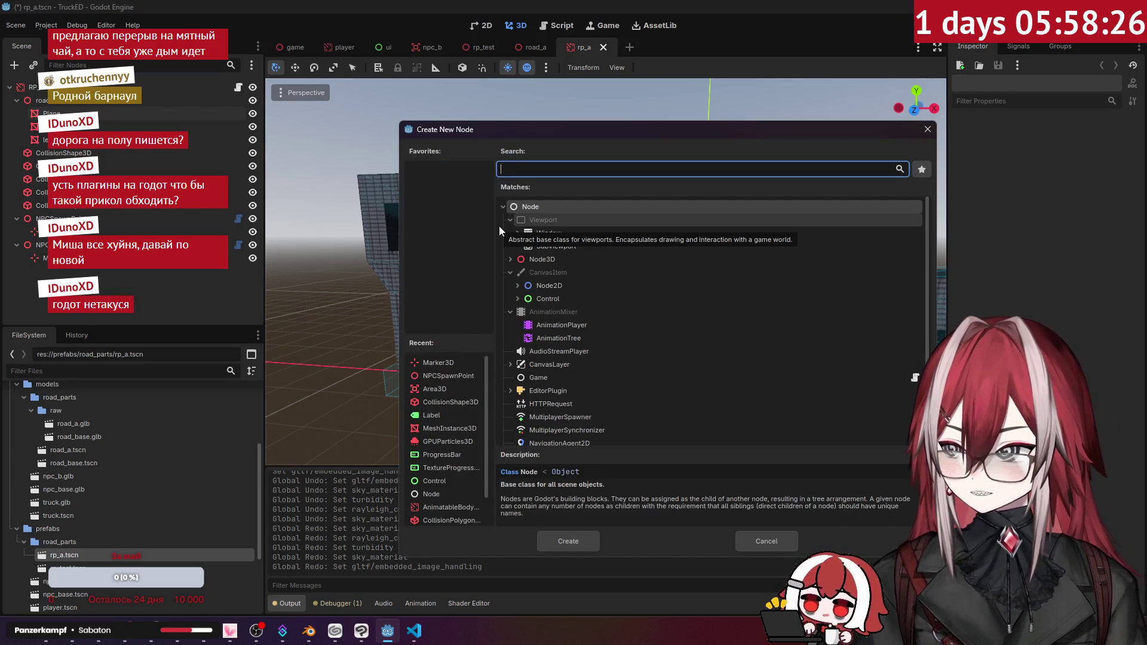
pyautogui.write('colli')
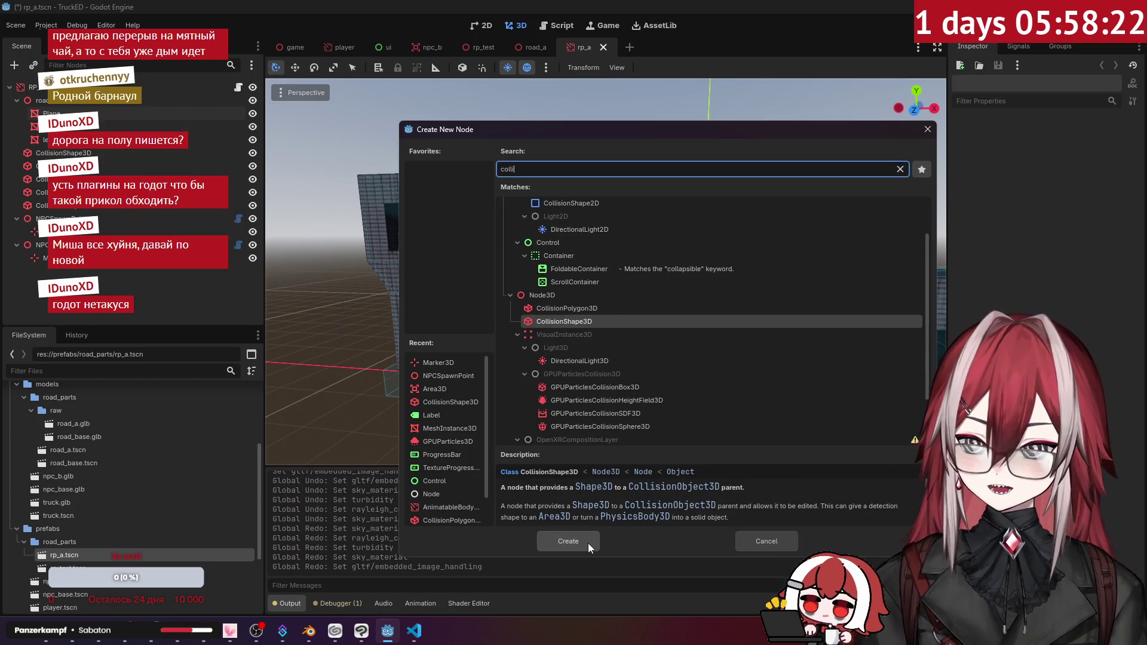
pyautogui.click(588, 543)
# - Compare the building meshes and the existing CollisionShape3D3 to CollisionShape3D5 shape settings
pyautogui.click(1133, 140)
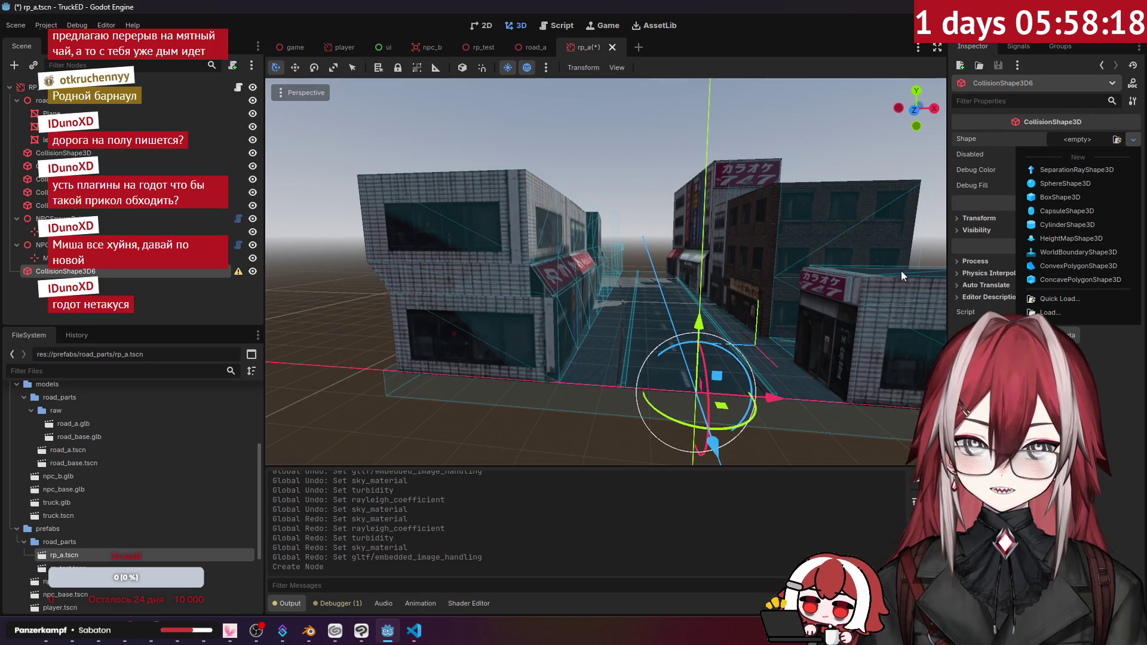
pyautogui.click(114, 140)
pyautogui.click(114, 140)
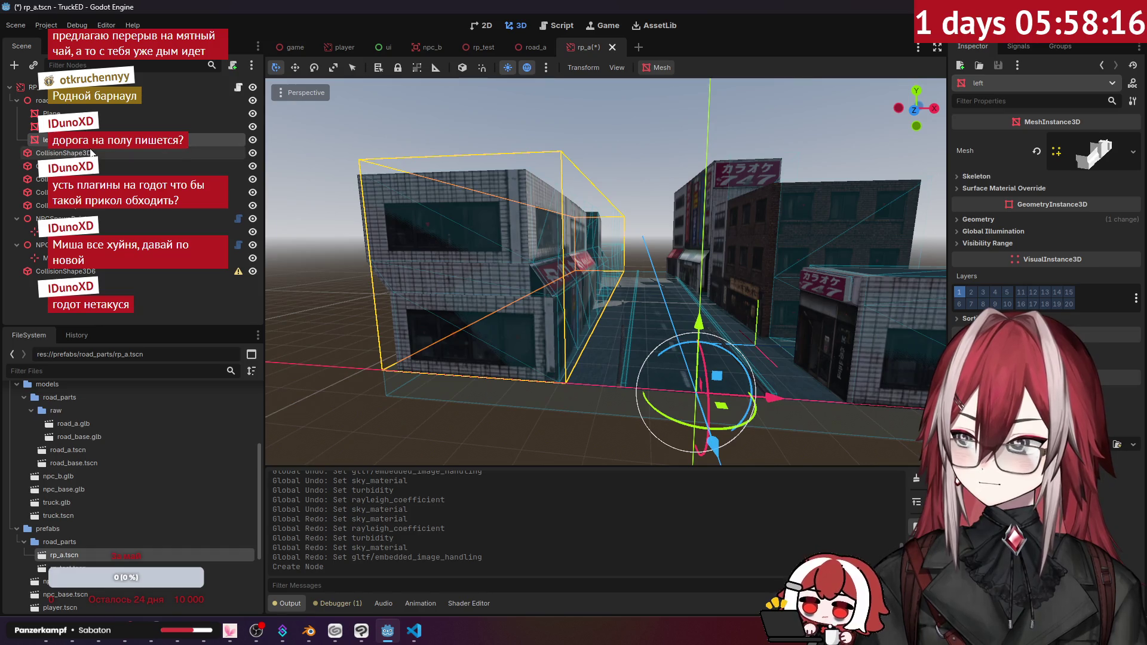
pyautogui.click(474, 203)
pyautogui.click(474, 203)
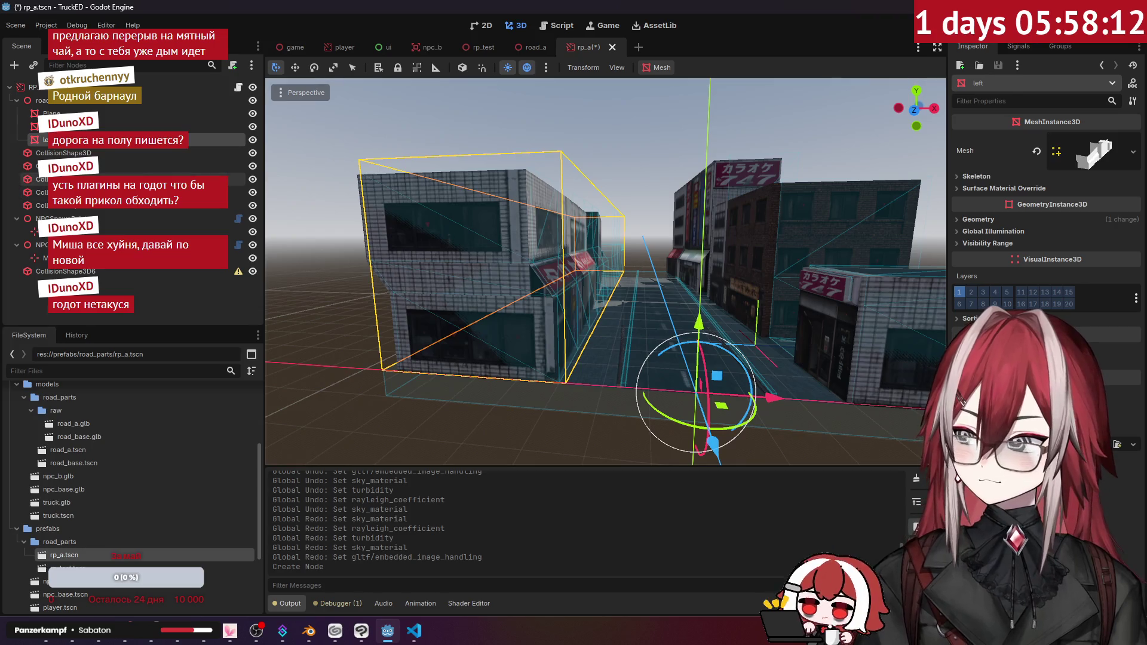
pyautogui.click(99, 167)
pyautogui.click(98, 178)
pyautogui.click(98, 205)
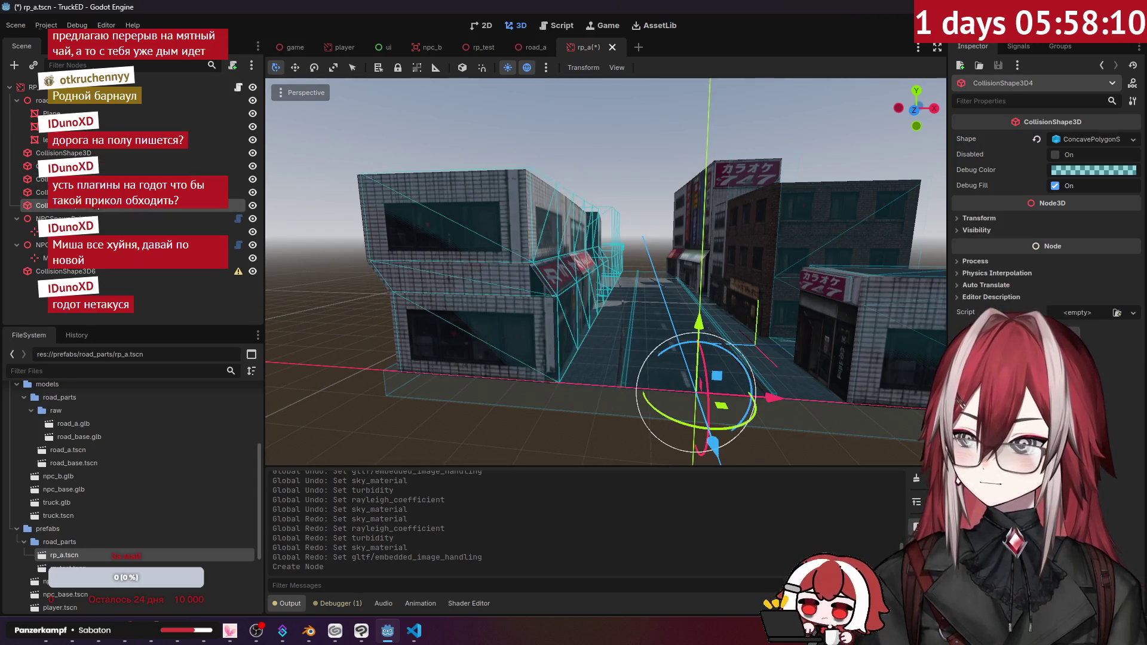
pyautogui.click(98, 192)
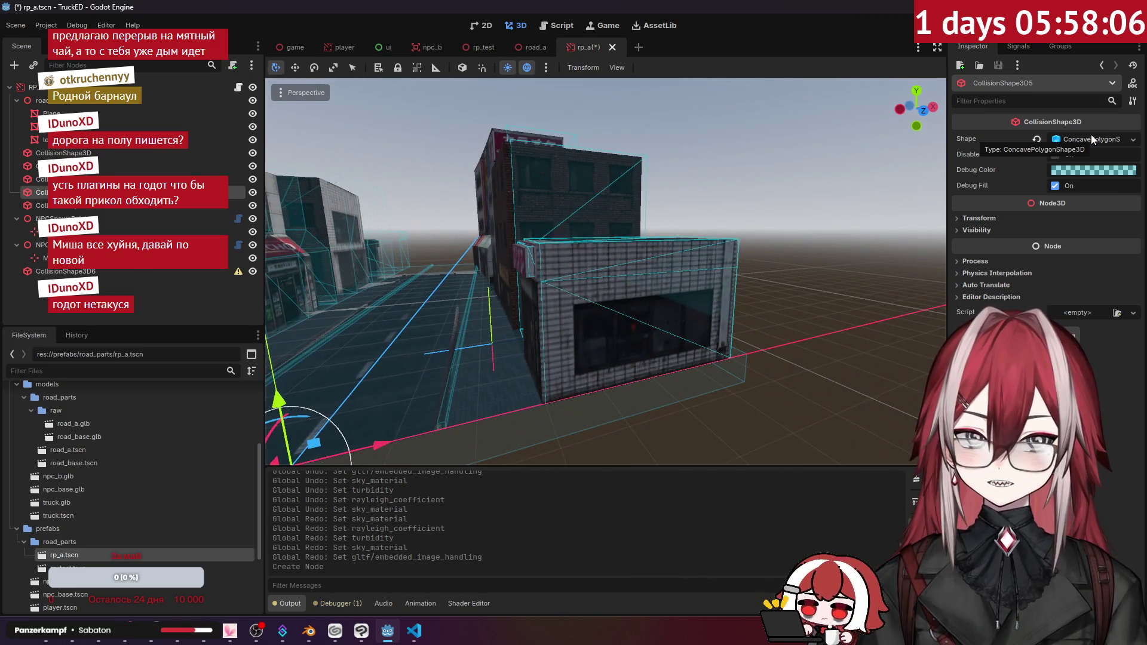
# - Give CollisionShape3D6 a new ConcavePolygonShape3D shape and expand its settings
pyautogui.click(66, 272)
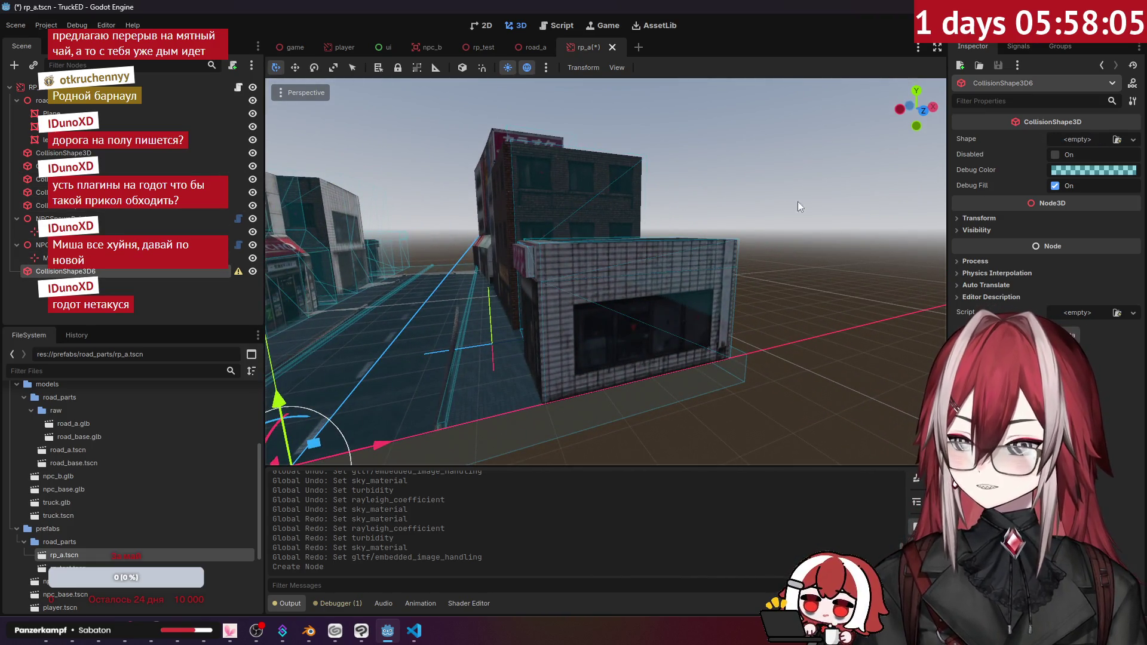
pyautogui.click(1133, 140)
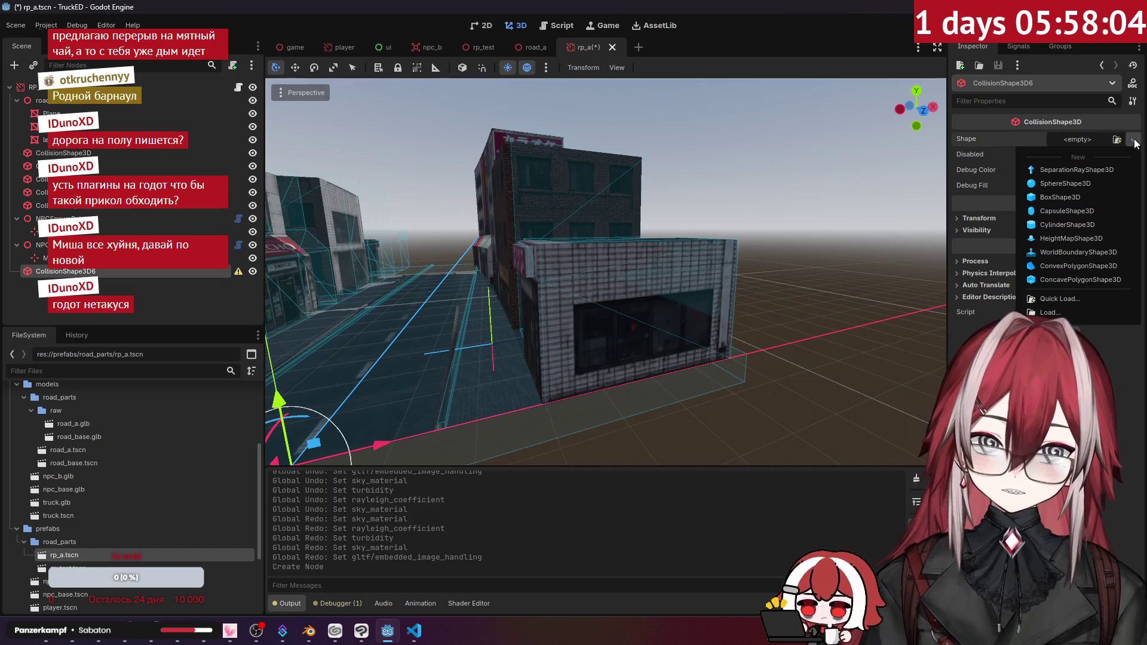
pyautogui.click(1123, 281)
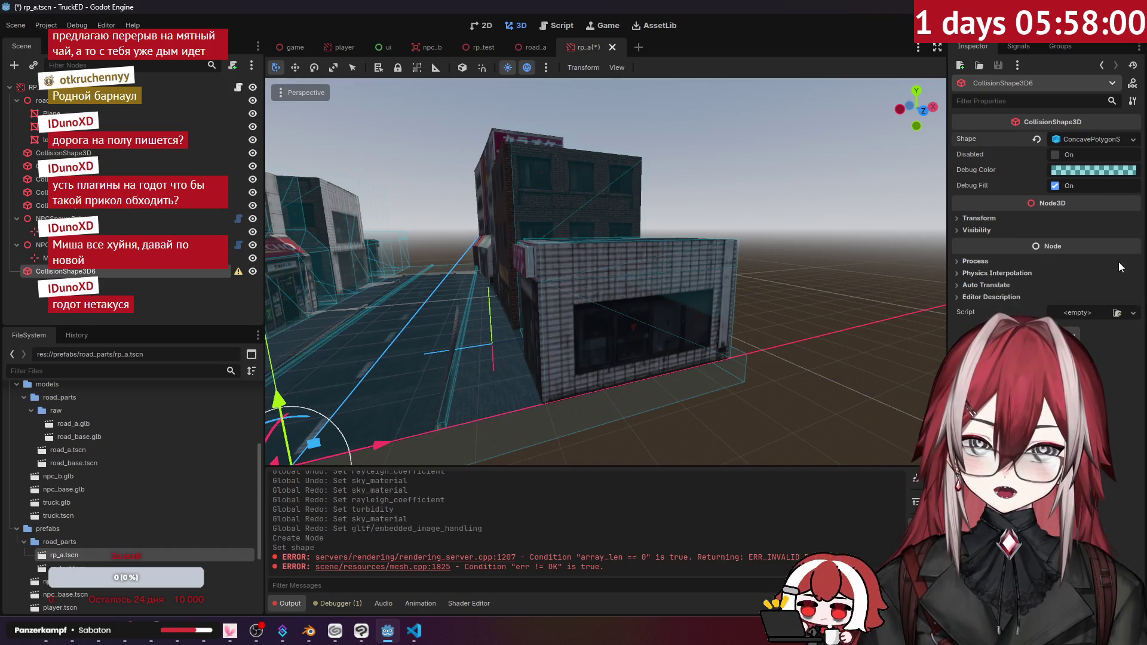
pyautogui.click(1091, 138)
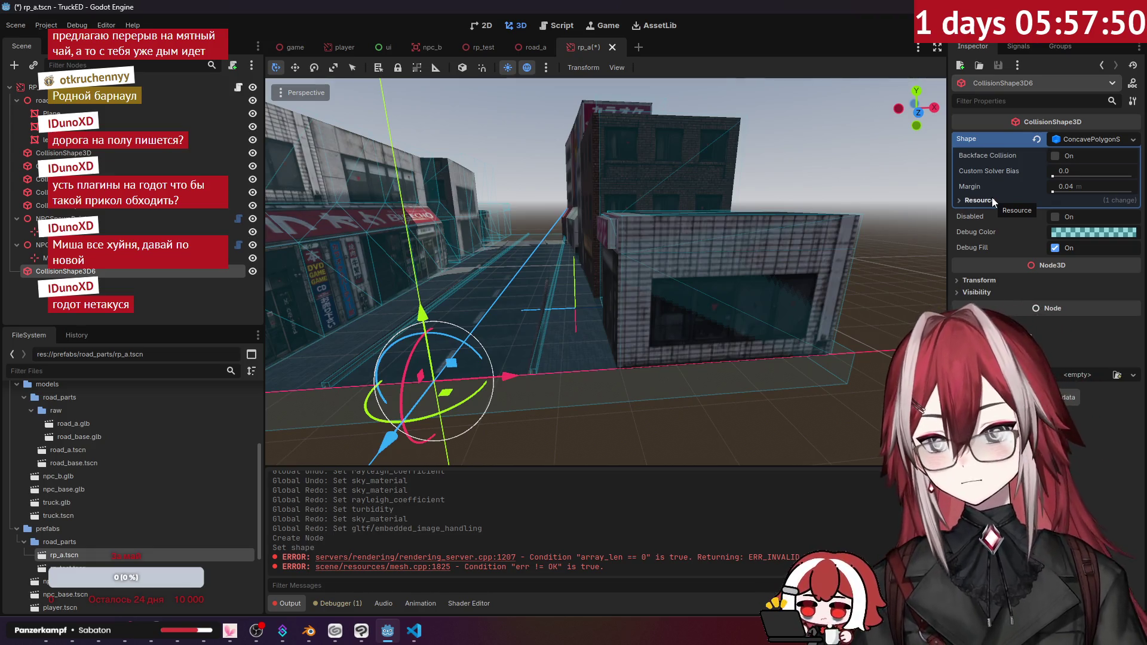
# - Delete the CollisionShape3D6 node with confirmation, then move the view down the street
pyautogui.rightClick(48, 275)
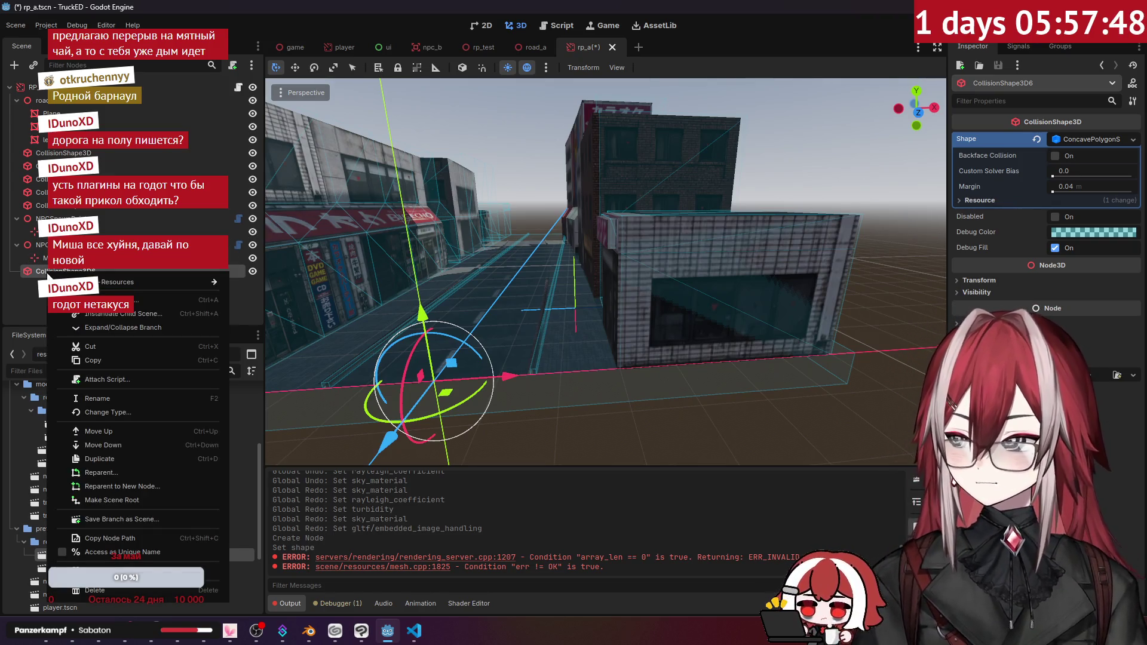
pyautogui.click(95, 591)
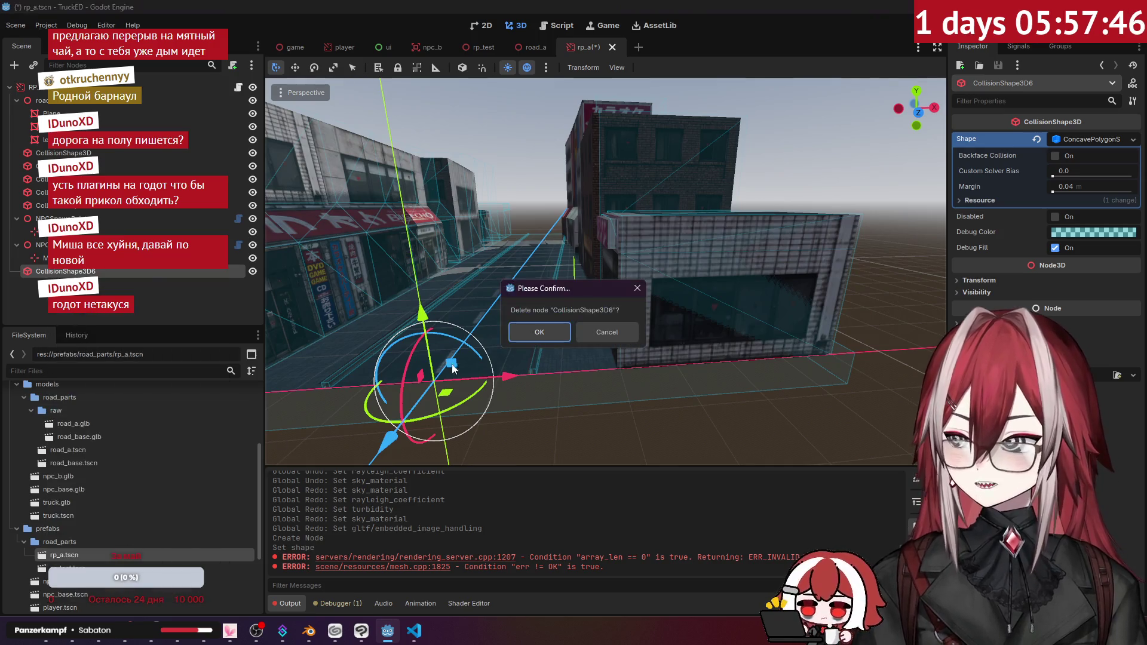
pyautogui.click(544, 333)
pyautogui.moveTo(287, 275)
pyautogui.mouseDown()
pyautogui.moveTo(542, 279)
pyautogui.moveTo(603, 263)
pyautogui.mouseUp()
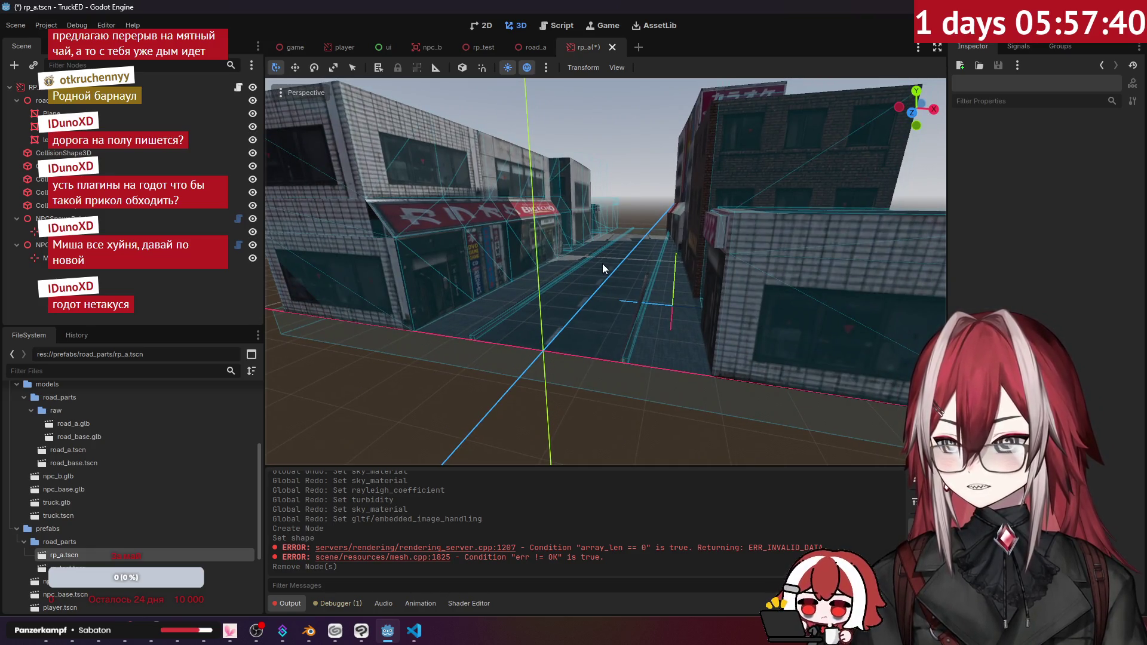
pyautogui.moveTo(602, 263)
pyautogui.mouseDown()
pyautogui.moveTo(585, 266)
pyautogui.moveTo(596, 263)
pyautogui.mouseUp()
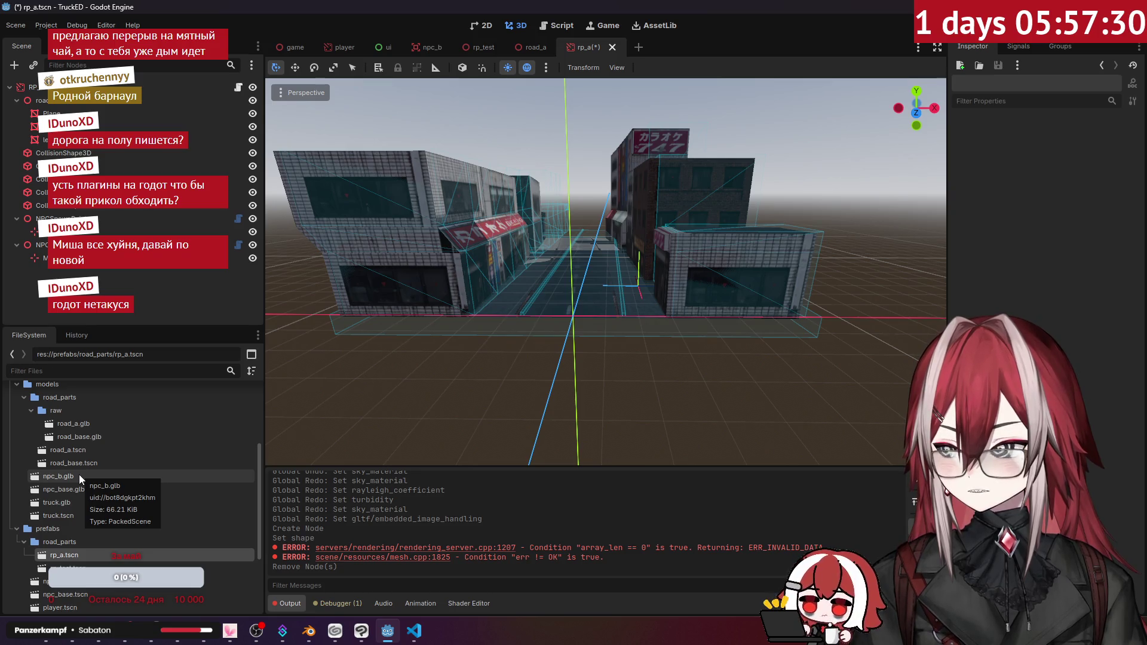
pyautogui.scroll(3, 81, 446)
# - Drop a copy of road_a.glb into the scene and make it local, then undo the change
pyautogui.scroll(-1, 81, 446)
pyautogui.click(77, 507)
pyautogui.moveTo(78, 507)
pyautogui.mouseDown()
pyautogui.moveTo(415, 358)
pyautogui.moveTo(532, 359)
pyautogui.moveTo(514, 361)
pyautogui.mouseUp()
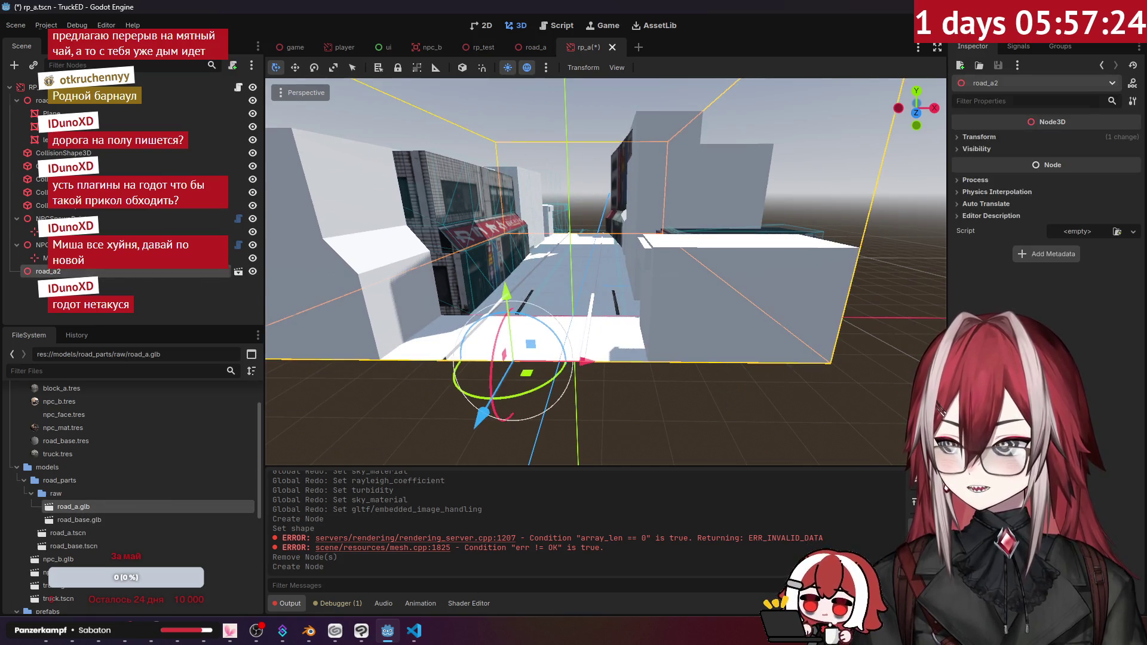
pyautogui.rightClick(113, 272)
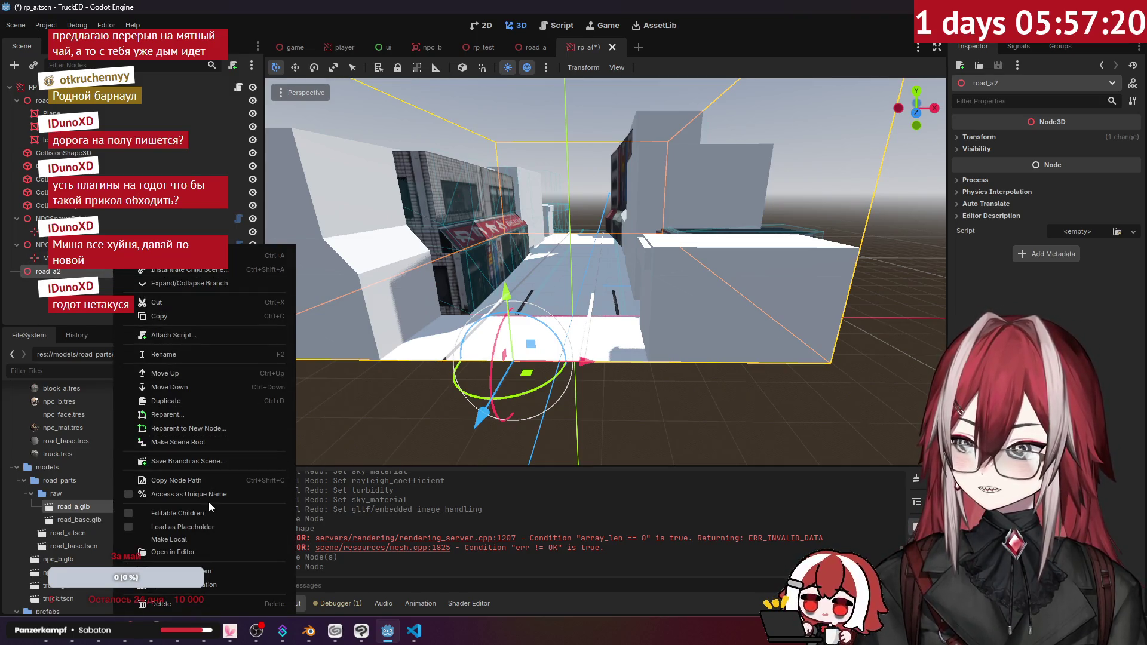
pyautogui.click(208, 537)
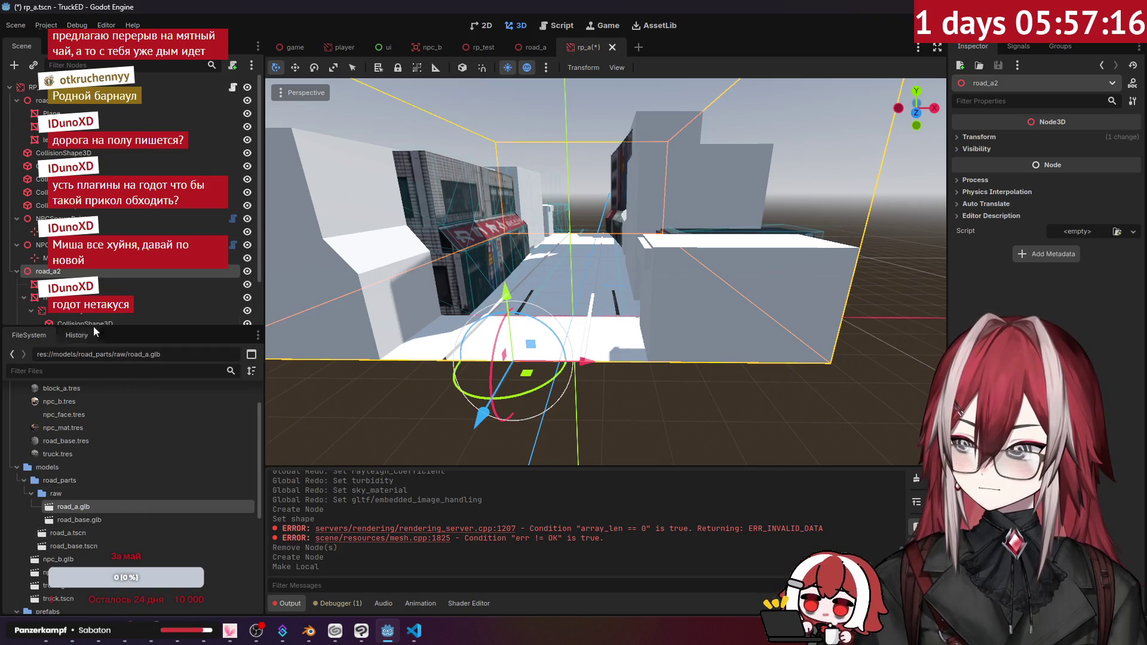
pyautogui.click(84, 273)
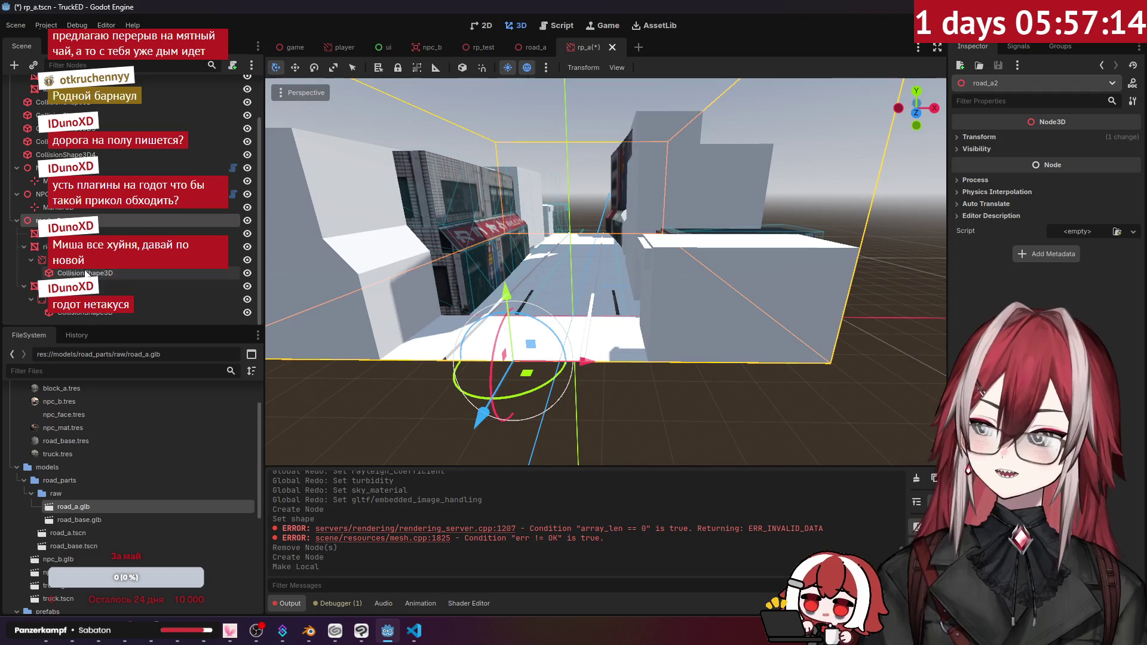
pyautogui.click(127, 235)
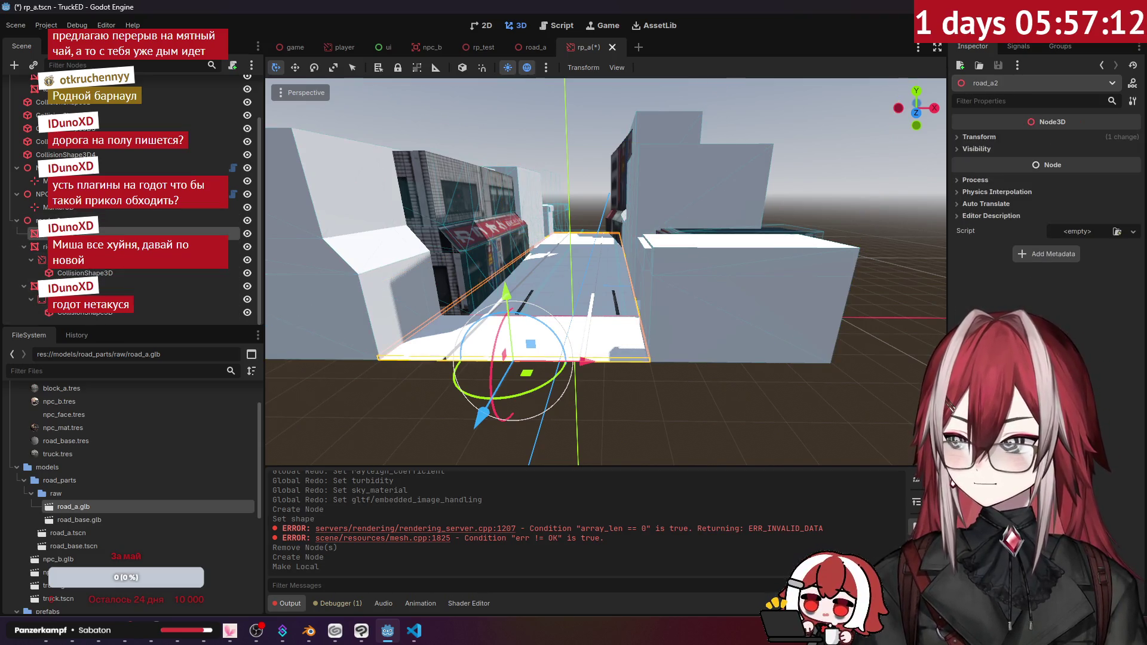
pyautogui.hotkey('ctrl', 'z')
pyautogui.hotkey('ctrl', 'z')
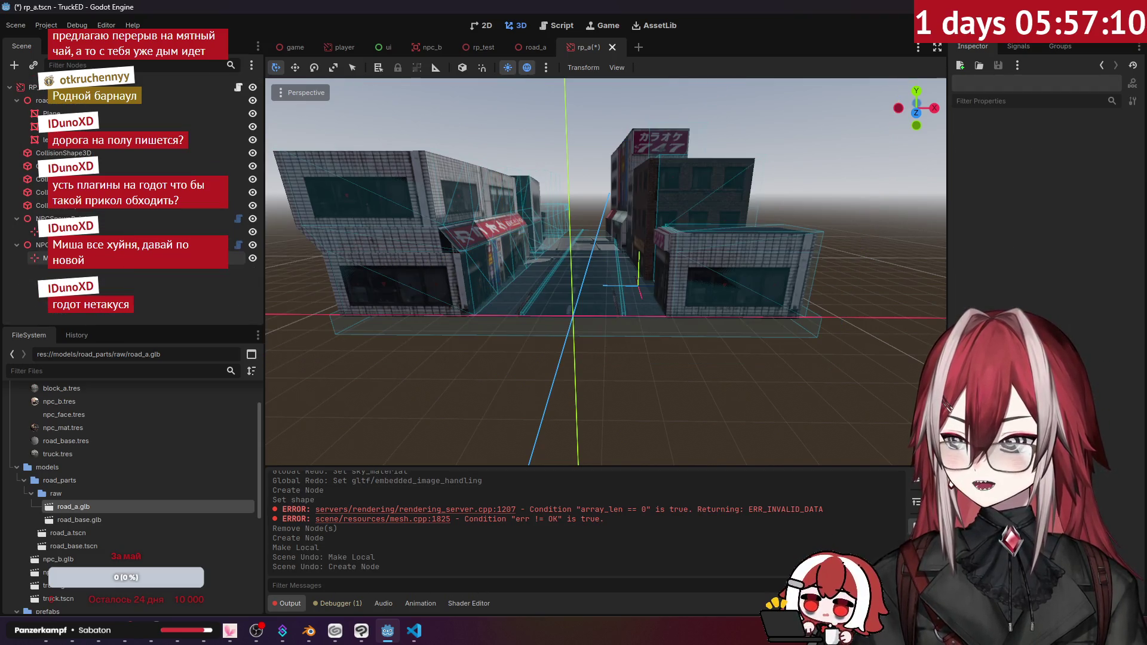
# - Delete the three selected mesh nodes, hide the original road block, and re-add road_a.glb as road_a2
pyautogui.click(29, 115)
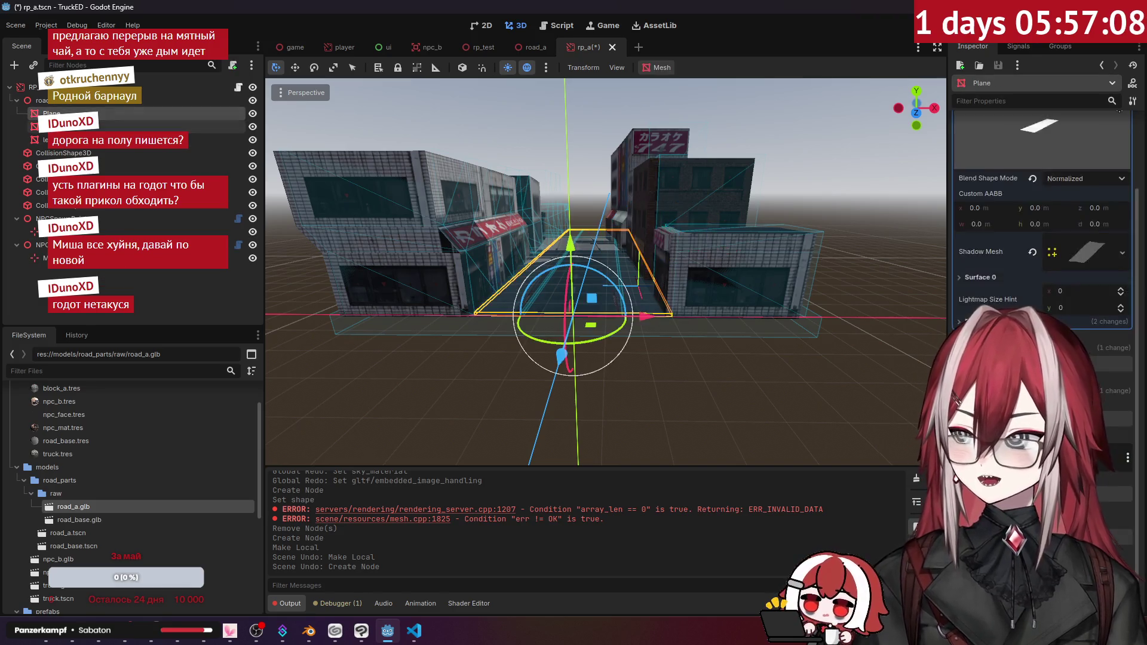
pyautogui.keyDown('shift'); pyautogui.click(83, 140); pyautogui.keyUp('shift')
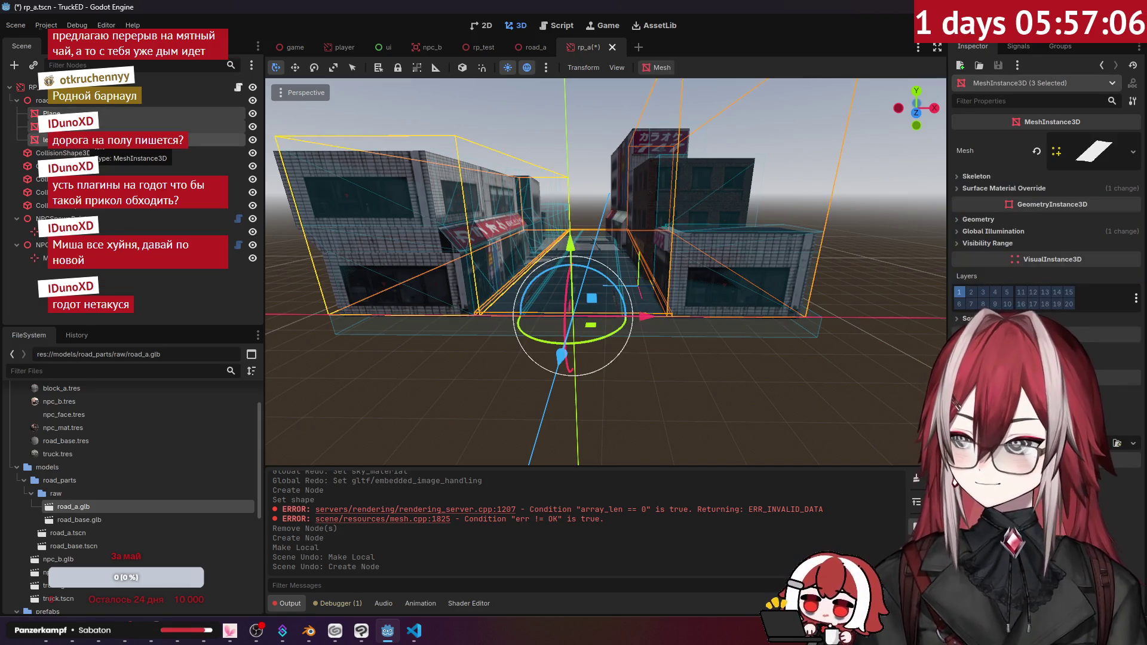
pyautogui.press('Delete')
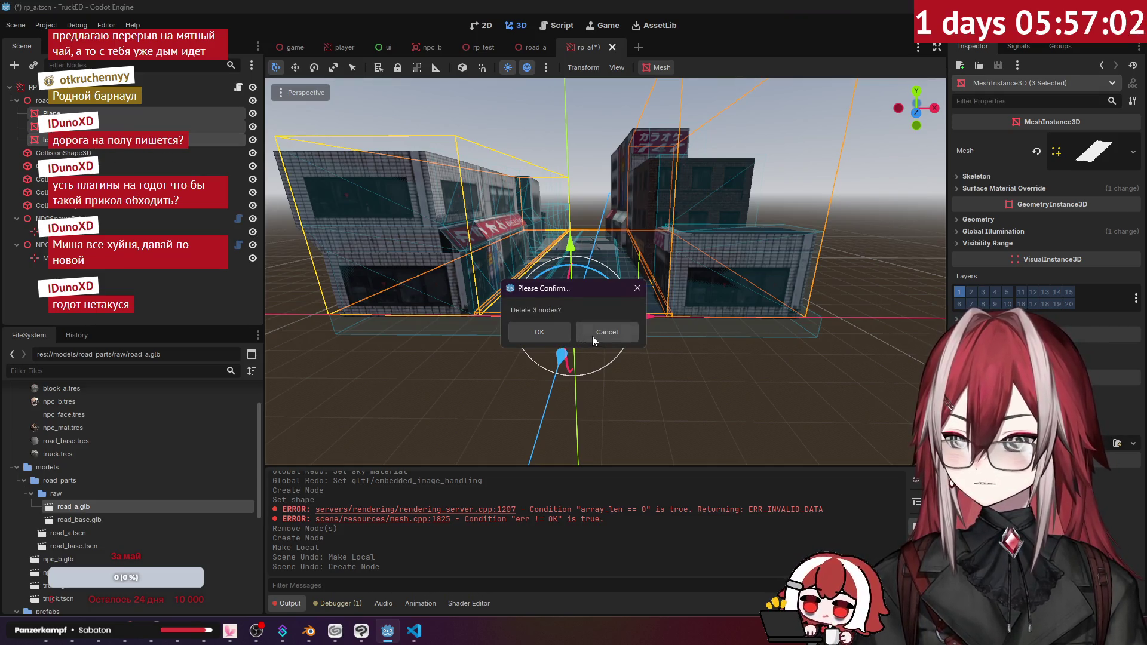
pyautogui.click(539, 332)
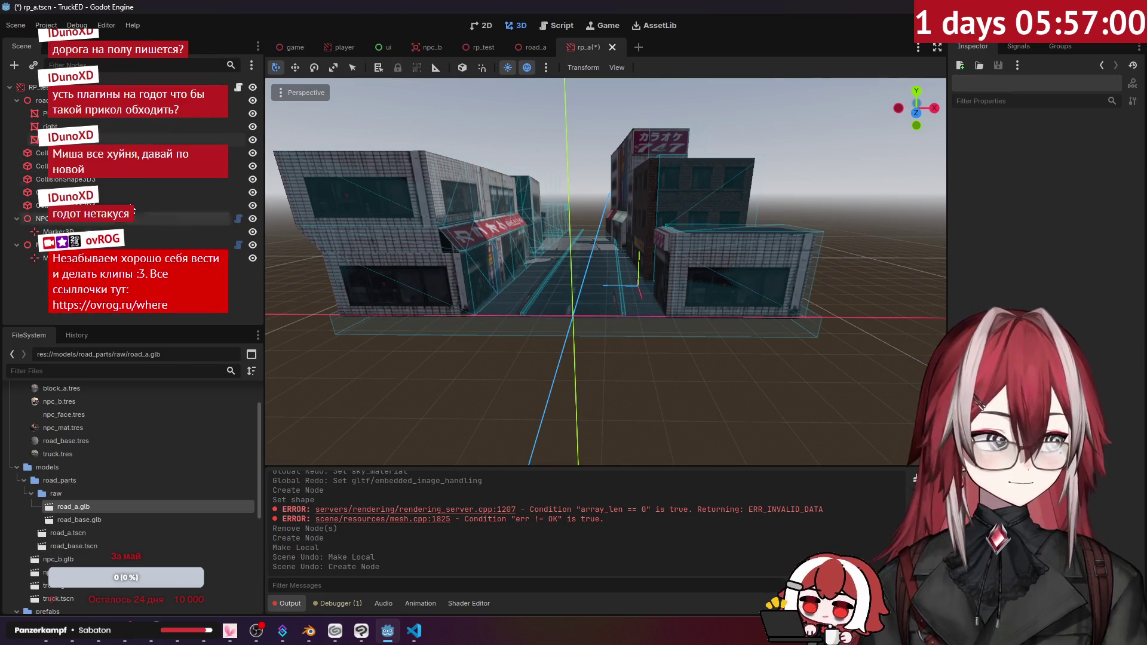
pyautogui.click(253, 100)
pyautogui.click(16, 101)
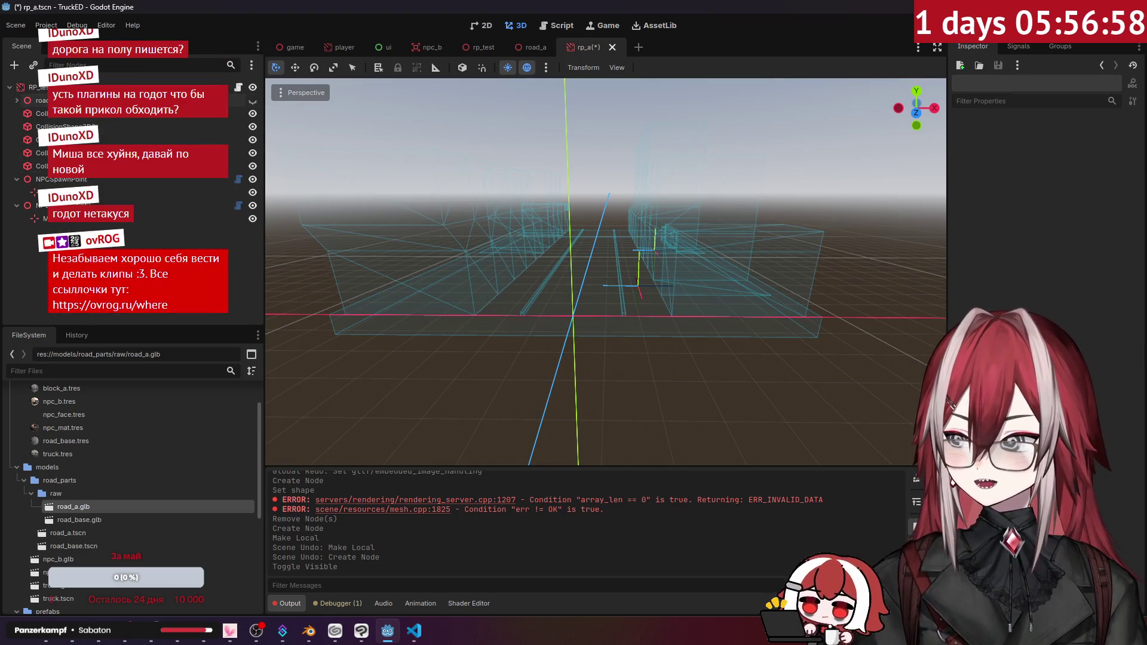
pyautogui.moveTo(69, 505)
pyautogui.mouseDown()
pyautogui.moveTo(65, 394)
pyautogui.moveTo(532, 333)
pyautogui.moveTo(551, 302)
pyautogui.moveTo(593, 283)
pyautogui.moveTo(594, 378)
pyautogui.moveTo(583, 325)
pyautogui.moveTo(546, 289)
pyautogui.moveTo(618, 305)
pyautogui.mouseUp()
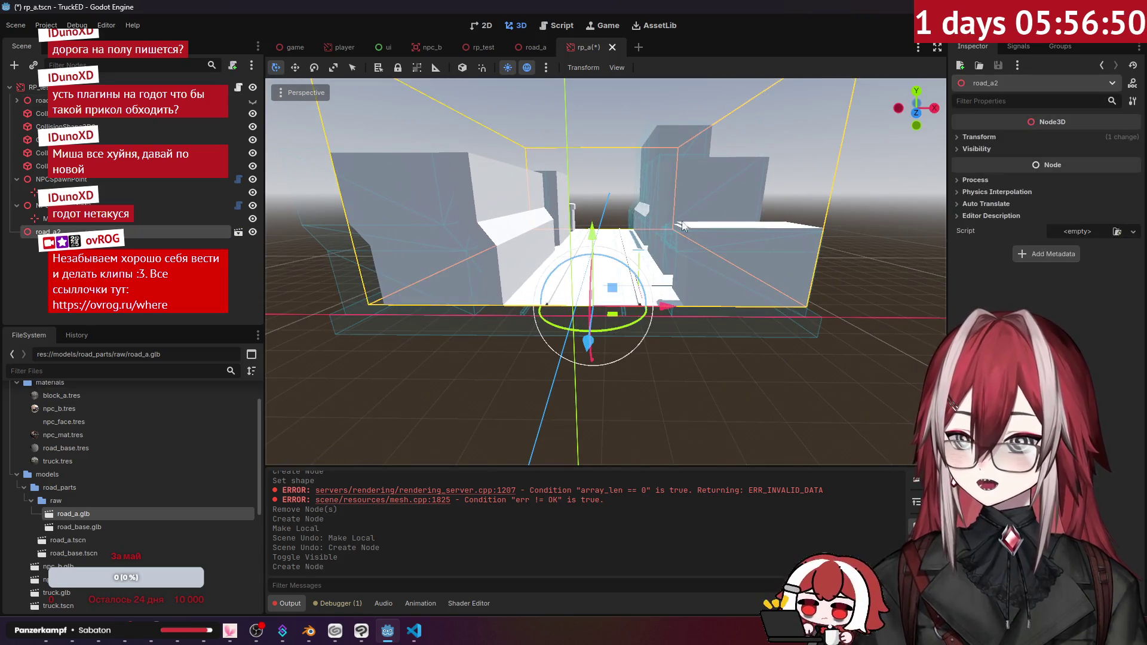
# - Set road_a2's Position X to 0
pyautogui.click(987, 137)
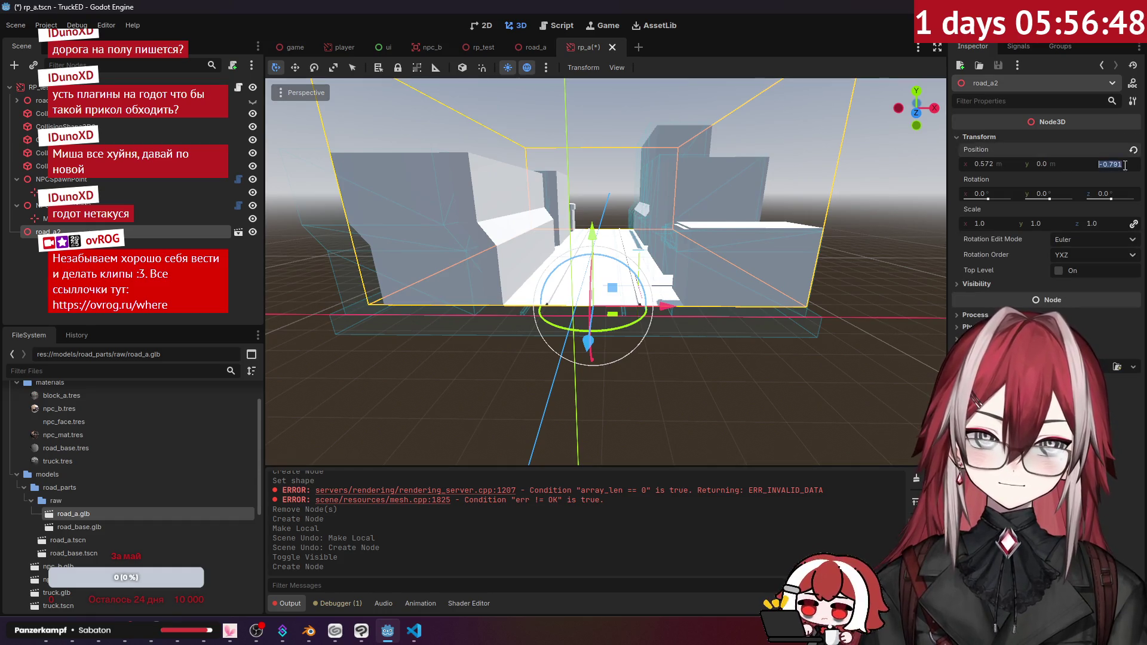
pyautogui.moveTo(1015, 163); pyautogui.dragTo(1040, 164)
pyautogui.press('Return')
pyautogui.click(597, 406)
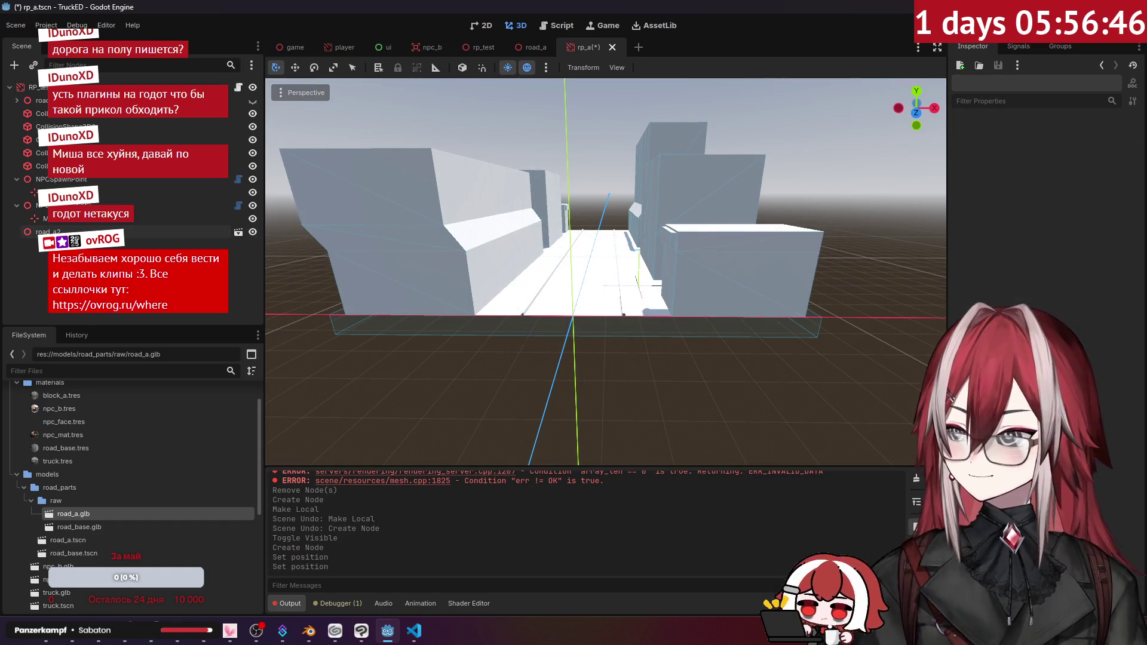
# - Make road_a2's imported children local and editable
pyautogui.click(125, 232)
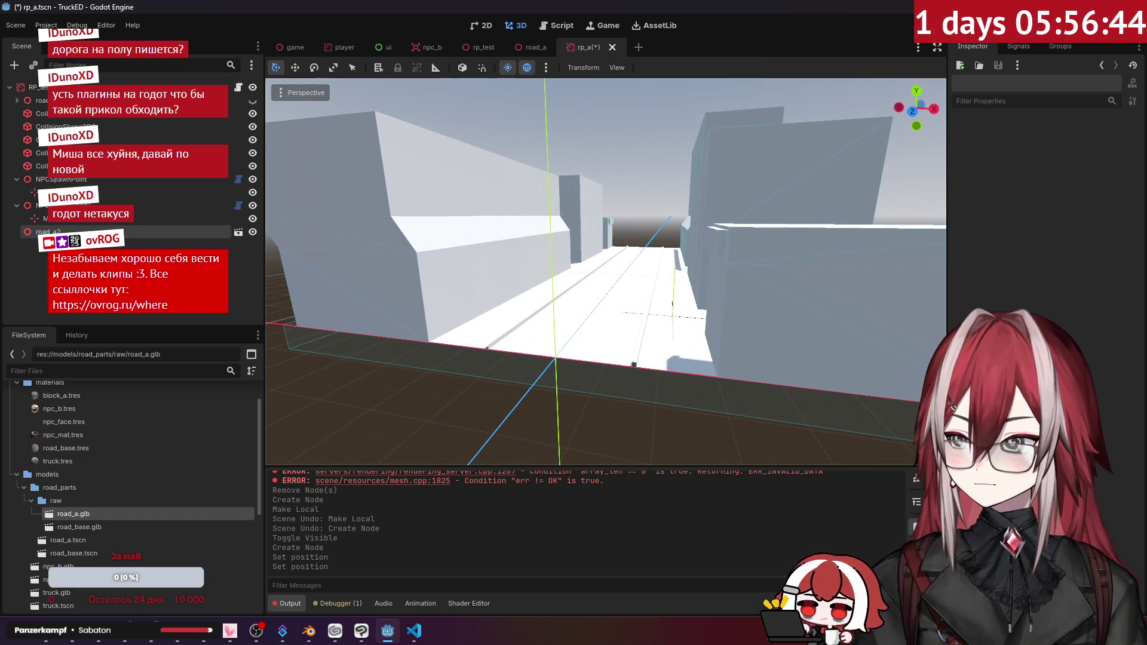
pyautogui.rightClick(126, 232)
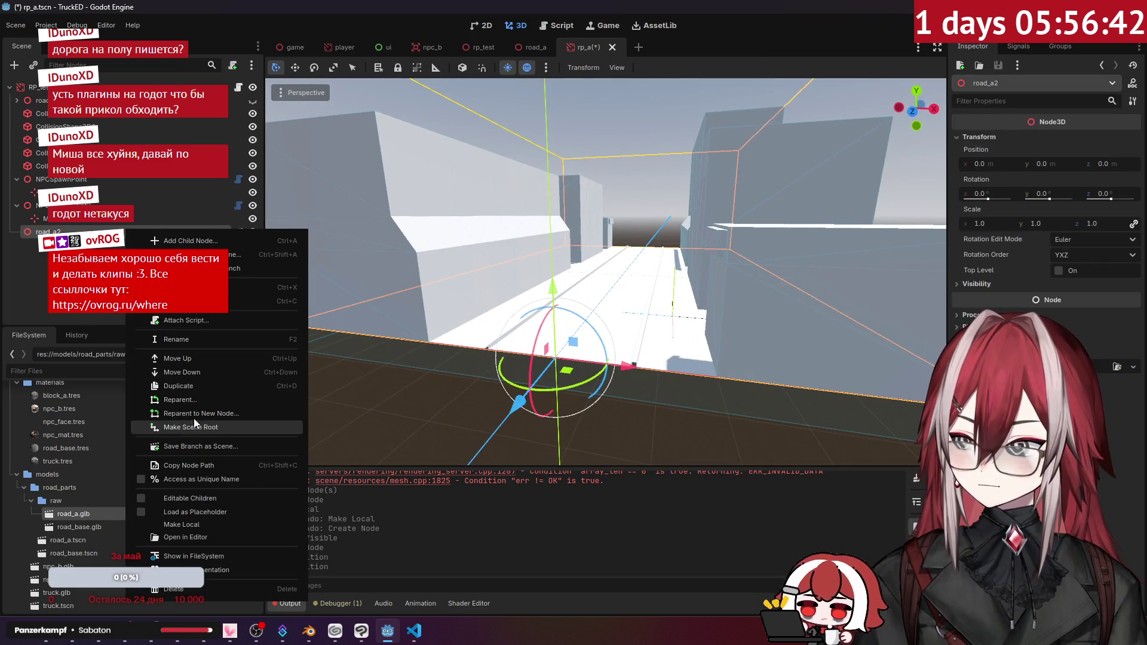
pyautogui.click(199, 526)
pyautogui.click(25, 258)
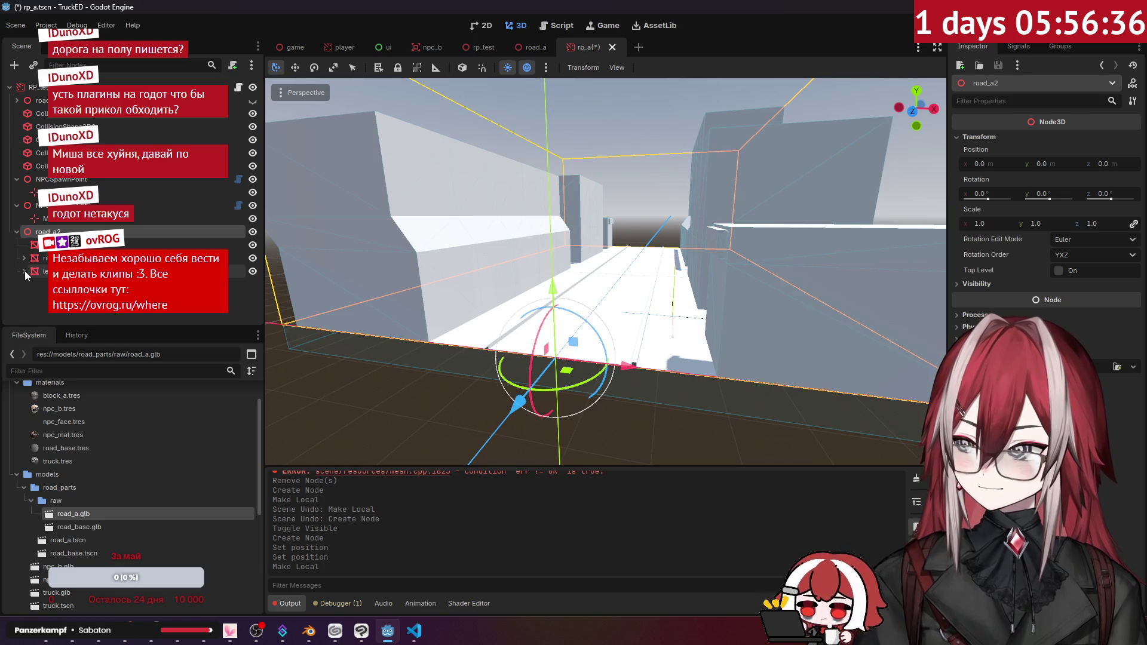
pyautogui.click(24, 258)
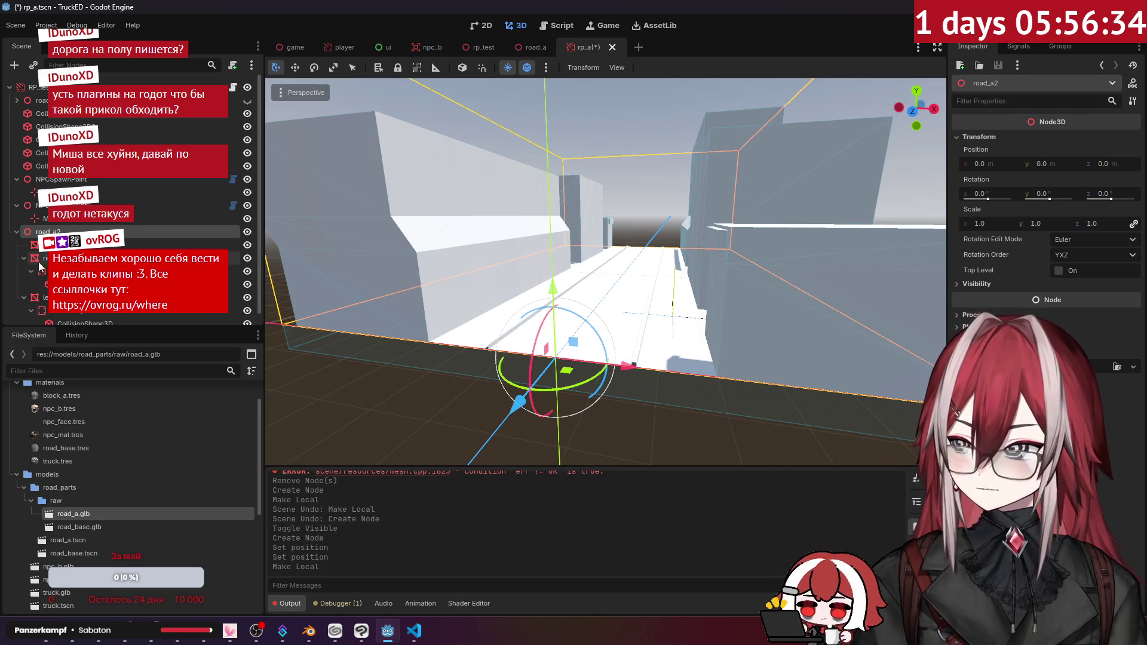
# - Delete the CollisionShape3D4 and CollisionShape3D5 nodes
pyautogui.click(42, 153)
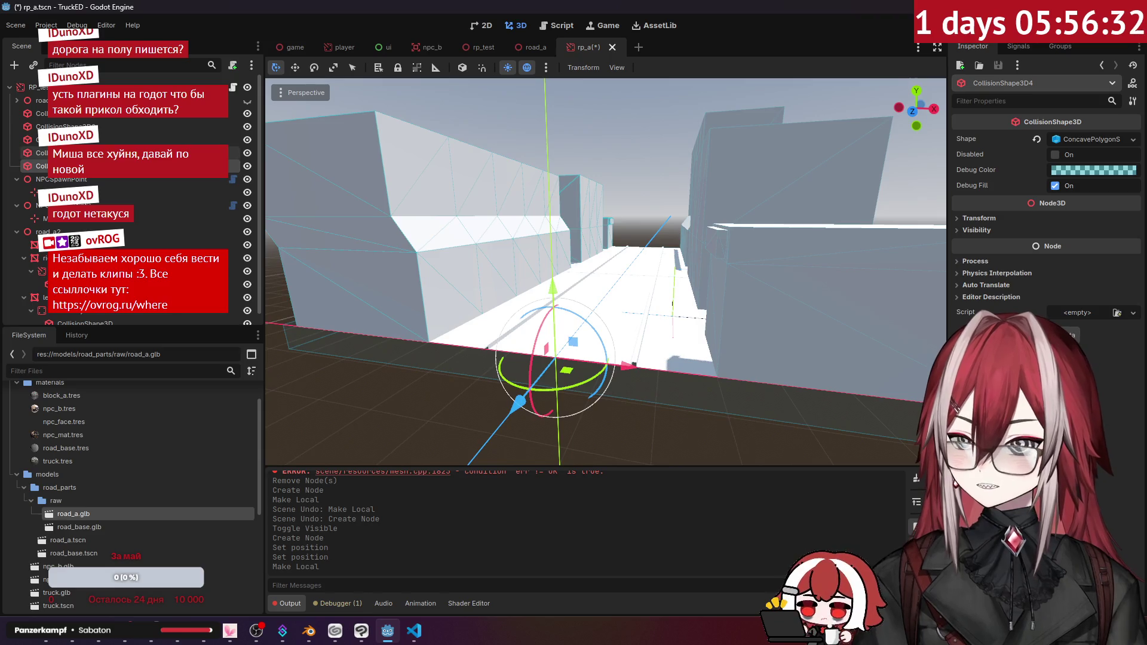
pyautogui.press('Delete')
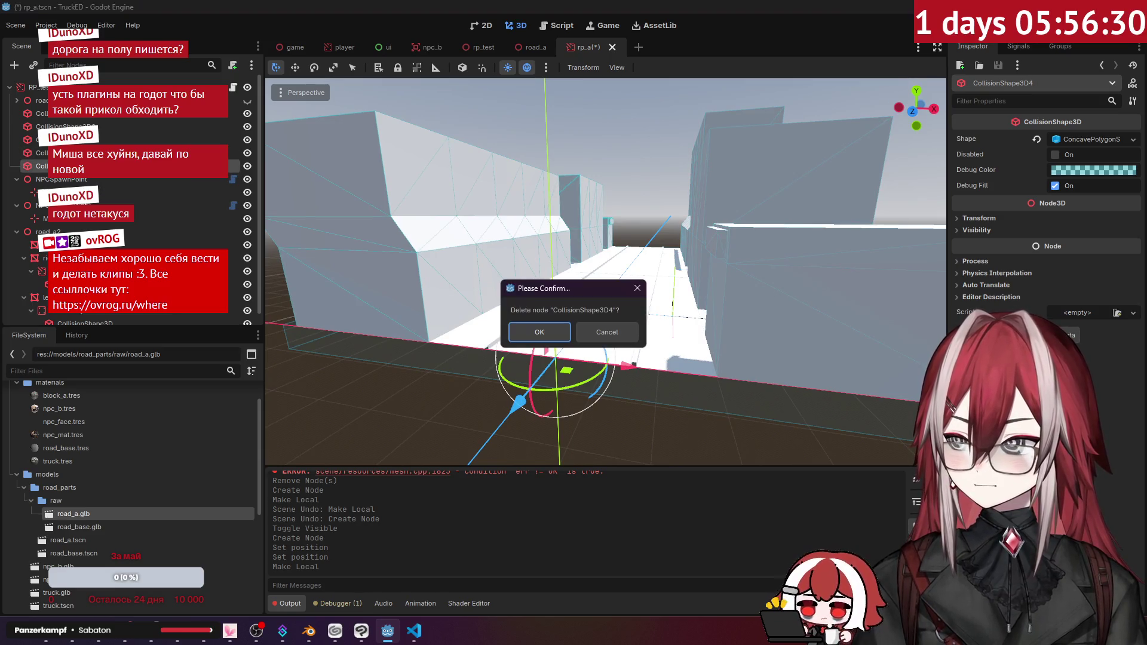
pyautogui.press('Return')
pyautogui.press('Delete')
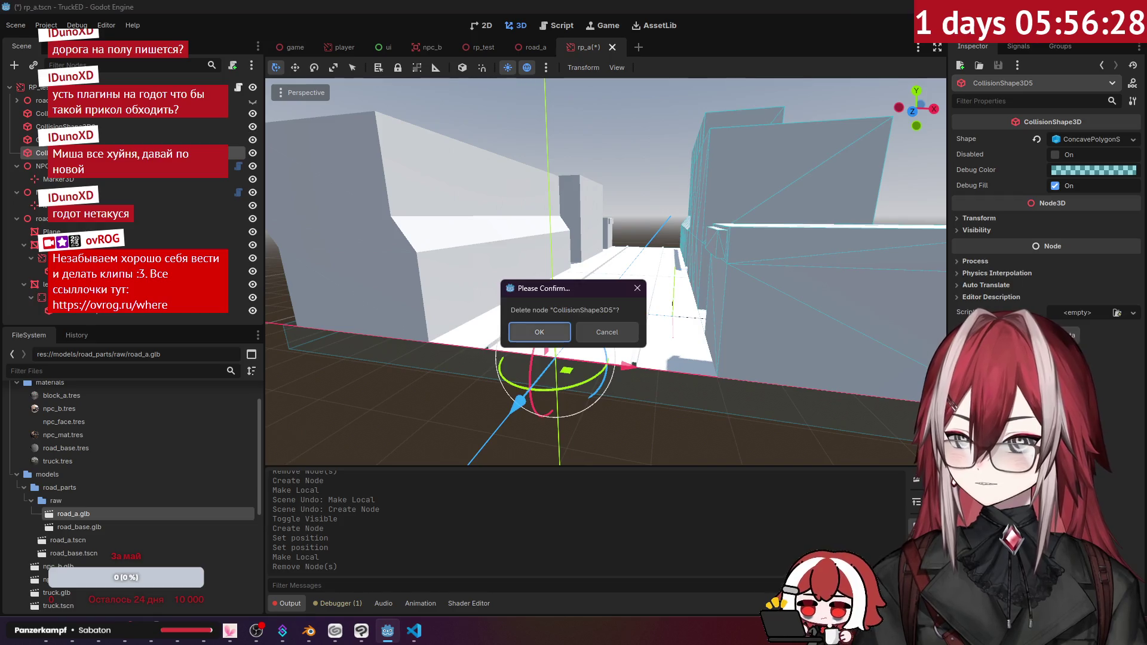
pyautogui.press('Return')
pyautogui.click(96, 140)
pyautogui.click(96, 128)
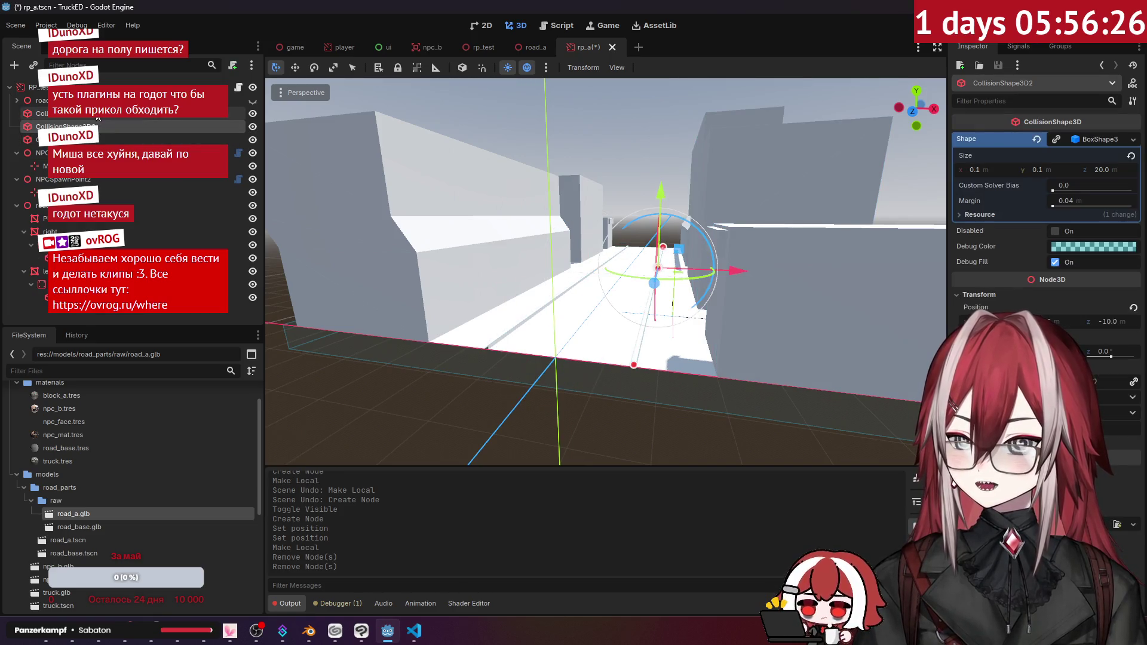
# - Move the new block's two collision shapes under the road node
pyautogui.click(119, 258)
pyautogui.click(120, 245)
pyautogui.keyDown('ctrl'); pyautogui.click(120, 298); pyautogui.keyUp('ctrl')
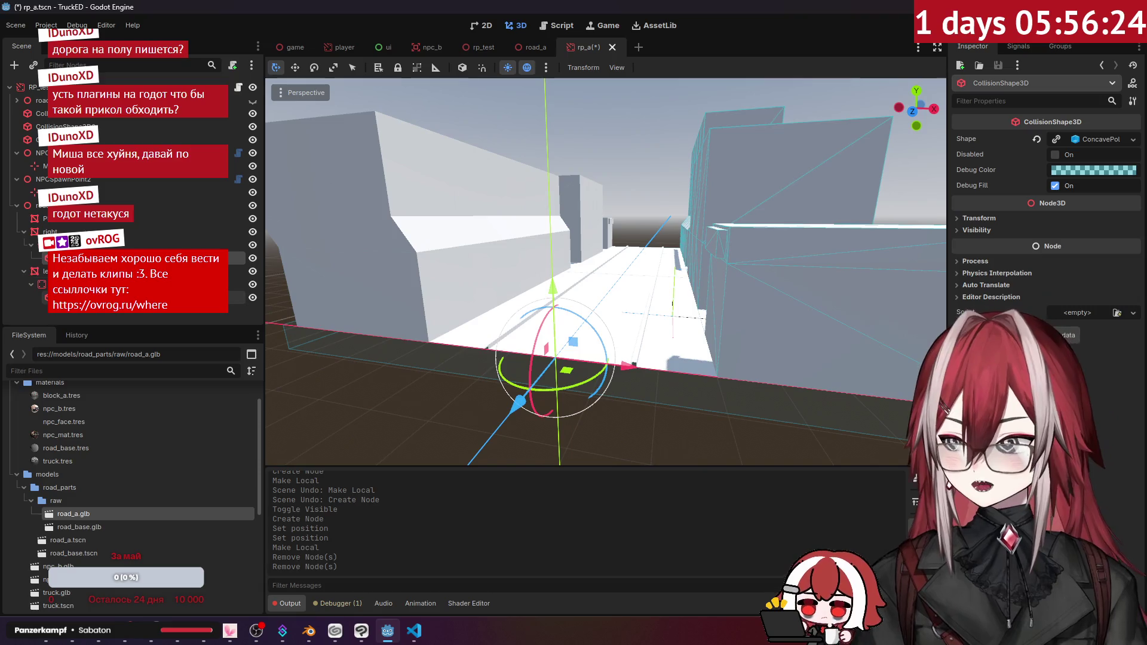
pyautogui.moveTo(119, 297)
pyautogui.mouseDown()
pyautogui.moveTo(90, 191)
pyautogui.moveTo(42, 102)
pyautogui.mouseUp()
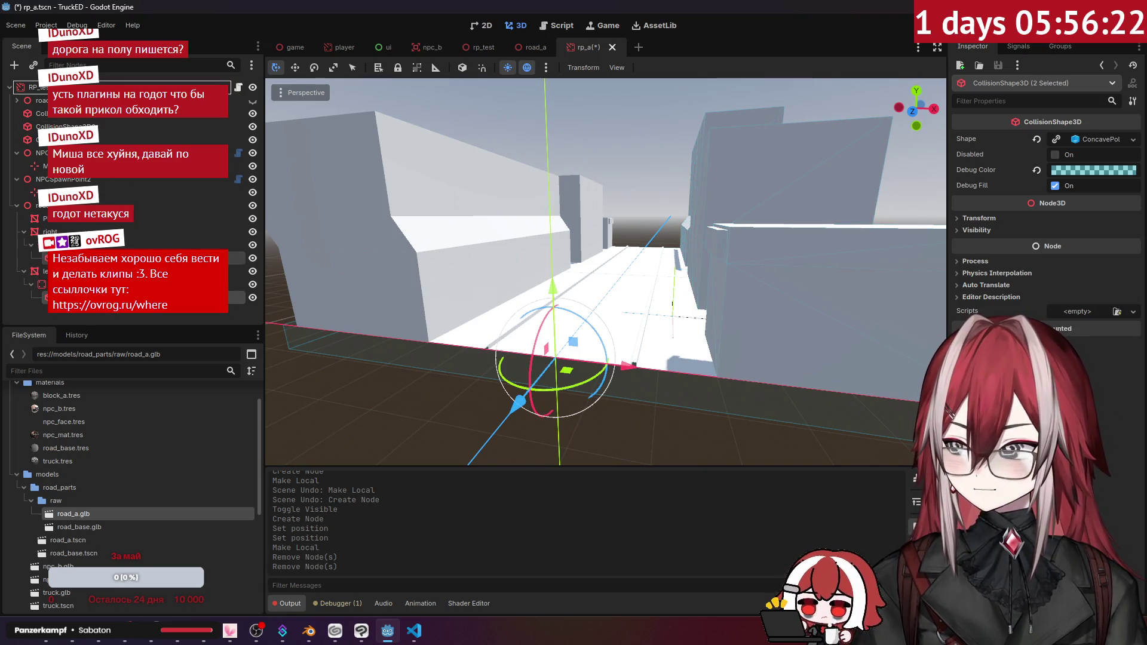
# - Delete the StaticBody3D and the other leftover node, then select road_a's Plane mesh
pyautogui.click(149, 245)
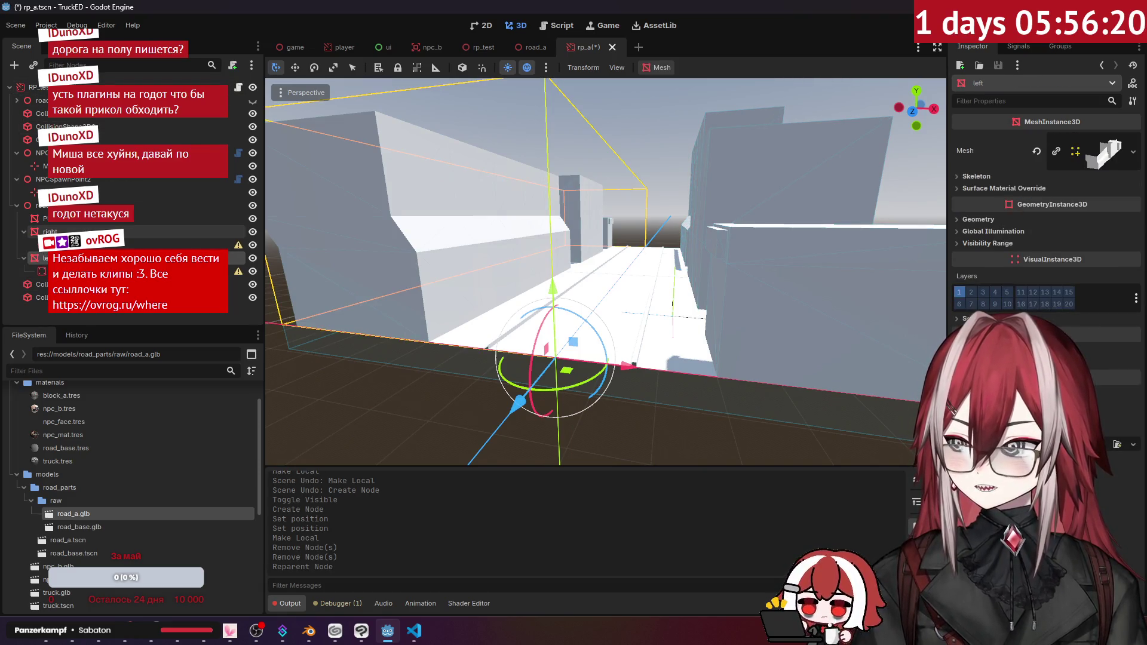
pyautogui.press('Delete')
pyautogui.press('Return')
pyautogui.click(149, 258)
pyautogui.press('Delete')
pyautogui.press('Return')
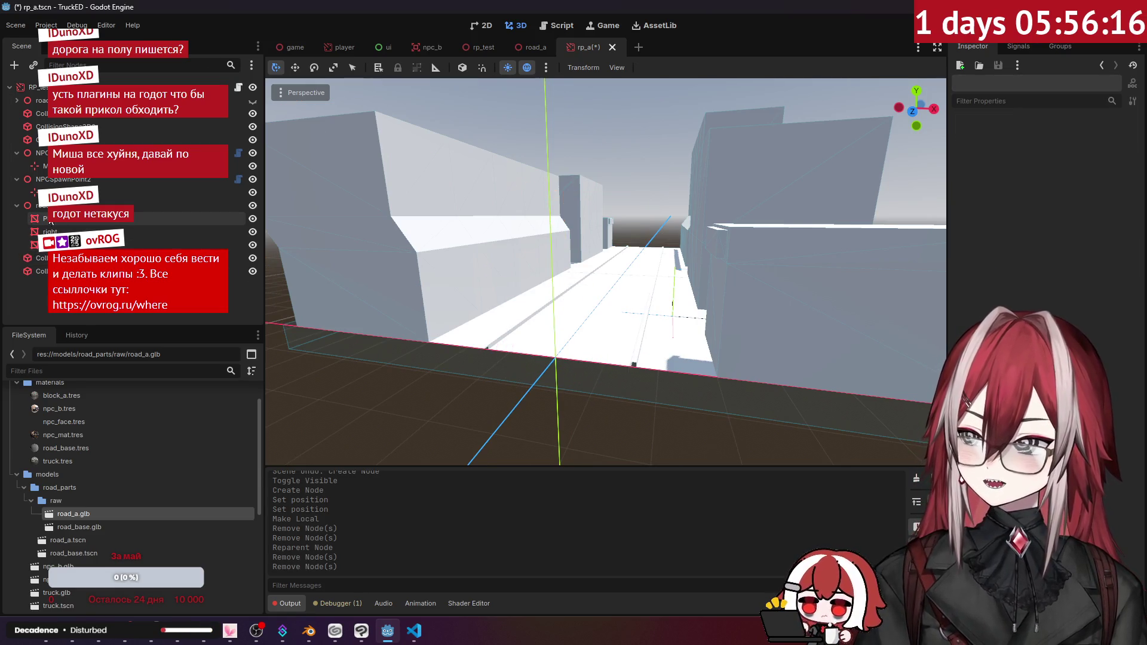
pyautogui.click(39, 100)
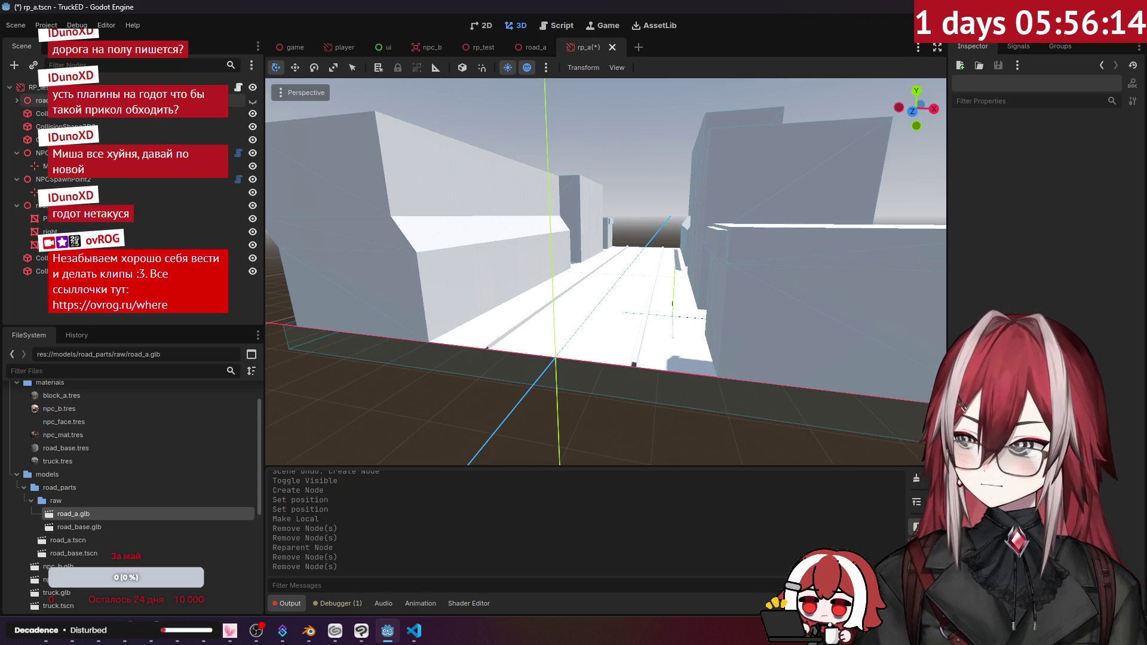
pyautogui.click(63, 219)
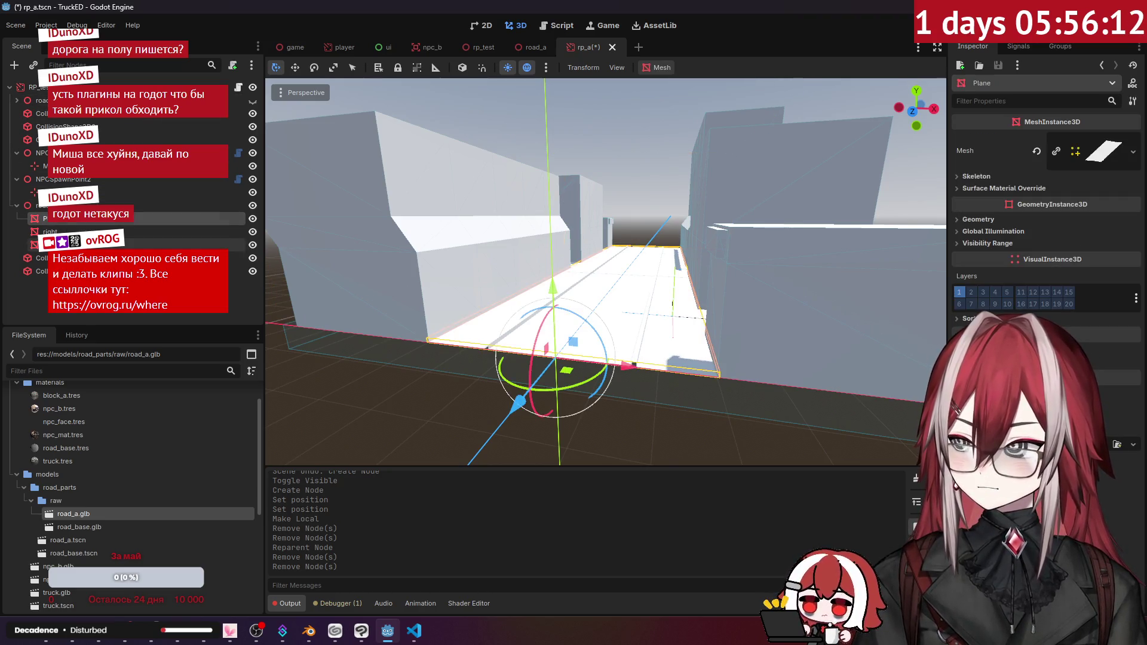
# - Apply block_a.tres to the left and right building meshes and road_base.tres to the road Plane
pyautogui.scroll(1, 84, 439)
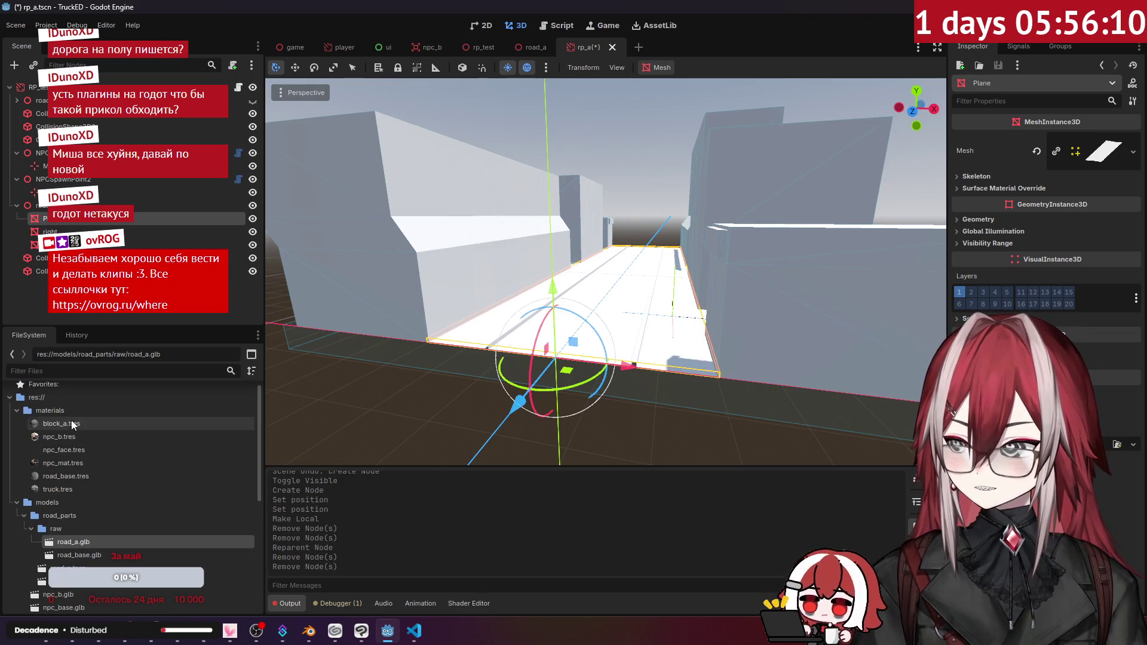
pyautogui.moveTo(77, 427); pyautogui.dragTo(358, 209)
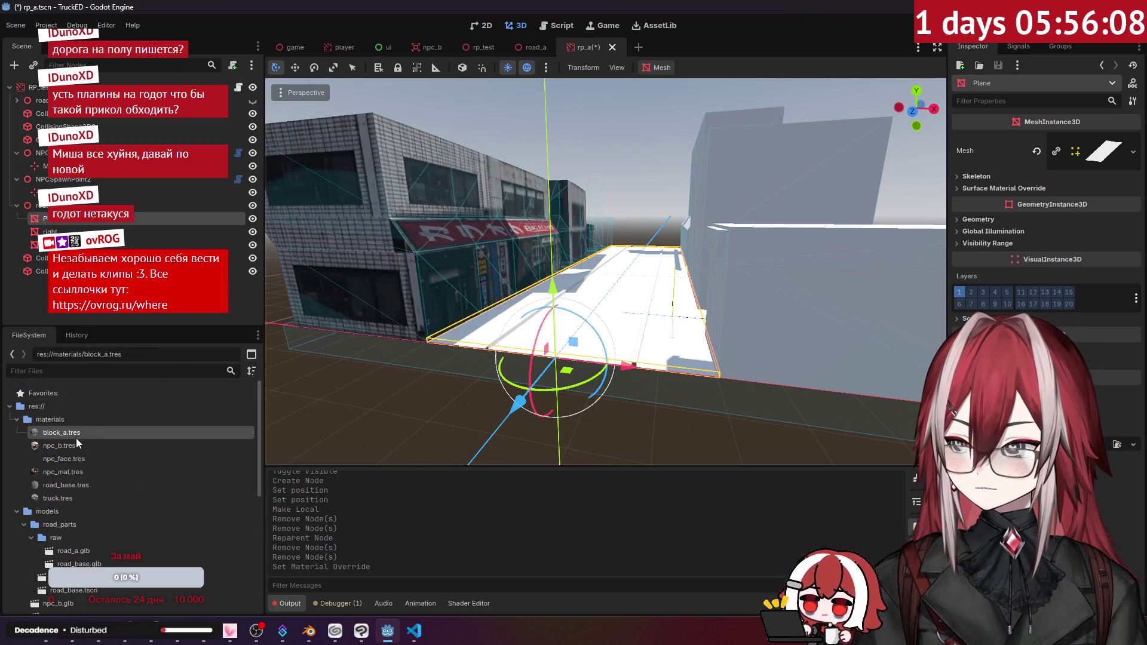
pyautogui.moveTo(77, 433); pyautogui.dragTo(776, 251)
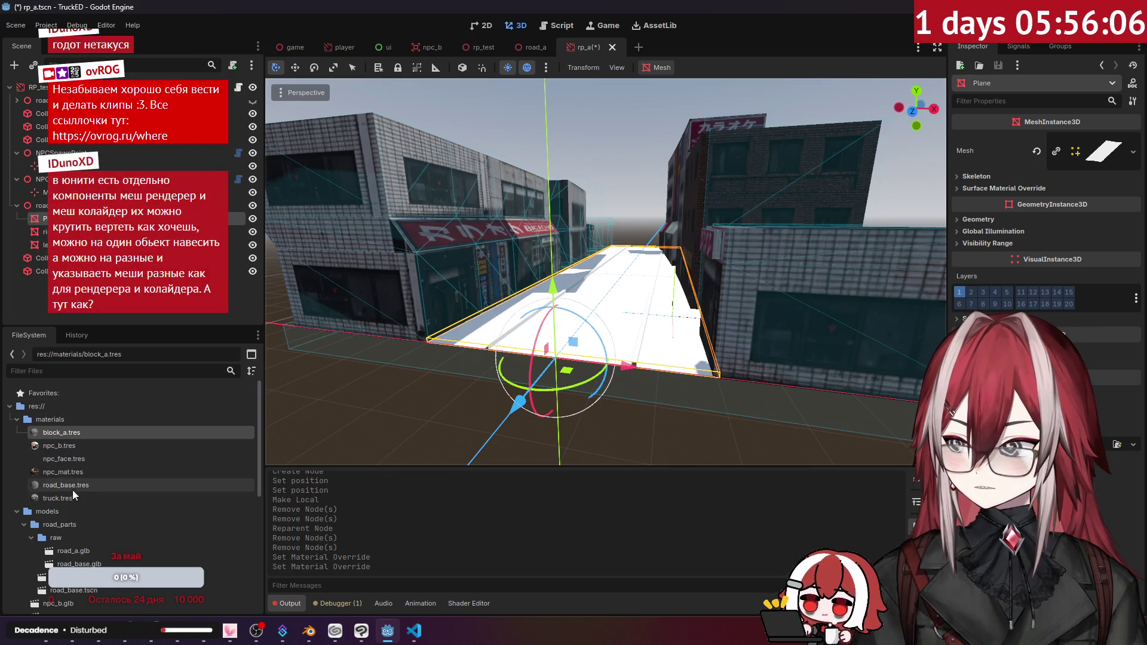
pyautogui.moveTo(71, 485)
pyautogui.mouseDown()
pyautogui.moveTo(180, 475)
pyautogui.moveTo(574, 299)
pyautogui.mouseUp()
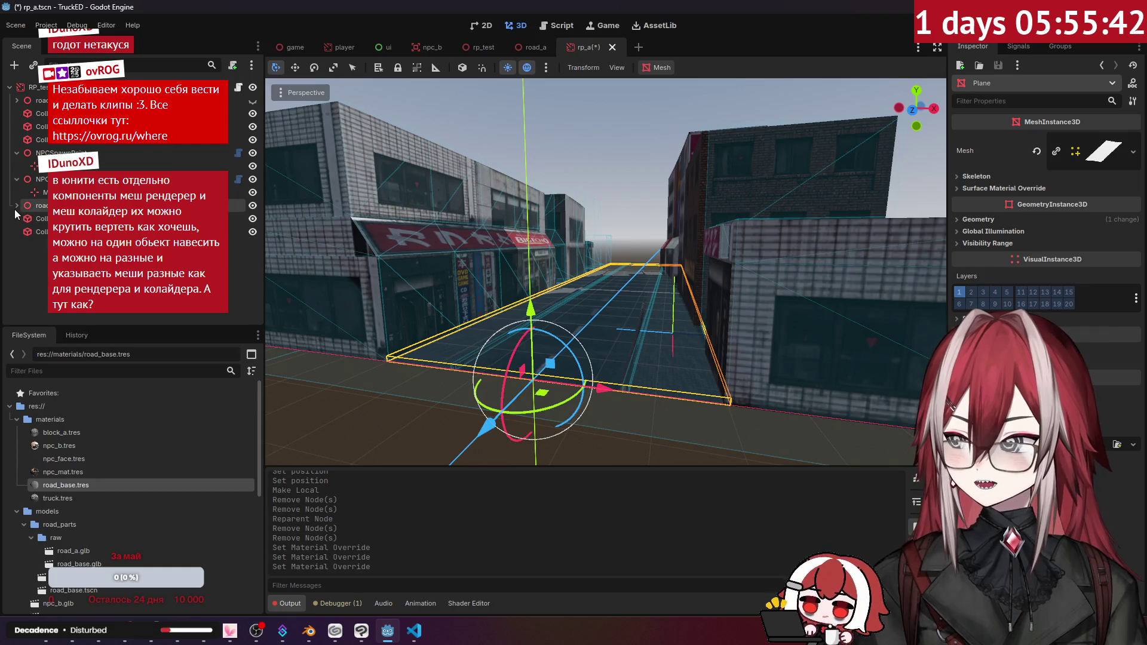
pyautogui.doubleClick(16, 217)
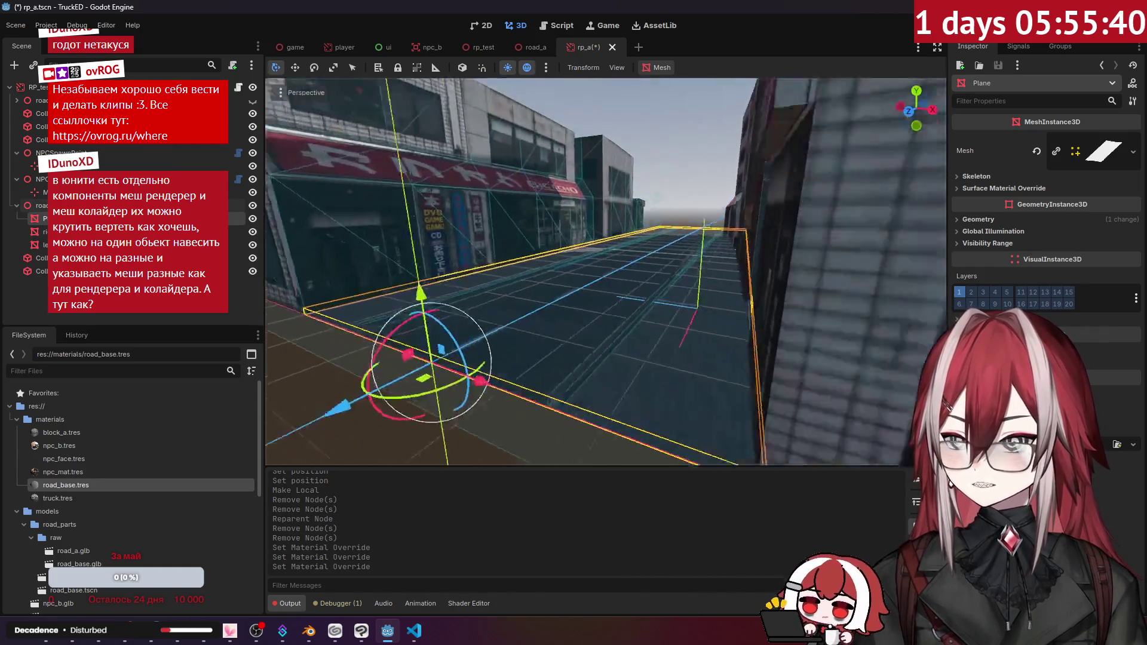
pyautogui.click(100, 315)
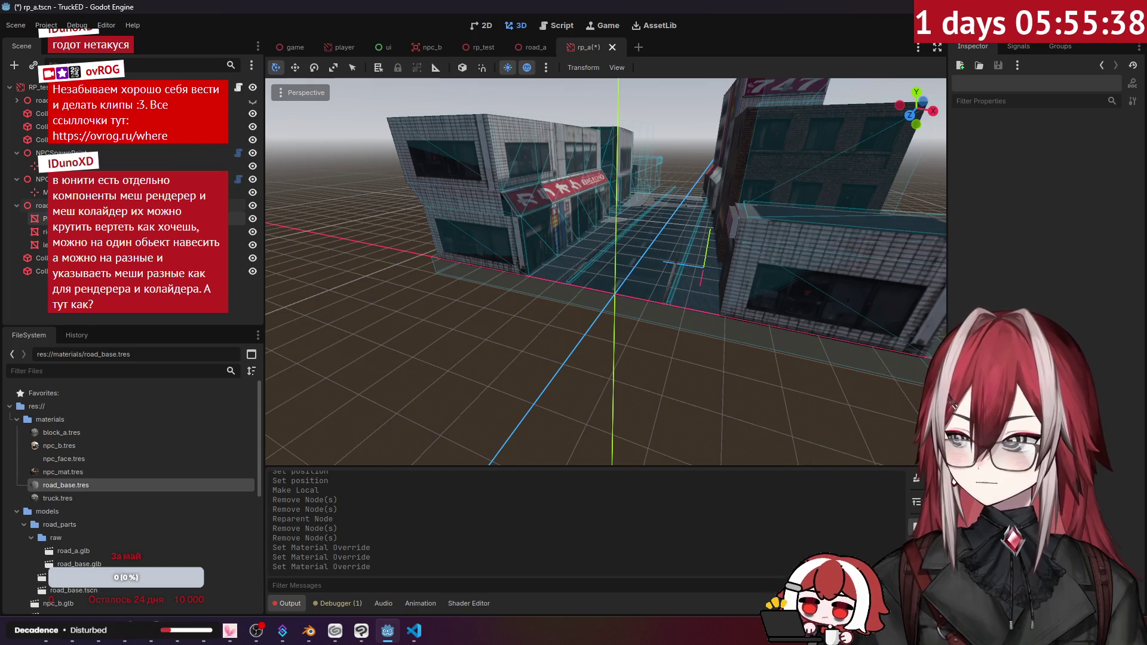
# - Move road_a2's Plane and building meshes under the road_a node
pyautogui.click(36, 205)
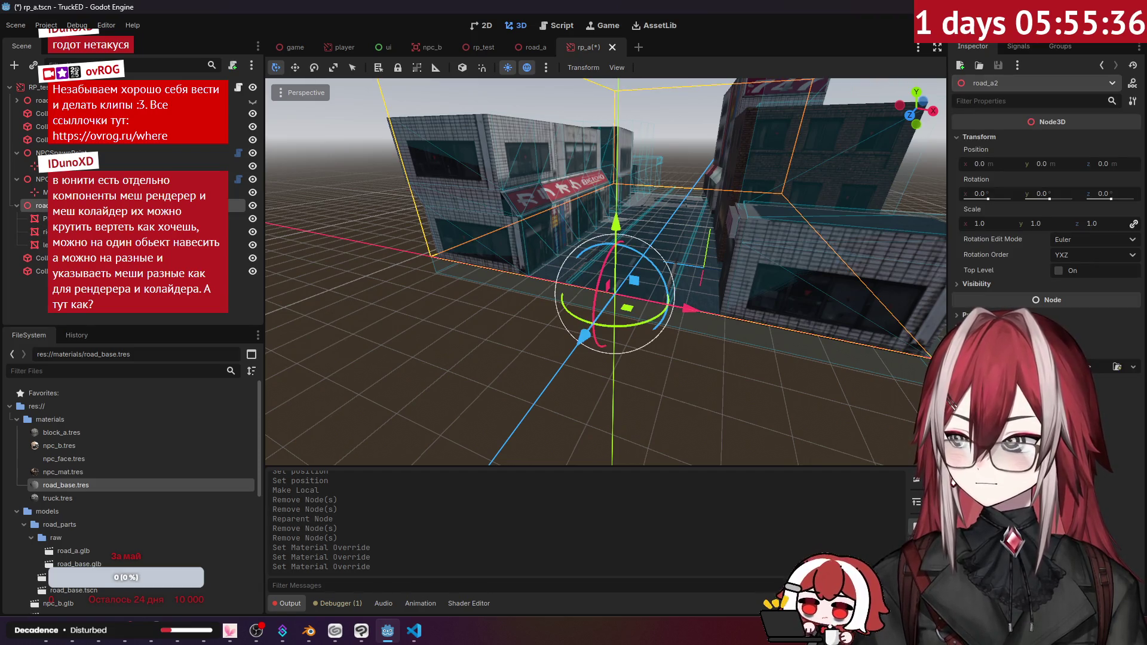
pyautogui.click(36, 218)
pyautogui.click(36, 231)
pyautogui.click(35, 244)
pyautogui.click(36, 231)
pyautogui.click(36, 218)
pyautogui.click(36, 205)
pyautogui.click(17, 100)
pyautogui.click(36, 258)
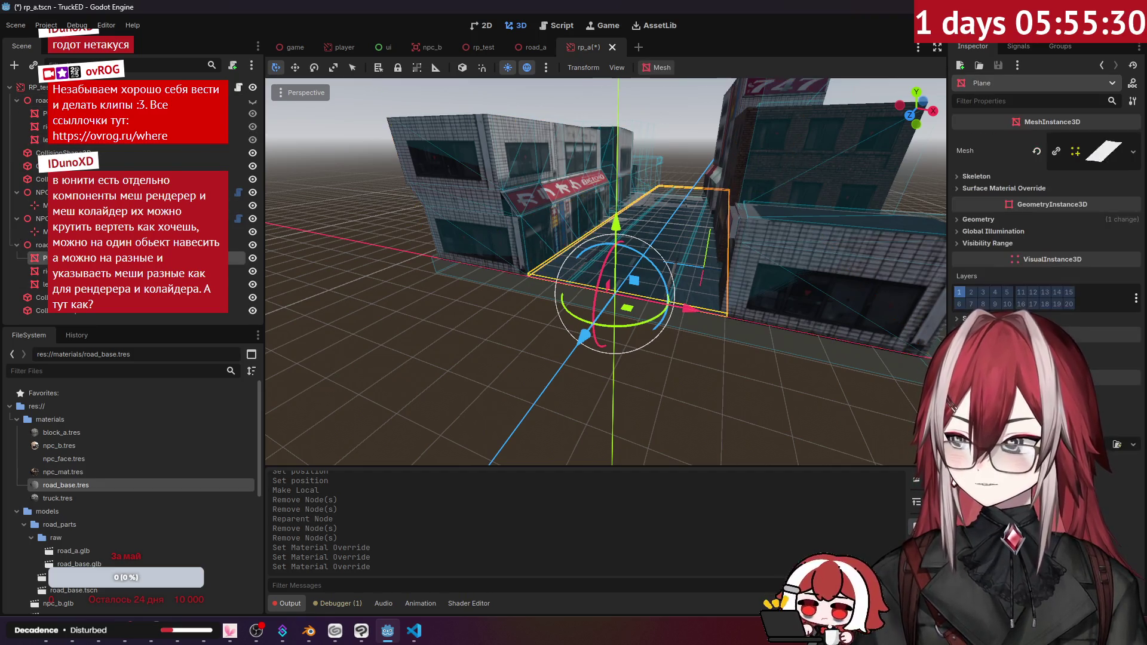
pyautogui.keyDown('shift'); pyautogui.click(36, 284); pyautogui.keyUp('shift')
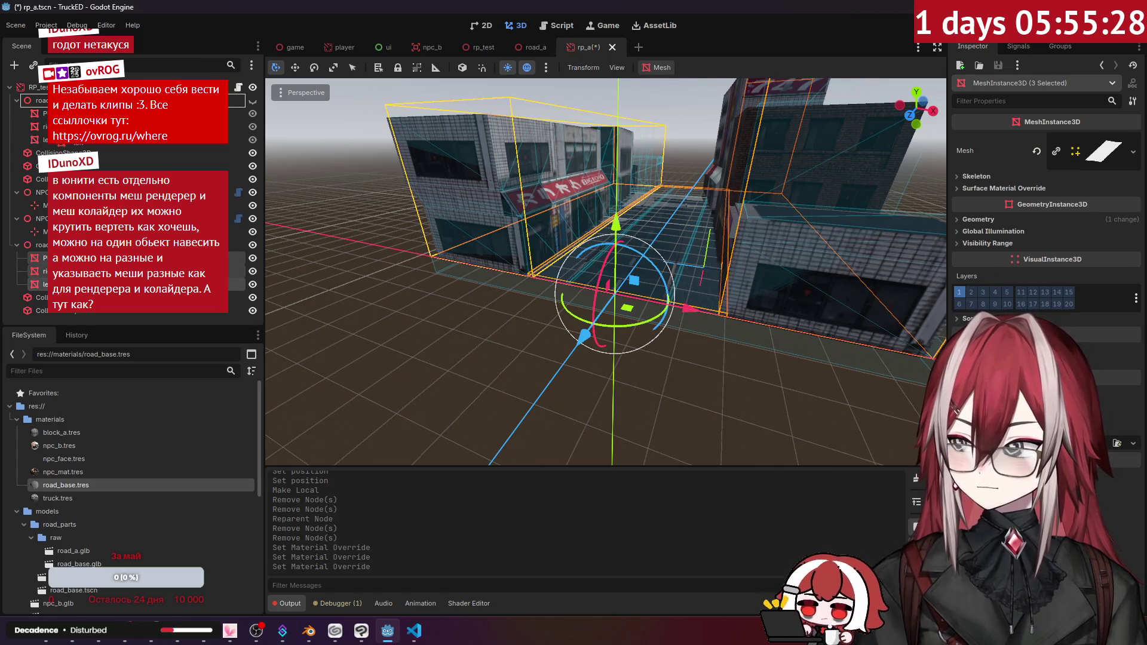
pyautogui.moveTo(39, 271); pyautogui.dragTo(42, 100)
pyautogui.click(39, 283)
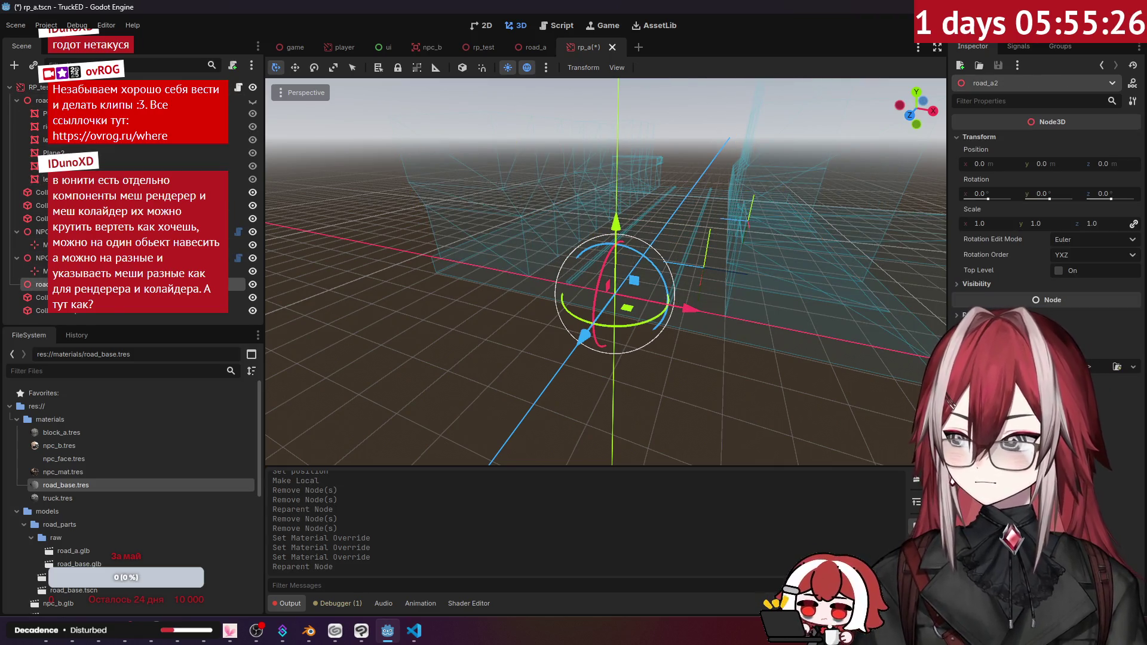
# - Delete the leftover road_a2 node and reposition the two collision nodes
pyautogui.press('Delete')
pyautogui.press('Return')
pyautogui.click(39, 284)
pyautogui.keyDown('shift'); pyautogui.click(39, 297); pyautogui.keyUp('shift')
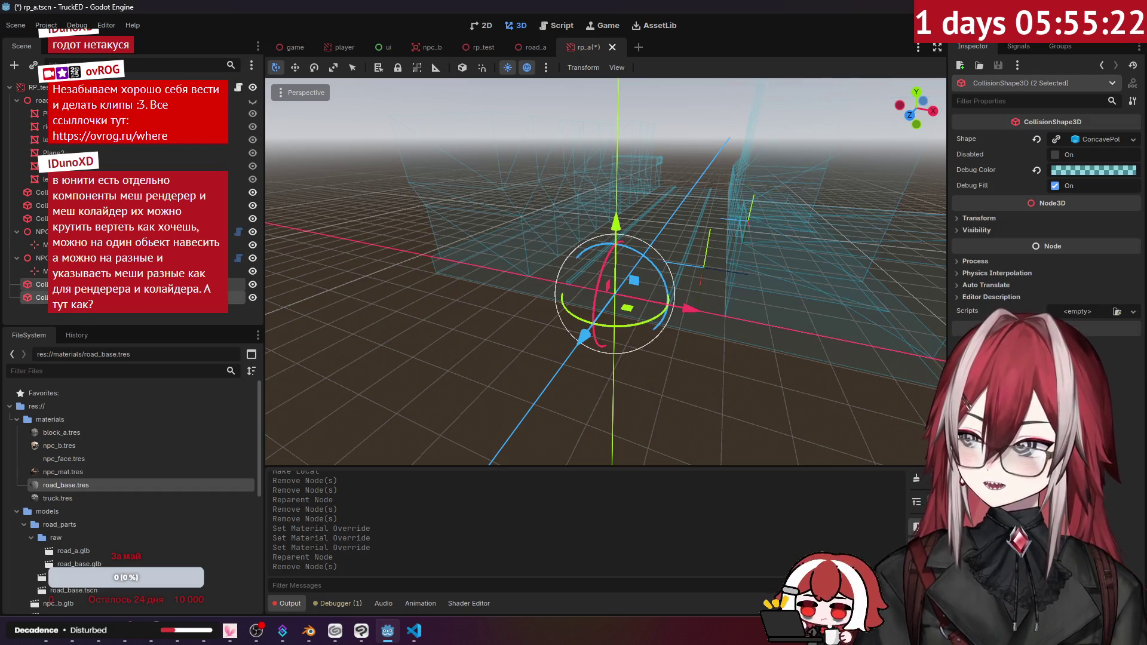
pyautogui.moveTo(36, 290); pyautogui.dragTo(36, 224)
# - Delete the three extra wall boxes and make road_a visible again
pyautogui.click(54, 140)
pyautogui.keyDown('ctrl'); pyautogui.click(43, 126); pyautogui.keyUp('ctrl')
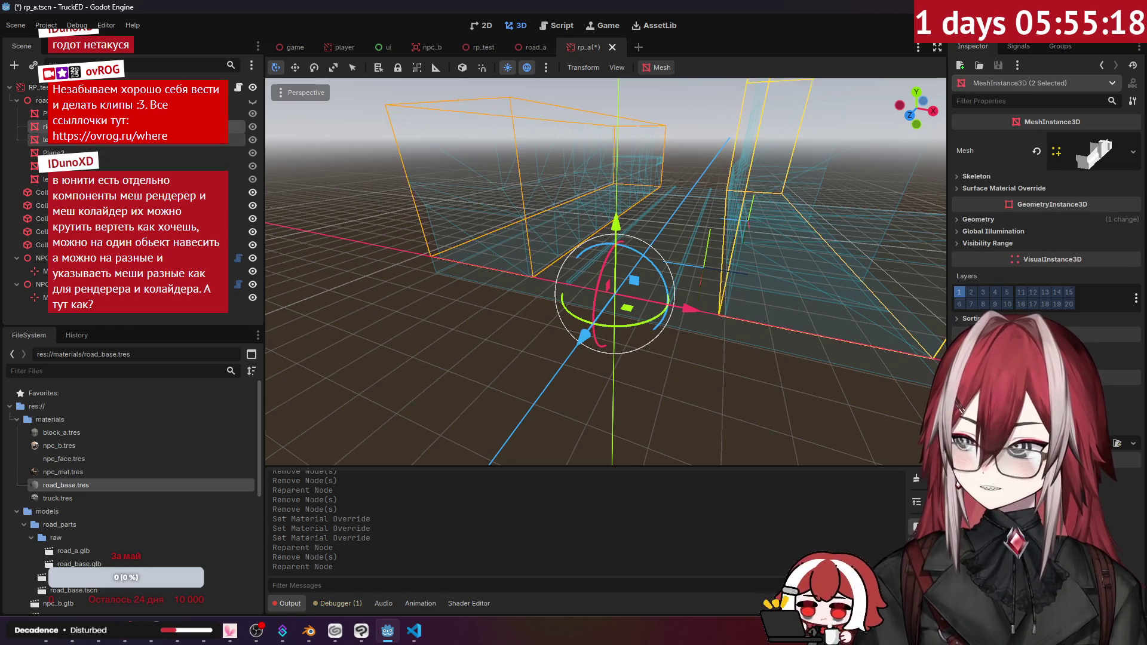
pyautogui.keyDown('ctrl'); pyautogui.click(44, 113); pyautogui.keyUp('ctrl')
pyautogui.press('Delete')
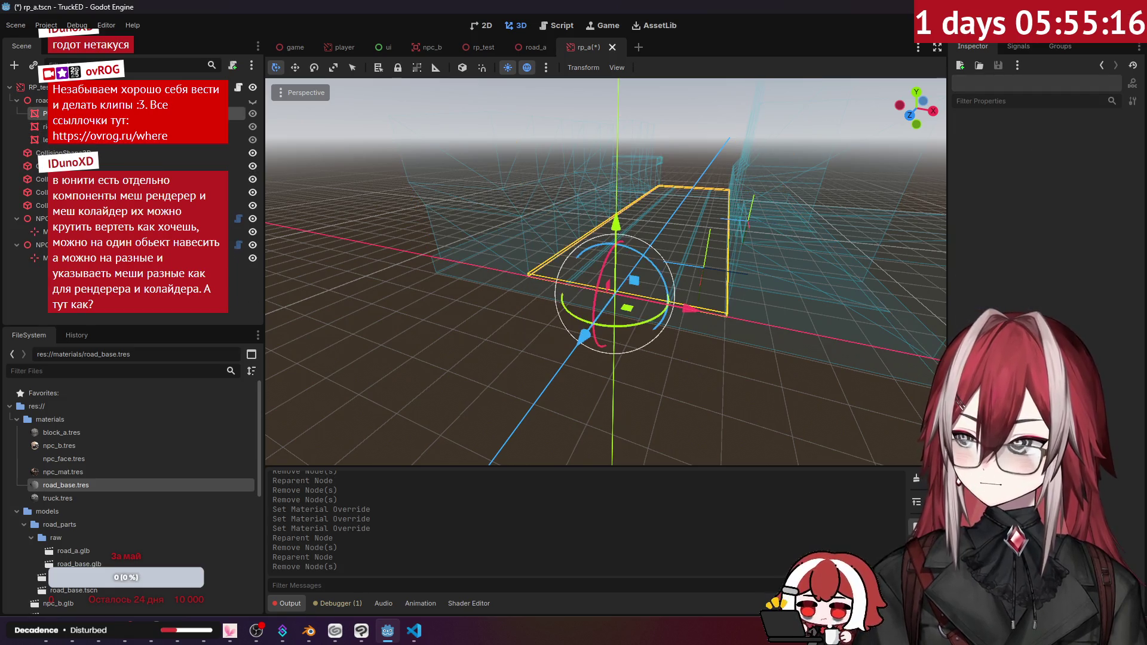
pyautogui.click(44, 126)
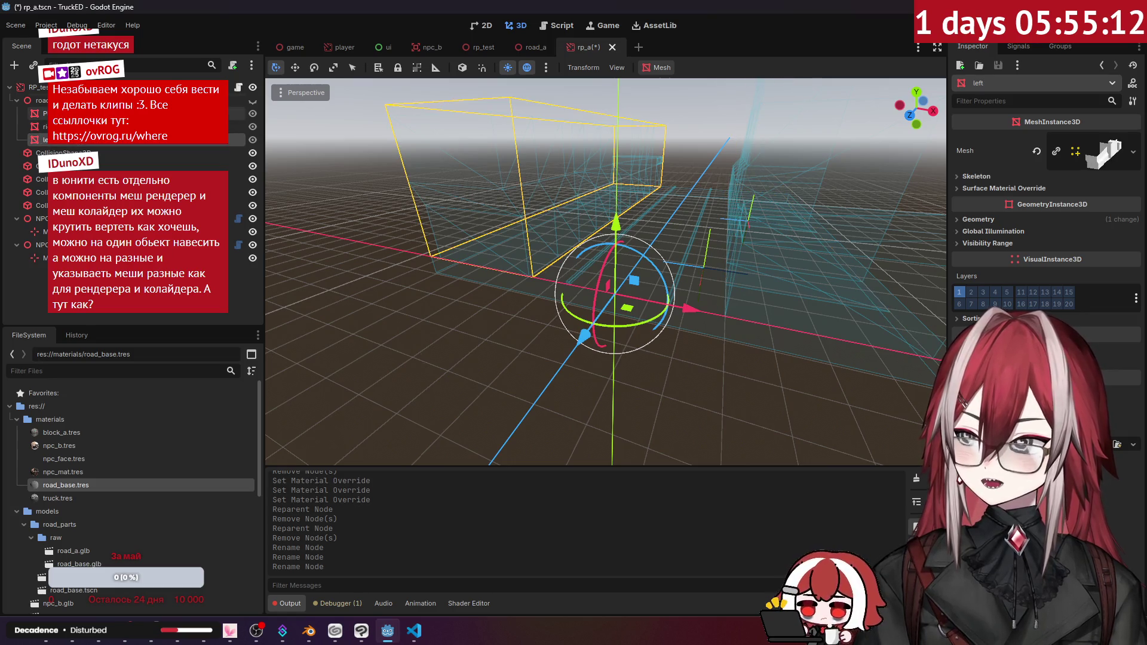
pyautogui.click(252, 101)
pyautogui.click(253, 103)
pyautogui.scroll(10, 606, 272)
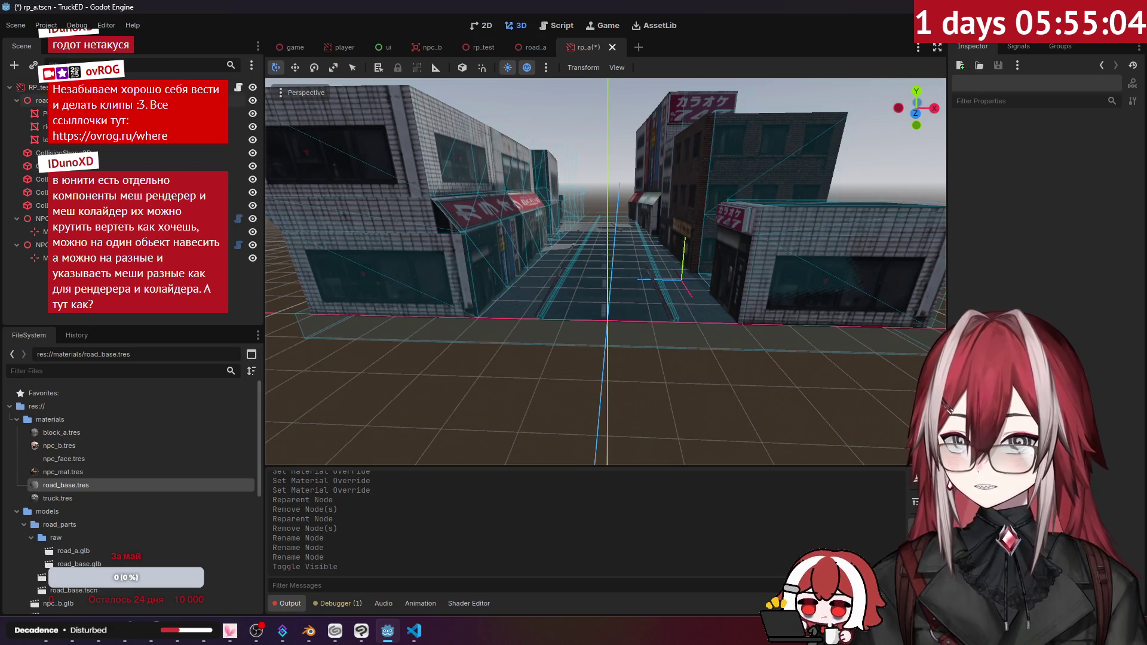
# - Run the game, drive through the textured street, stop it, and return to the game scene
pyautogui.press('F5')
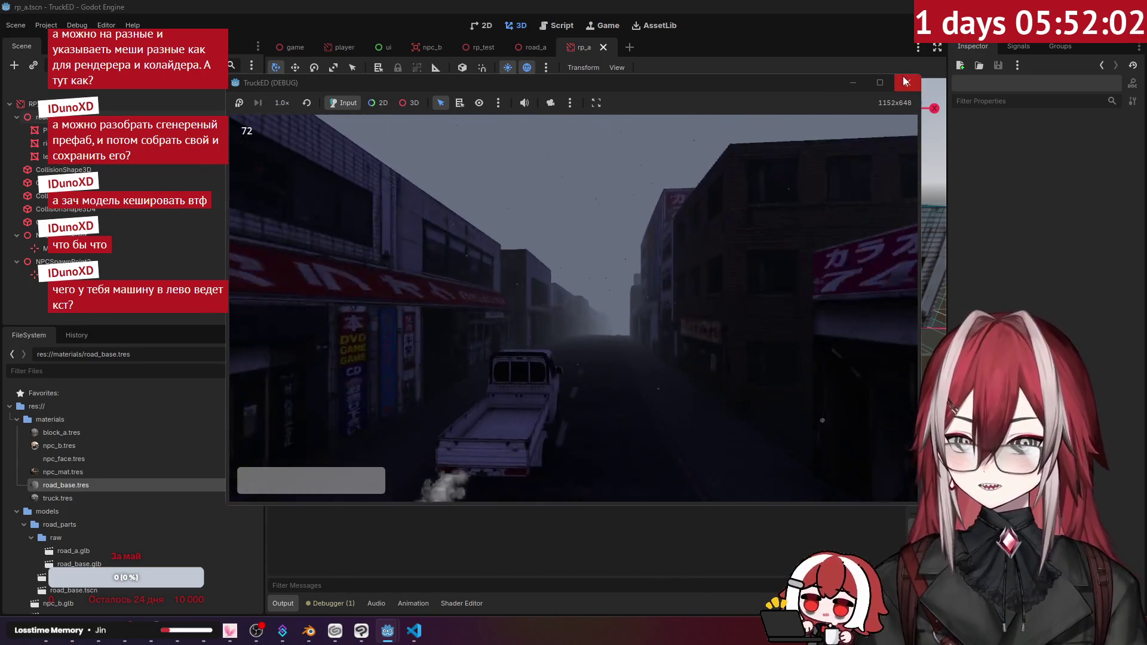
pyautogui.press('F8')
pyautogui.click(279, 49)
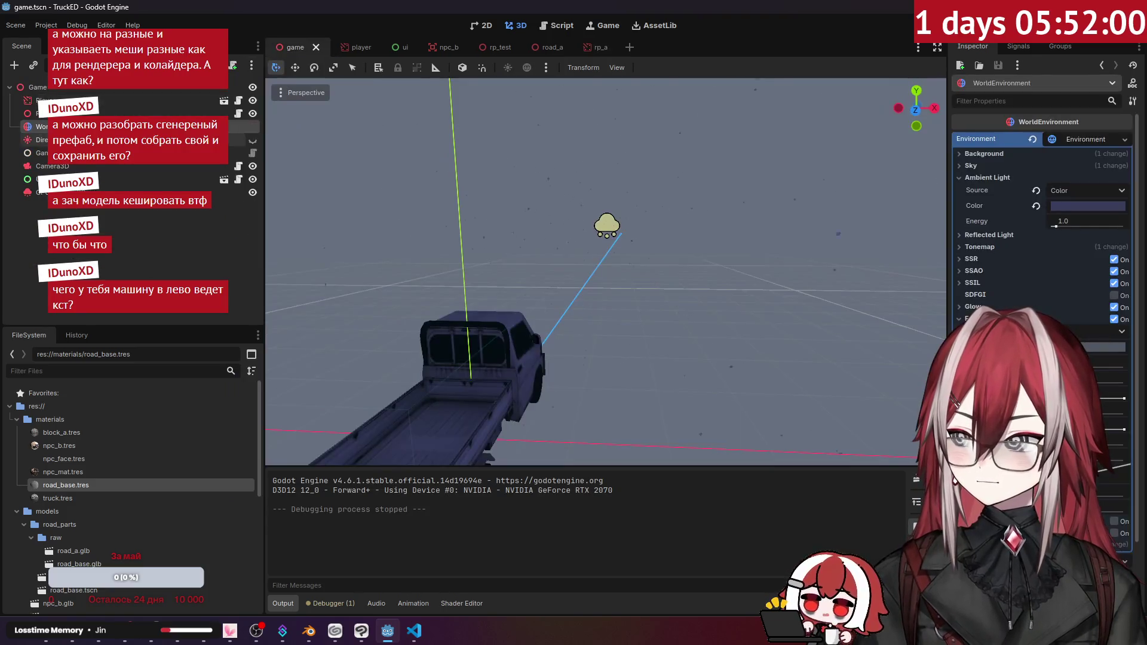
# - Give the Game node a Curve Change Speed of 0.06 and run the game
pyautogui.click(42, 152)
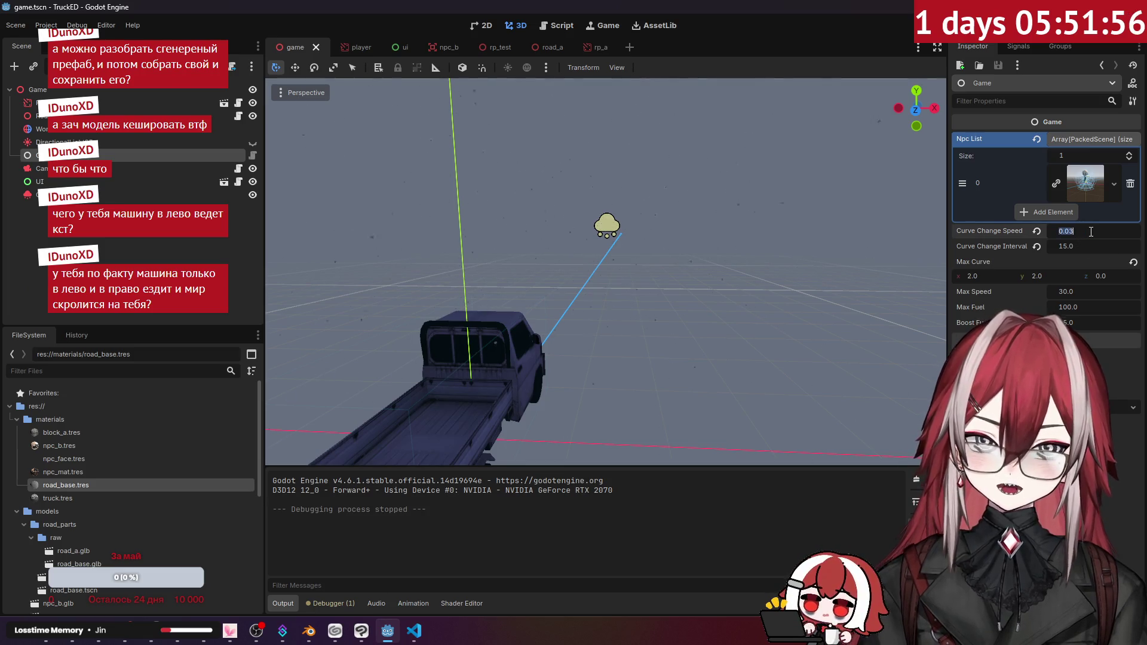
pyautogui.write('0.06')
pyautogui.press('Return')
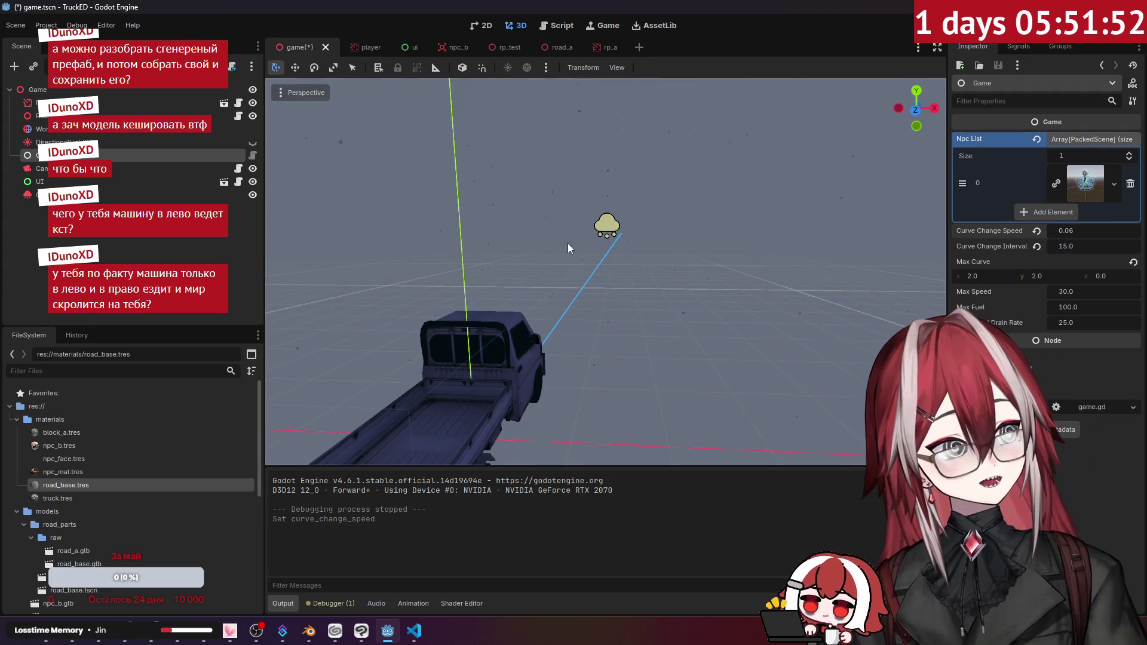
pyautogui.press('F5')
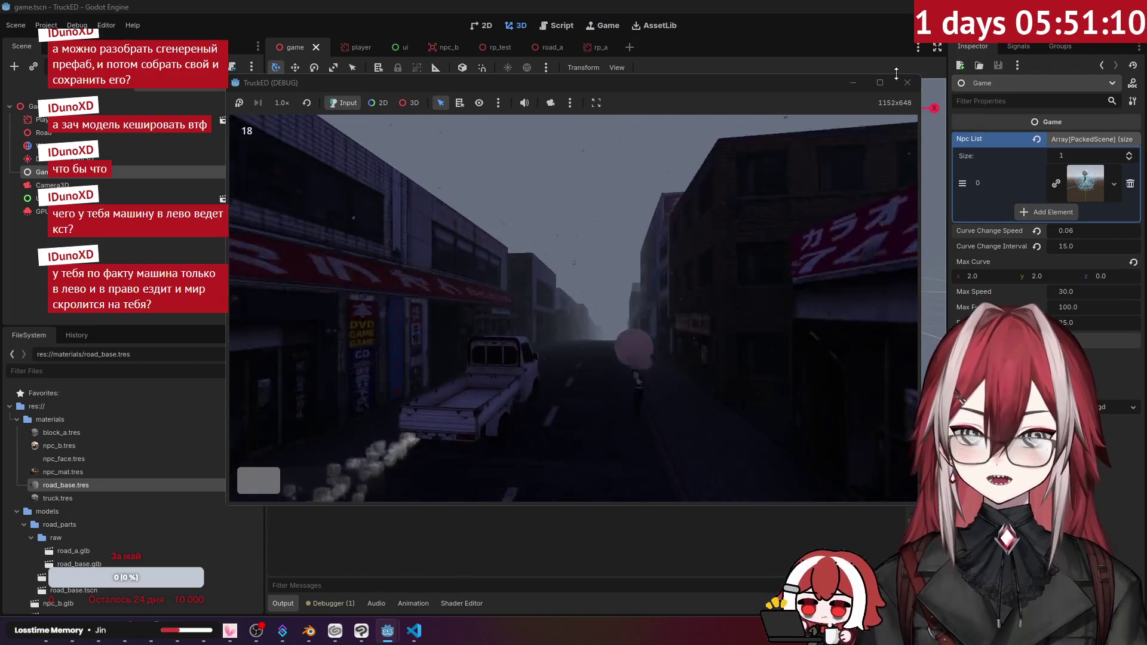
# - Stop the test run and relaunch the game with Curve Change Speed 0.1
pyautogui.press('F8')
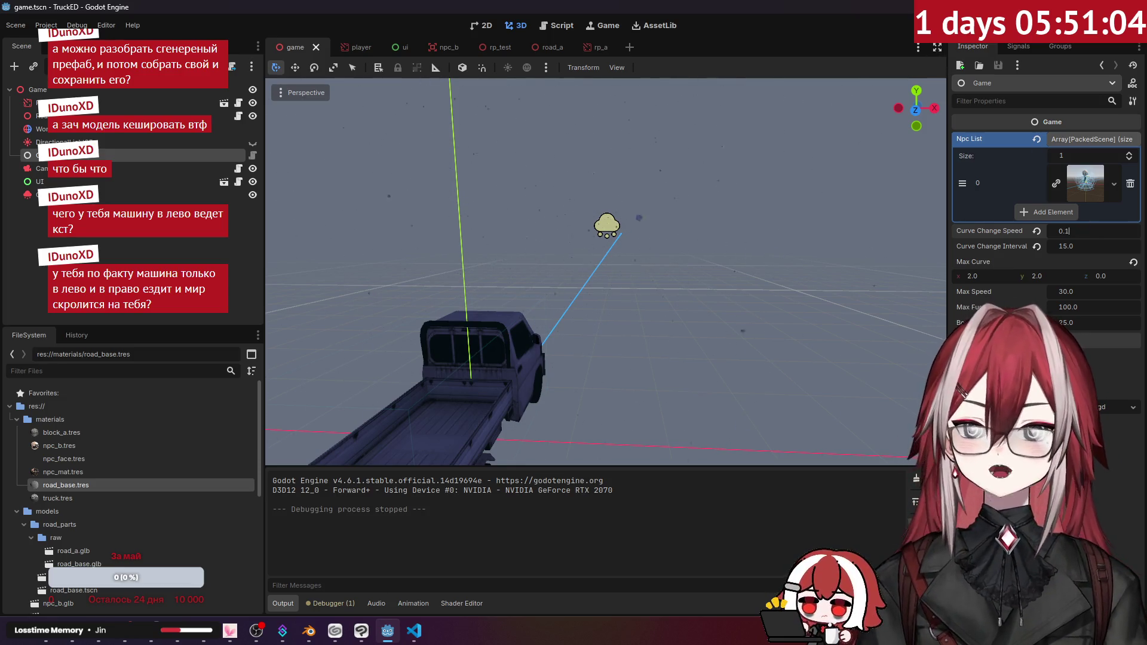
pyautogui.press('F5')
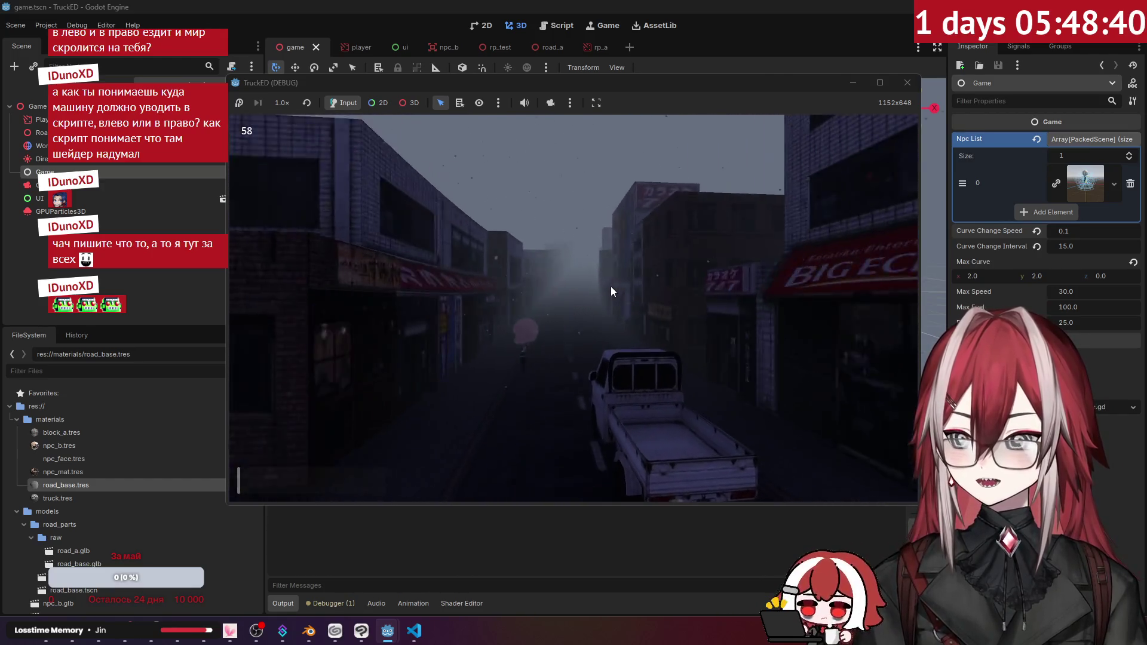
# - Steer the truck left while driving down the foggy city street
pyautogui.press('Left')
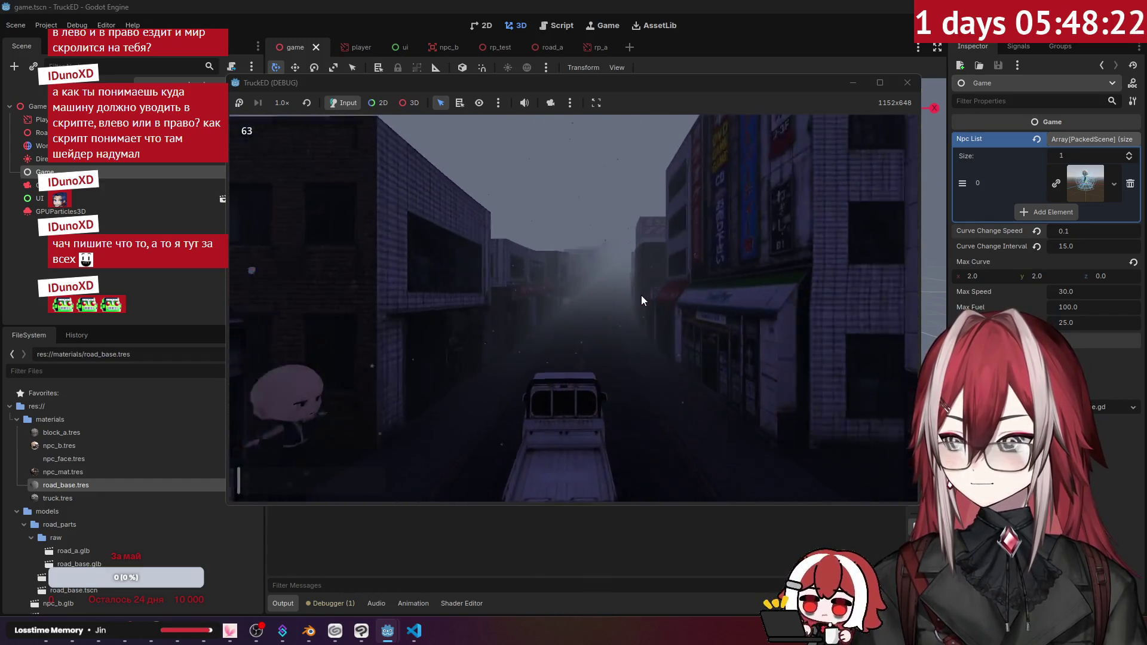
# - Stop the running TruckED game with the Stop button
pyautogui.click(907, 83)
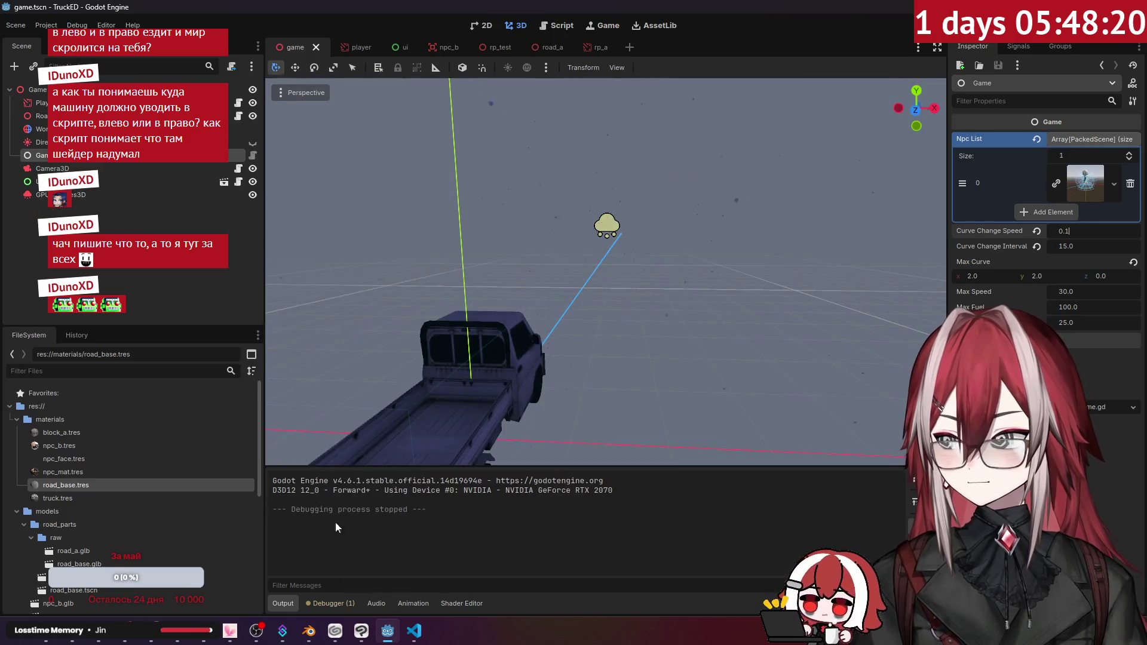
# - In road_a.blend, select the left-col building row and enter Edit Mode on it
pyautogui.click(309, 631)
pyautogui.rightClick(521, 320)
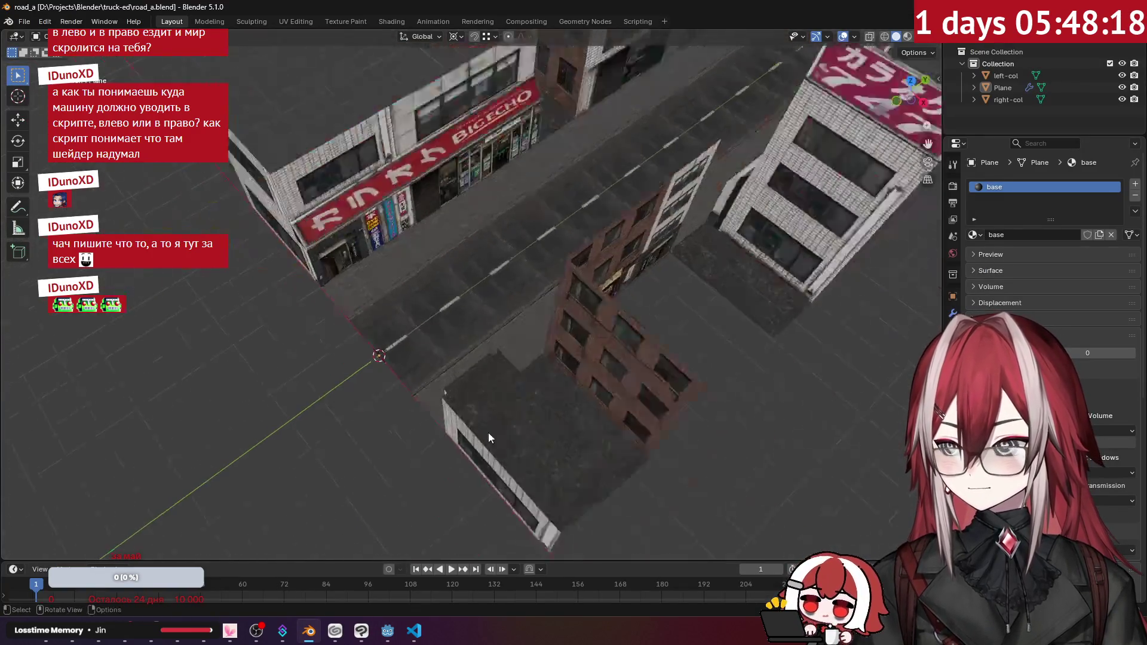
pyautogui.moveTo(488, 437)
pyautogui.mouseDown()
pyautogui.moveTo(571, 325)
pyautogui.moveTo(526, 298)
pyautogui.moveTo(679, 226)
pyautogui.mouseUp()
pyautogui.moveTo(678, 174)
pyautogui.mouseDown()
pyautogui.moveTo(665, 199)
pyautogui.moveTo(613, 223)
pyautogui.mouseUp()
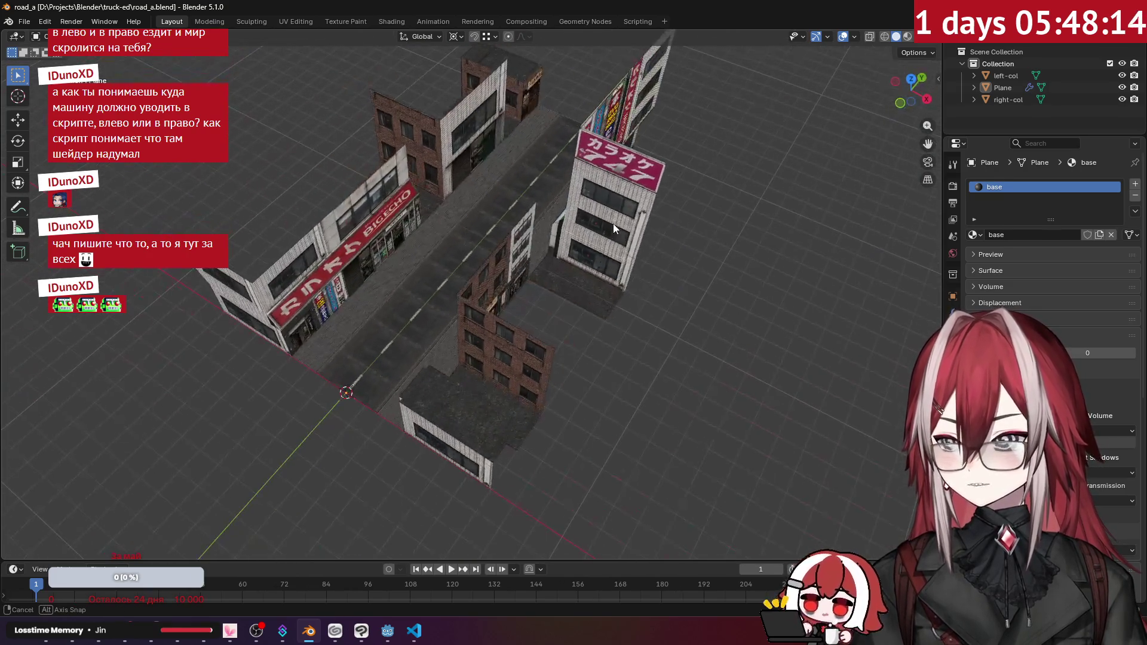
pyautogui.press('Tab')
pyautogui.scroll(3, 533, 231)
pyautogui.scroll(-3, 533, 232)
pyautogui.press('Tab')
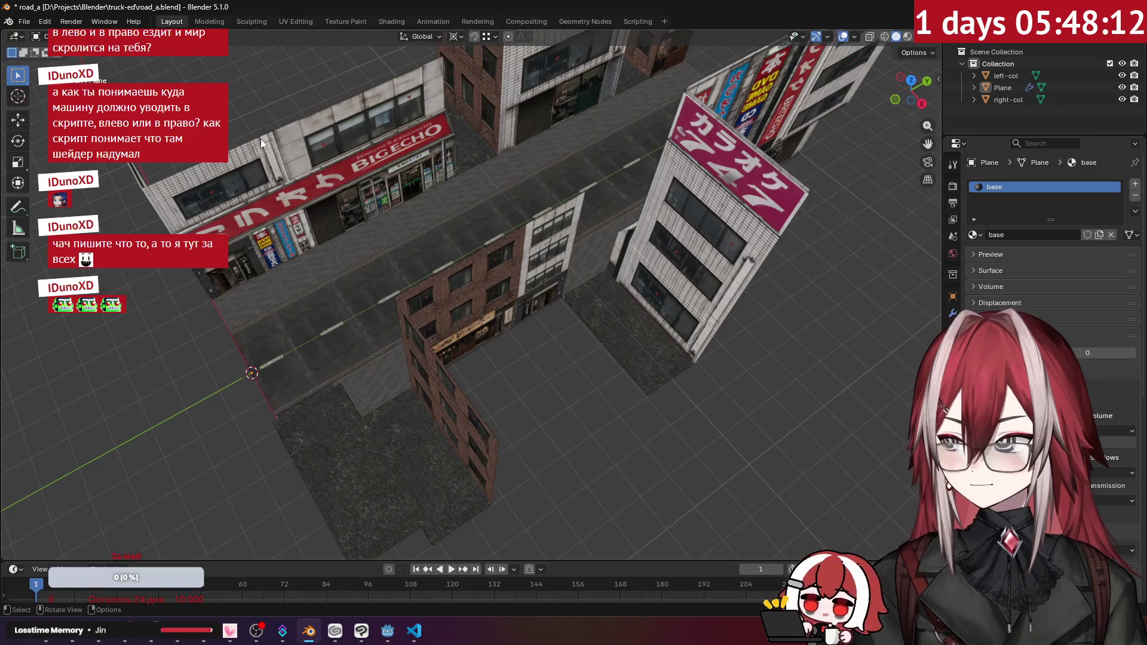
pyautogui.click(481, 320)
pyautogui.scroll(3, 481, 319)
pyautogui.press('Tab')
pyautogui.moveTo(481, 319); pyautogui.dragTo(389, 203)
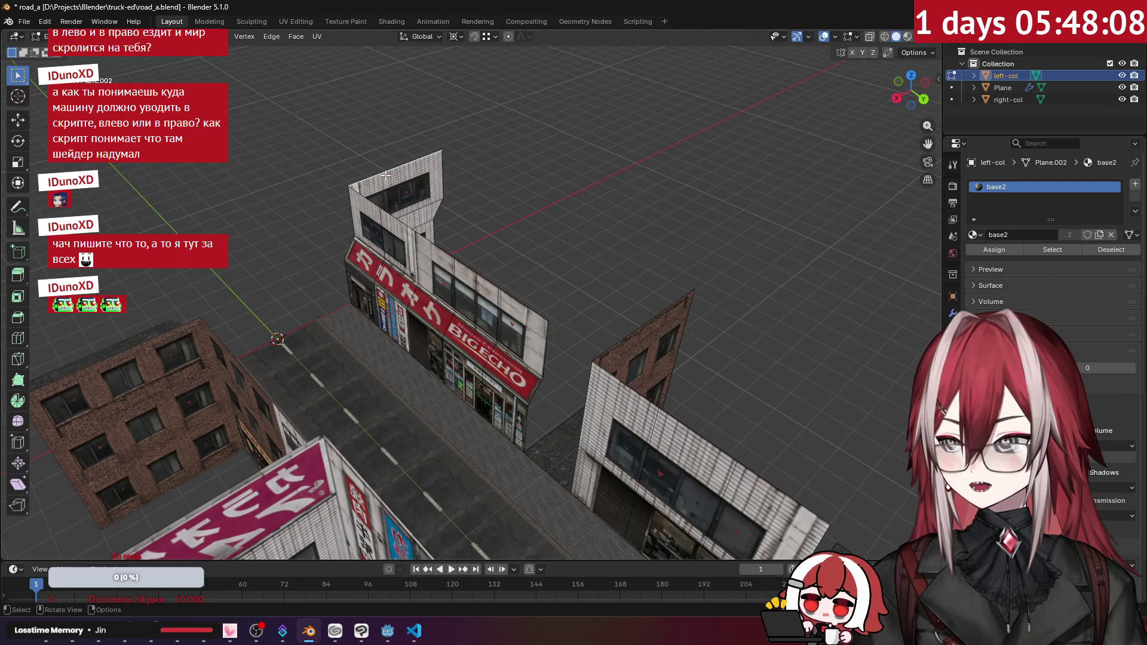
# - Select the top edges of the tall and BIGECHO buildings and pull them along X into a roof
pyautogui.click(426, 247)
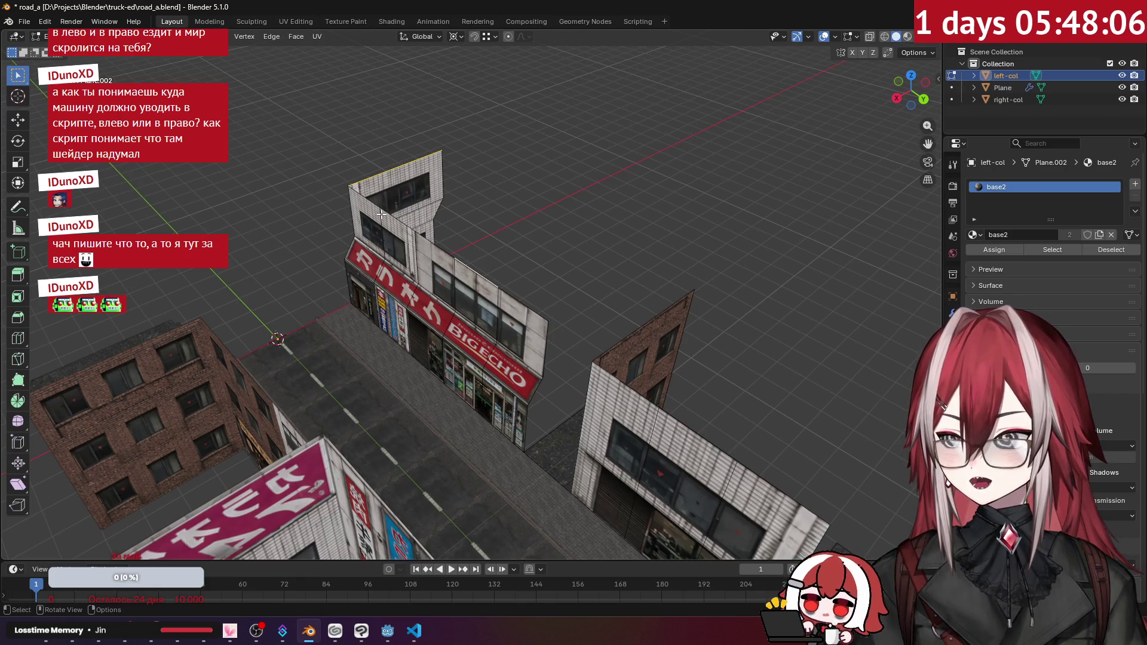
pyautogui.moveTo(400, 212)
pyautogui.mouseDown()
pyautogui.moveTo(431, 222)
pyautogui.moveTo(389, 258)
pyautogui.mouseUp()
pyautogui.keyDown('shift'); pyautogui.click(389, 258); pyautogui.keyUp('shift')
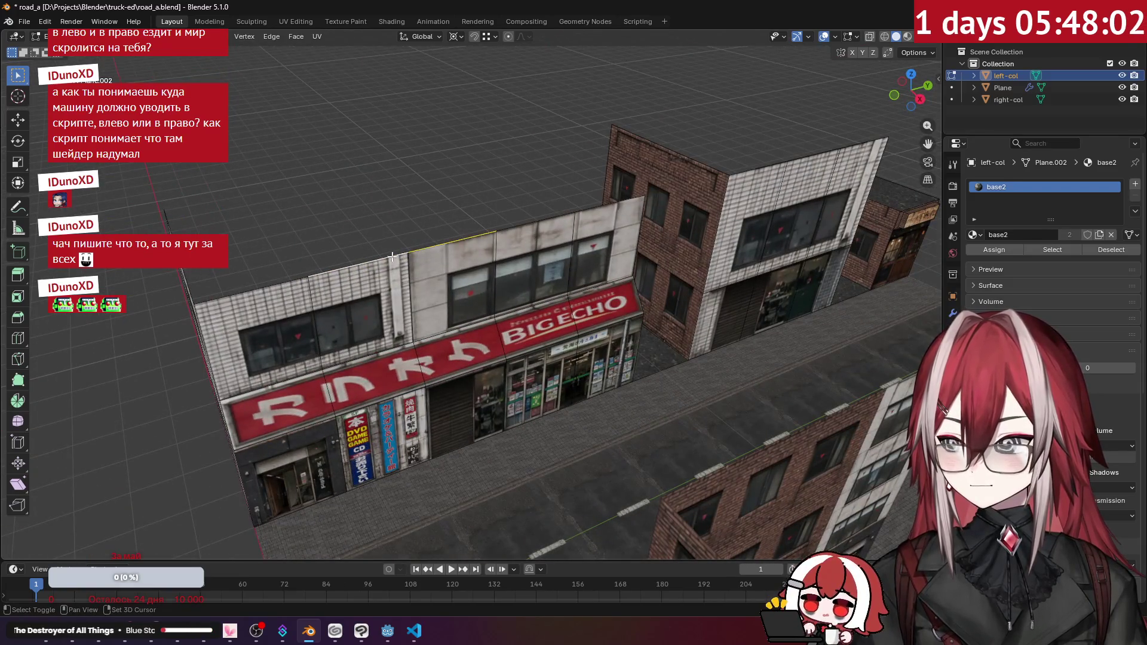
pyautogui.press('KP_7')
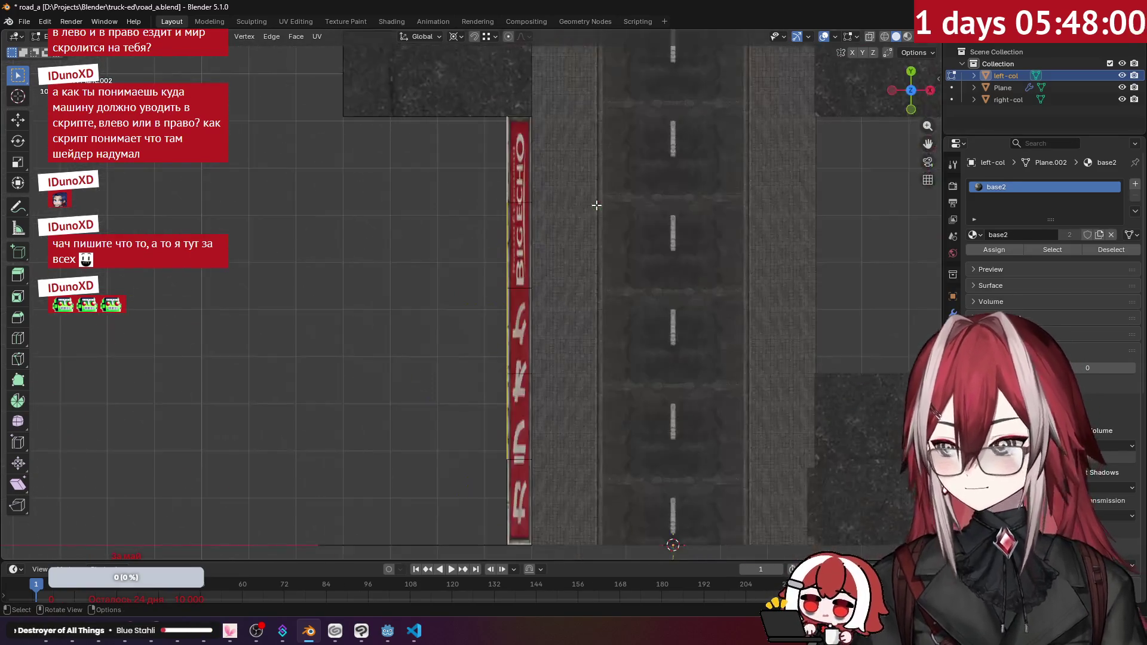
pyautogui.press('g')
pyautogui.press('x')
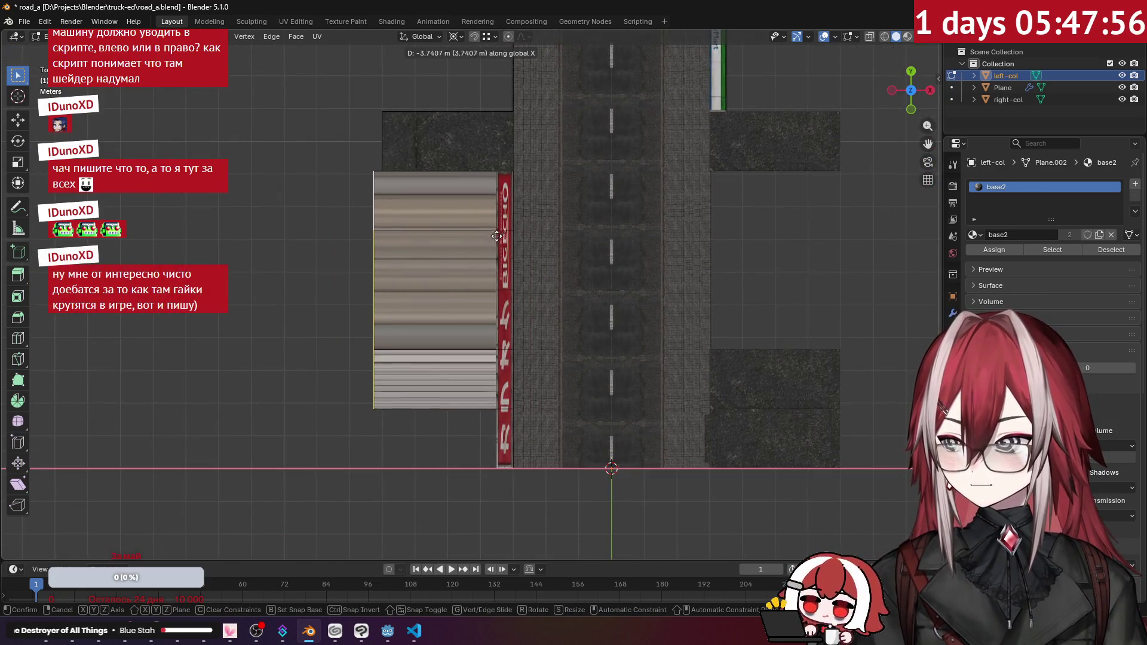
pyautogui.click(375, 472)
# - Clear the edge selection and undo the earlier face fill and roof move
pyautogui.moveTo(409, 422); pyautogui.dragTo(370, 336)
pyautogui.scroll(5, 371, 335)
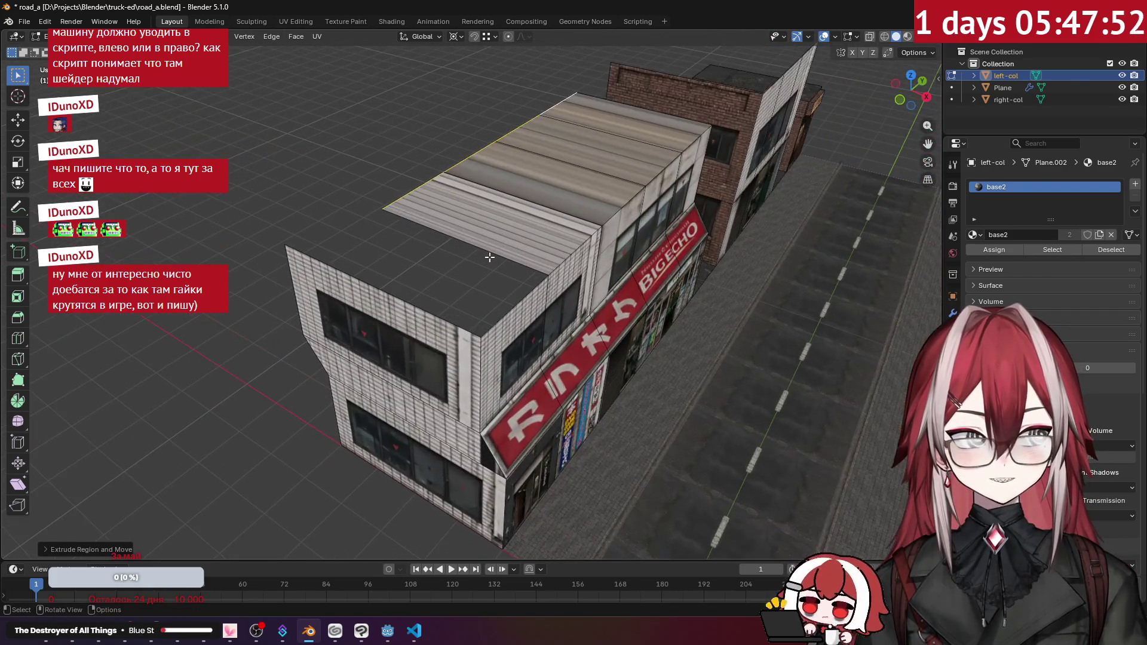
pyautogui.moveTo(490, 257); pyautogui.dragTo(479, 258)
pyautogui.hotkey('alt', 'a')
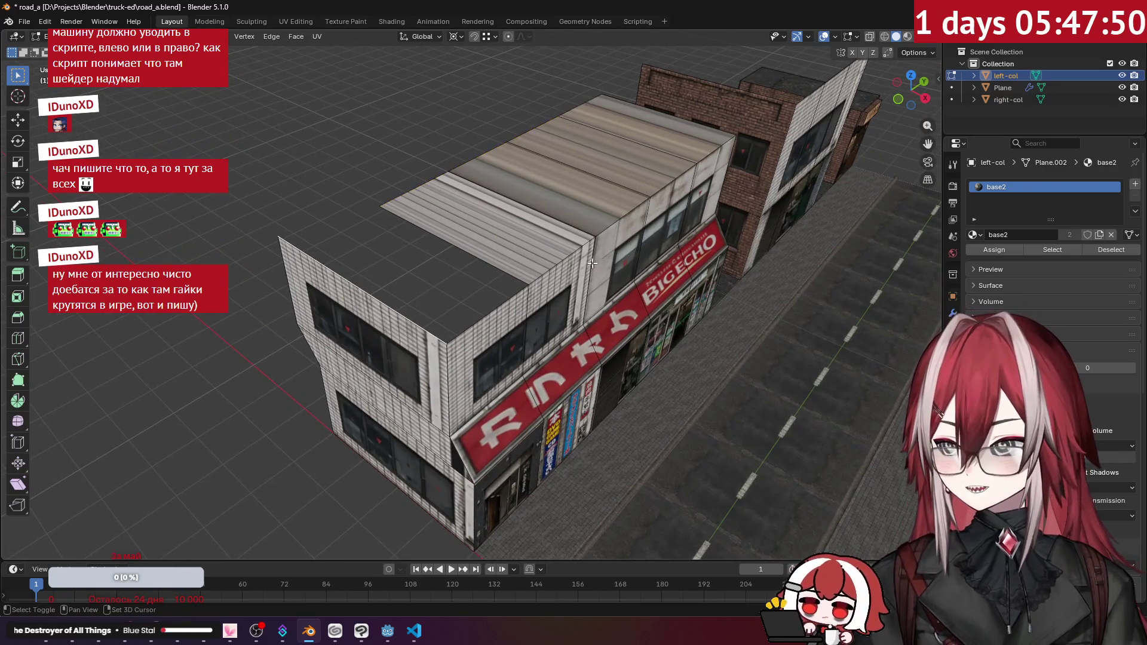
pyautogui.moveTo(514, 295); pyautogui.dragTo(445, 160)
pyautogui.hotkey('ctrl', 'z')
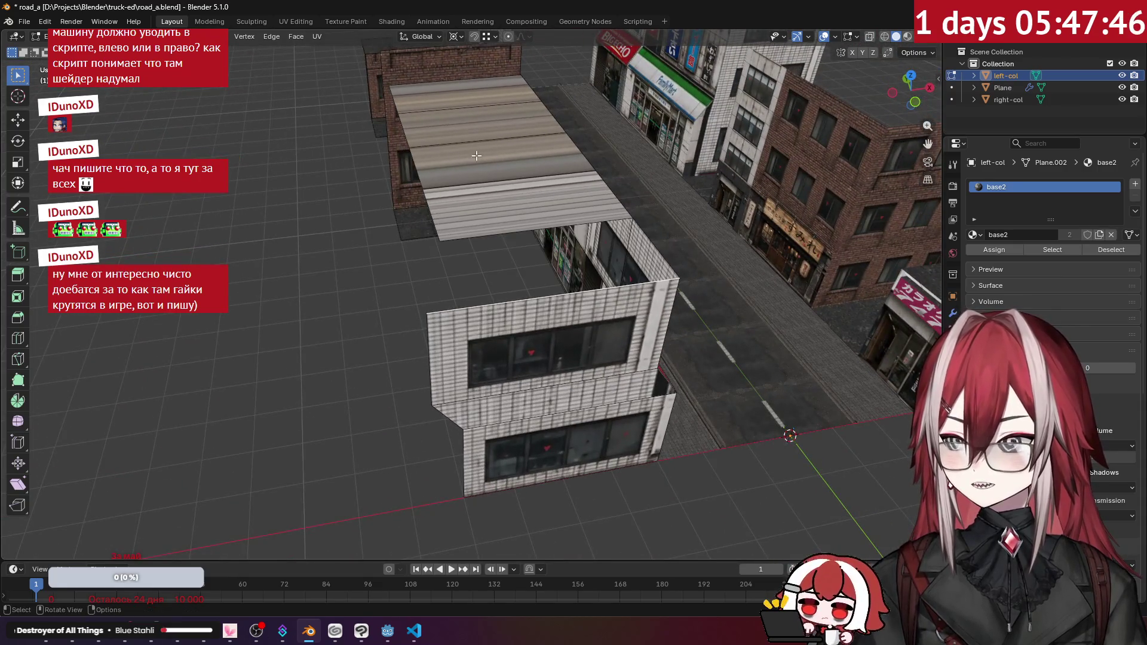
pyautogui.hotkey('ctrl', 'z')
# - Extrude the roof edge along X and fill the gap to the front building
pyautogui.press('e')
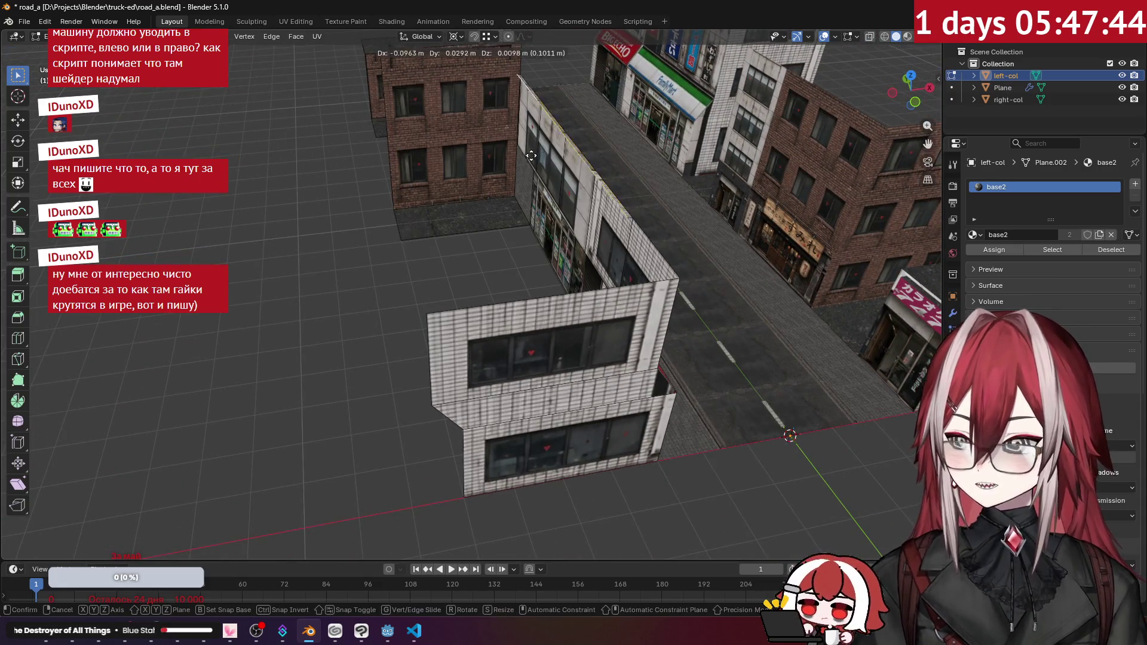
pyautogui.press('x')
pyautogui.click(421, 320)
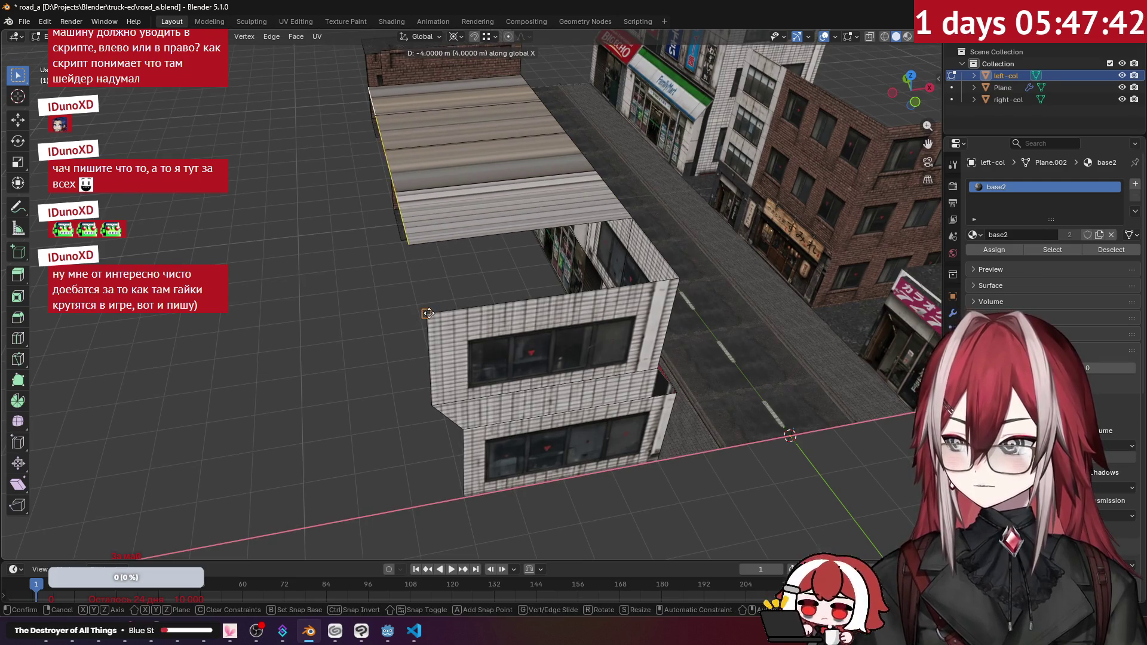
pyautogui.moveTo(506, 258); pyautogui.dragTo(625, 260)
pyautogui.press('f')
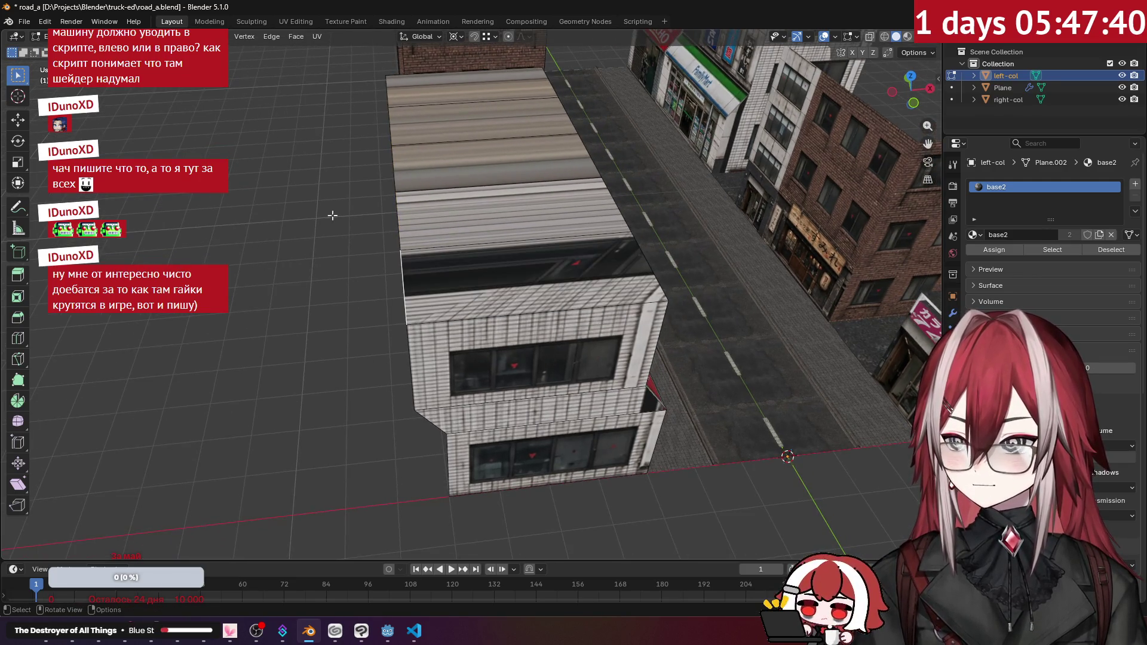
pyautogui.moveTo(446, 226)
pyautogui.mouseDown()
pyautogui.moveTo(416, 236)
pyautogui.moveTo(459, 217)
pyautogui.mouseUp()
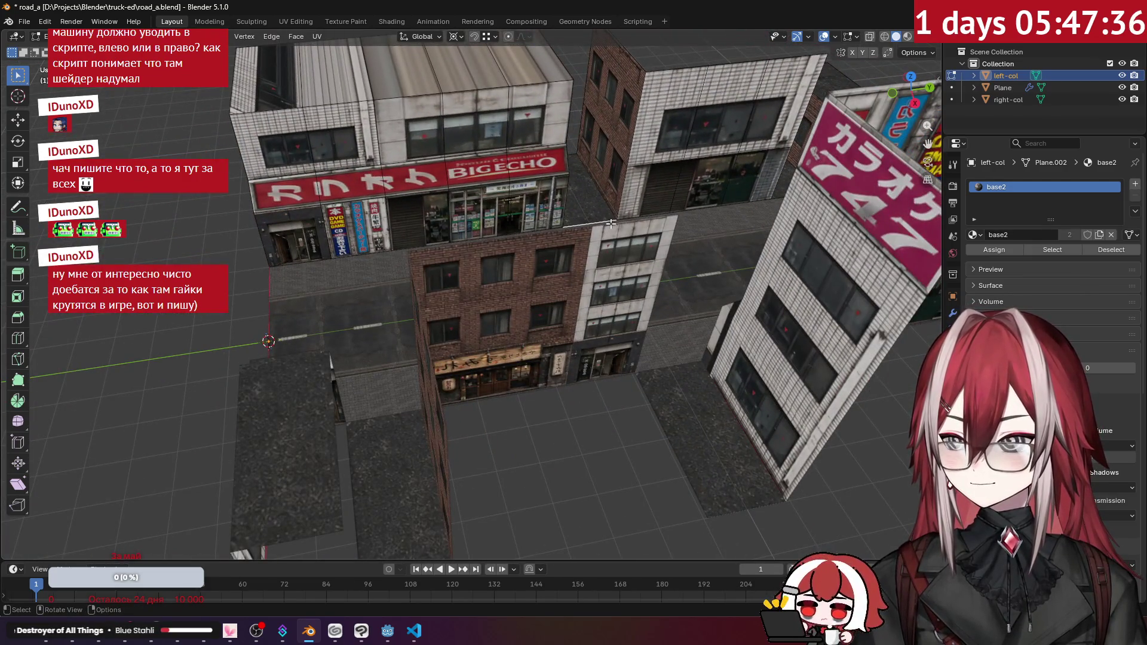
pyautogui.moveTo(617, 225)
pyautogui.mouseDown()
pyautogui.moveTo(397, 256)
pyautogui.moveTo(416, 266)
pyautogui.mouseUp()
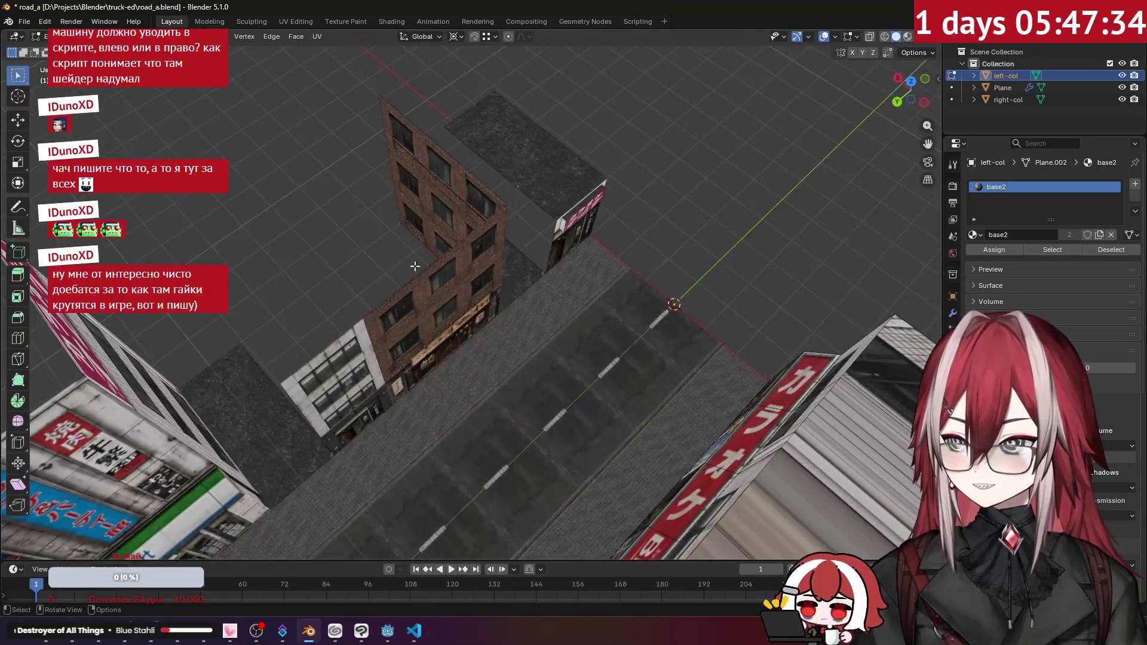
pyautogui.moveTo(573, 273)
pyautogui.mouseDown()
pyautogui.moveTo(585, 261)
pyautogui.moveTo(580, 273)
pyautogui.moveTo(518, 269)
pyautogui.mouseUp()
pyautogui.moveTo(596, 290); pyautogui.dragTo(548, 318)
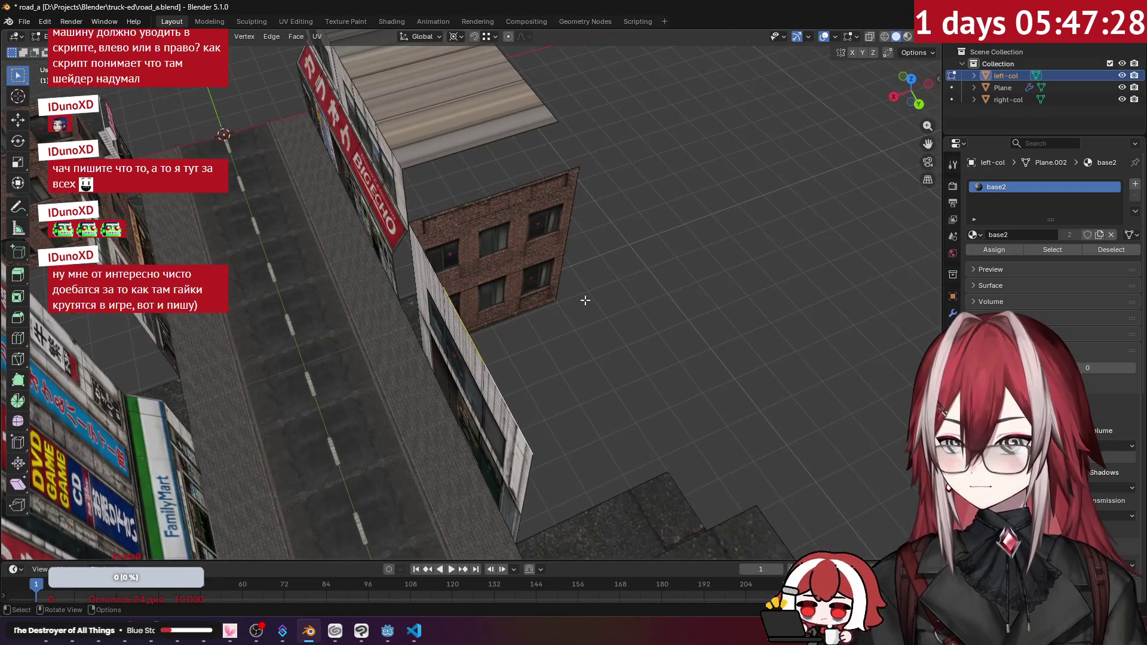
# - Extrude a new roof section back over the brick wall, then switch to editing the right-col mesh
pyautogui.press('e')
pyautogui.click(575, 168)
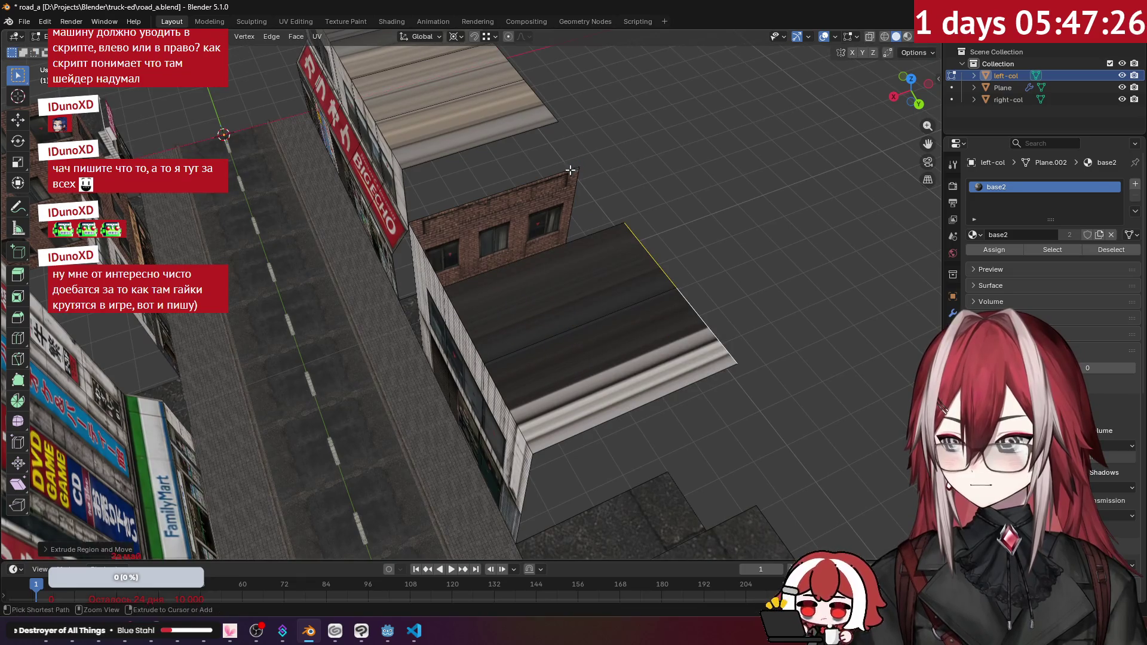
pyautogui.press('g')
pyautogui.moveTo(692, 248)
pyautogui.mouseDown()
pyautogui.moveTo(500, 213)
pyautogui.moveTo(525, 225)
pyautogui.moveTo(461, 182)
pyautogui.moveTo(464, 202)
pyautogui.moveTo(500, 249)
pyautogui.moveTo(548, 213)
pyautogui.moveTo(562, 173)
pyautogui.moveTo(621, 251)
pyautogui.moveTo(513, 272)
pyautogui.moveTo(462, 237)
pyautogui.mouseUp()
pyautogui.press('Tab')
pyautogui.scroll(-3, 561, 173)
pyautogui.scroll(2, 622, 251)
pyautogui.click(621, 248)
pyautogui.press('Tab')
# - Try extruding a right-col roof 4 m along X, then undo and cancel the extrusions
pyautogui.scroll(3, 463, 236)
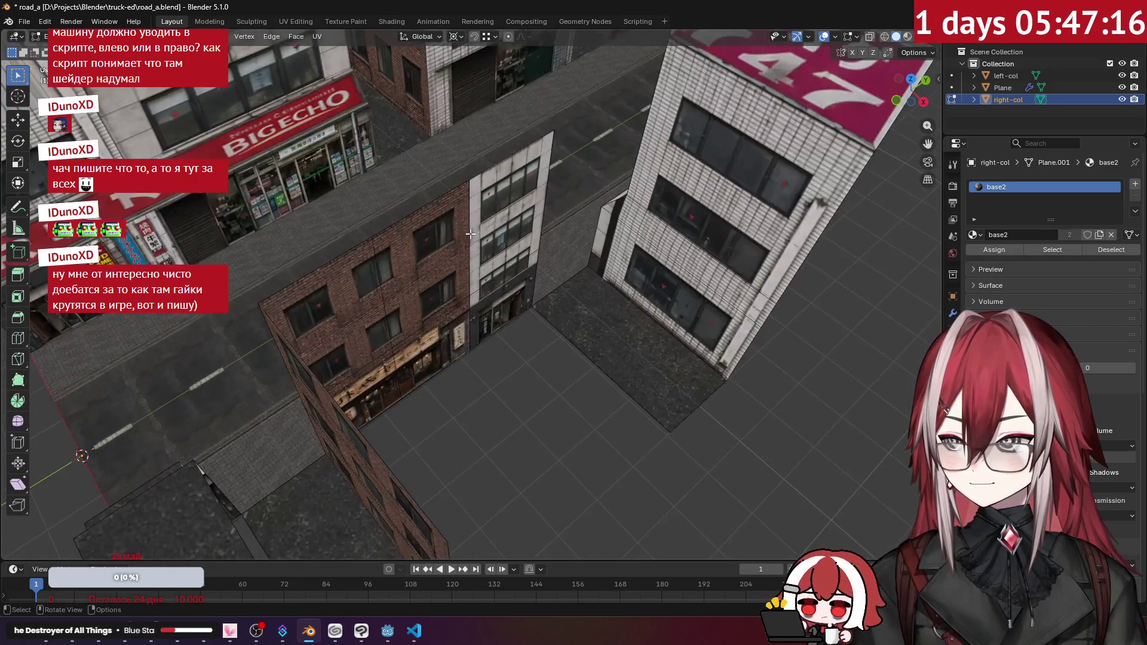
pyautogui.scroll(-3, 494, 190)
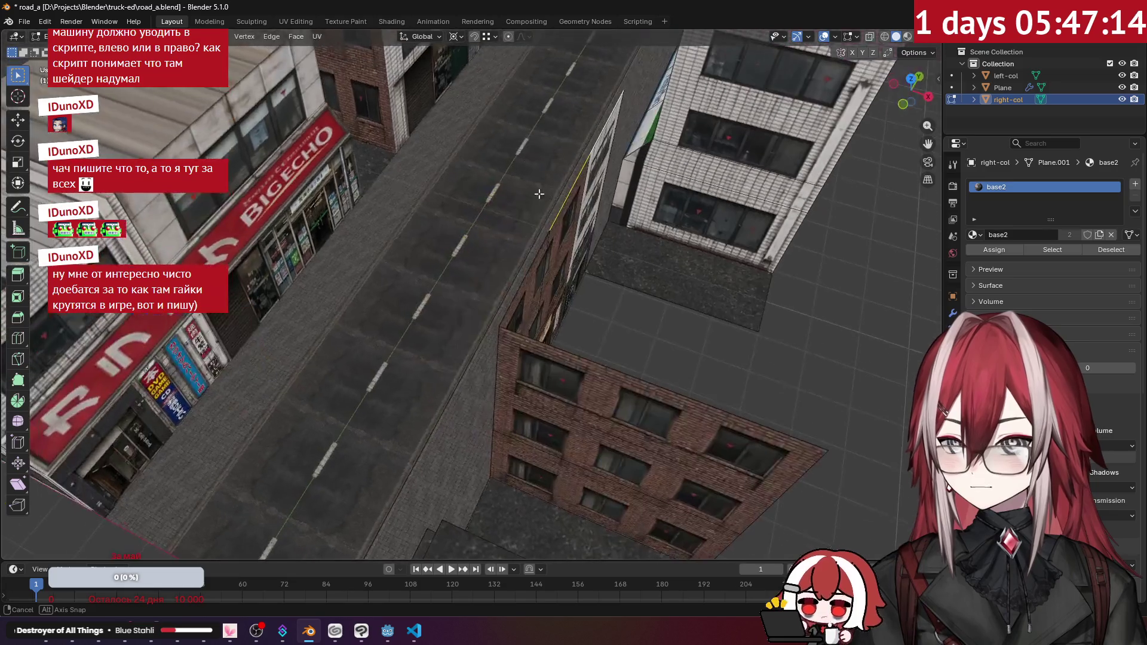
pyautogui.press('e')
pyautogui.press('x')
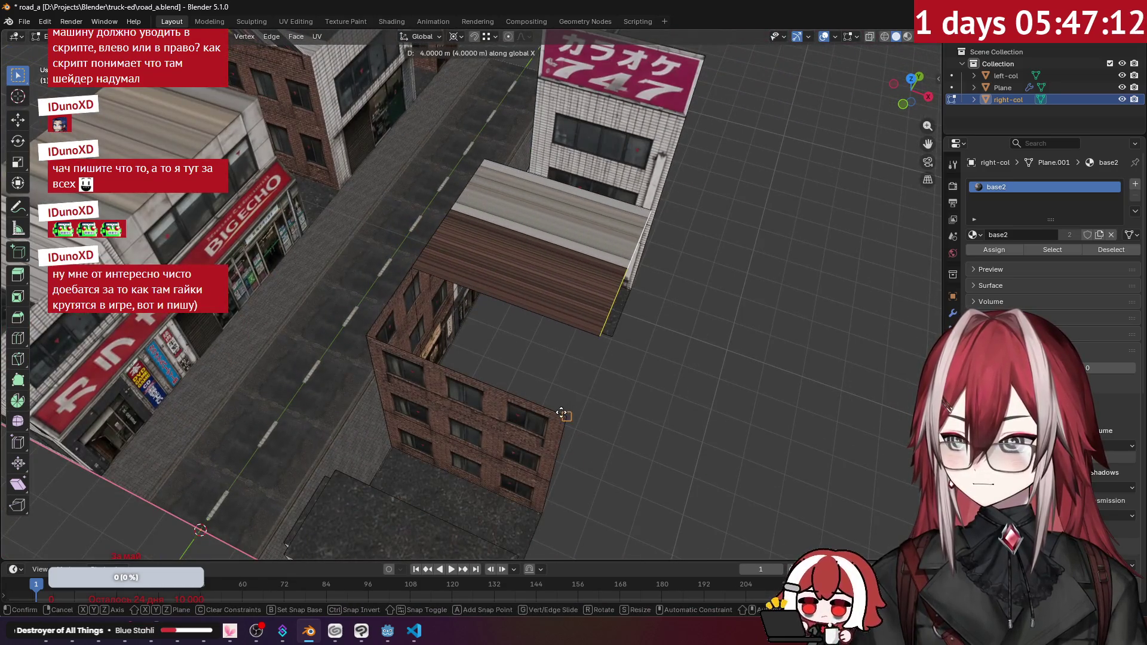
pyautogui.press('Return')
pyautogui.hotkey('ctrl', 'z')
pyautogui.moveTo(388, 304)
pyautogui.mouseDown()
pyautogui.moveTo(473, 247)
pyautogui.moveTo(448, 239)
pyautogui.moveTo(477, 245)
pyautogui.mouseUp()
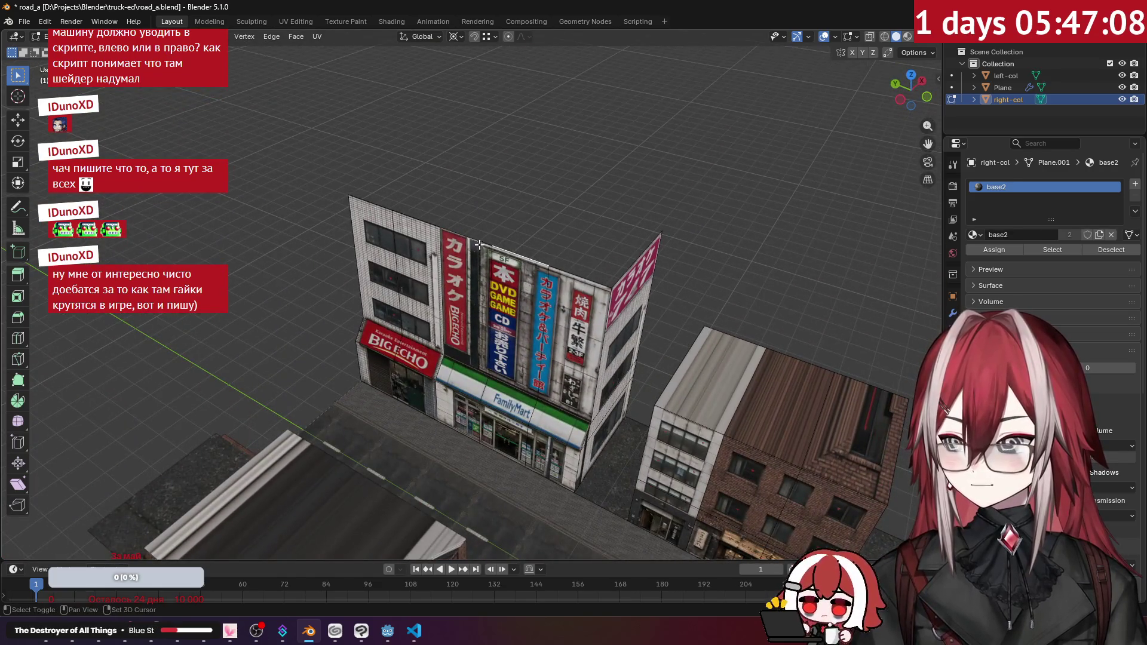
pyautogui.moveTo(381, 211)
pyautogui.mouseDown()
pyautogui.moveTo(479, 221)
pyautogui.moveTo(481, 243)
pyautogui.mouseUp()
pyautogui.press('e')
pyautogui.press('Escape')
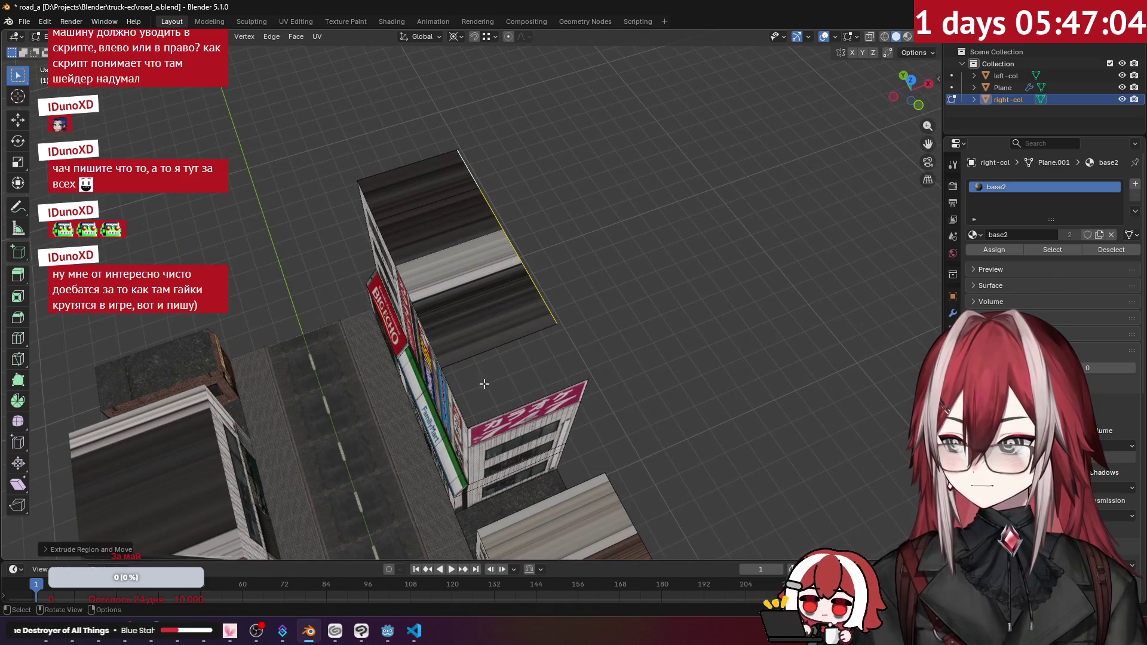
pyautogui.moveTo(635, 367); pyautogui.dragTo(675, 196)
pyautogui.scroll(-3, 523, 172)
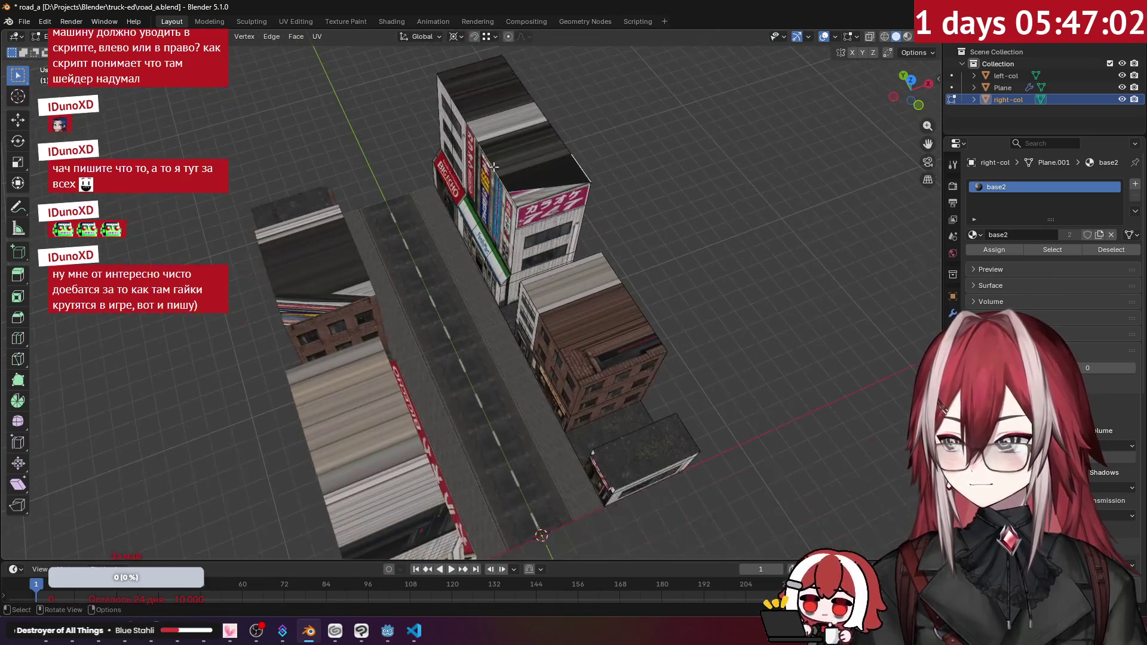
# - Select the seven roof faces of the two right-side buildings and open UV Editing from top view
pyautogui.click(475, 77)
pyautogui.keyDown('shift'); pyautogui.click(506, 125); pyautogui.keyUp('shift')
pyautogui.keyDown('shift'); pyautogui.click(534, 171); pyautogui.keyUp('shift')
pyautogui.keyDown('shift'); pyautogui.click(540, 183); pyautogui.keyUp('shift')
pyautogui.keyDown('shift'); pyautogui.click(568, 267); pyautogui.keyUp('shift')
pyautogui.keyDown('shift'); pyautogui.click(591, 311); pyautogui.keyUp('shift')
pyautogui.keyDown('shift'); pyautogui.click(633, 340); pyautogui.keyUp('shift')
pyautogui.moveTo(639, 310); pyautogui.dragTo(709, 291)
pyautogui.press('KP_7')
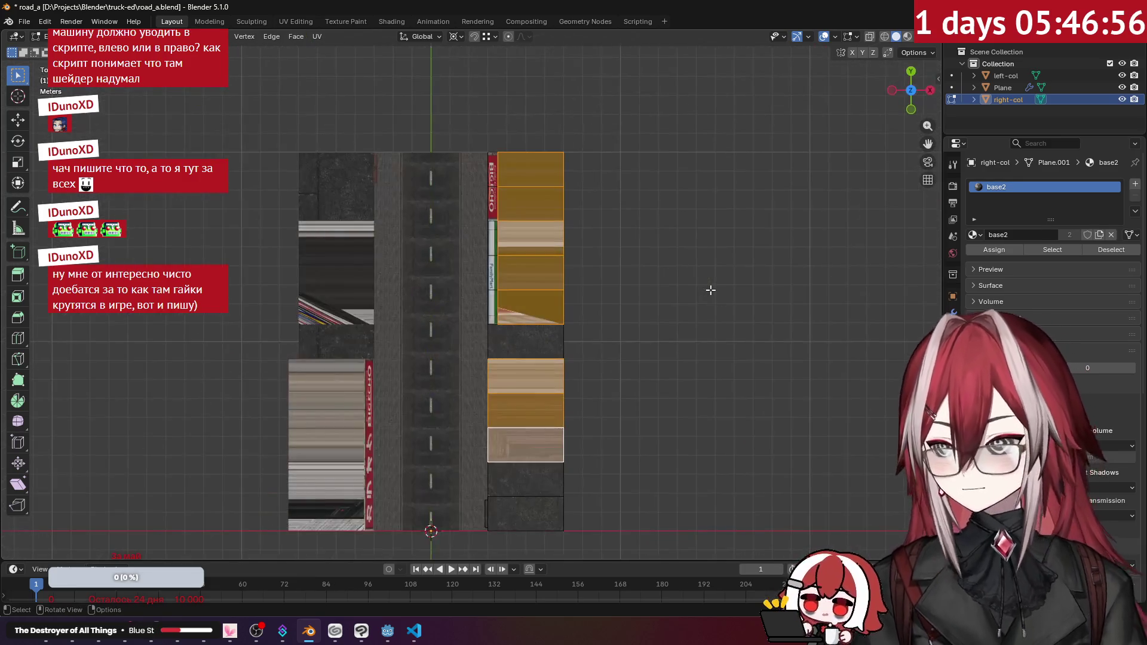
pyautogui.click(296, 22)
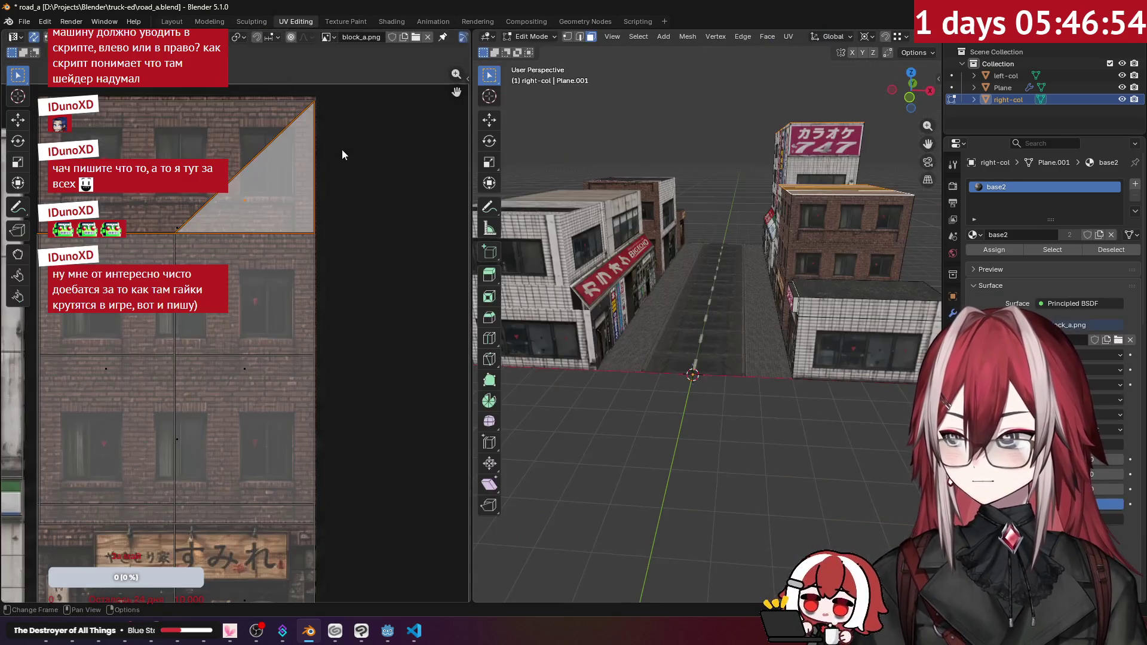
# - Project the right-col roof UVs from the top view and move them onto the block_a texture
pyautogui.scroll(-5, 341, 149)
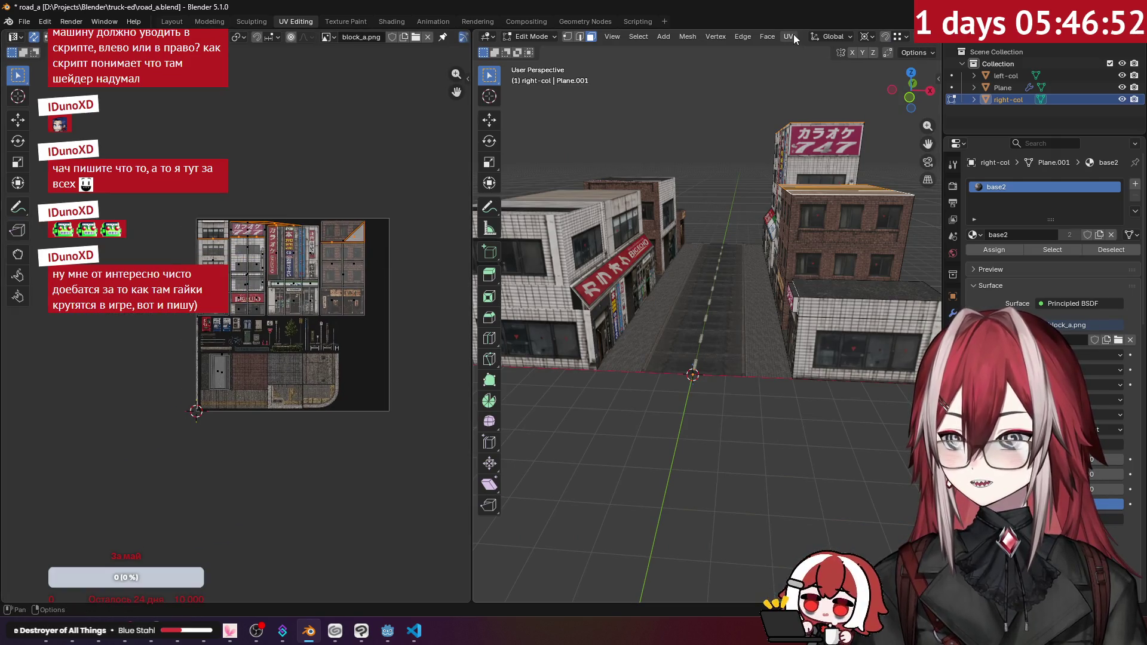
pyautogui.click(793, 35)
pyautogui.click(822, 171)
pyautogui.scroll(3, 371, 292)
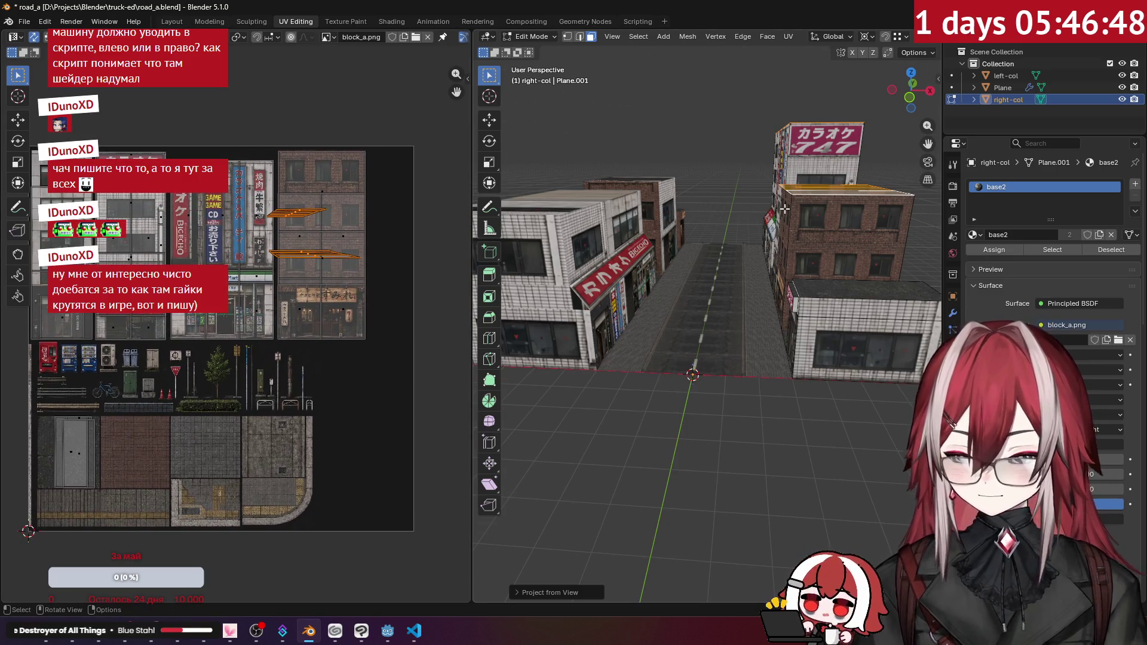
pyautogui.press('KP_7')
pyautogui.click(795, 36)
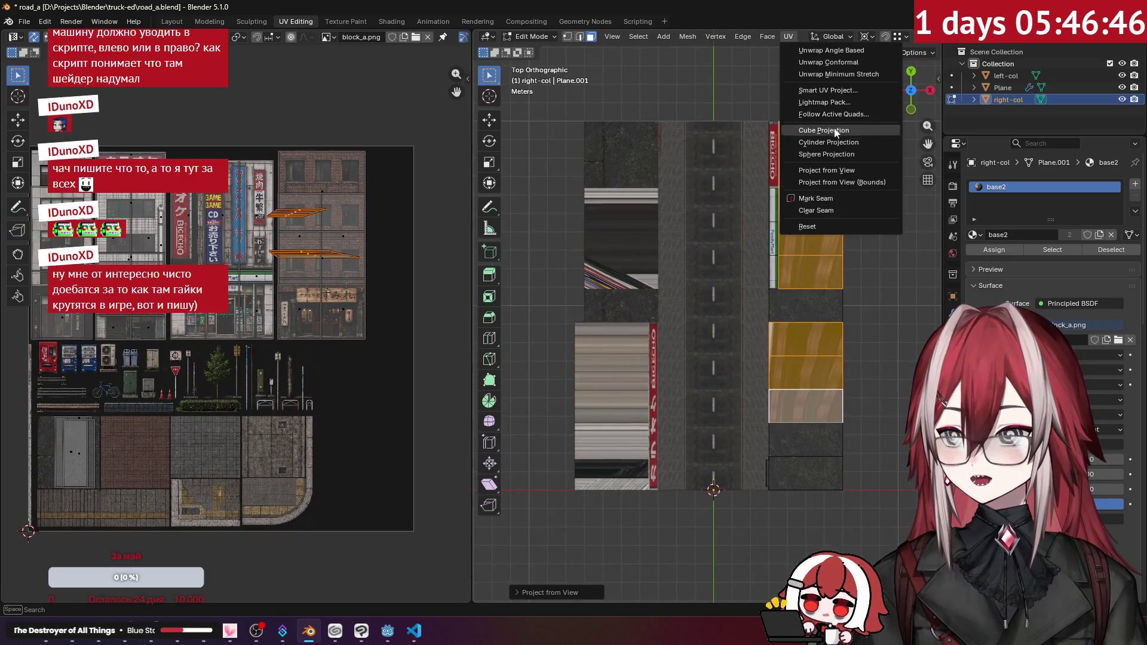
pyautogui.click(844, 166)
pyautogui.scroll(3, 341, 227)
pyautogui.scroll(-3, 341, 227)
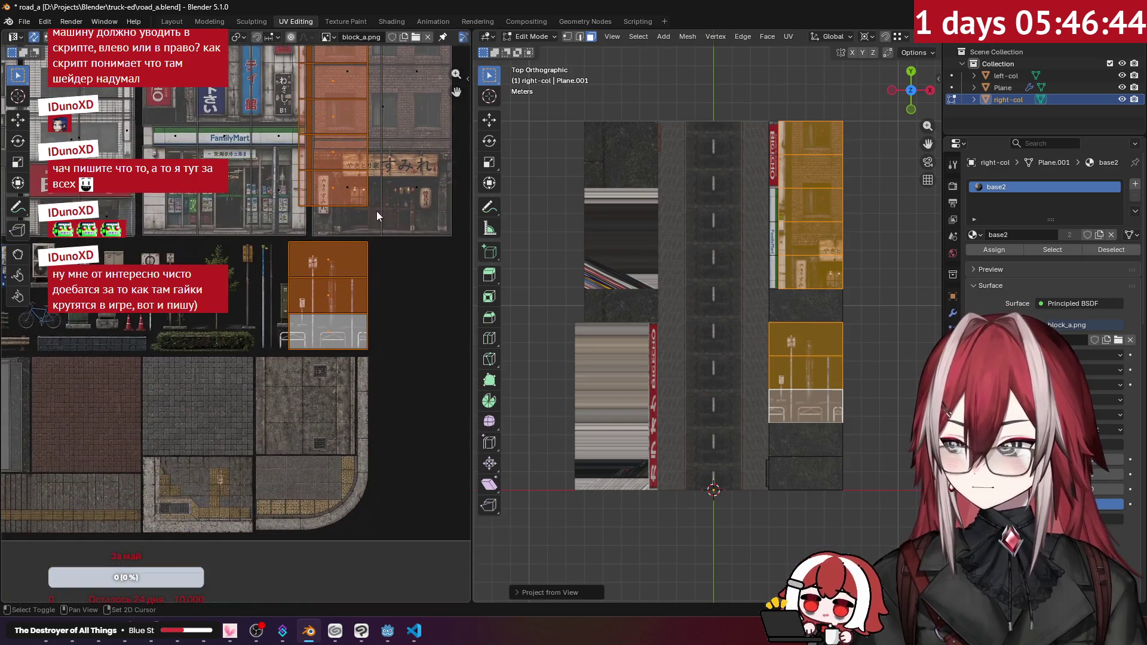
pyautogui.press('g')
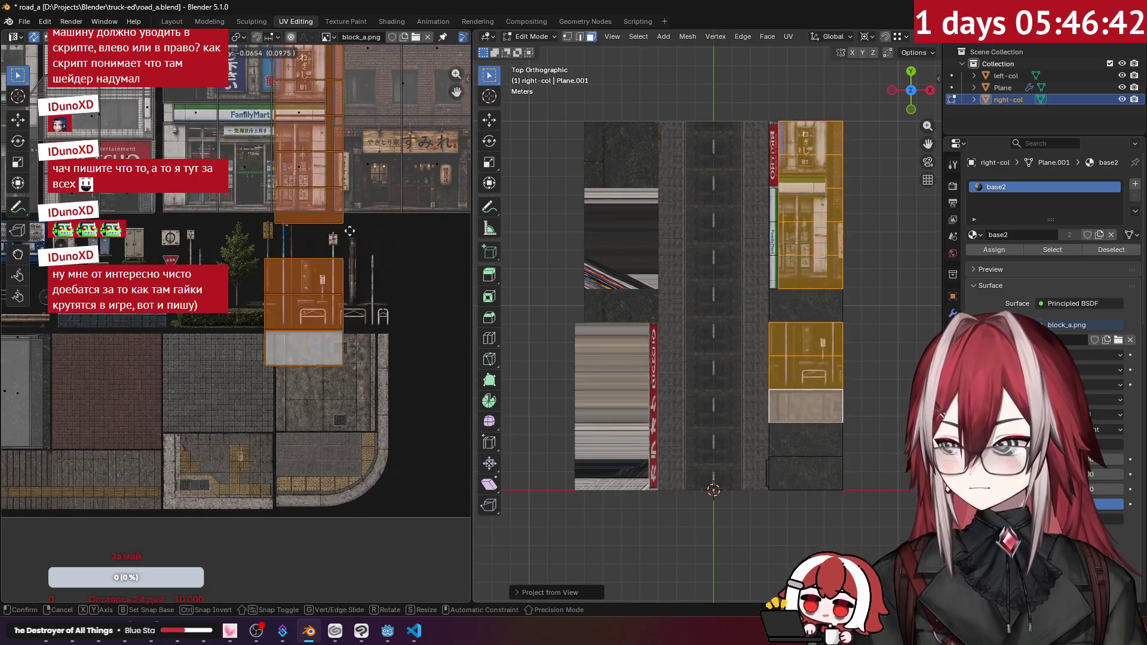
pyautogui.click(245, 314)
# - Move a linked group of UV faces onto the stone pavement texture
pyautogui.click(249, 322)
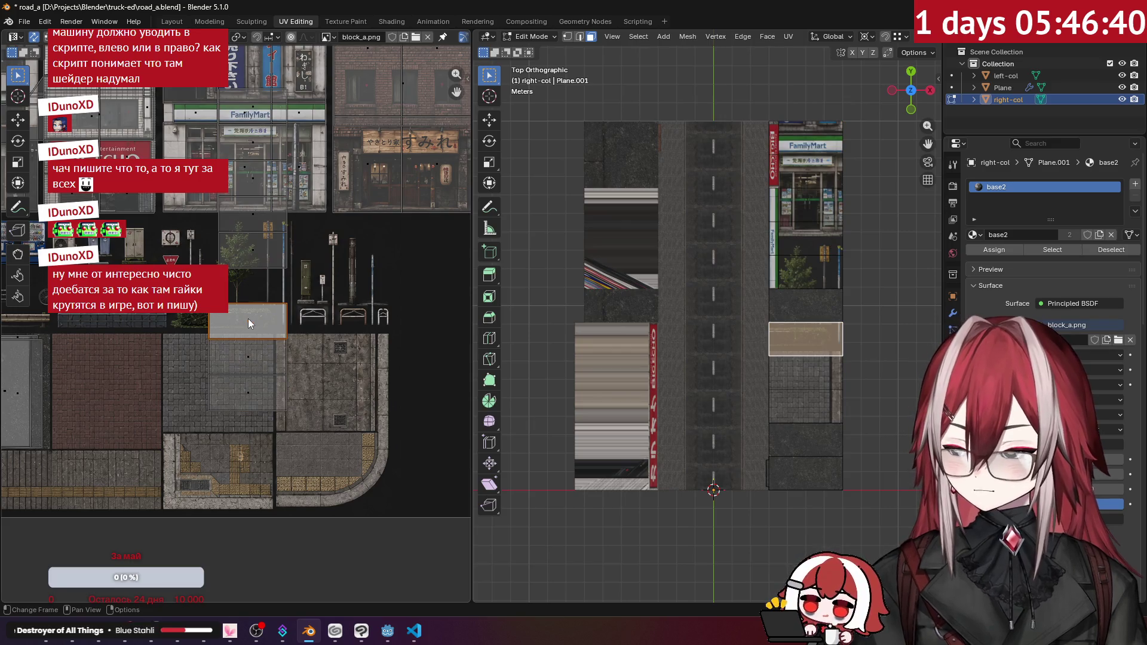
pyautogui.hotkey('ctrl', 'l')
pyautogui.scroll(-1, 338, 274)
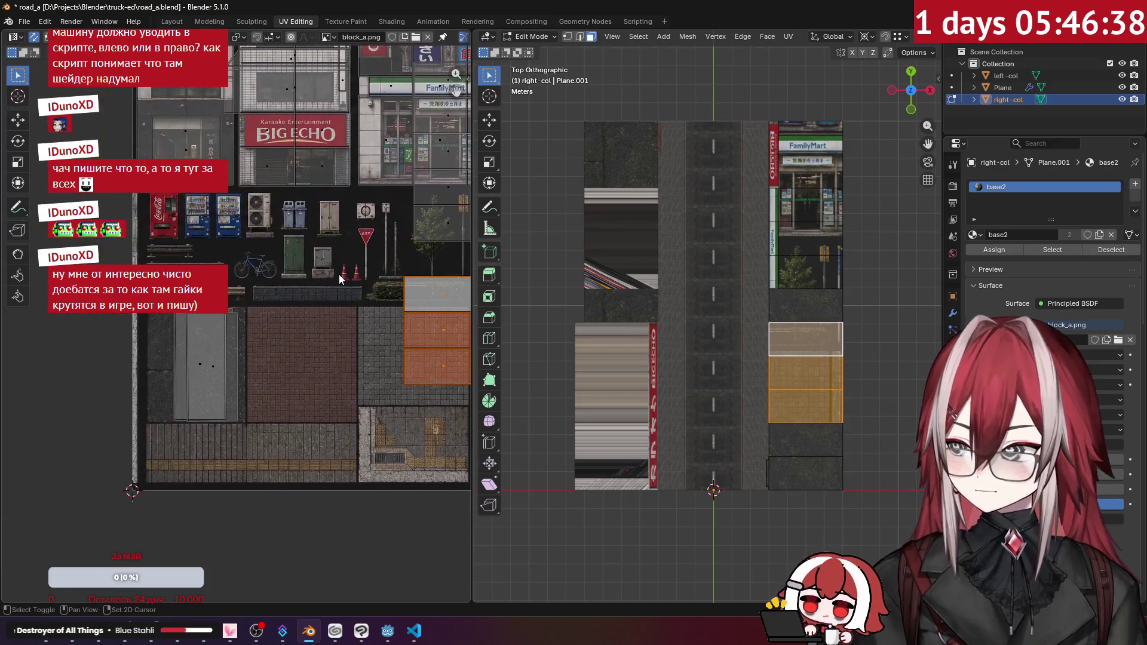
pyautogui.press('g')
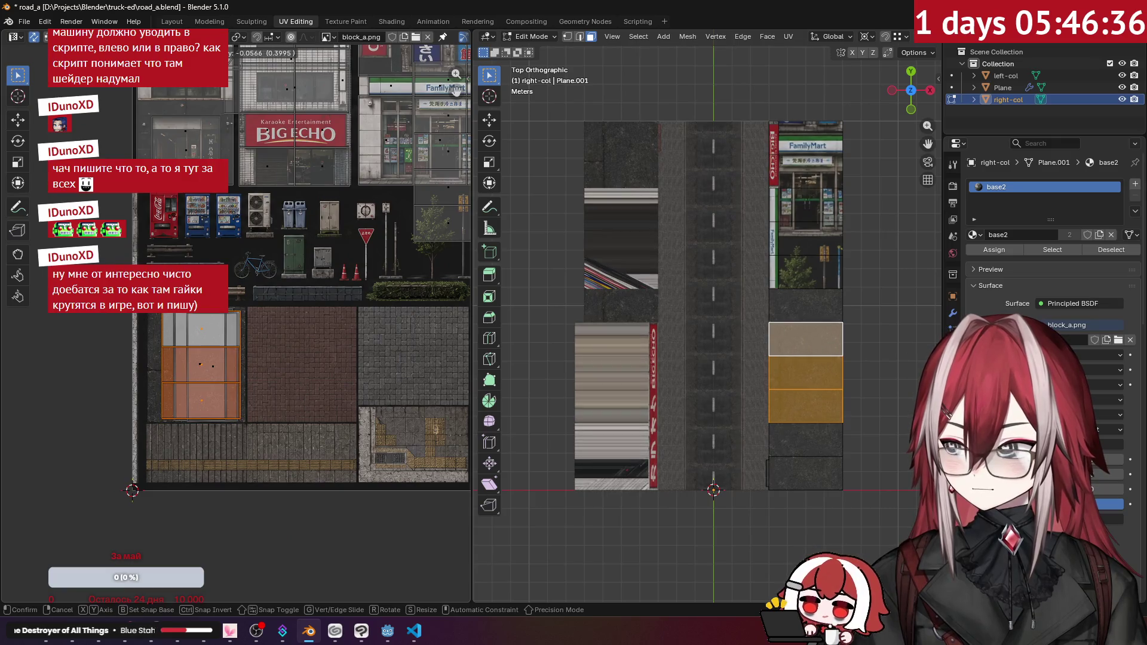
pyautogui.click(295, 283)
pyautogui.hscroll(3, 322, 282)
pyautogui.scroll(2, 352, 281)
# - Move and shrink the face column below FamilyMart onto the left stone tile, then leave Edit Mode
pyautogui.click(362, 273)
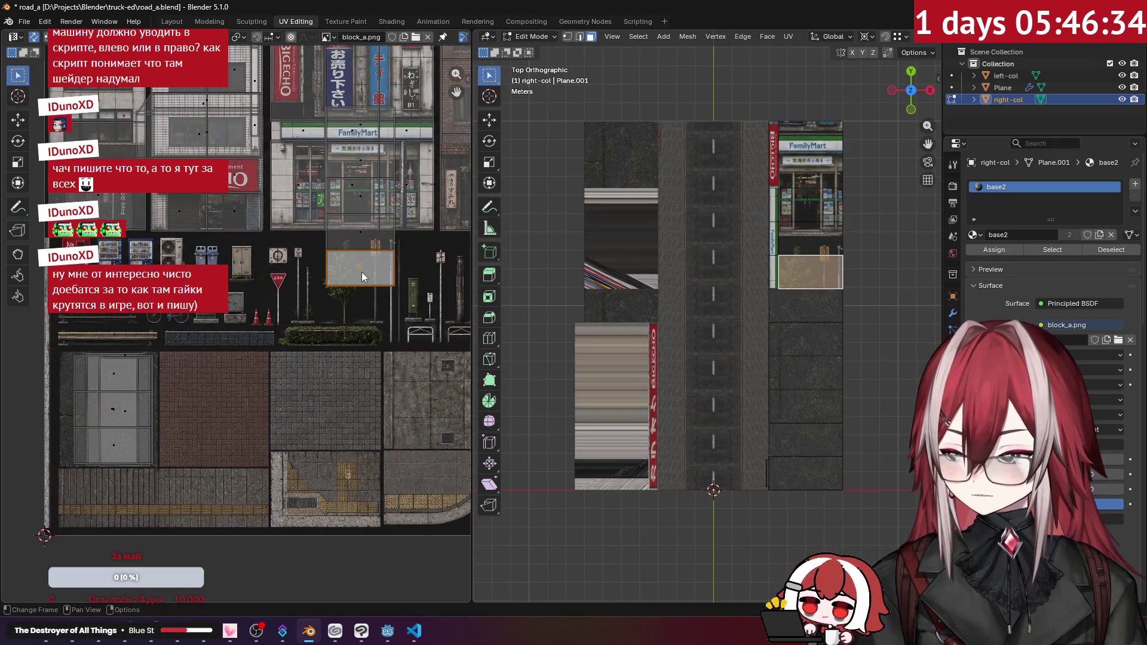
pyautogui.hotkey('ctrl', 'l')
pyautogui.press('g')
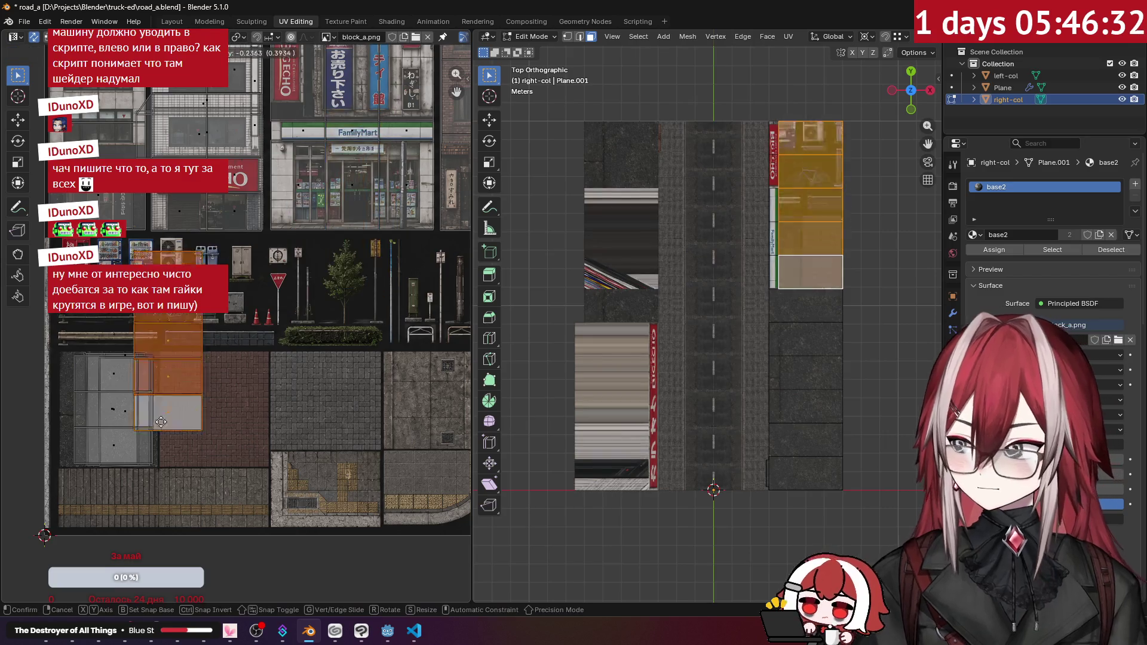
pyautogui.click(187, 445)
pyautogui.press('s')
pyautogui.press('Return')
pyautogui.hotkey('alt', 'a')
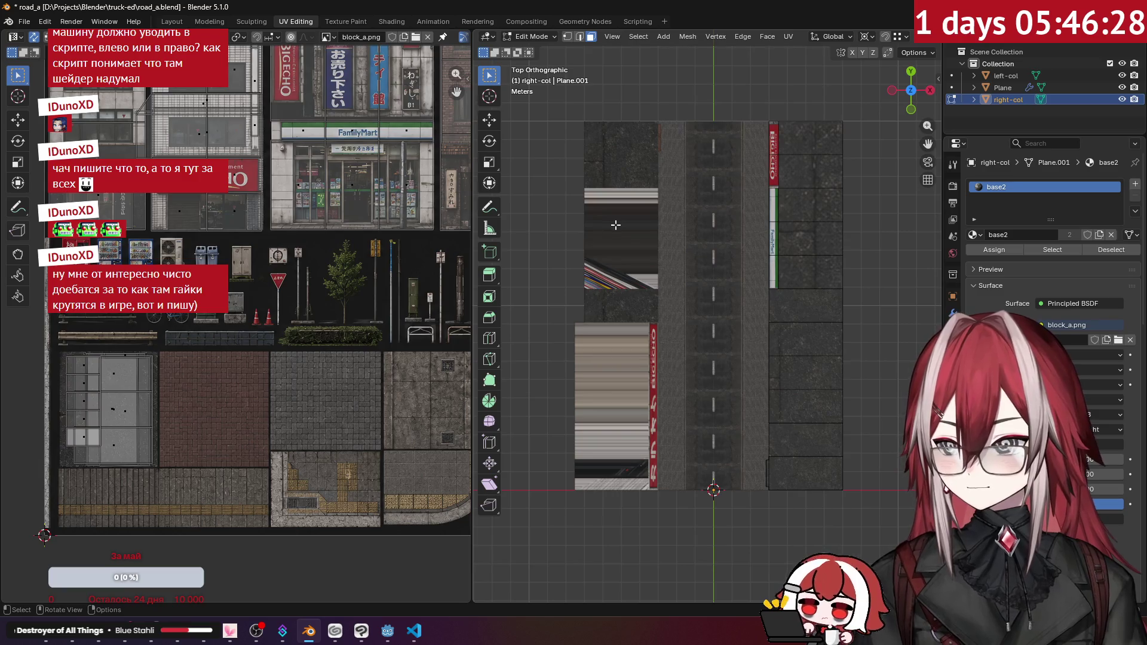
pyautogui.press('Tab')
# - On left-col, select both buildings' roof faces and the front side face, then project UVs from top view
pyautogui.moveTo(651, 287); pyautogui.dragTo(632, 232)
pyautogui.click(595, 254)
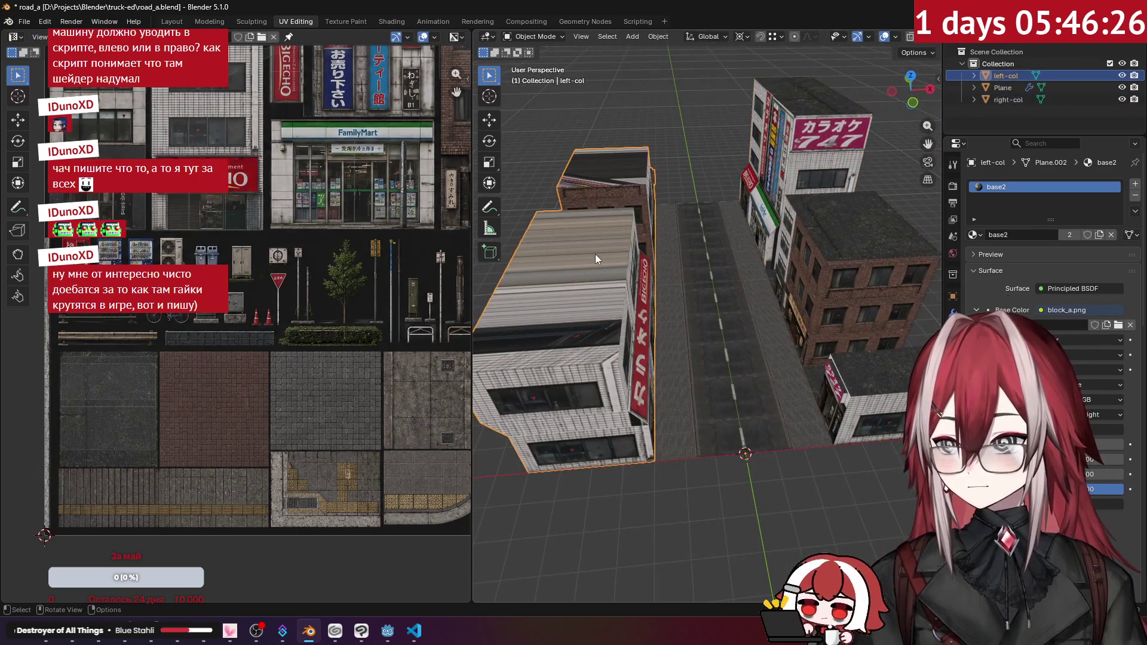
pyautogui.press('Tab')
pyautogui.click(607, 250)
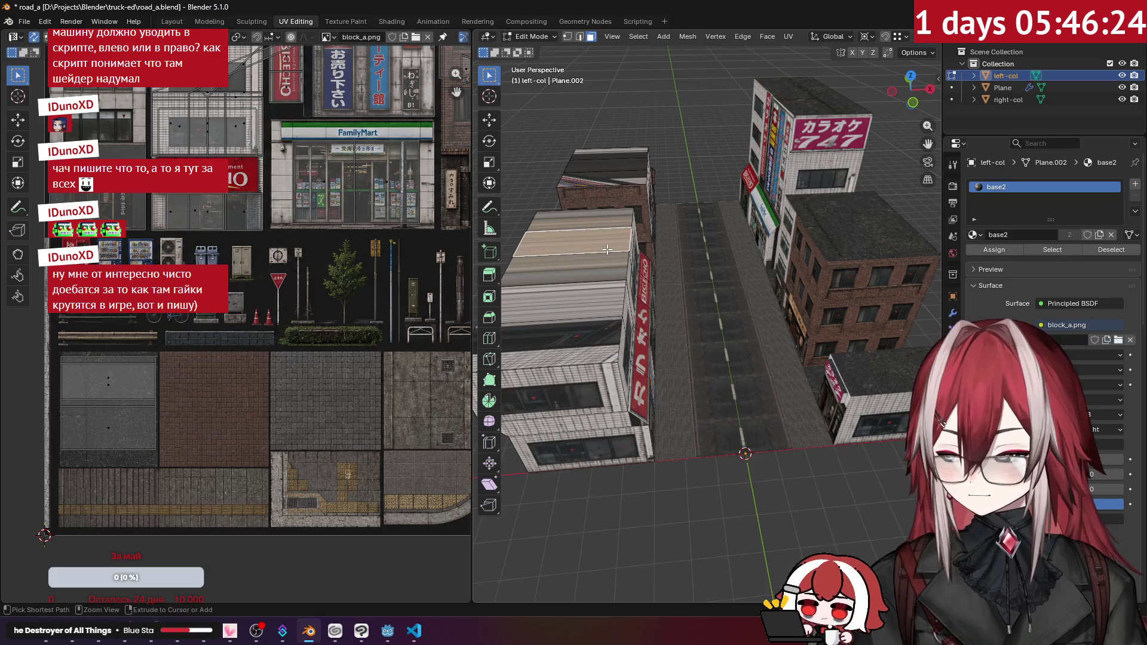
pyautogui.hotkey('ctrl', 'l')
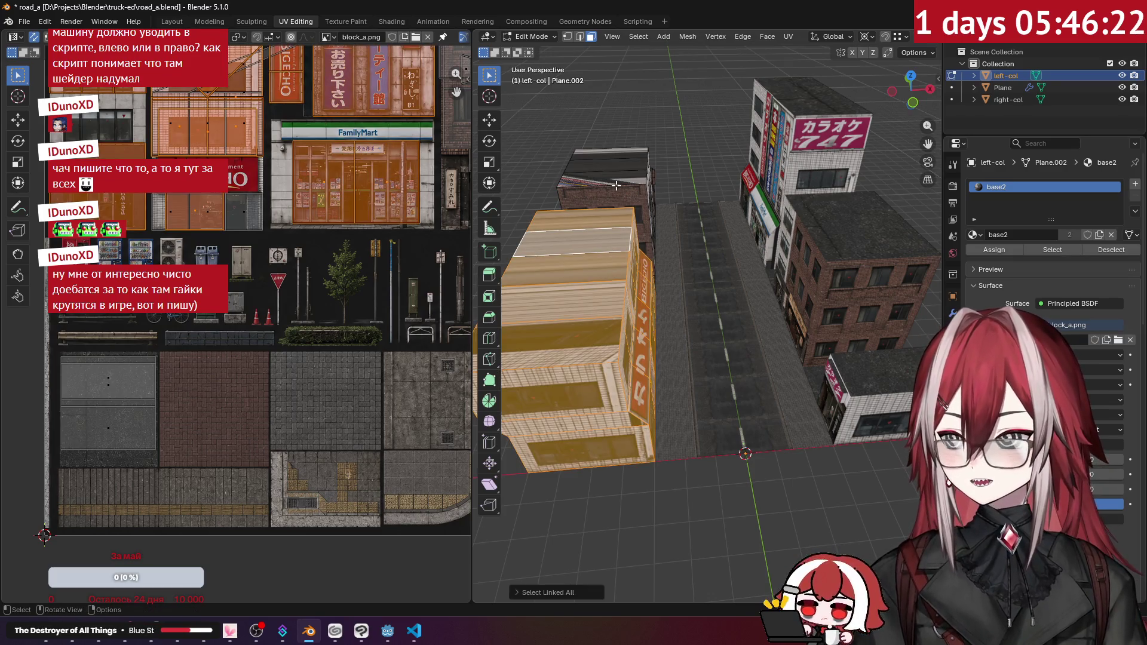
pyautogui.hotkey('alt', 'a')
pyautogui.click(618, 173)
pyautogui.moveTo(617, 164); pyautogui.dragTo(565, 320)
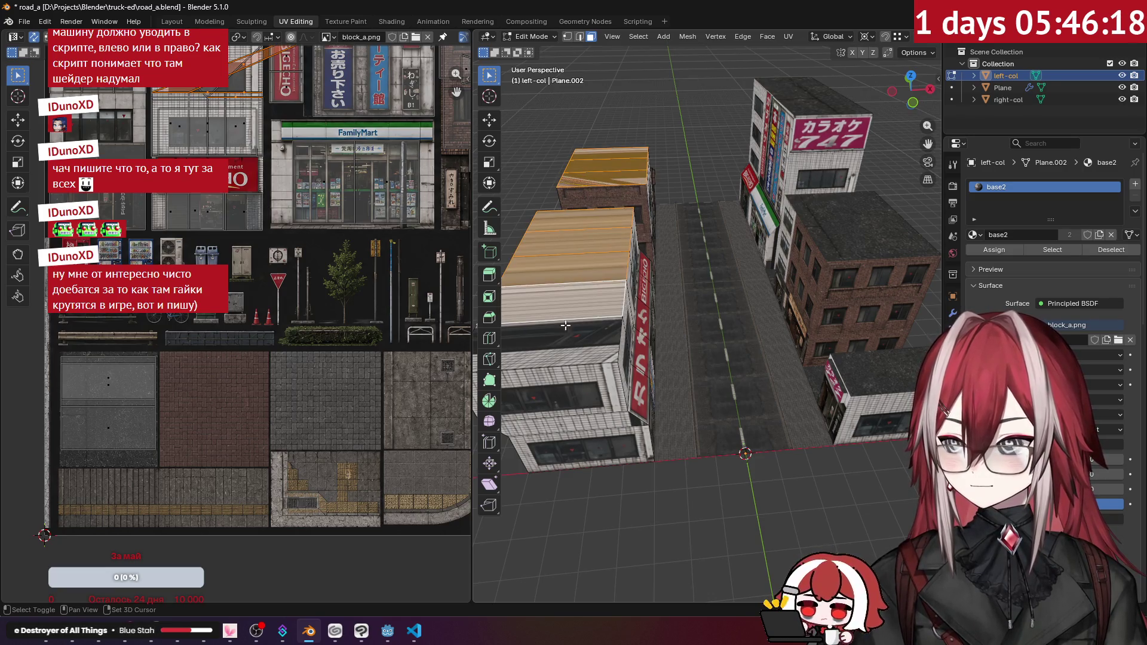
pyautogui.keyDown('shift'); pyautogui.click(565, 320); pyautogui.keyUp('shift')
pyautogui.press('KP_7')
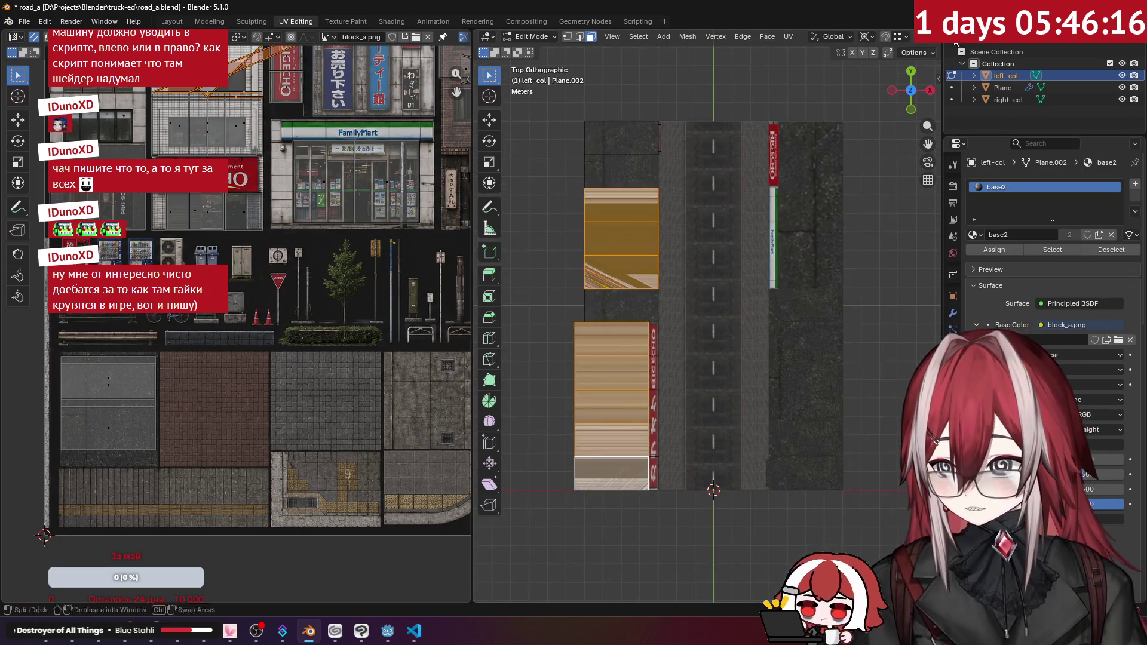
pyautogui.press('u')
pyautogui.click(813, 178)
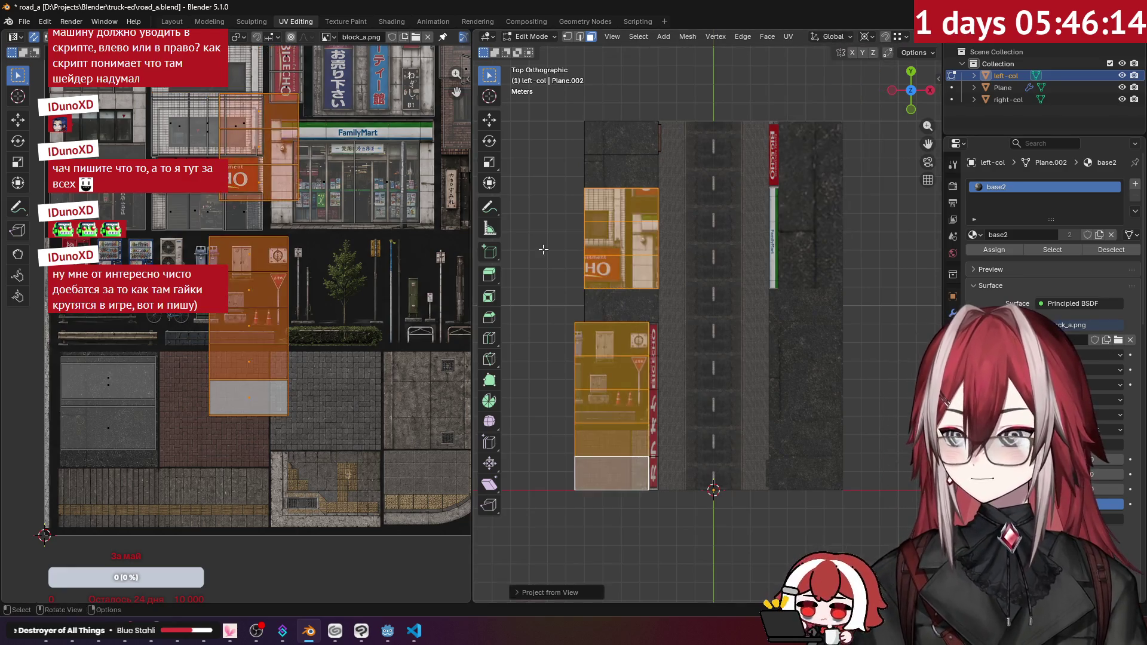
# - Fit the left-col UV islands, including the HO sign building, onto the storefront texture areas
pyautogui.click(246, 328)
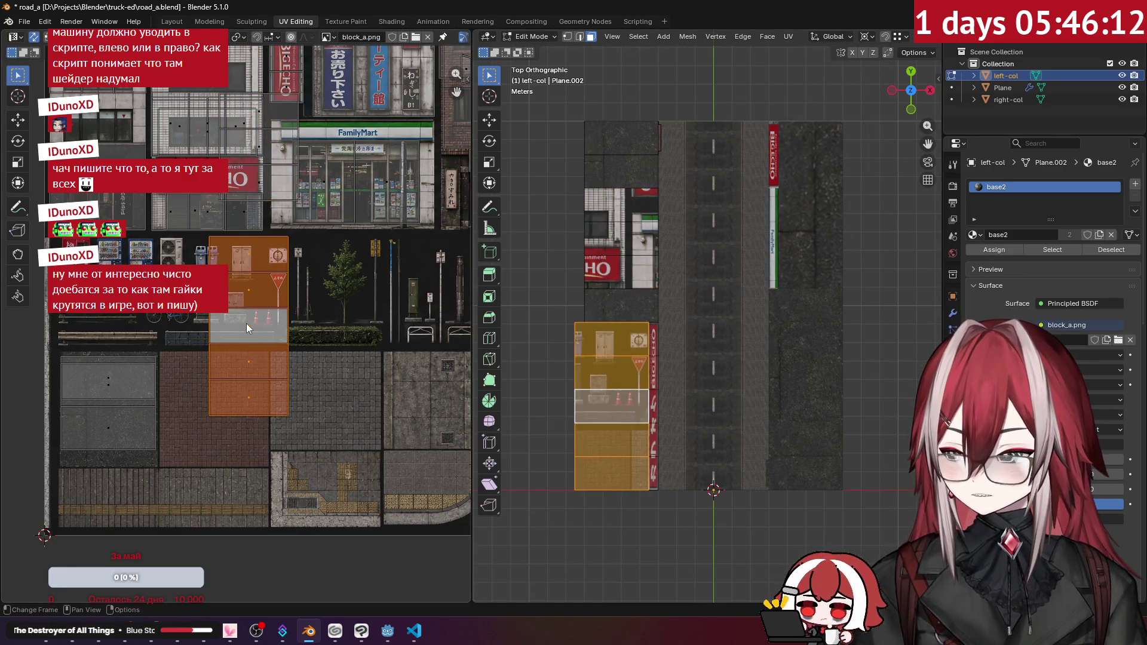
pyautogui.press('g')
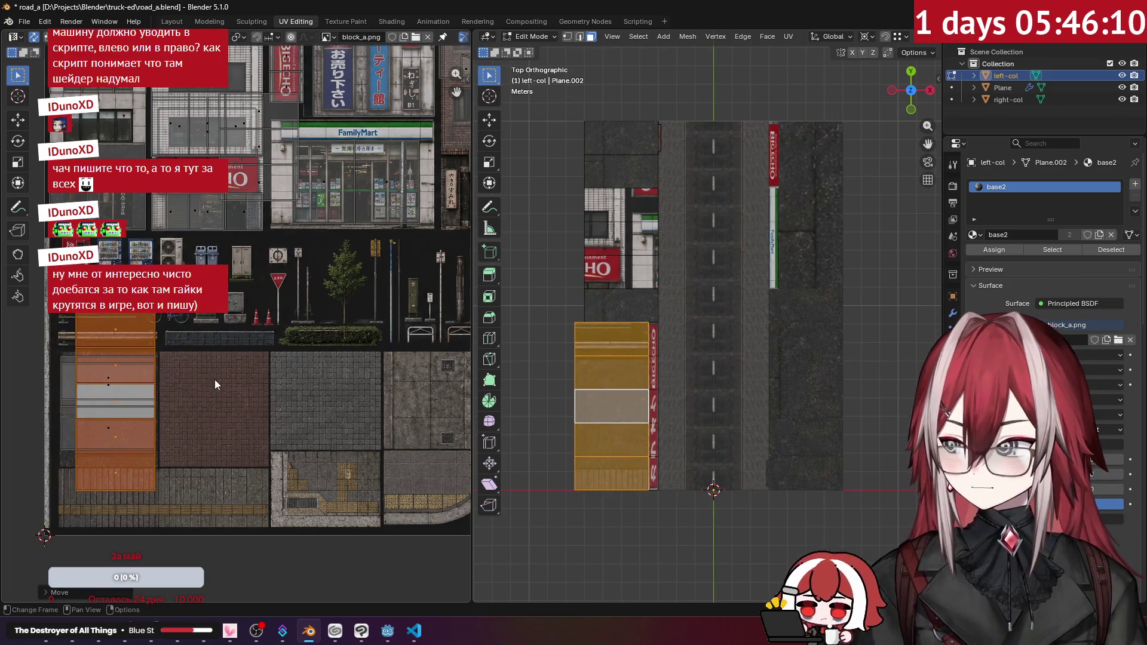
pyautogui.moveTo(278, 383); pyautogui.dragTo(212, 393)
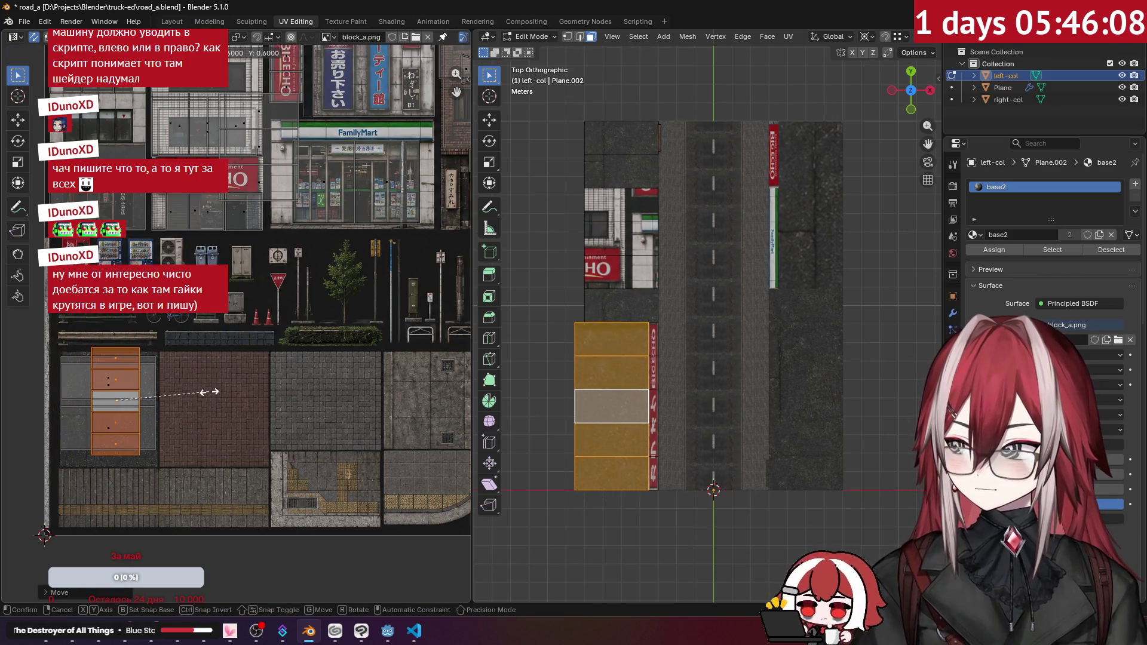
pyautogui.press('g')
pyautogui.click(209, 401)
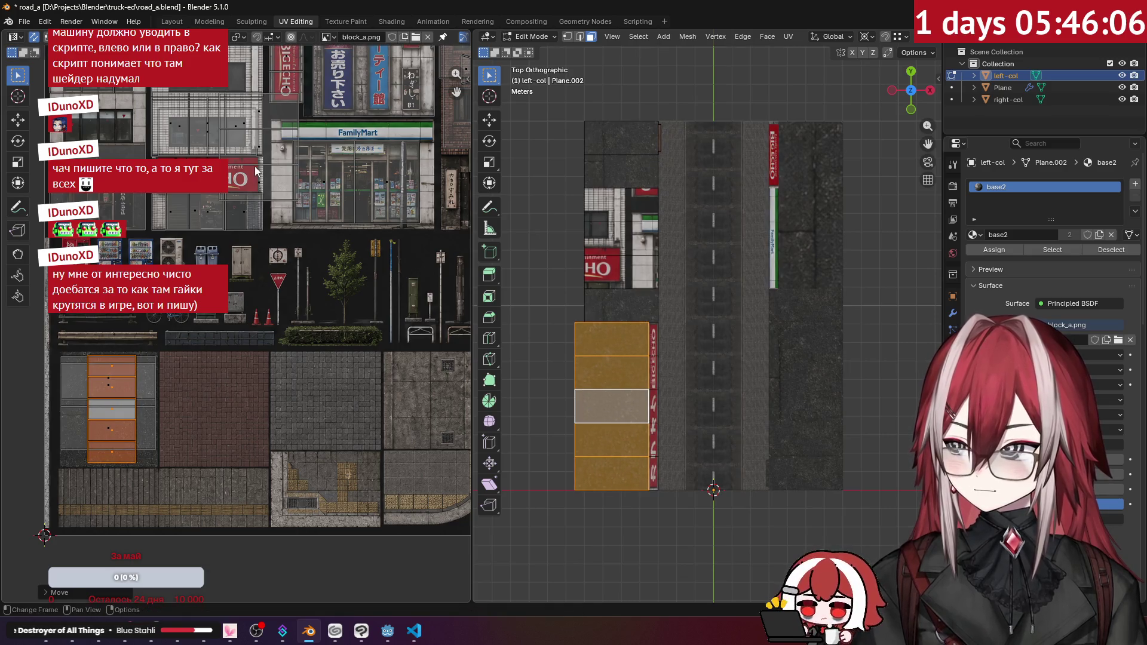
pyautogui.click(258, 182)
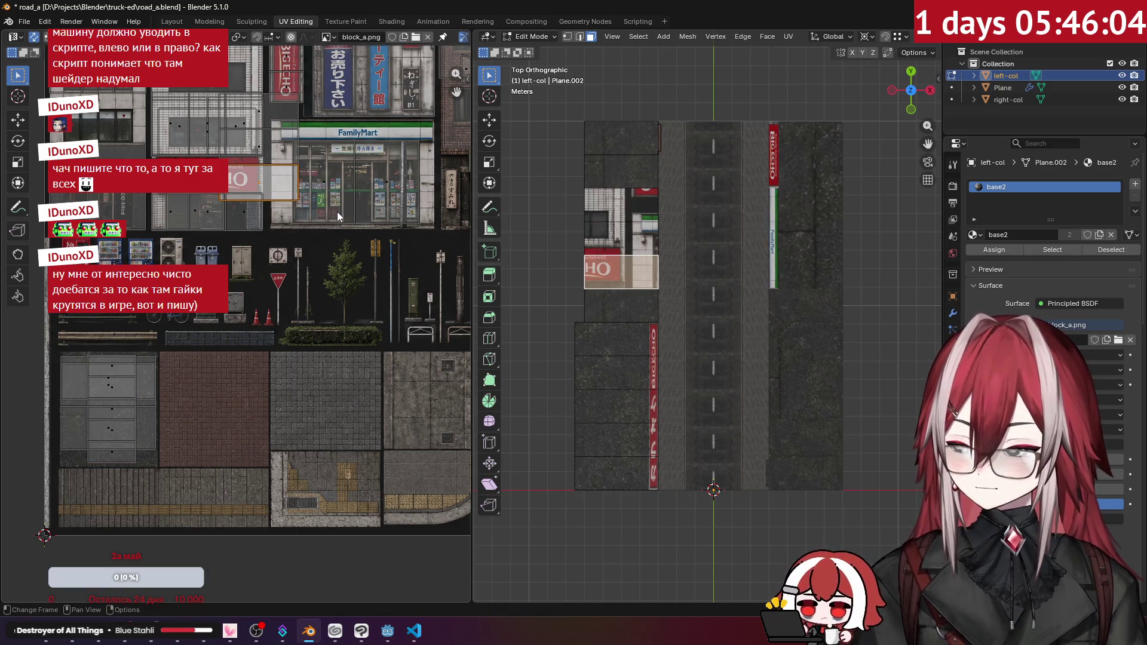
pyautogui.hotkey('ctrl', 'l')
pyautogui.press('g')
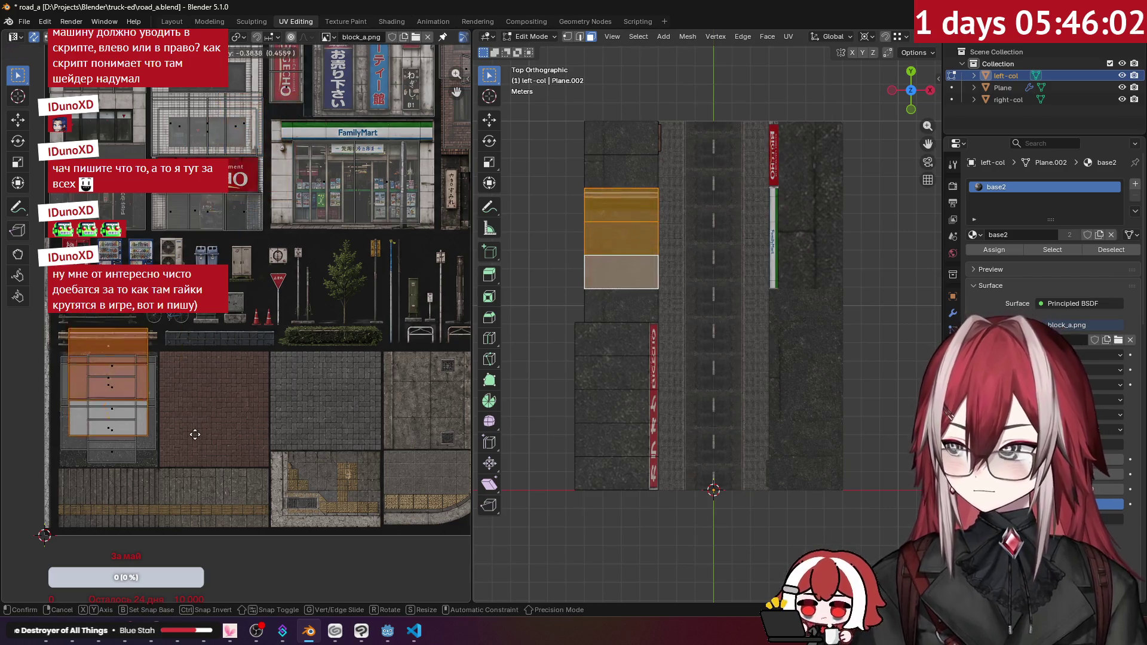
pyautogui.click(195, 459)
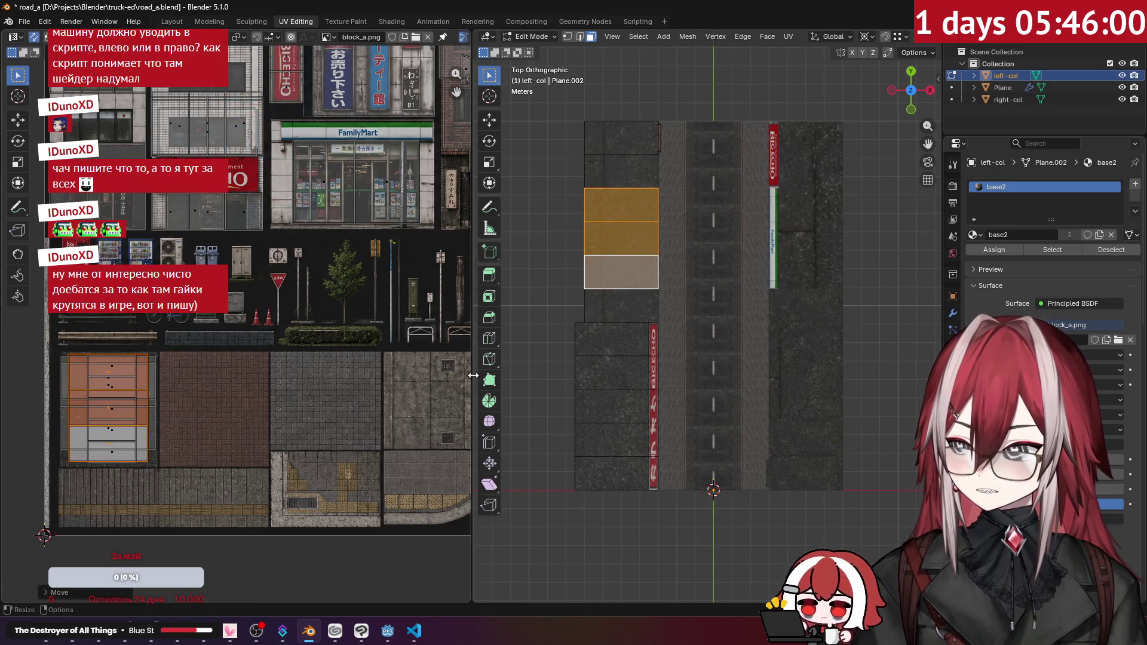
pyautogui.press('Tab')
pyautogui.moveTo(543, 290)
pyautogui.mouseDown()
pyautogui.moveTo(558, 299)
pyautogui.moveTo(519, 213)
pyautogui.moveTo(572, 181)
pyautogui.moveTo(653, 325)
pyautogui.moveTo(664, 310)
pyautogui.moveTo(654, 289)
pyautogui.mouseUp()
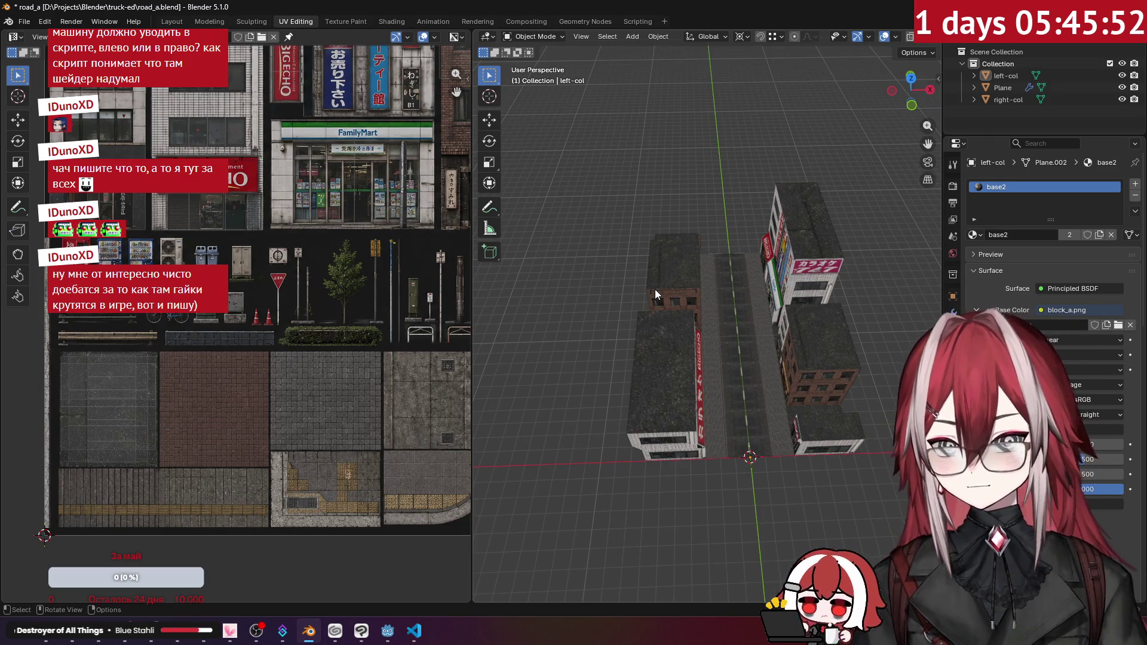
# - Back in Object Mode, switch to Layout and select the right-col building row in perspective
pyautogui.click(691, 235)
pyautogui.press('Tab')
pyautogui.moveTo(691, 236)
pyautogui.mouseDown()
pyautogui.moveTo(777, 220)
pyautogui.moveTo(741, 227)
pyautogui.mouseUp()
pyautogui.press('Tab')
pyautogui.click(161, 24)
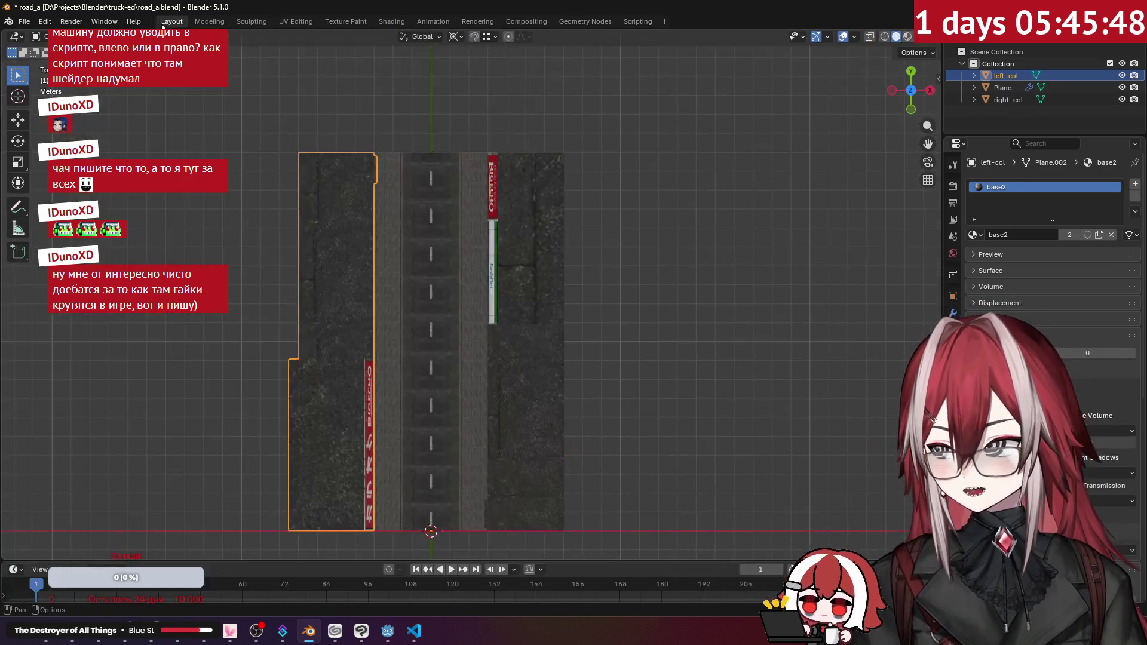
pyautogui.moveTo(495, 185)
pyautogui.mouseDown()
pyautogui.moveTo(503, 148)
pyautogui.moveTo(495, 236)
pyautogui.moveTo(520, 238)
pyautogui.mouseUp()
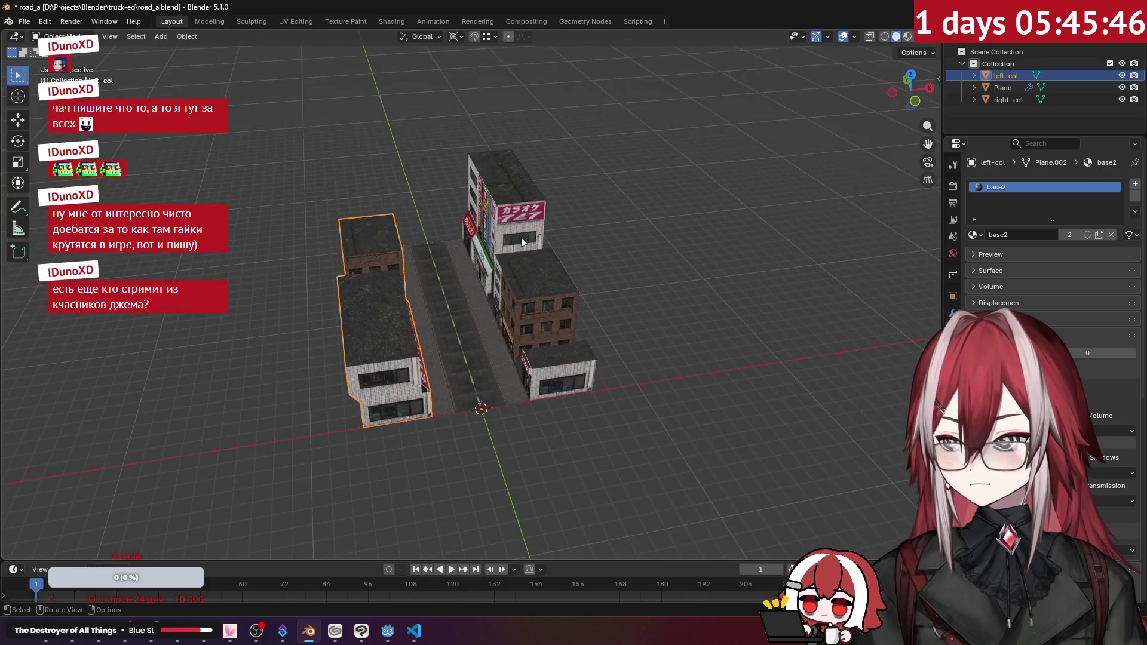
pyautogui.click(528, 239)
pyautogui.scroll(1, 529, 239)
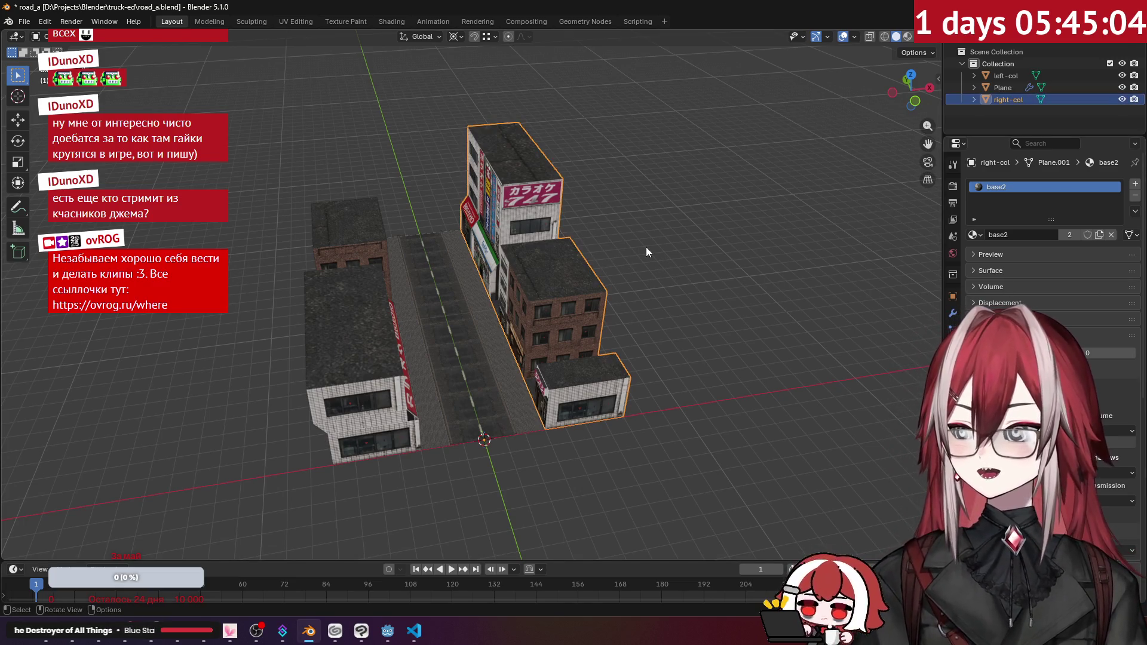
pyautogui.press('KP_7')
# - Copy all of right-col's faces and slide the copy along X to the left of the street
pyautogui.moveTo(657, 268)
pyautogui.mouseDown()
pyautogui.moveTo(657, 243)
pyautogui.moveTo(619, 192)
pyautogui.moveTo(563, 240)
pyautogui.mouseUp()
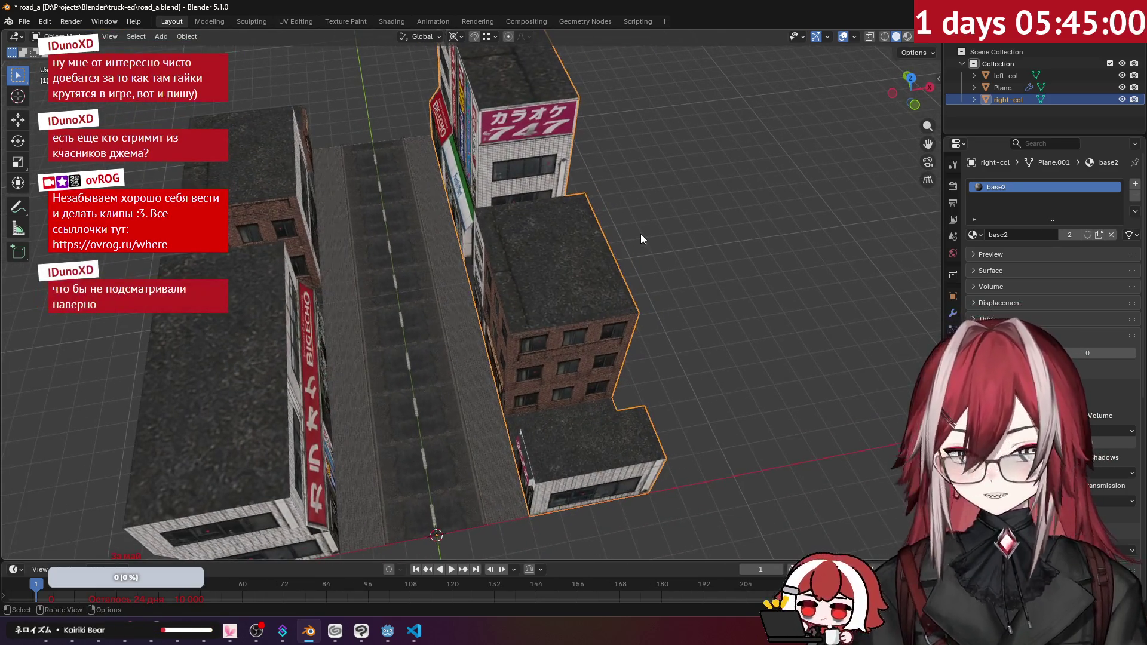
pyautogui.press('KP_7')
pyautogui.press('Tab')
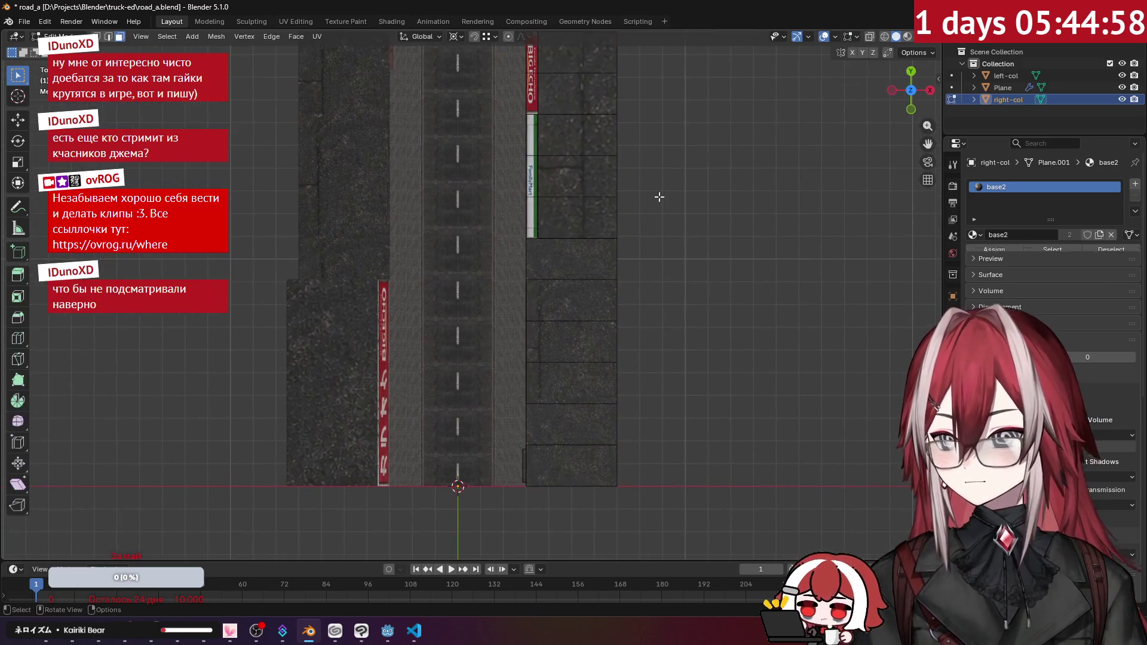
pyautogui.press('a')
pyautogui.press('g')
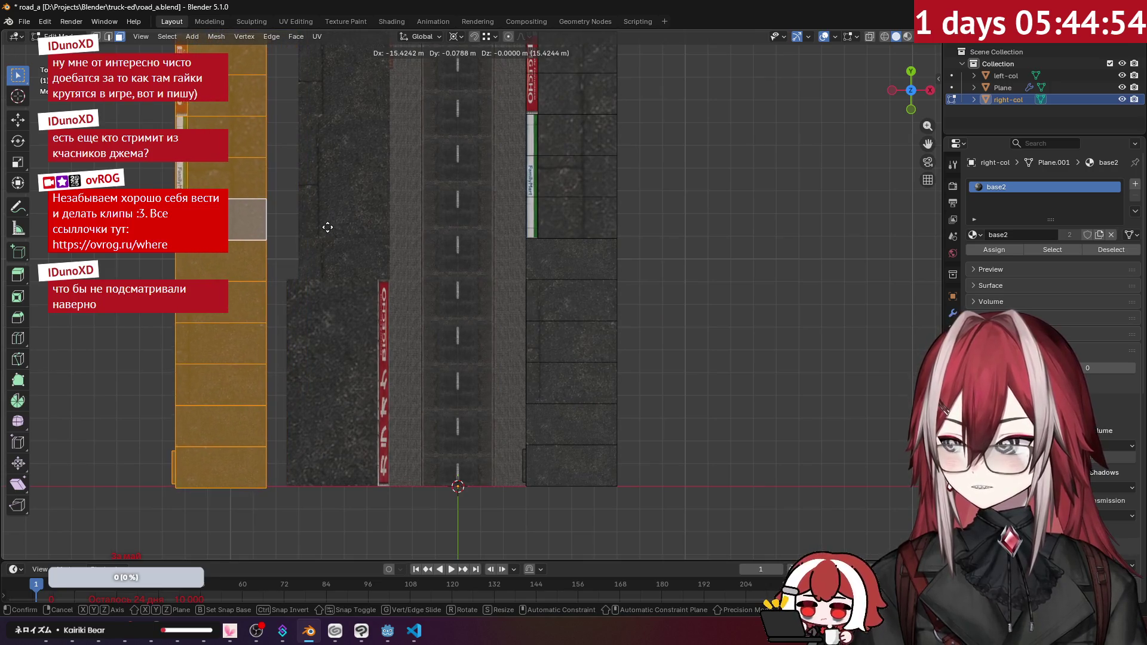
pyautogui.press('x')
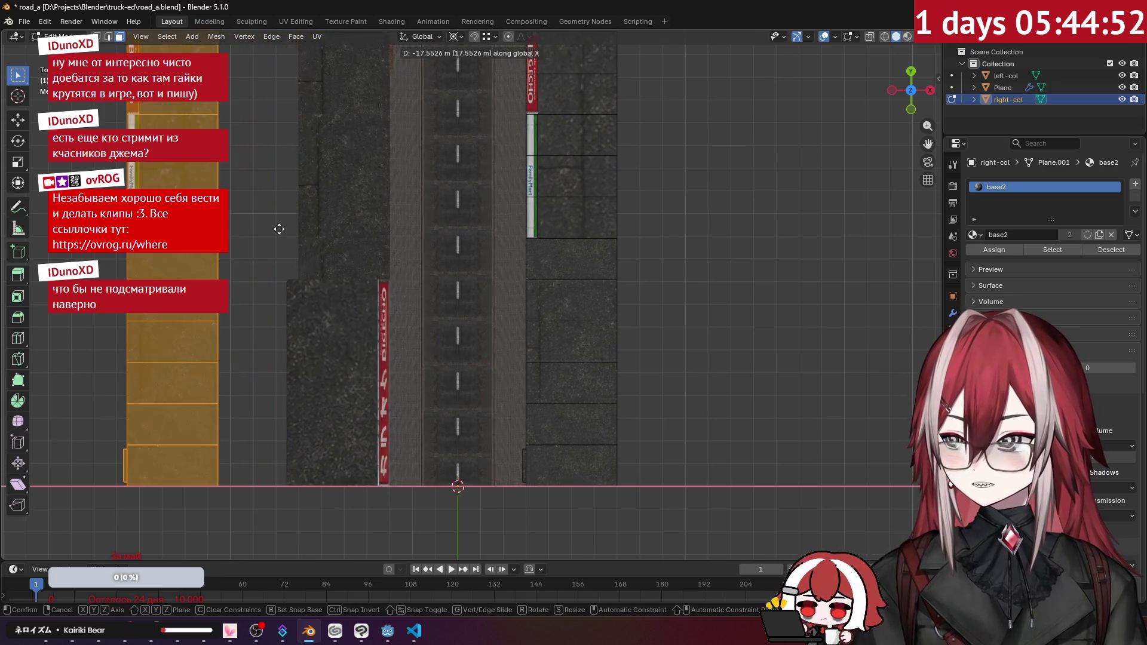
pyautogui.click(344, 238)
pyautogui.scroll(-3, 352, 230)
pyautogui.moveTo(366, 220)
pyautogui.mouseDown()
pyautogui.moveTo(371, 128)
pyautogui.moveTo(408, 140)
pyautogui.mouseUp()
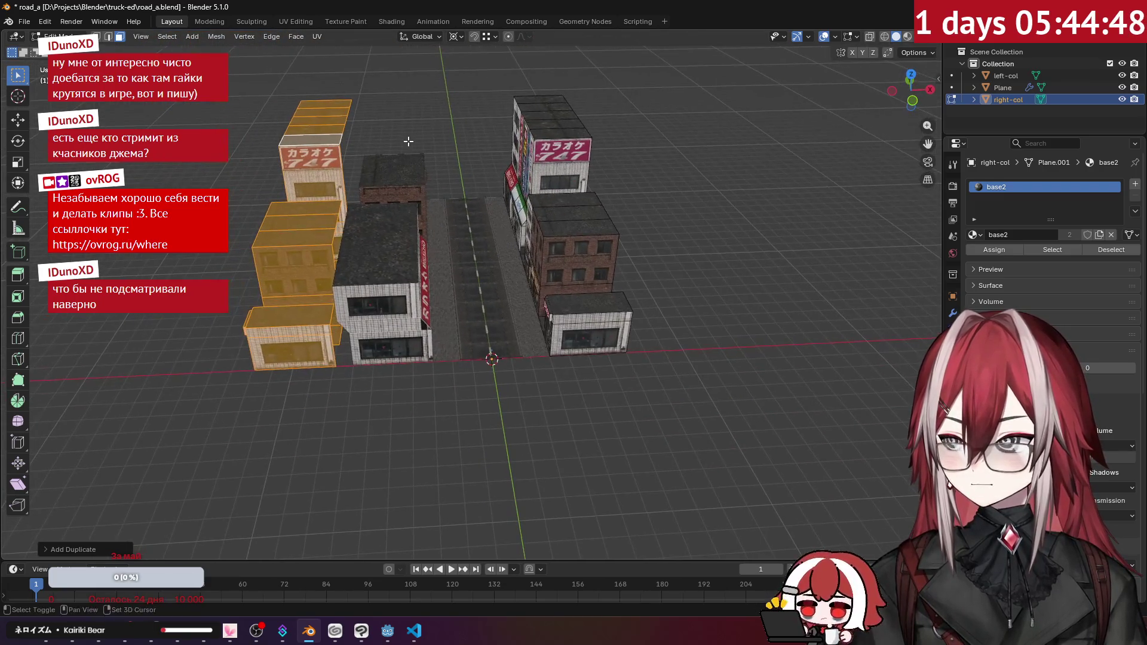
pyautogui.press('KP_1')
pyautogui.moveTo(481, 205)
pyautogui.mouseDown()
pyautogui.moveTo(487, 275)
pyautogui.moveTo(485, 258)
pyautogui.mouseUp()
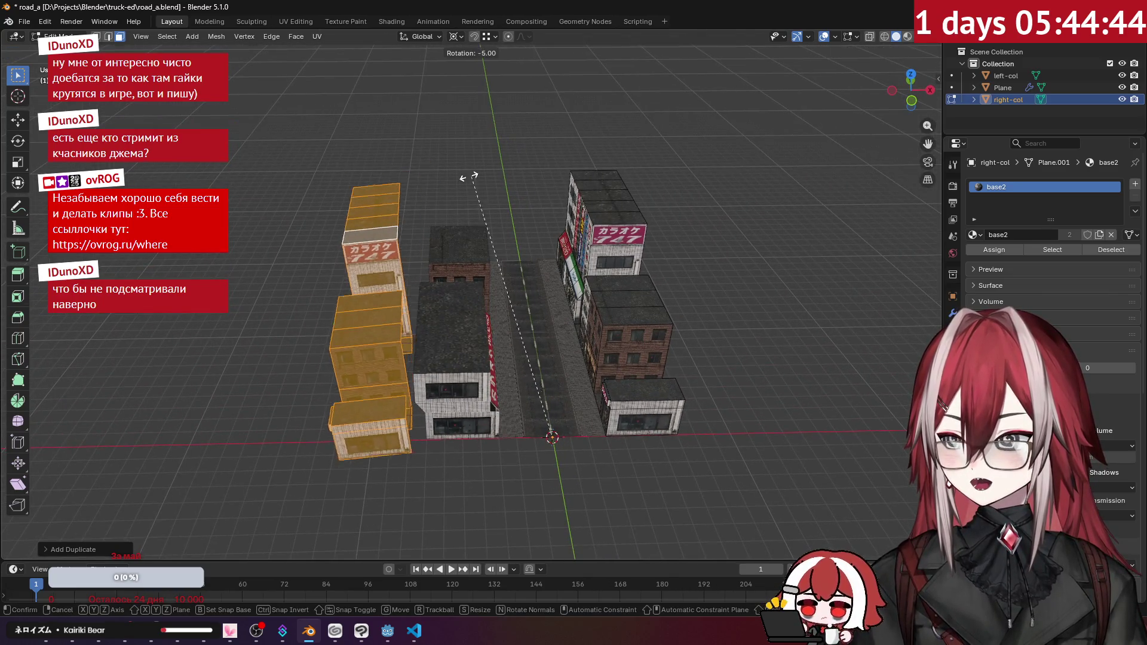
# - Change the pivot point and rotate the copied buildings 90° around Z
pyautogui.click(459, 37)
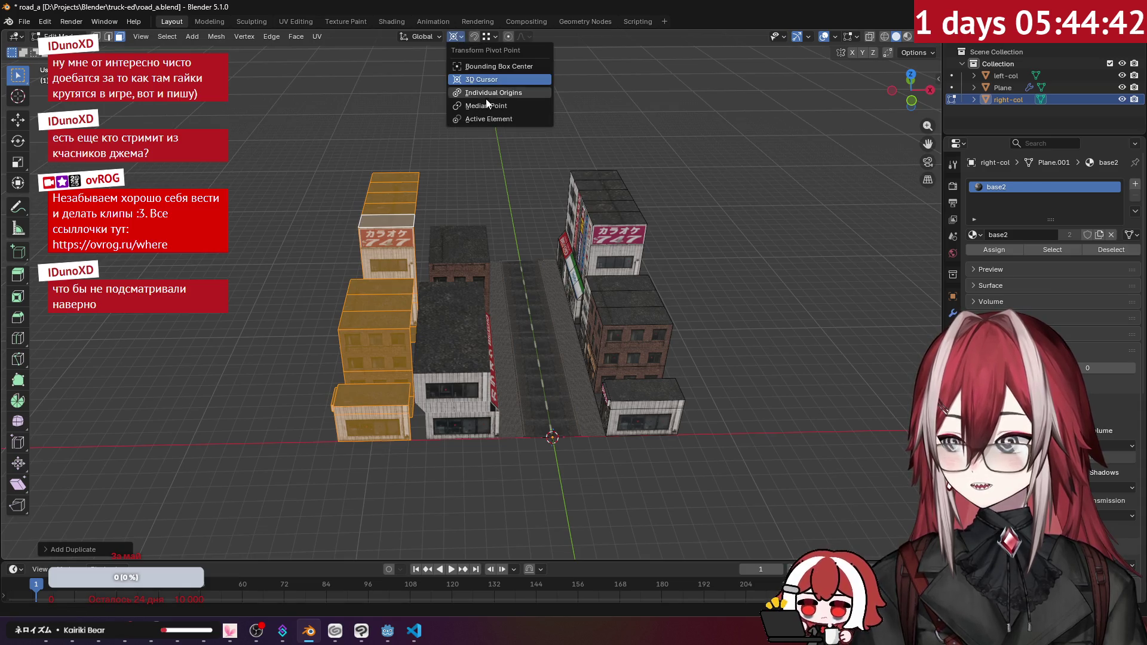
pyautogui.click(478, 92)
pyautogui.press('r')
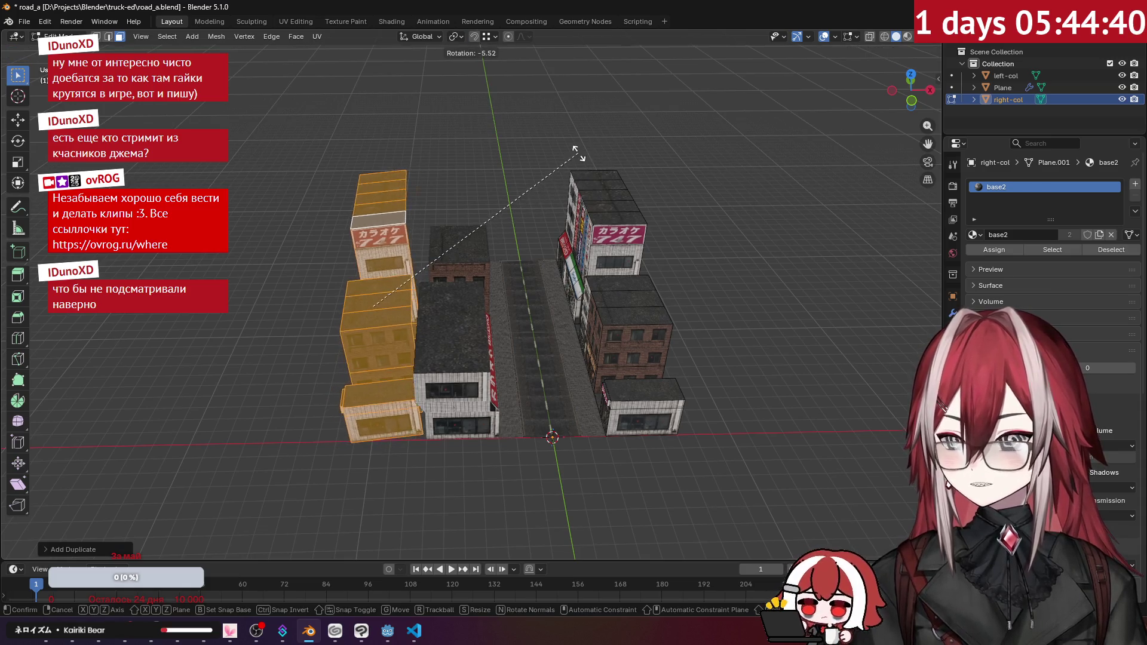
pyautogui.press('z')
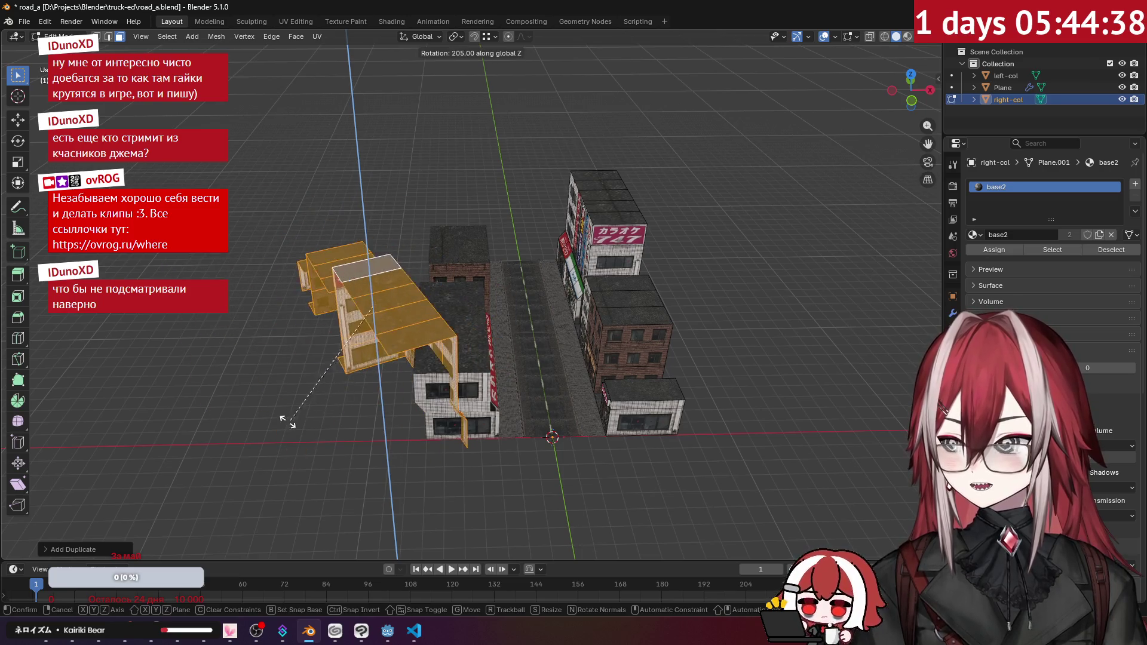
pyautogui.click(296, 178)
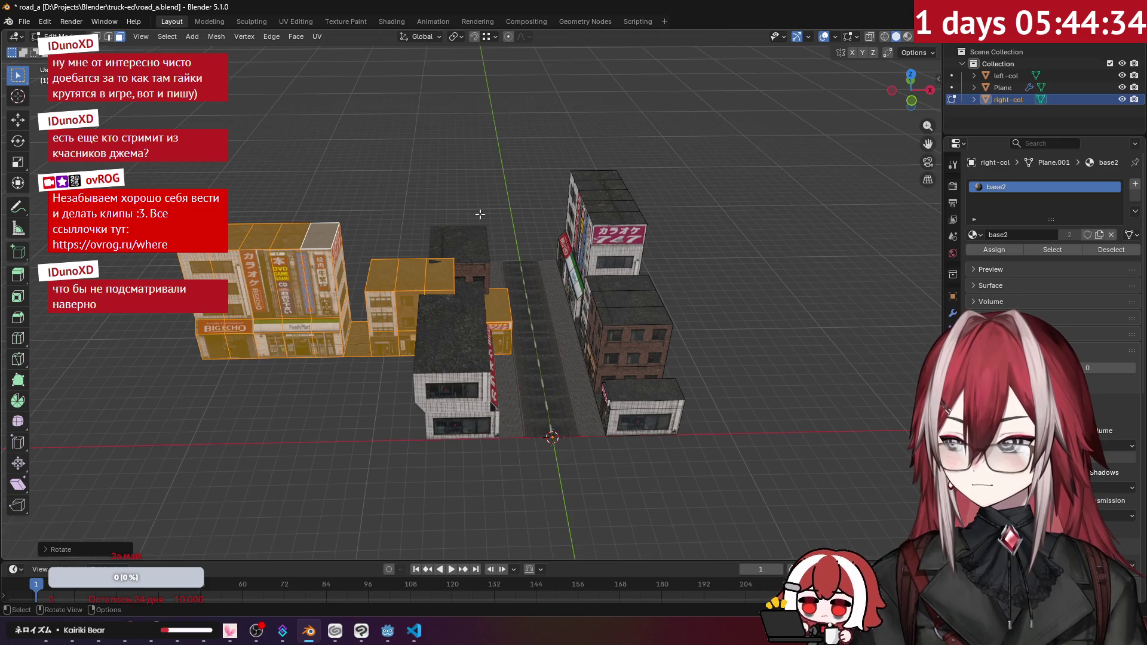
# - Slide the rotated cross-street row along X into place, then switch to editing left-col
pyautogui.moveTo(399, 223); pyautogui.dragTo(566, 260)
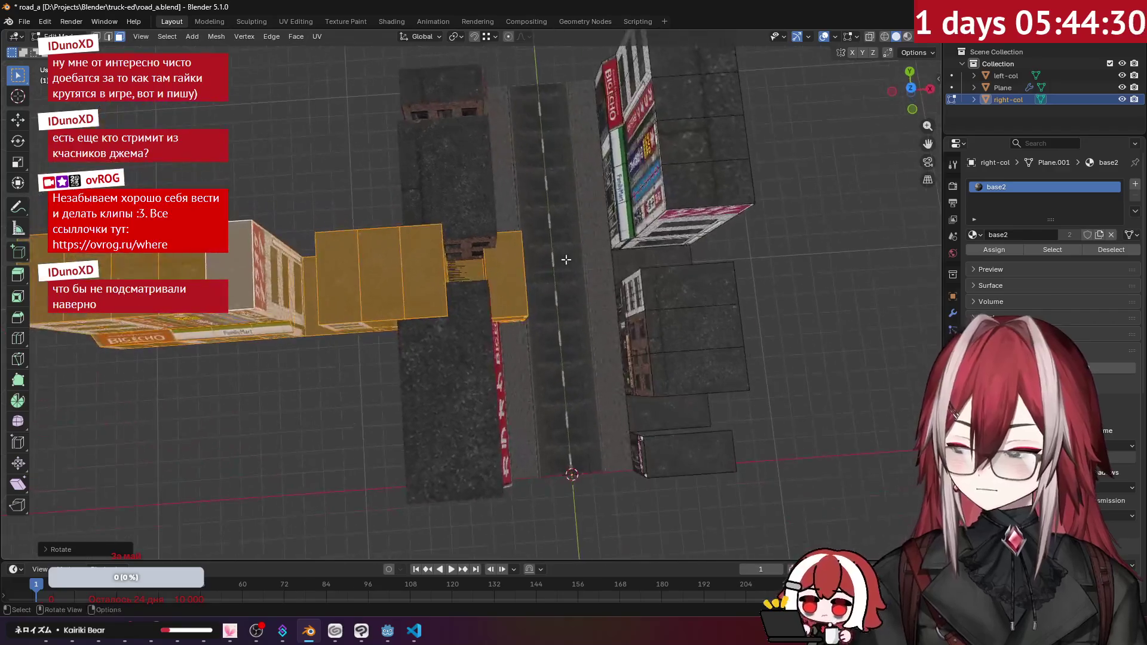
pyautogui.press('g')
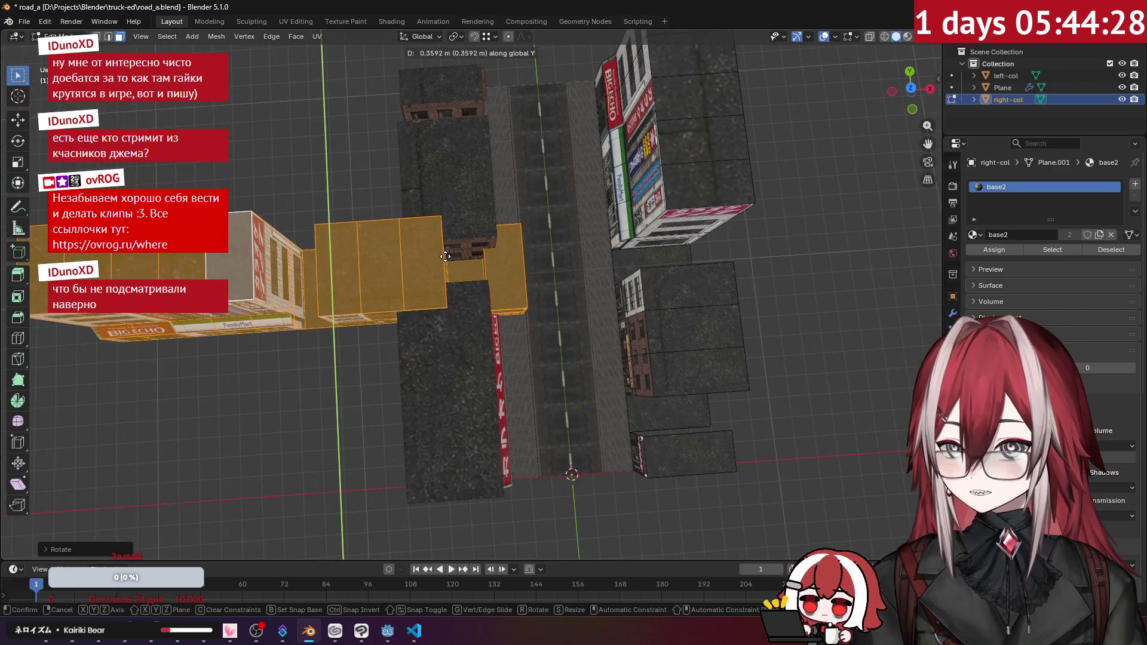
pyautogui.press('x')
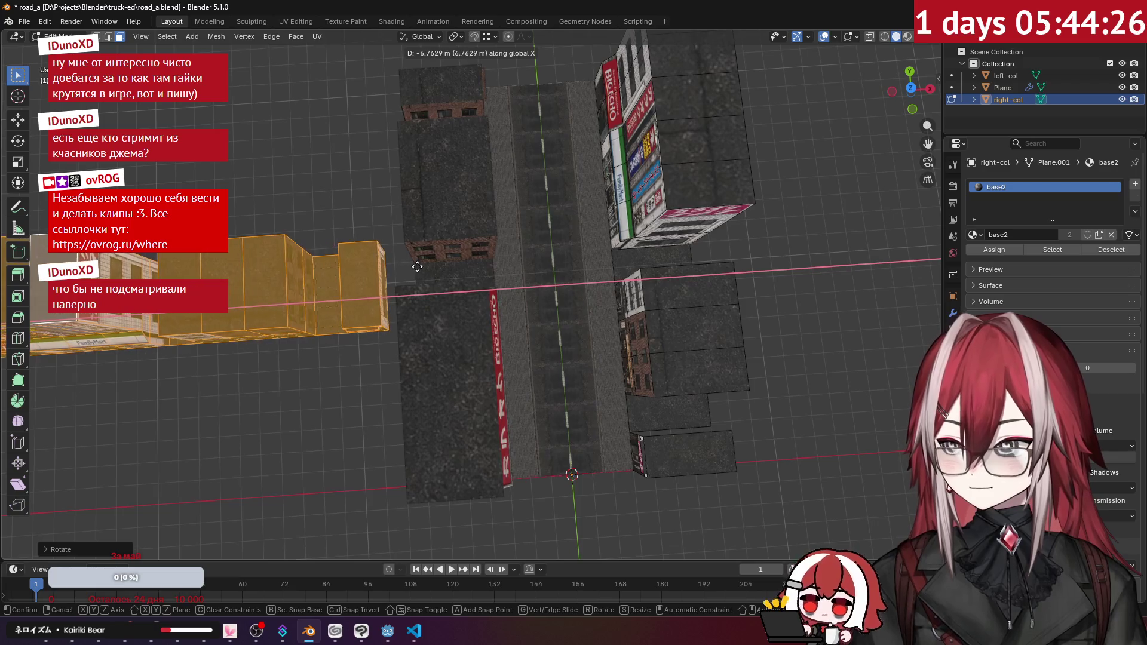
pyautogui.click(441, 266)
pyautogui.moveTo(440, 267)
pyautogui.mouseDown()
pyautogui.moveTo(435, 149)
pyautogui.moveTo(406, 158)
pyautogui.moveTo(449, 137)
pyautogui.moveTo(380, 129)
pyautogui.moveTo(521, 274)
pyautogui.moveTo(557, 267)
pyautogui.moveTo(511, 266)
pyautogui.mouseUp()
pyautogui.click(386, 166)
pyautogui.press('Tab')
pyautogui.click(449, 138)
pyautogui.click(521, 274)
pyautogui.press('Tab')
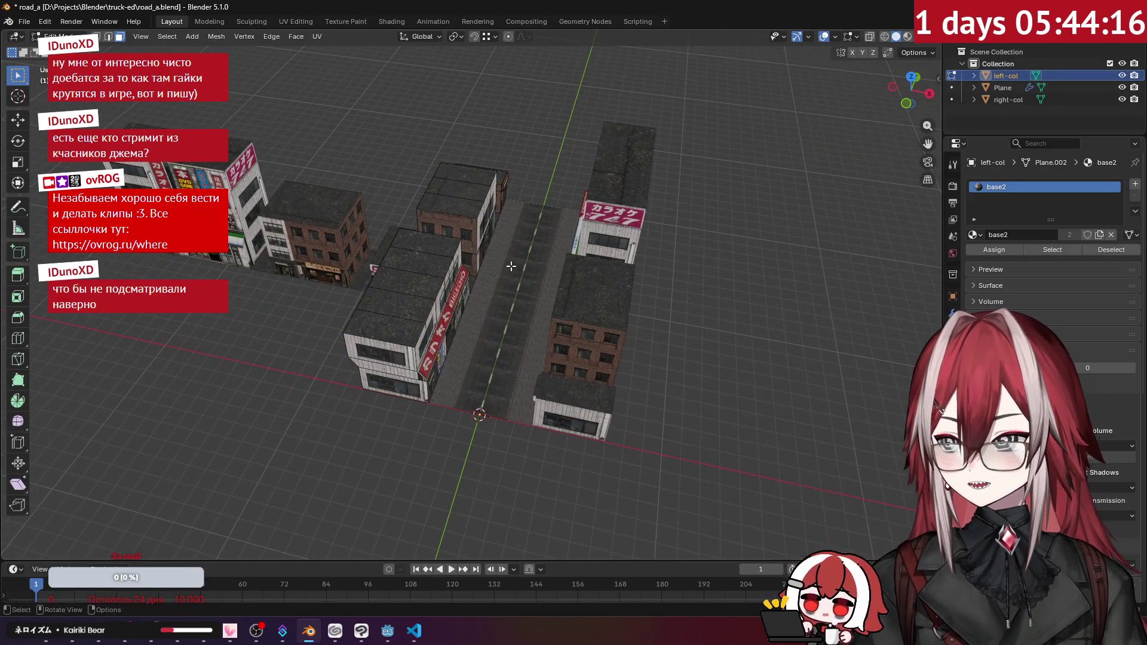
# - In top view, duplicate all of the left column's faces and place the copy right of the street
pyautogui.press('KP_7')
pyautogui.press('a')
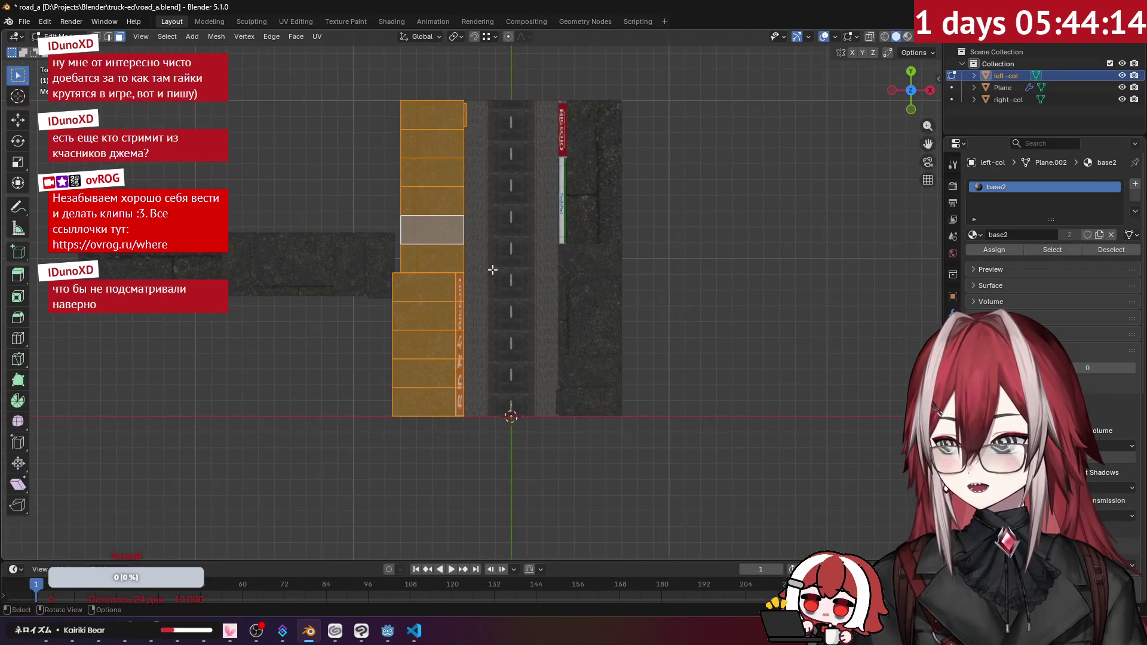
pyautogui.hotkey('shift', 'd')
pyautogui.click(733, 269)
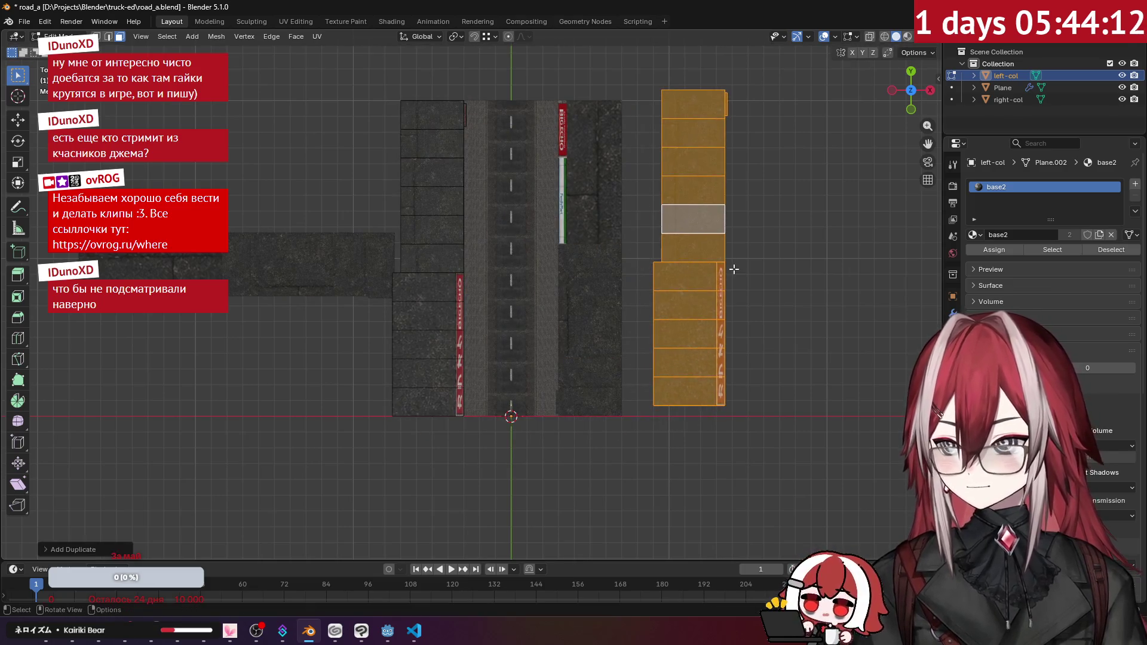
pyautogui.moveTo(734, 269); pyautogui.dragTo(619, 271)
pyautogui.press('KP_7')
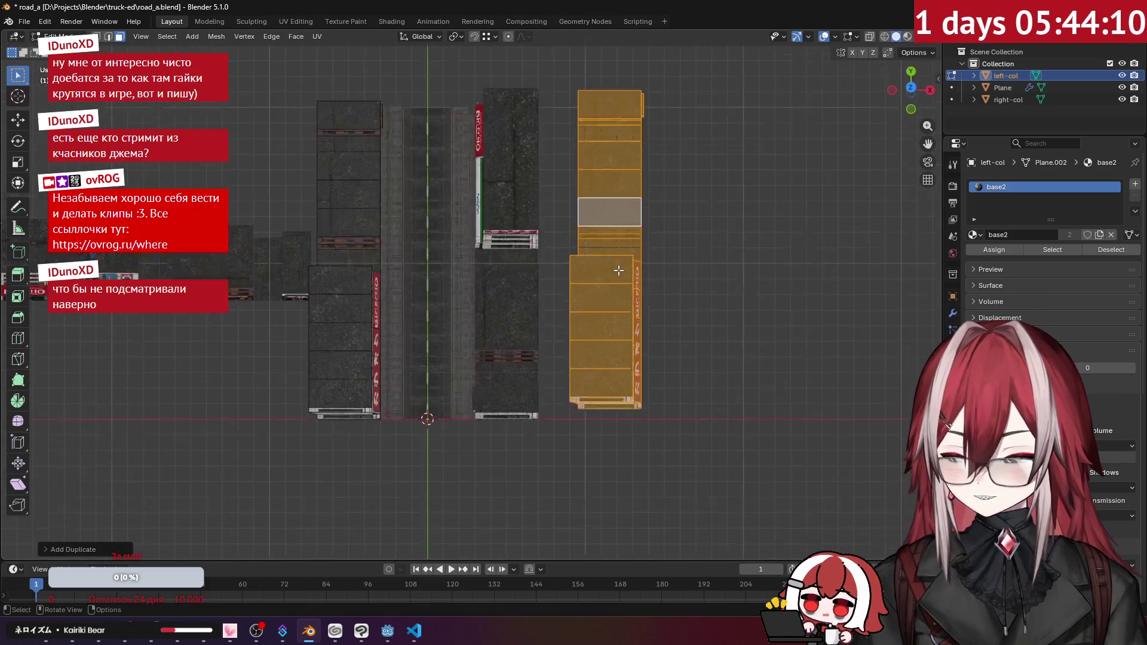
pyautogui.moveTo(691, 261); pyautogui.dragTo(565, 268)
pyautogui.scroll(2, 566, 269)
# - Turn the copied strip 90 degrees and slide the new row into position along Y
pyautogui.press('r')
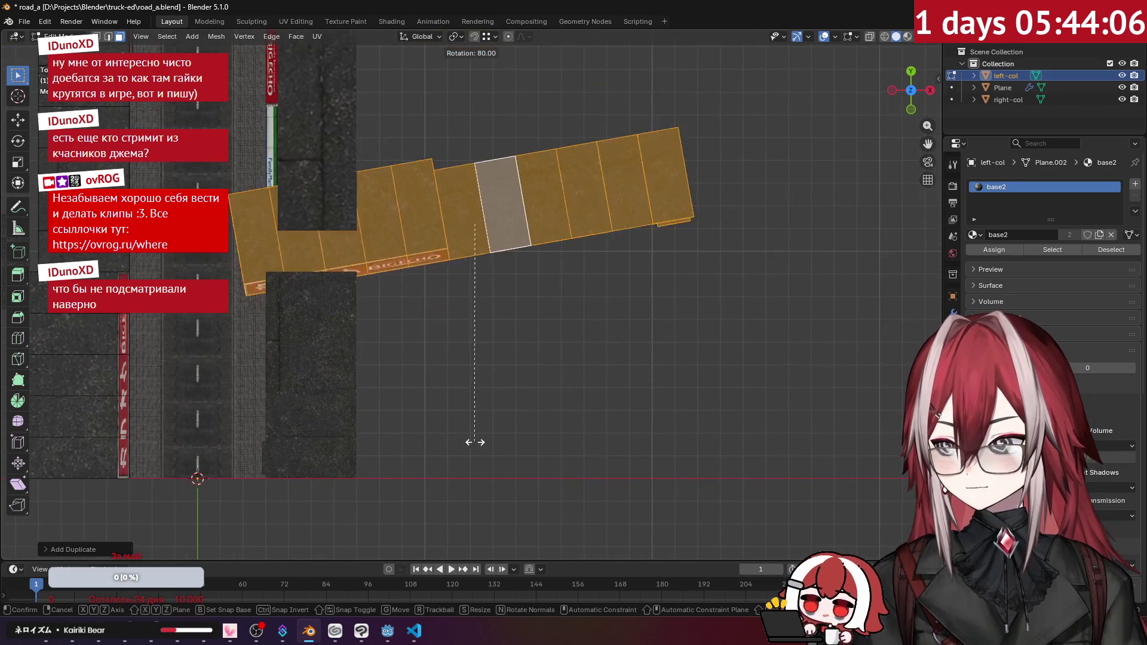
pyautogui.click(422, 447)
pyautogui.press('g')
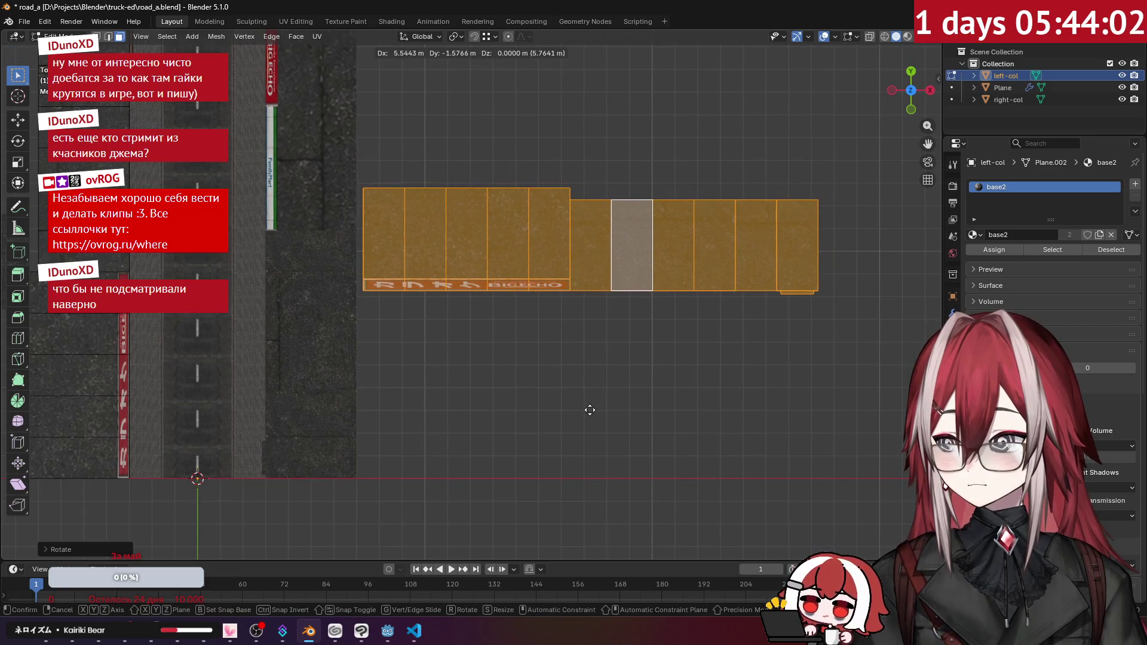
pyautogui.click(588, 407)
pyautogui.moveTo(586, 404)
pyautogui.mouseDown()
pyautogui.moveTo(556, 284)
pyautogui.moveTo(698, 315)
pyautogui.mouseUp()
pyautogui.press('g')
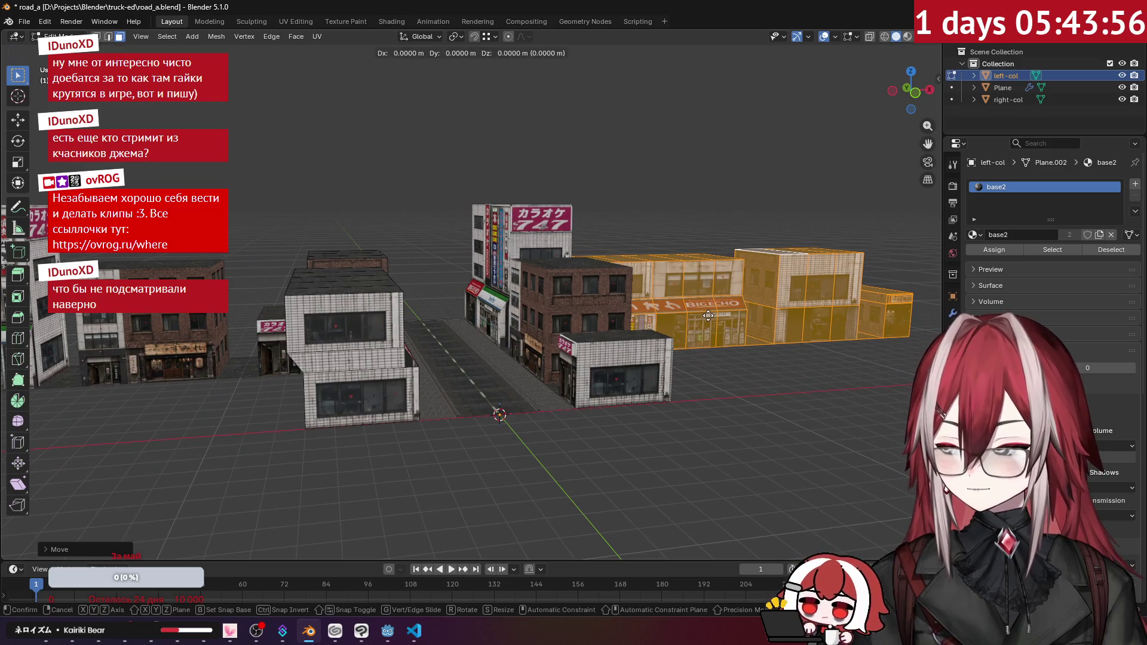
pyautogui.press('y')
pyautogui.click(711, 303)
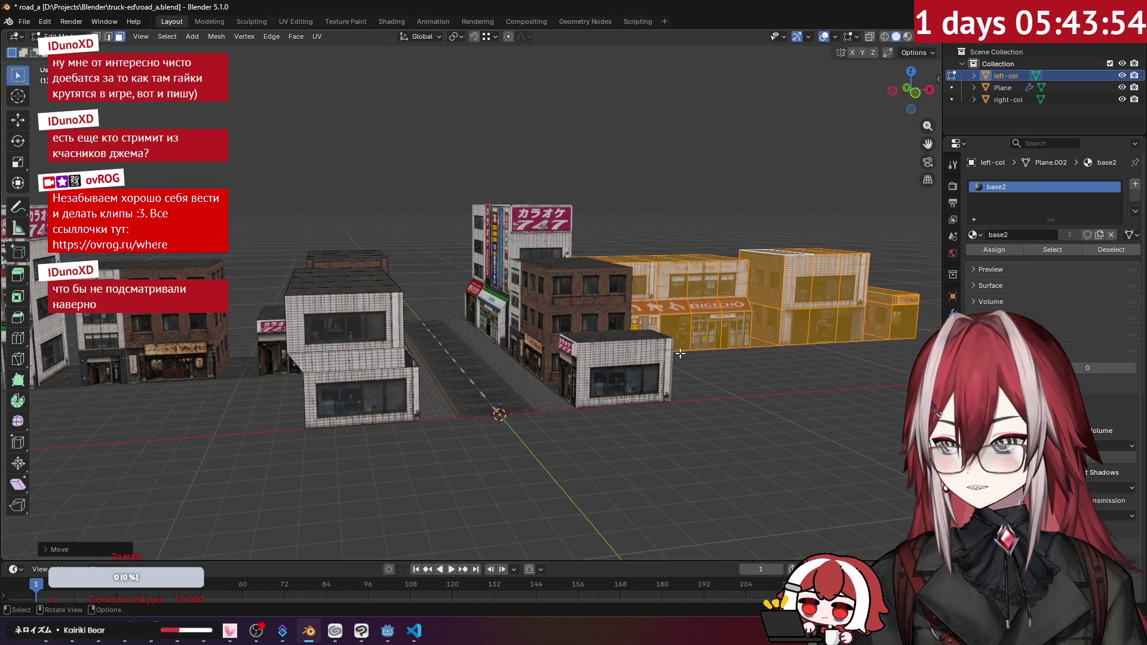
pyautogui.scroll(5, 657, 299)
pyautogui.moveTo(862, 258); pyautogui.dragTo(761, 310)
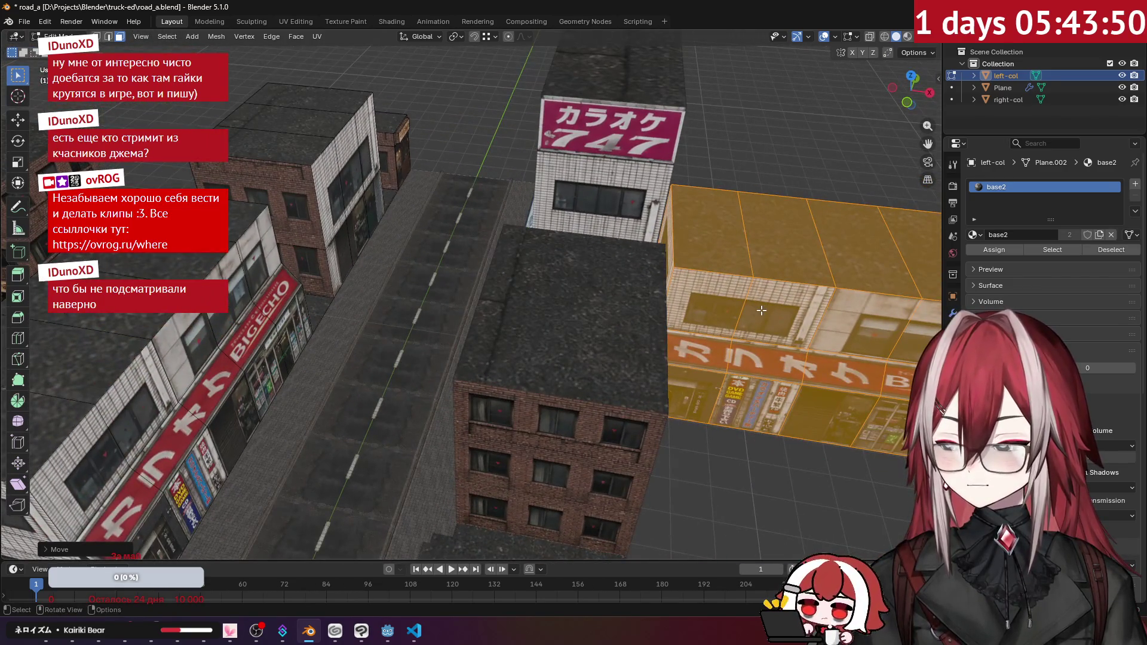
# - Slide the shop building along X, return to Object Mode, and add right-col to the selection
pyautogui.press('g')
pyautogui.press('x')
pyautogui.click(747, 302)
pyautogui.scroll(-3, 451, 162)
pyautogui.click(451, 161)
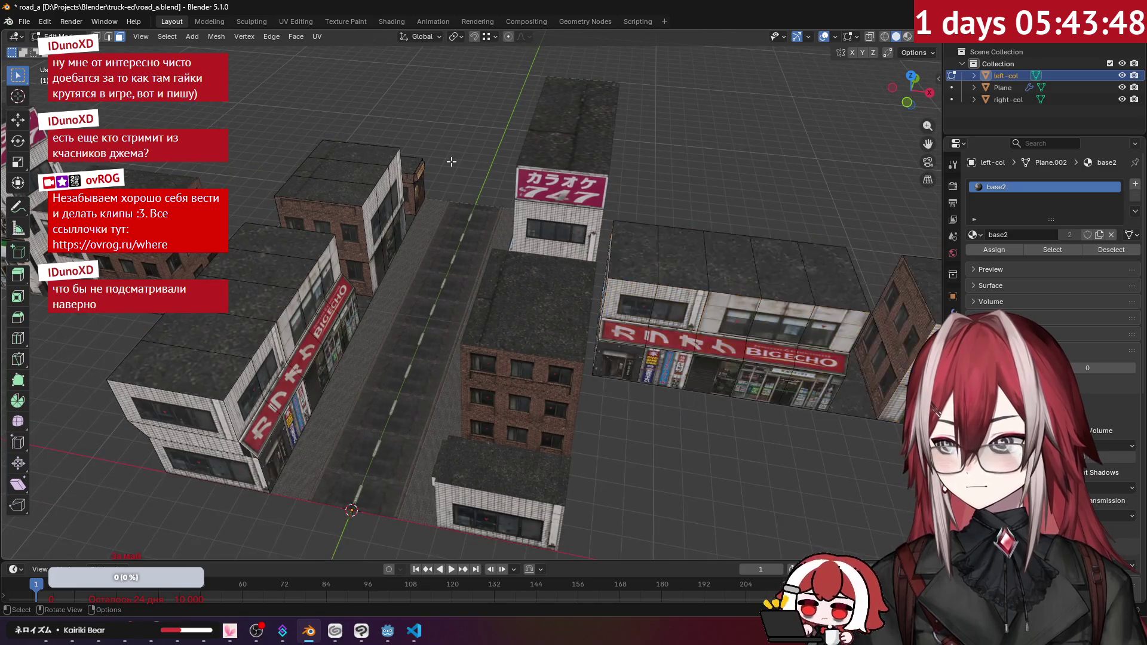
pyautogui.press('Tab')
pyautogui.scroll(-3, 471, 170)
pyautogui.keyDown('shift'); pyautogui.click(570, 223); pyautogui.keyUp('shift')
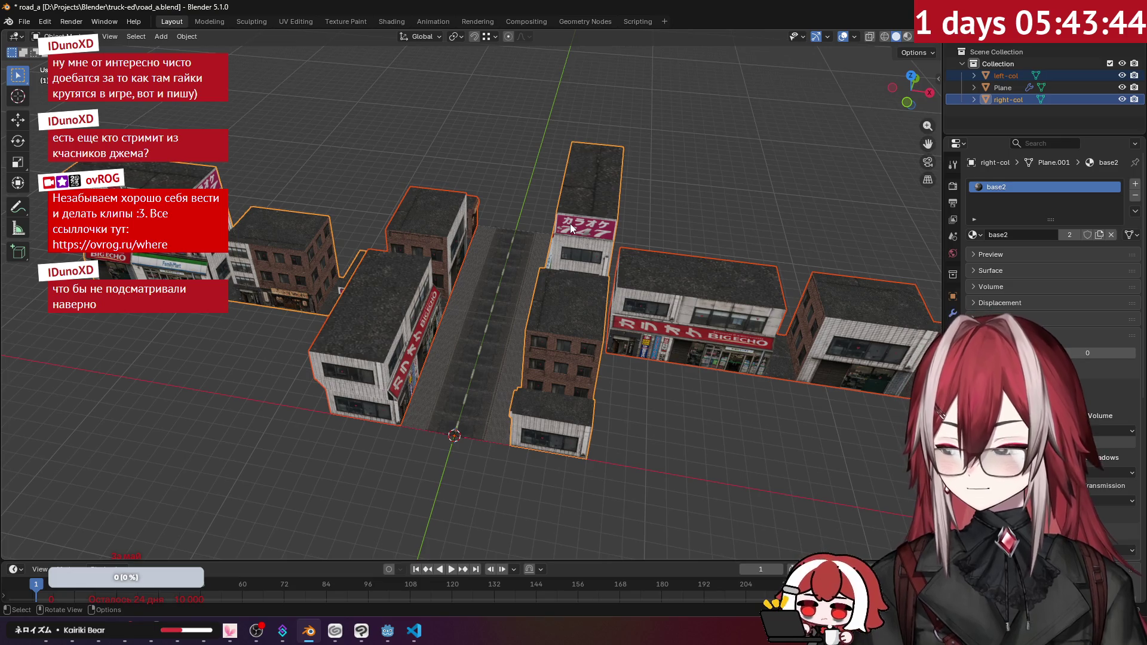
# - Join the two building rows with Ctrl+J, name the result side-col, and save road_a.blend
pyautogui.hotkey('ctrl', 'j')
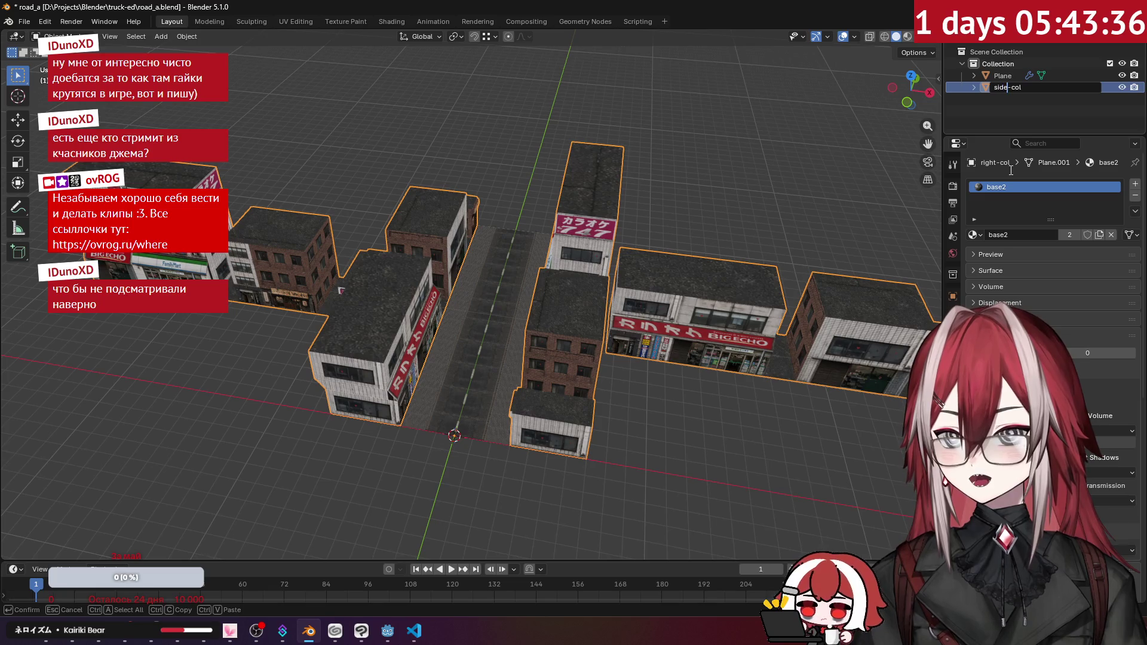
pyautogui.press('Return')
pyautogui.click(684, 165)
pyautogui.moveTo(682, 167)
pyautogui.mouseDown()
pyautogui.moveTo(478, 275)
pyautogui.moveTo(691, 320)
pyautogui.moveTo(742, 264)
pyautogui.moveTo(528, 266)
pyautogui.moveTo(597, 209)
pyautogui.moveTo(331, 219)
pyautogui.moveTo(338, 181)
pyautogui.moveTo(389, 185)
pyautogui.moveTo(299, 188)
pyautogui.moveTo(418, 221)
pyautogui.moveTo(544, 235)
pyautogui.moveTo(485, 245)
pyautogui.mouseUp()
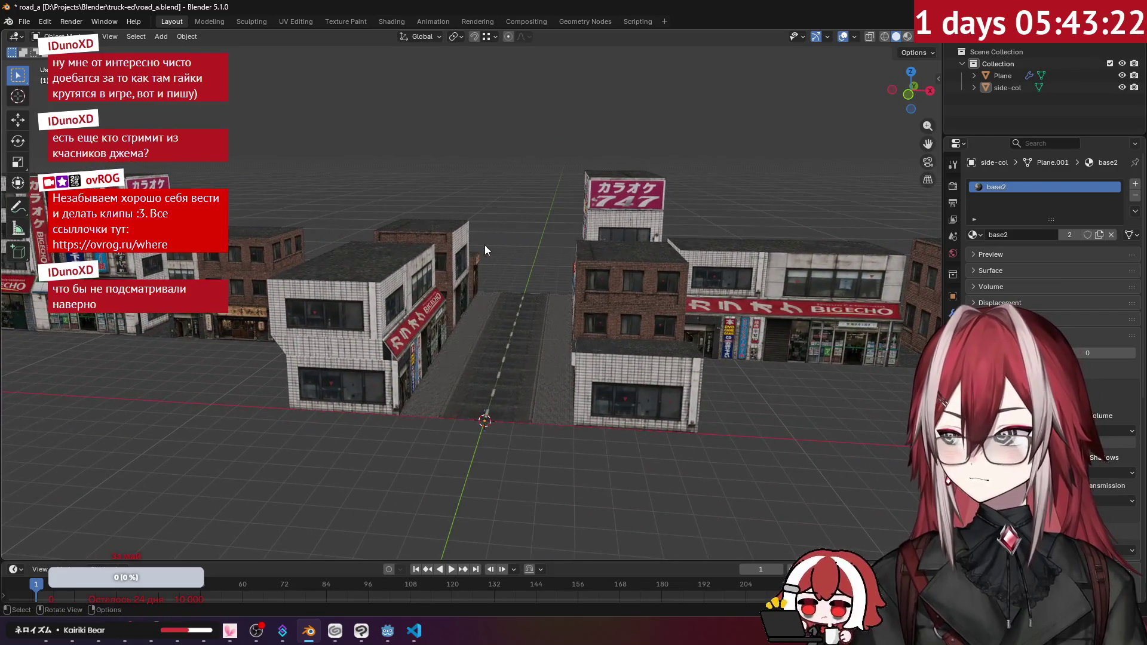
pyautogui.hotkey('ctrl', 's')
pyautogui.click(27, 21)
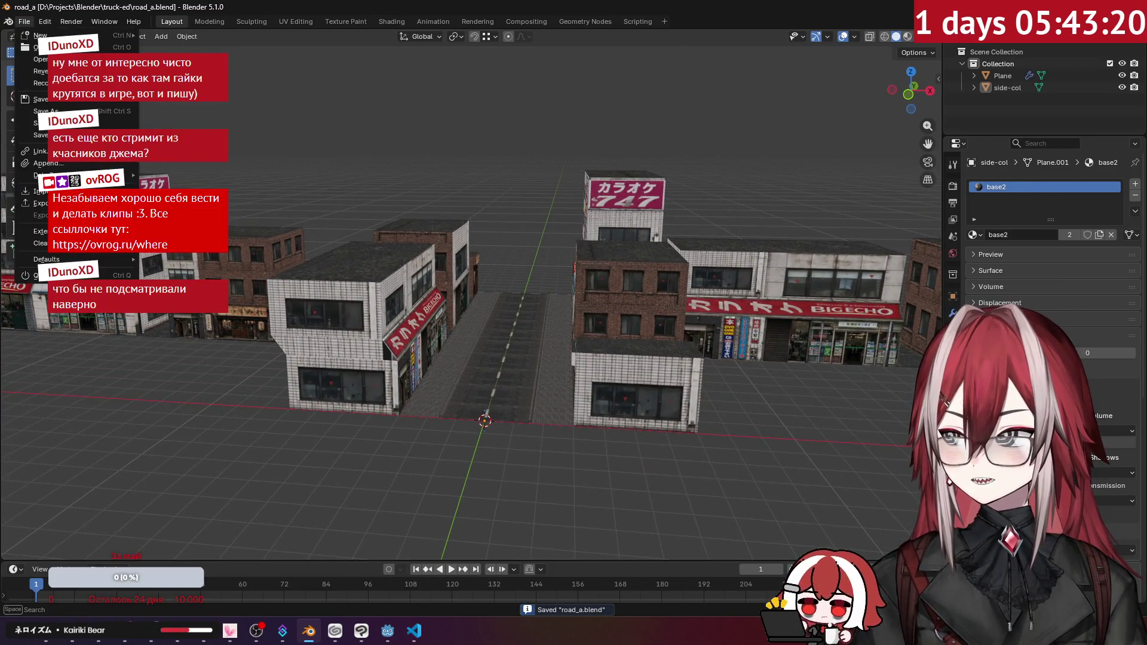
# - Export the scene as glTF binary road_a.glb to the out folder, overwriting the old file
pyautogui.moveTo(36, 203)
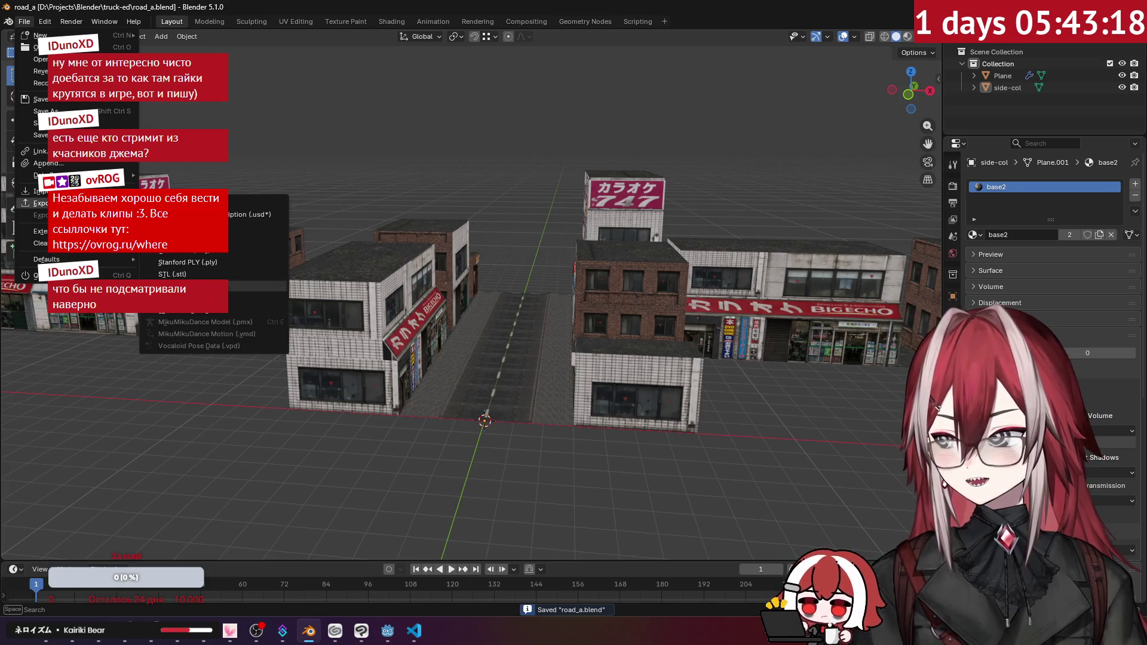
pyautogui.click(215, 310)
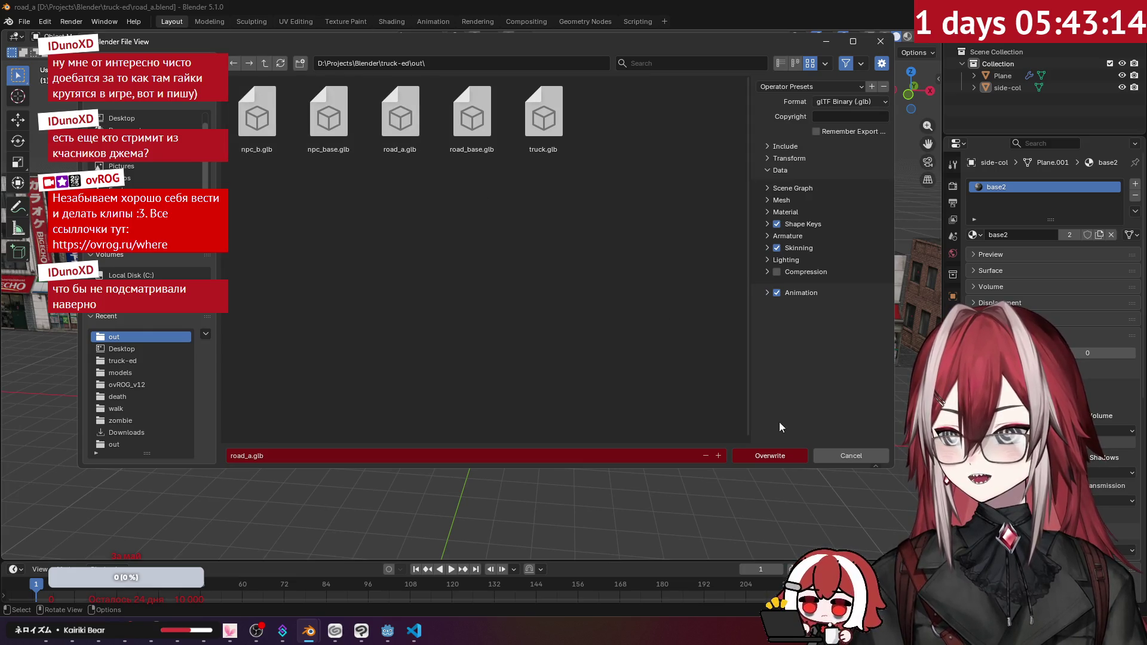
pyautogui.click(781, 453)
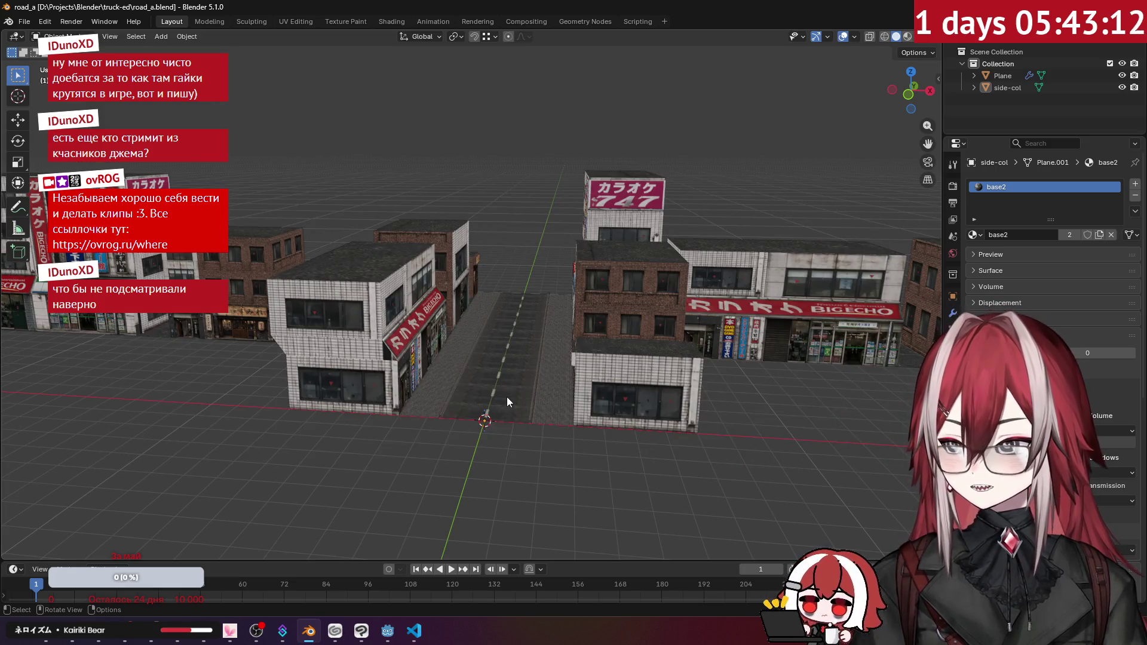
pyautogui.click(392, 628)
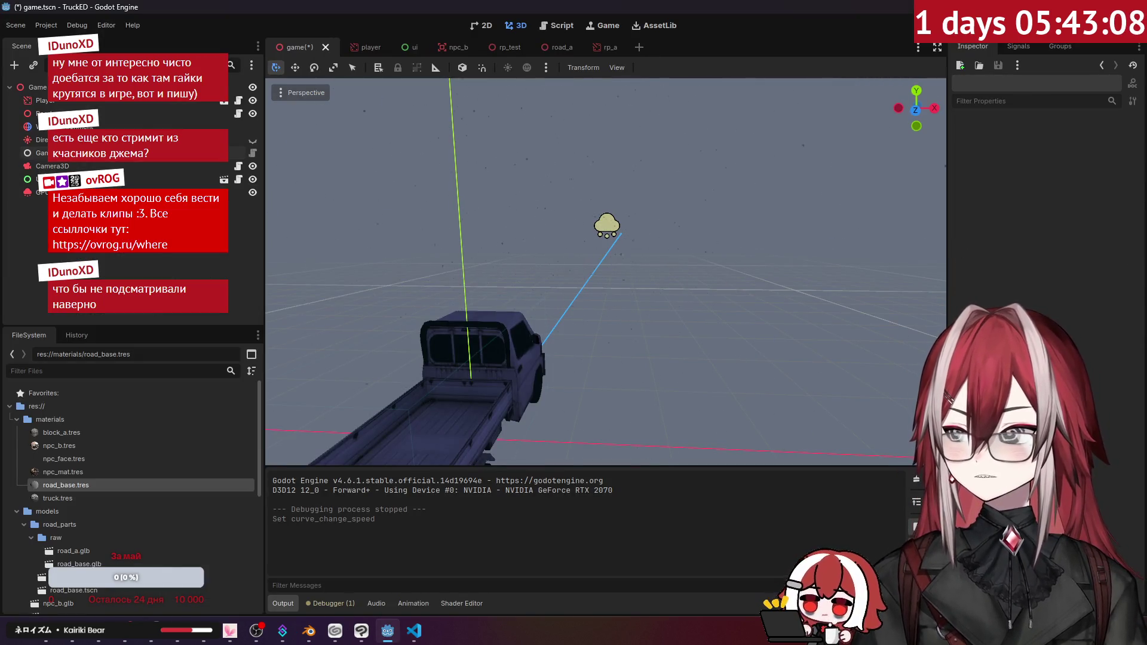
# - Save the game scene, close the rp_test and road_a scene tabs, and return to rp_a
pyautogui.hotkey('ctrl', 's')
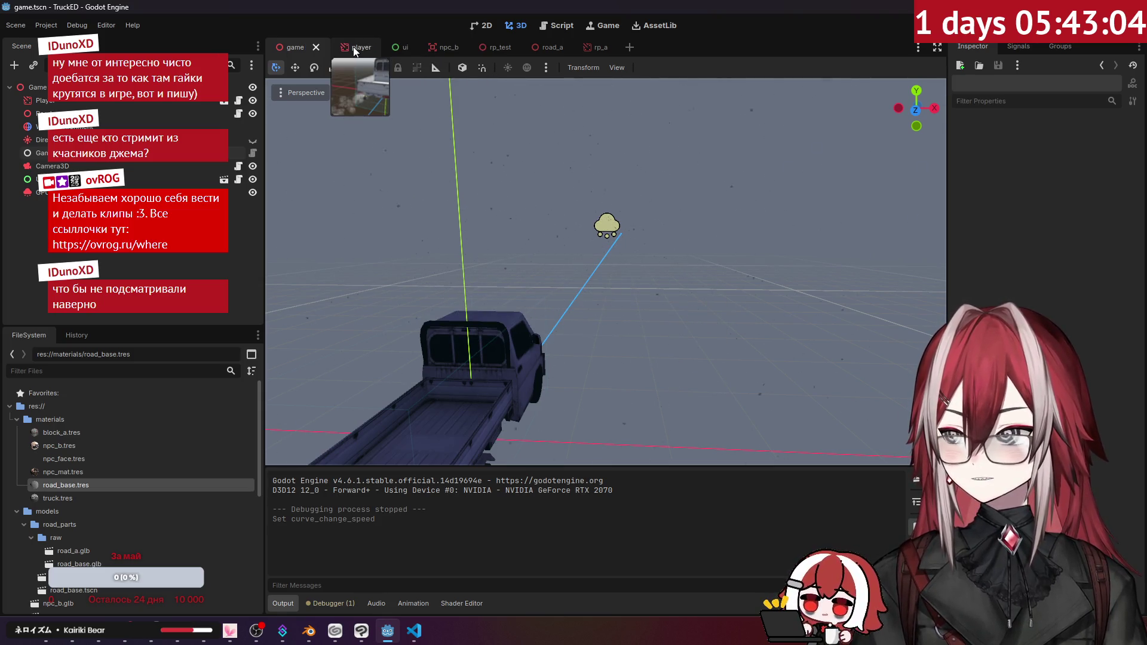
pyautogui.click(547, 46)
pyautogui.click(474, 48)
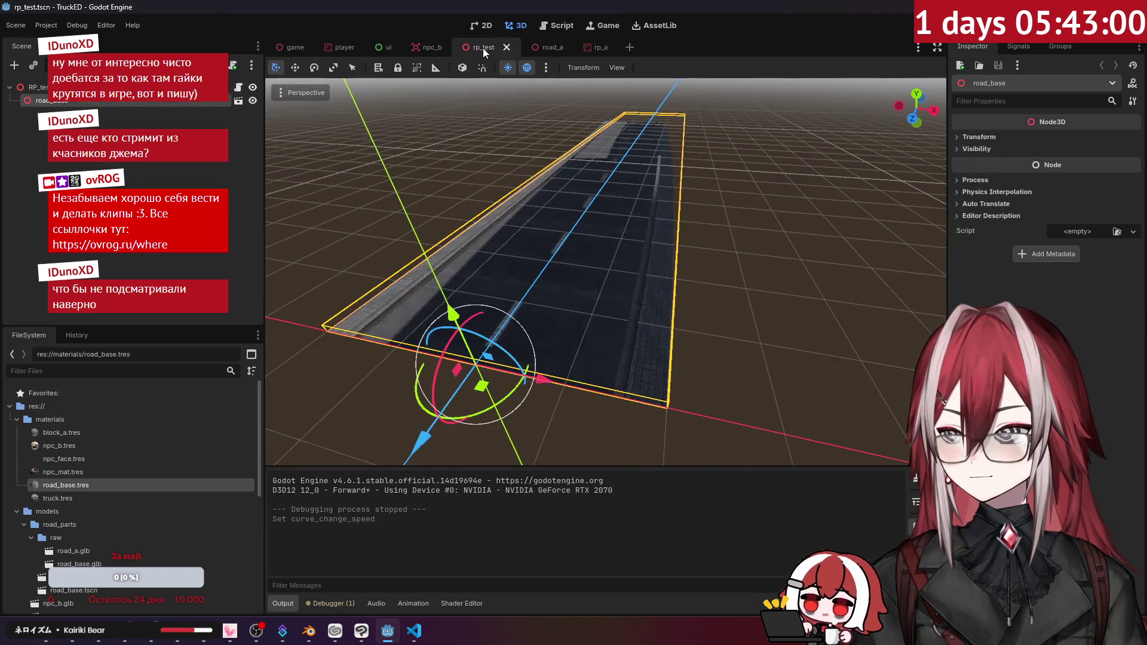
pyautogui.middleClick(493, 47)
pyautogui.click(487, 46)
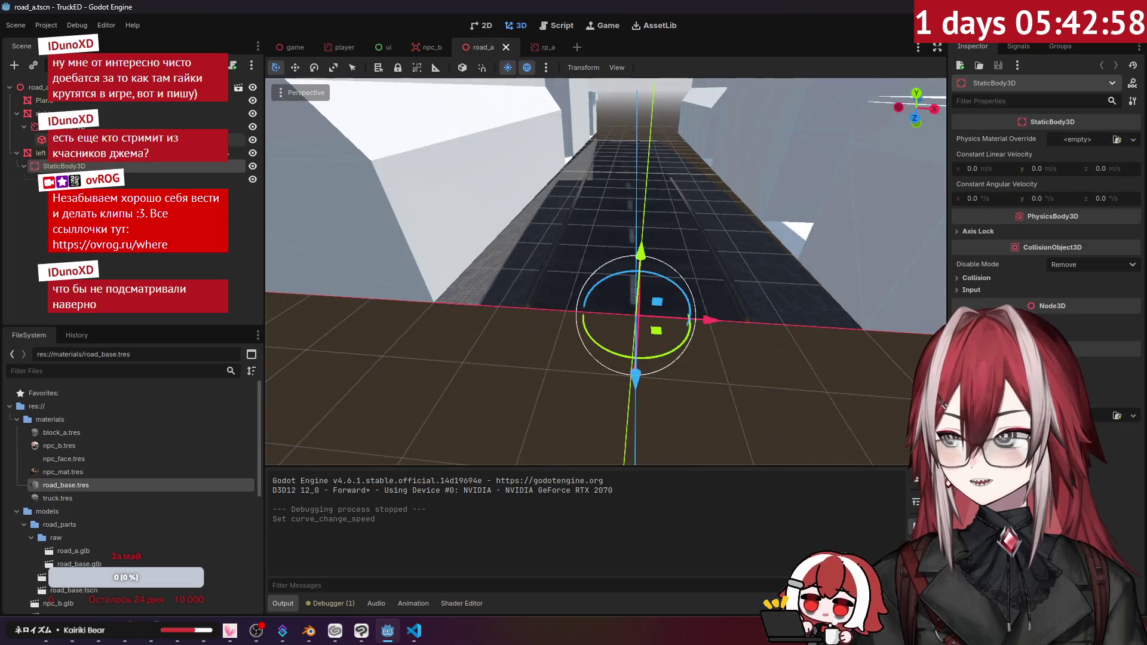
pyautogui.scroll(-5, 606, 271)
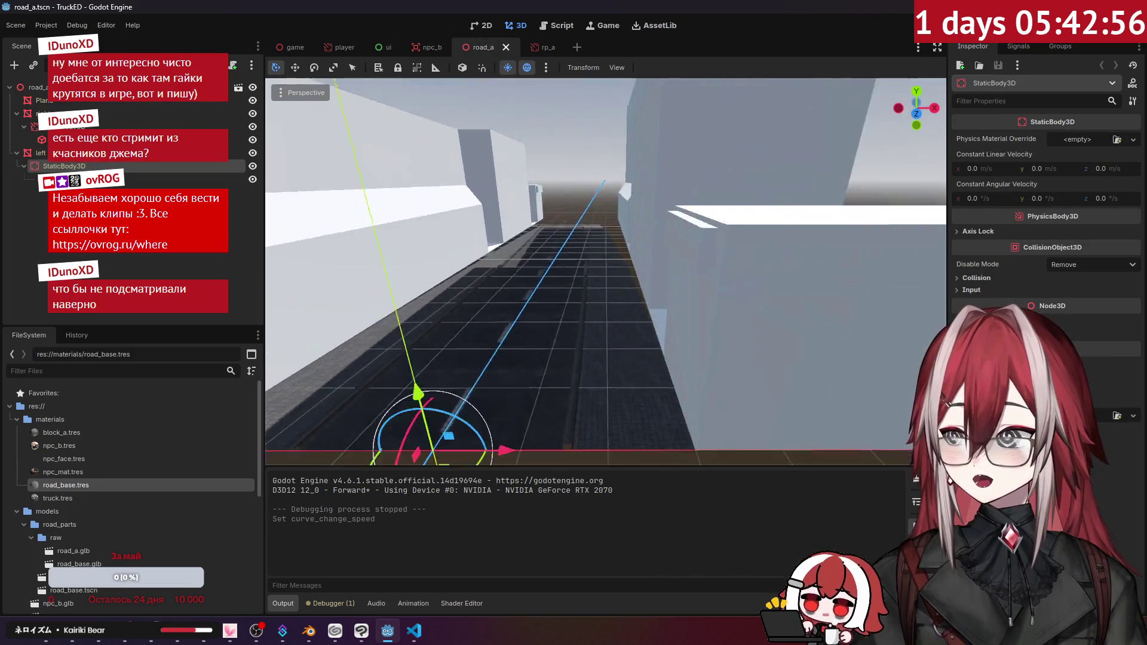
pyautogui.click(506, 47)
pyautogui.click(490, 48)
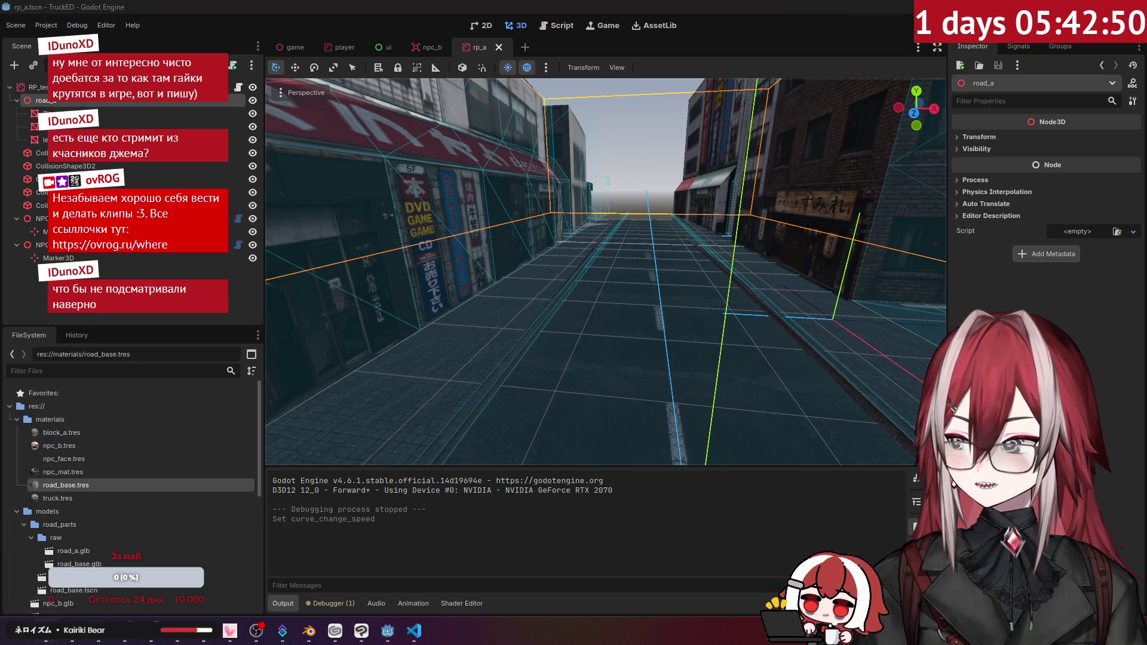
pyautogui.click(47, 631)
# - Paste the exported road_a.glb into models/road_parts/raw, replacing the old copy
pyautogui.click(303, 349)
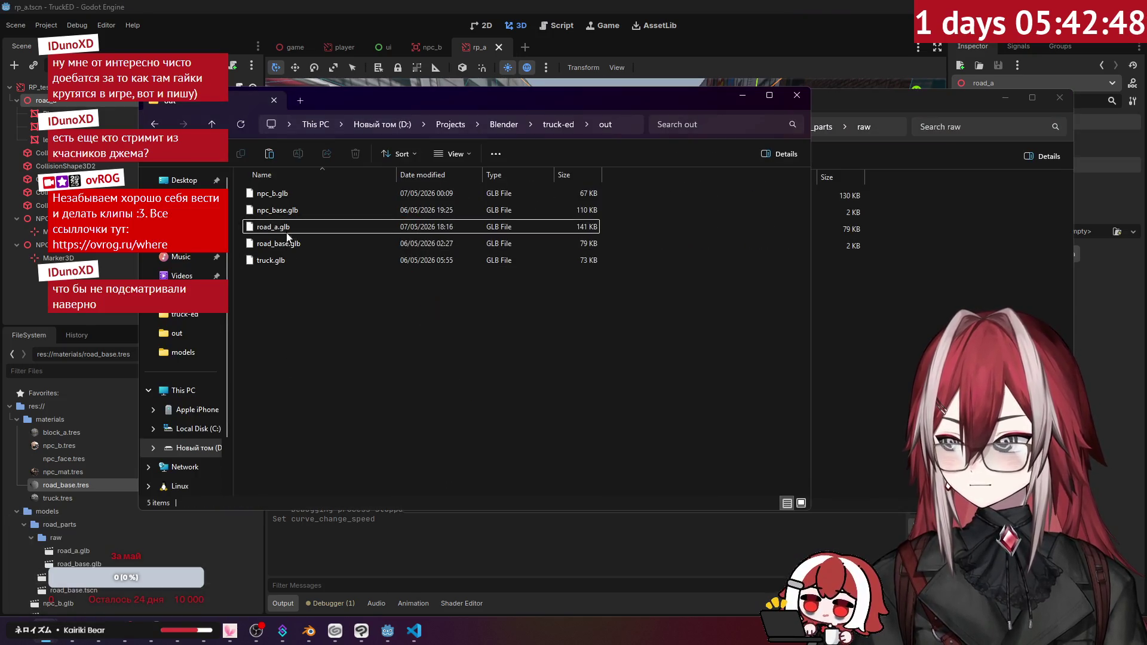
pyautogui.click(847, 333)
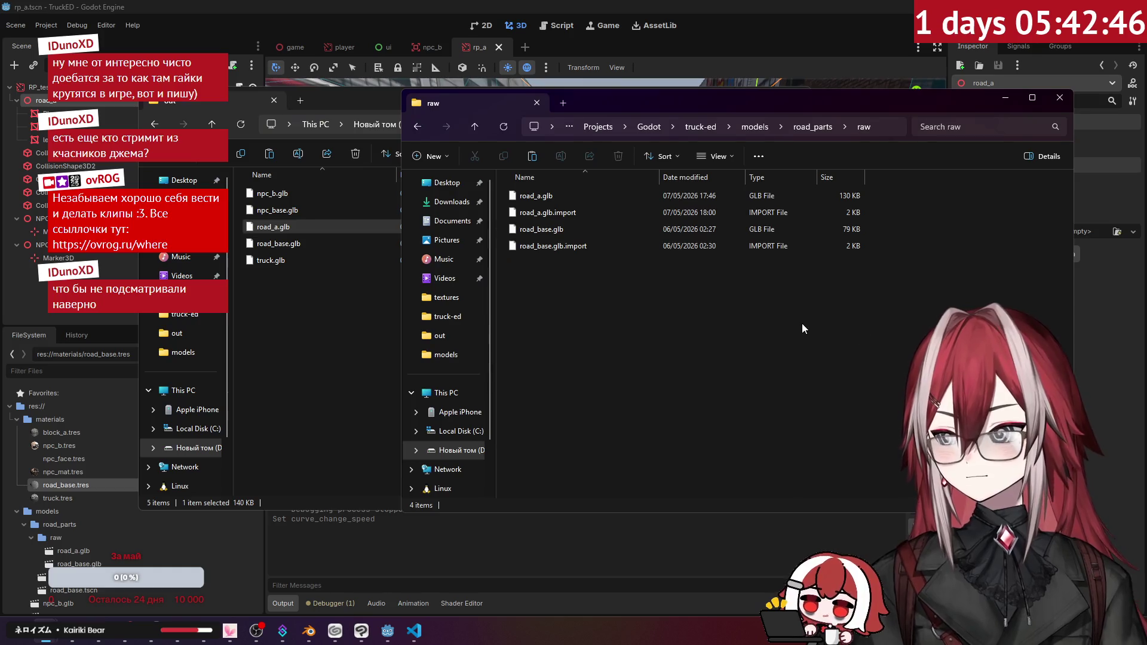
pyautogui.hotkey('ctrl', 'v')
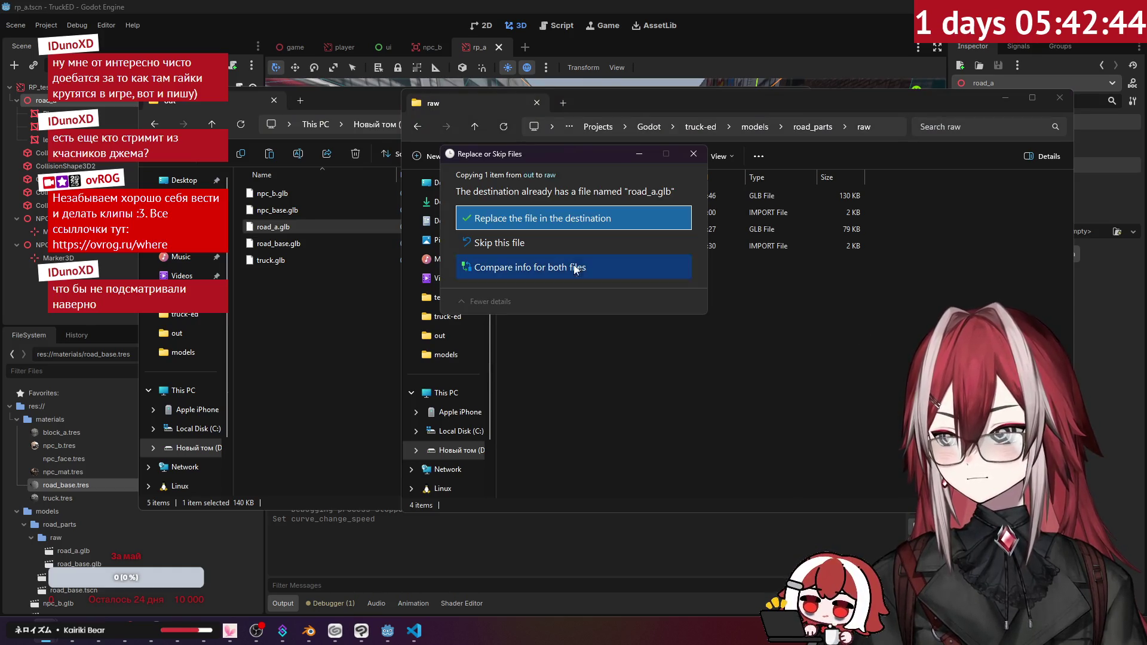
pyautogui.click(544, 221)
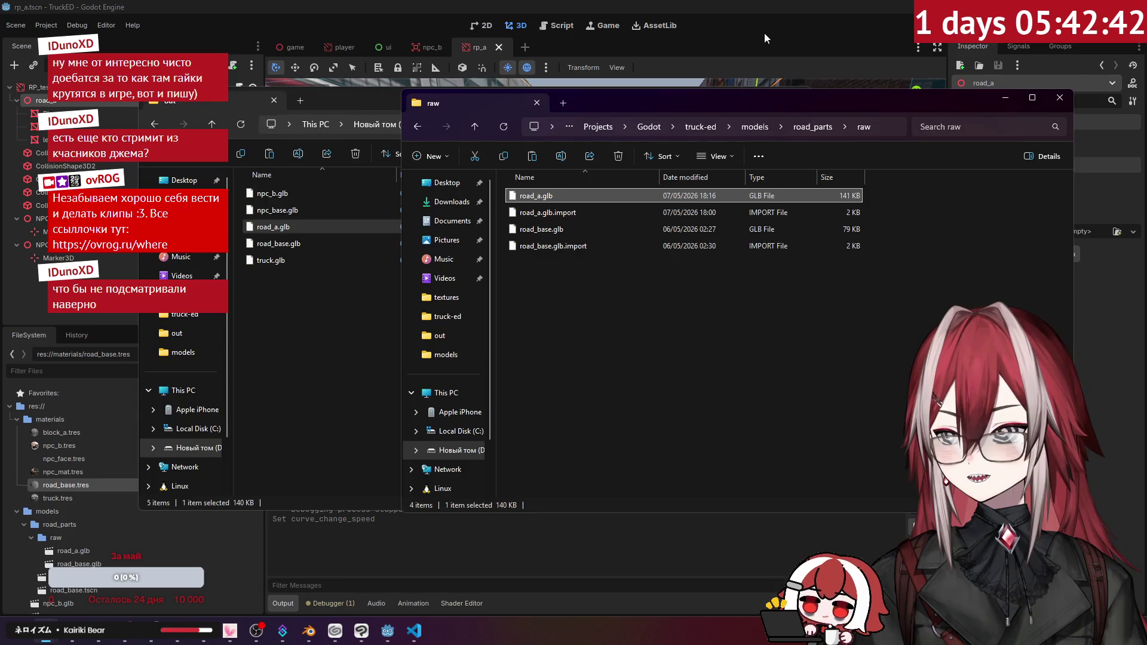
# - Fly the Godot viewport camera along the street to inspect the updated buildings
pyautogui.click(763, 35)
pyautogui.moveTo(601, 179); pyautogui.dragTo(601, 179)
pyautogui.moveTo(491, 237); pyautogui.dragTo(492, 236)
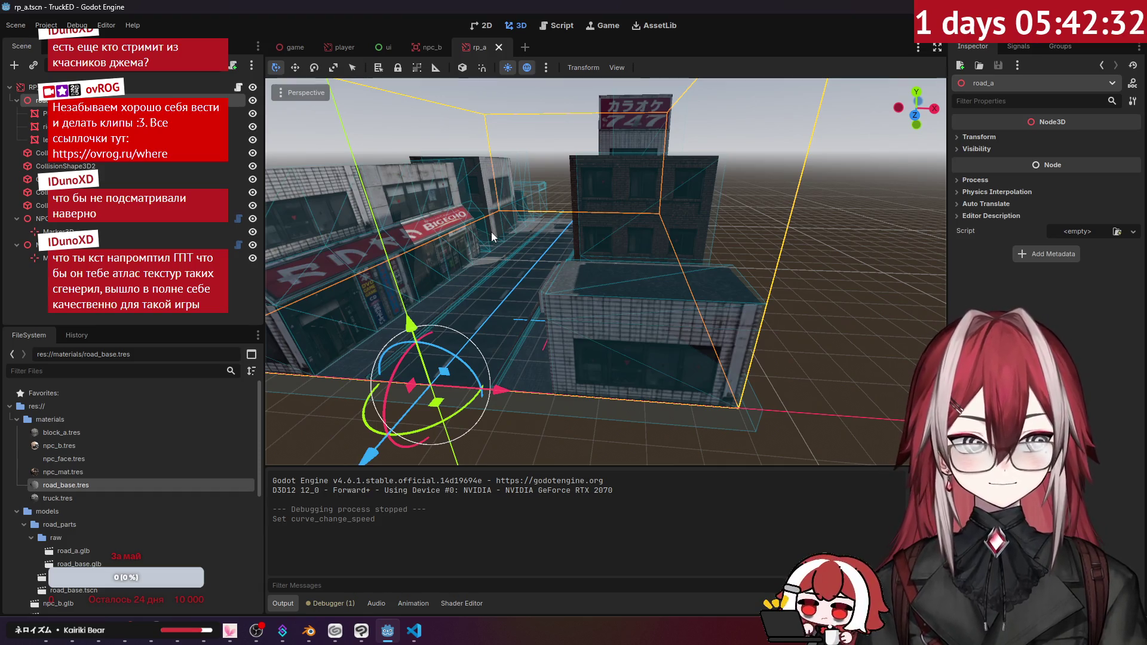
pyautogui.hotkey('alt', 'Tab')
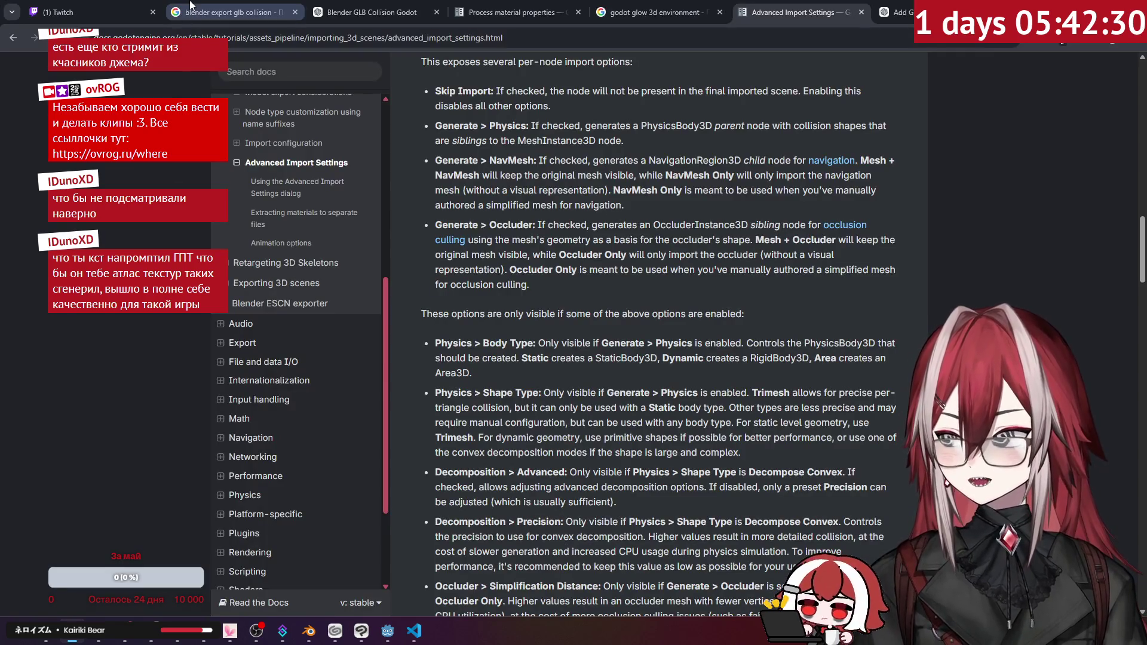
# - Open the City Block Texture Request chat and view the generated Tokyo texture atlas full size
pyautogui.click(895, 12)
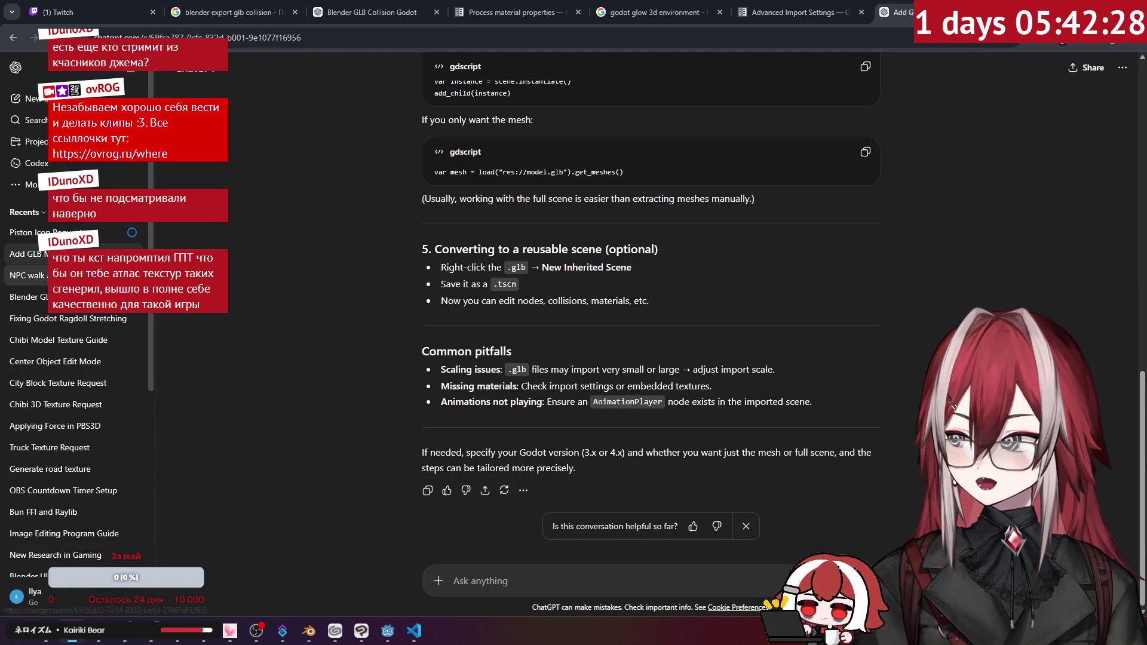
pyautogui.click(96, 470)
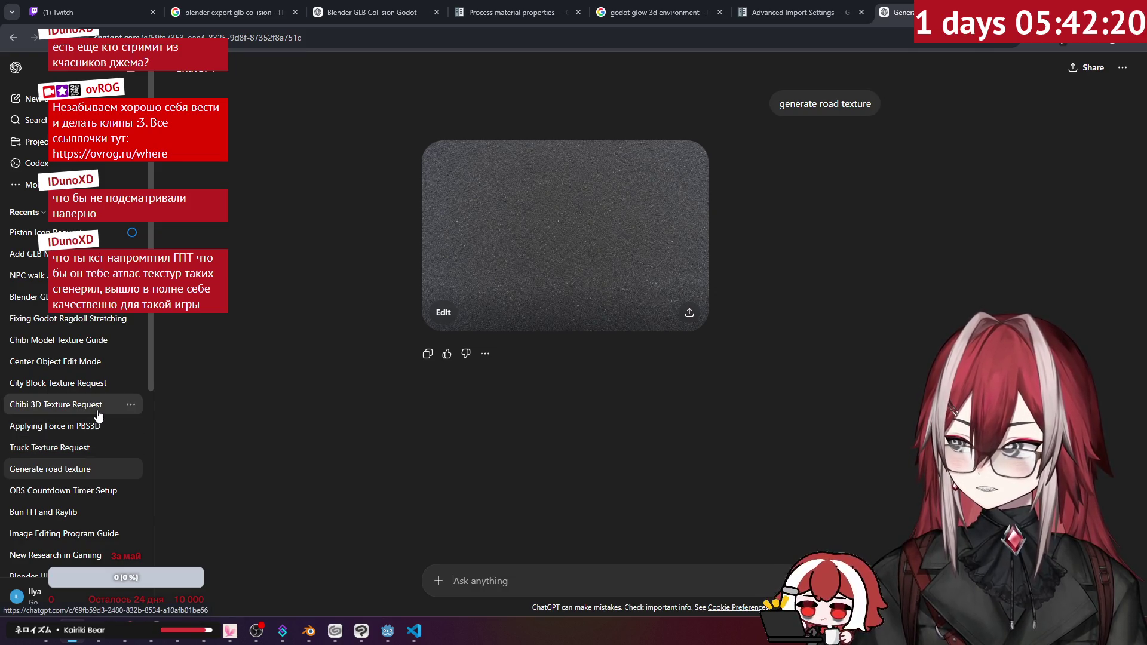
pyautogui.click(92, 385)
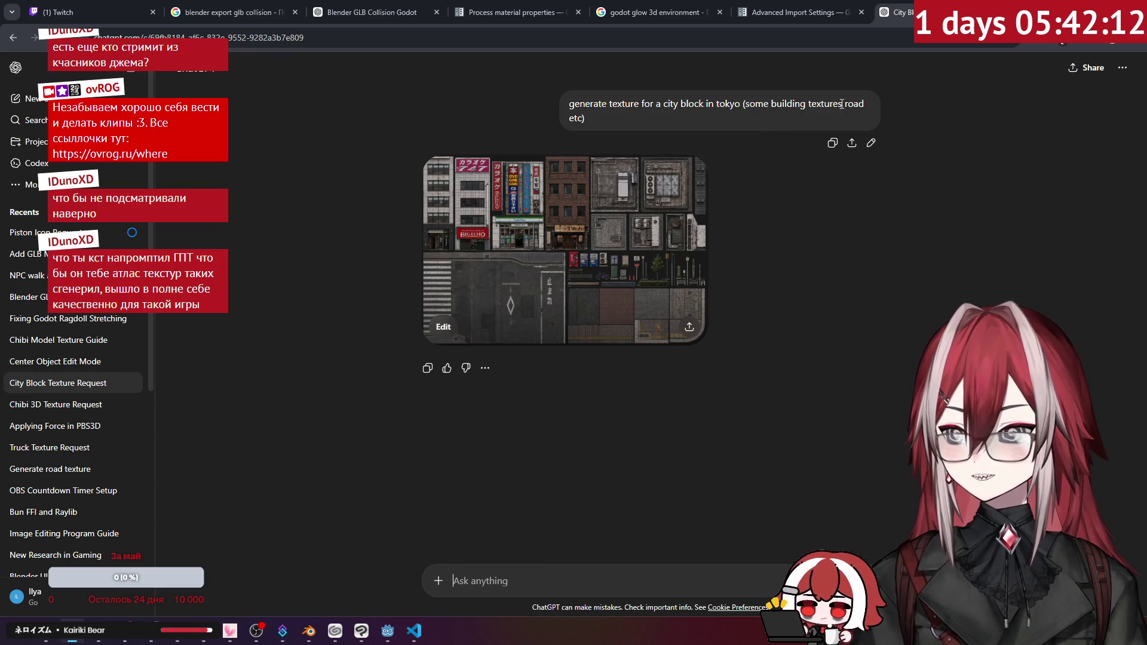
pyautogui.click(589, 219)
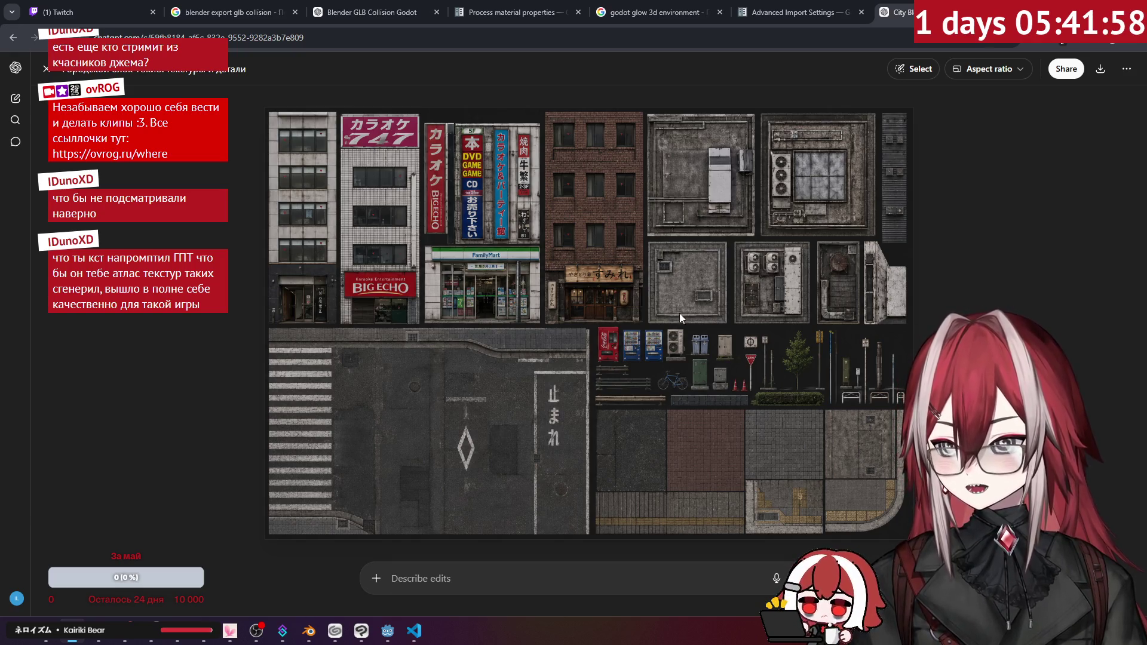
pyautogui.press('Escape')
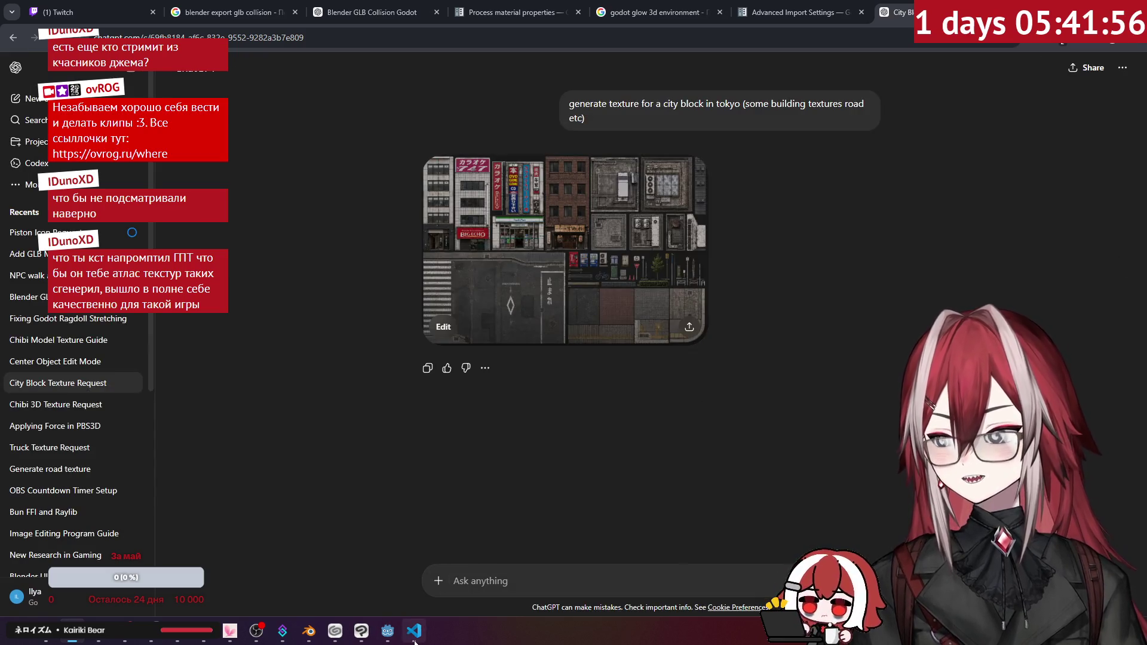
pyautogui.click(415, 640)
pyautogui.click(396, 630)
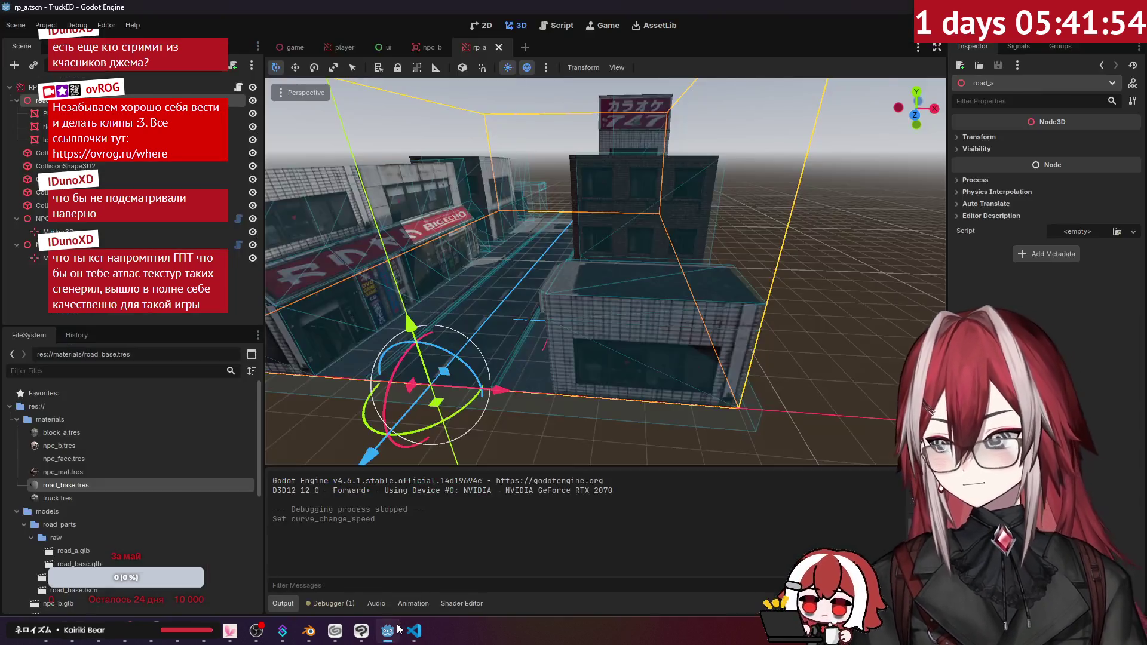
# - Delete the old road_base.glb and road_base.tscn files from the FileSystem dock
pyautogui.moveTo(592, 327)
pyautogui.mouseDown()
pyautogui.moveTo(674, 260)
pyautogui.moveTo(643, 288)
pyautogui.moveTo(661, 287)
pyautogui.mouseUp()
pyautogui.click(45, 258)
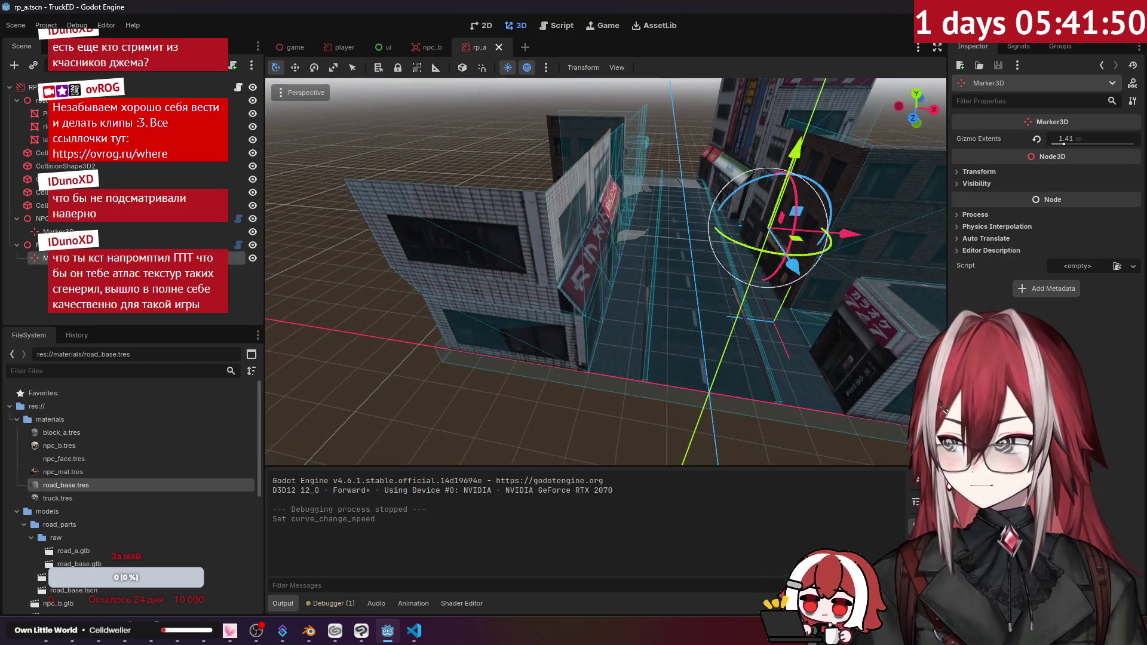
pyautogui.scroll(-4, 129, 418)
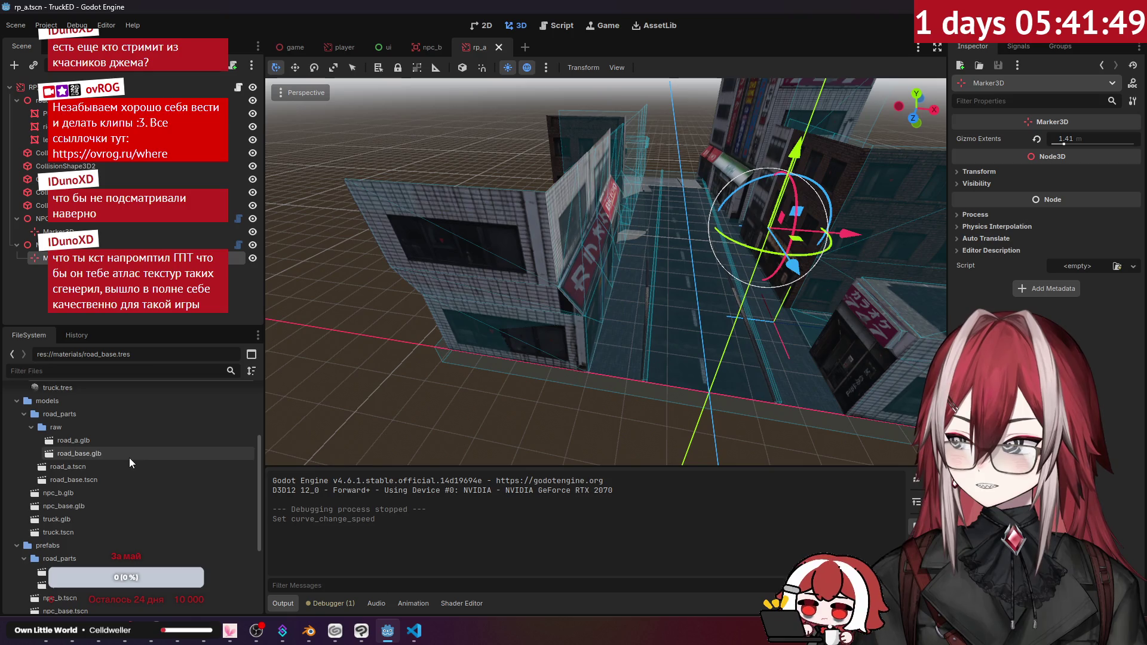
pyautogui.click(93, 469)
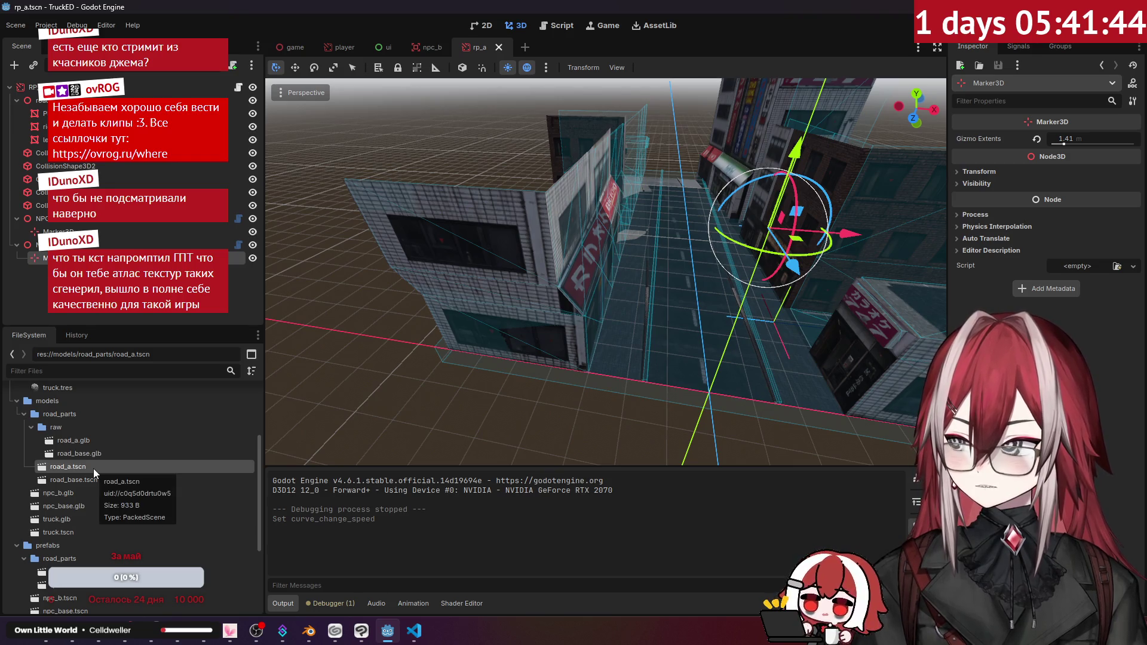
pyautogui.click(91, 480)
pyautogui.click(101, 454)
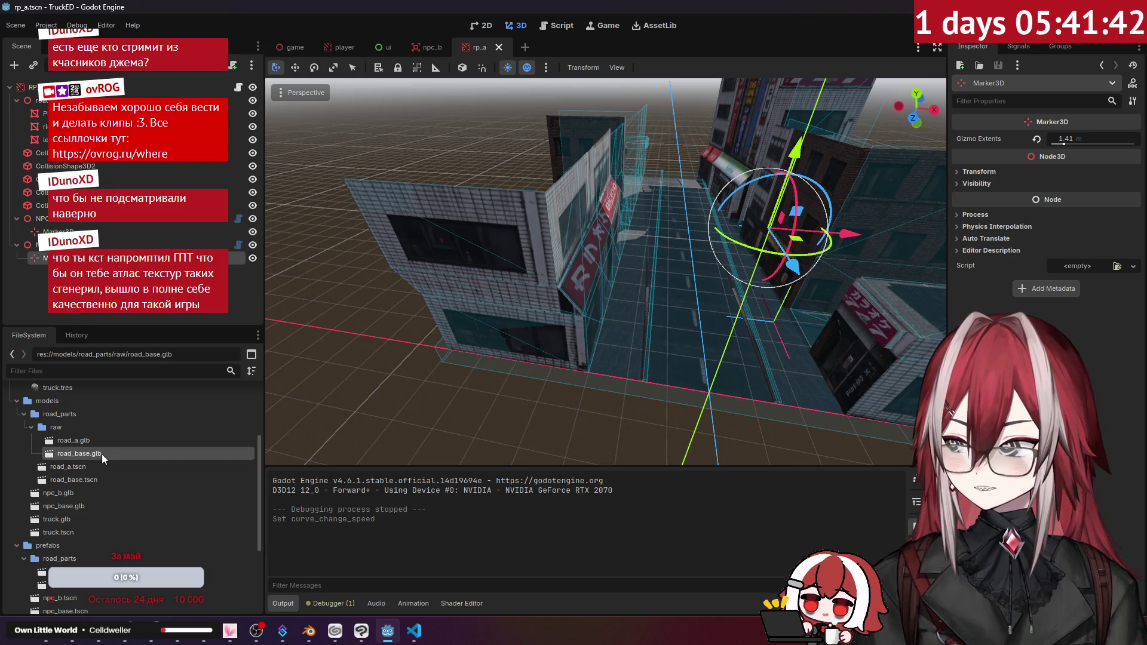
pyautogui.press('Delete')
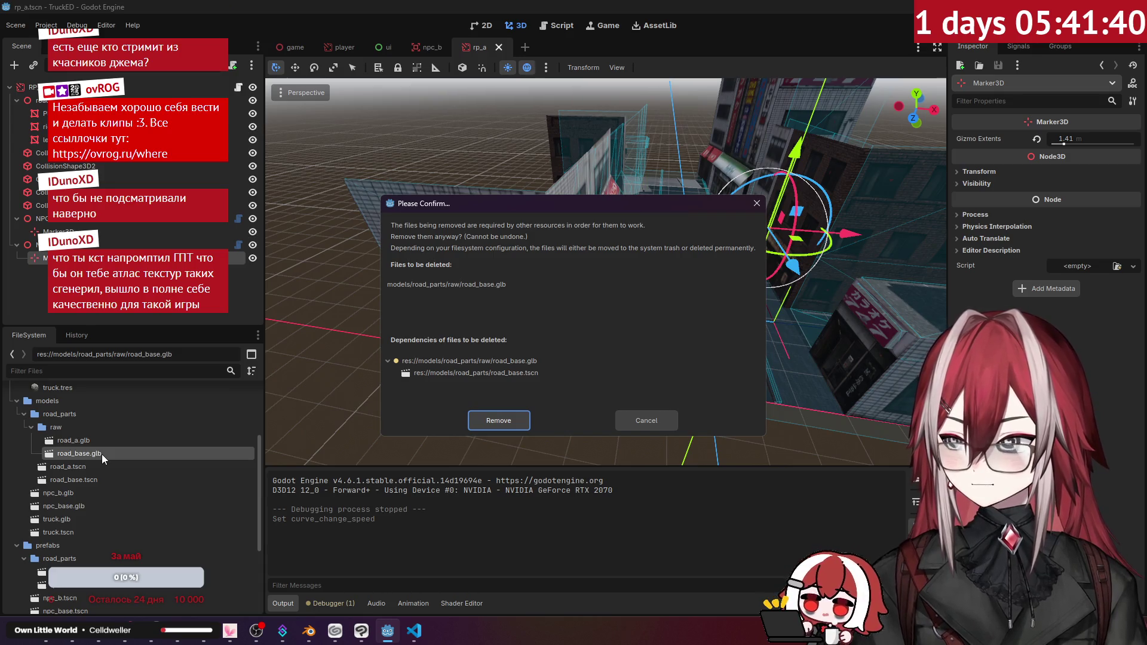
pyautogui.press('Return')
pyautogui.click(102, 466)
pyautogui.press('Delete')
pyautogui.press('Return')
# - Delete npc_base.glb, the unused npc_mat.tres material, and npc_base.tscn
pyautogui.click(85, 481)
pyautogui.press('Delete')
pyautogui.press('Return')
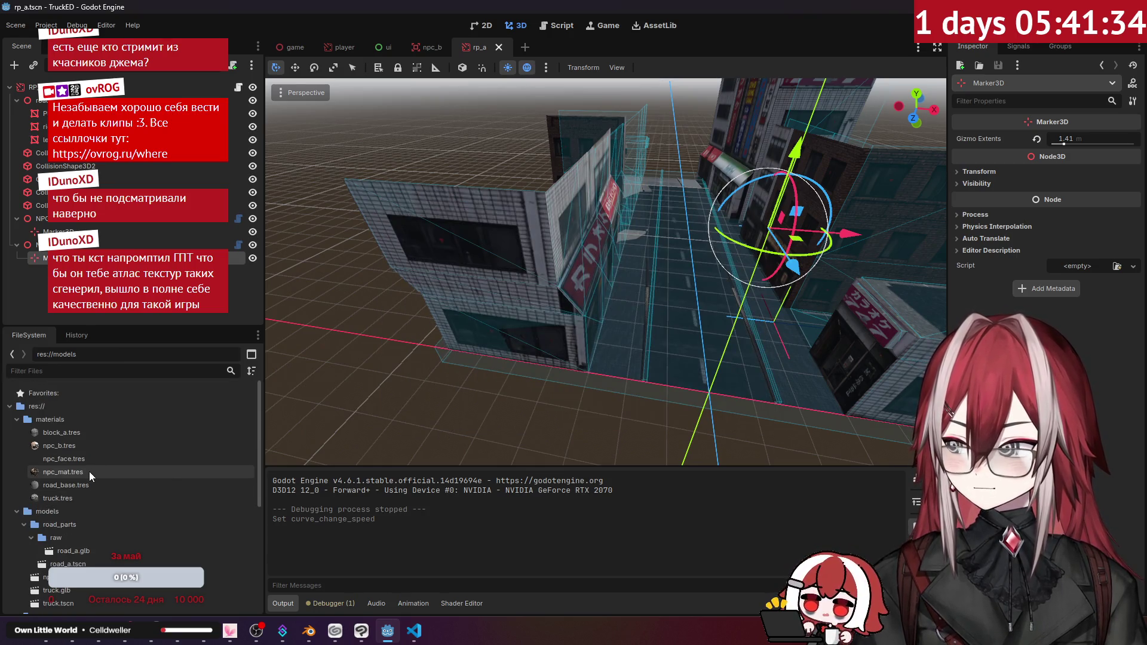
pyautogui.click(88, 449)
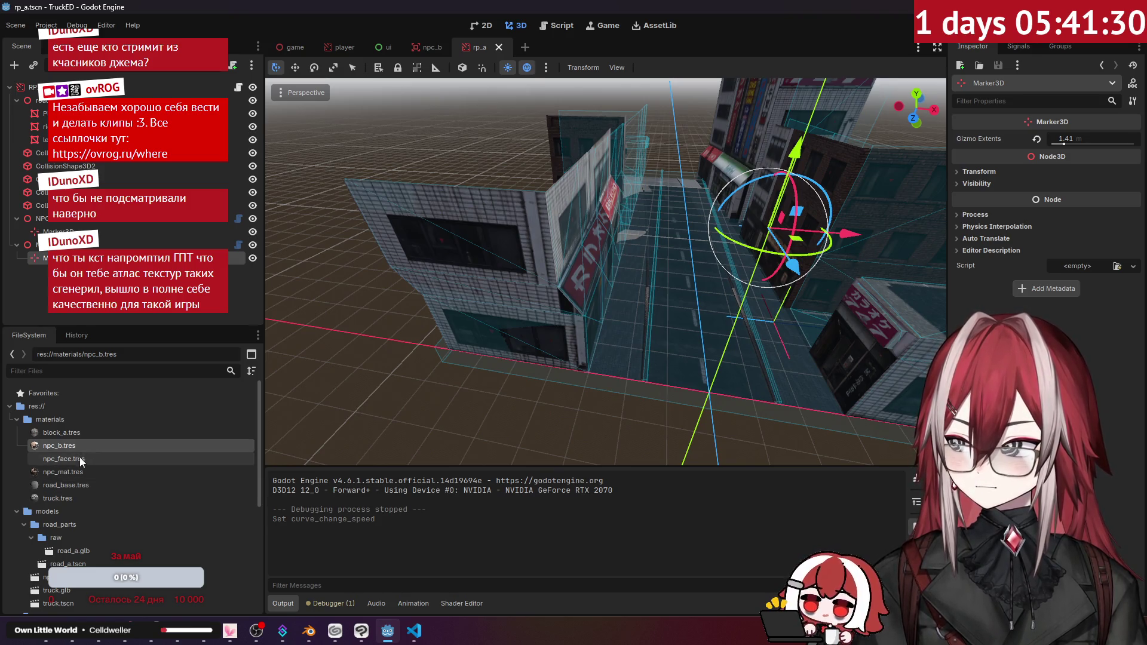
pyautogui.click(80, 459)
pyautogui.click(83, 473)
pyautogui.press('Delete')
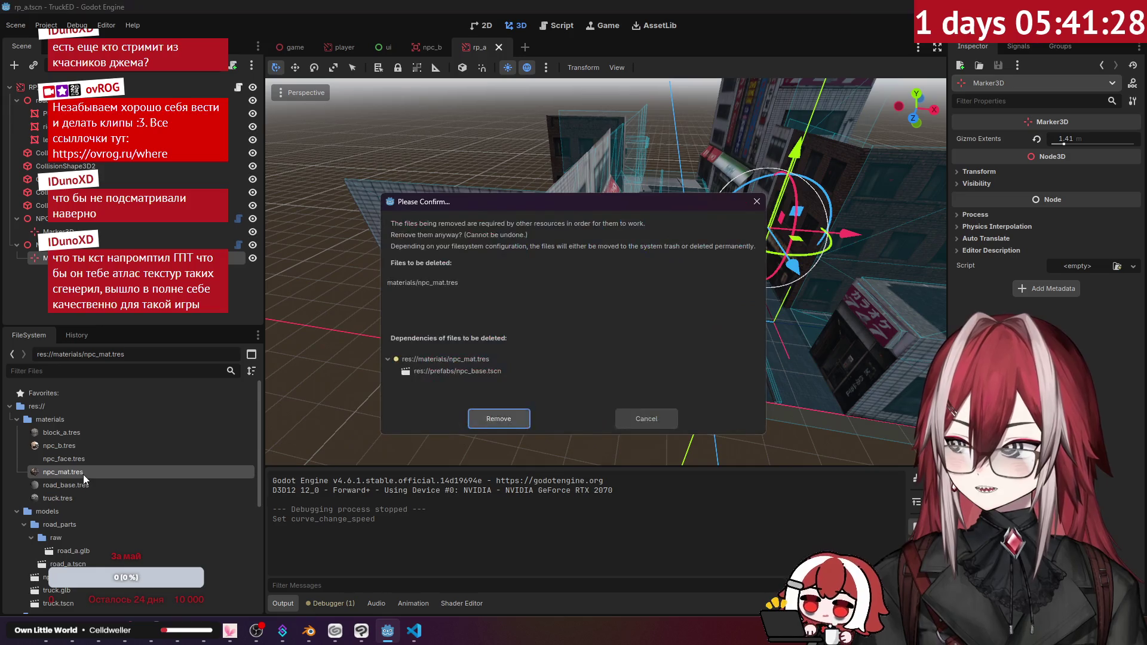
pyautogui.press('Return')
pyautogui.scroll(-5, 90, 469)
pyautogui.scroll(-2, 96, 462)
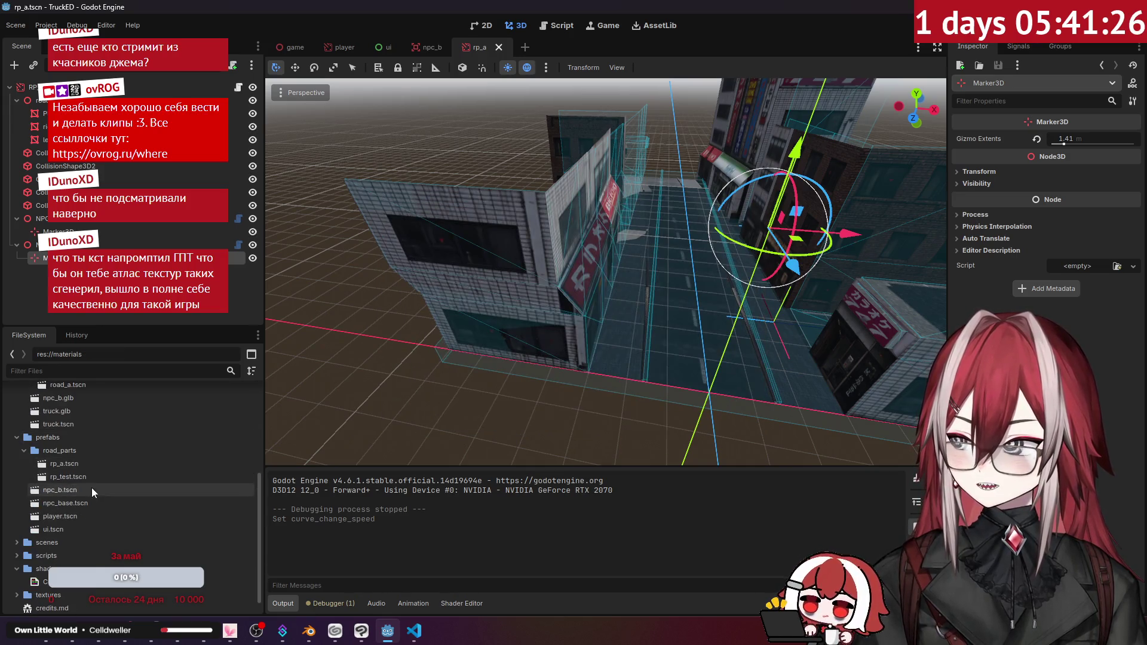
pyautogui.click(89, 501)
pyautogui.press('Delete')
pyautogui.press('Return')
# - Delete rp_test.tscn and road_a.tscn, then drag road_a.glb into the rp_a scene
pyautogui.click(89, 482)
pyautogui.press('Delete')
pyautogui.press('Return')
pyautogui.scroll(3, 95, 471)
pyautogui.click(74, 475)
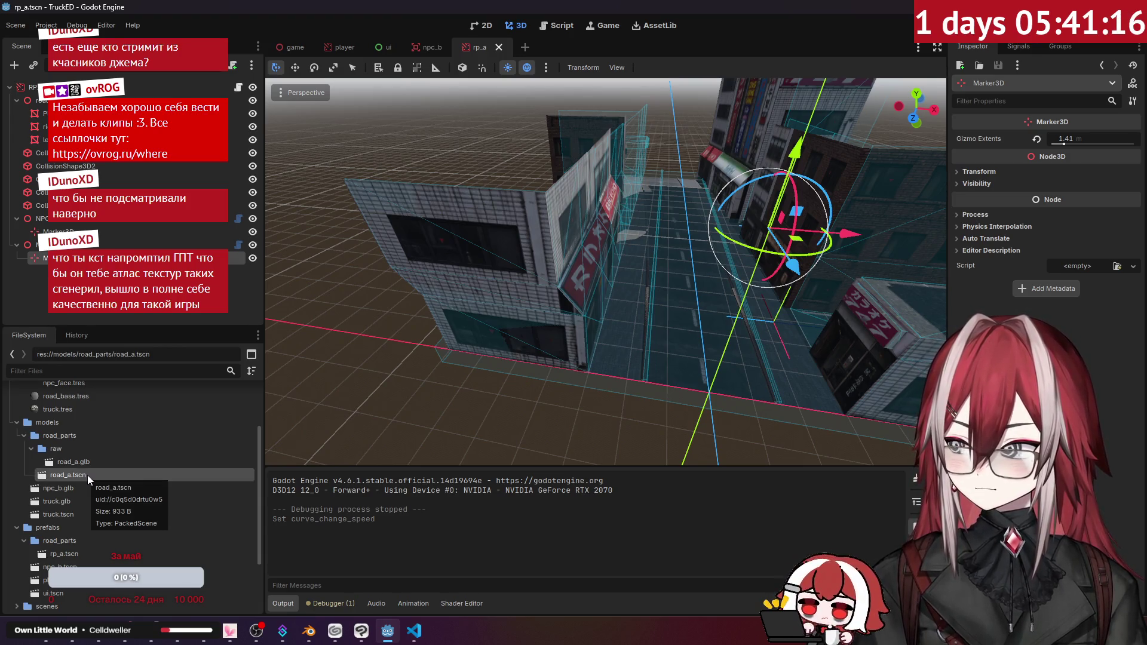
pyautogui.press('Delete')
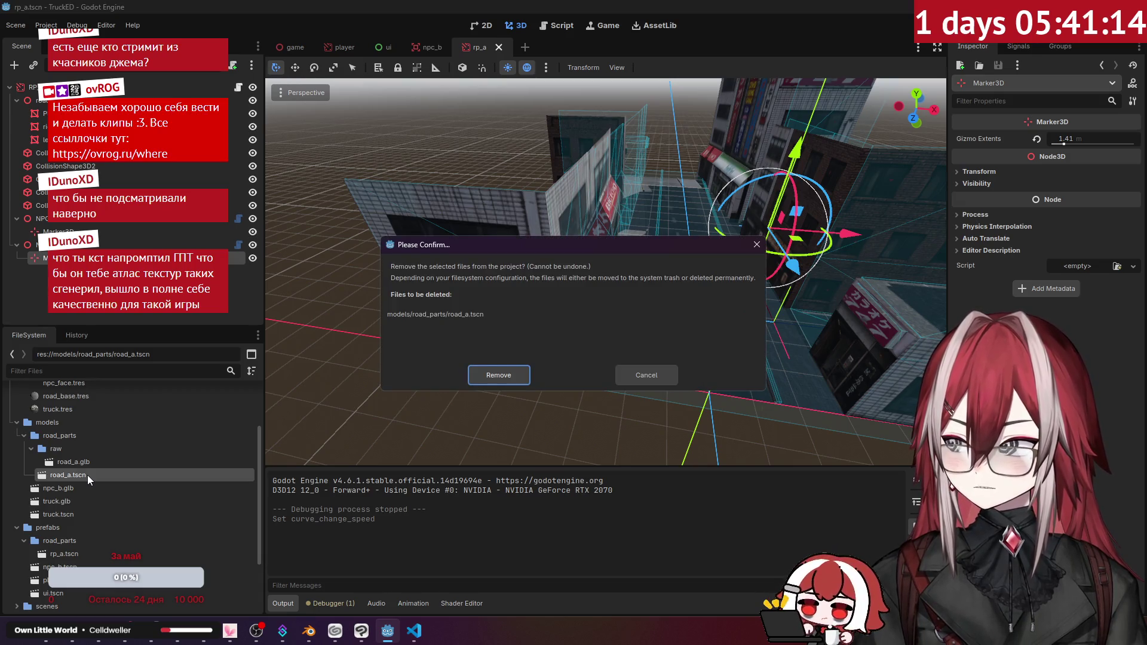
pyautogui.press('Return')
pyautogui.click(79, 463)
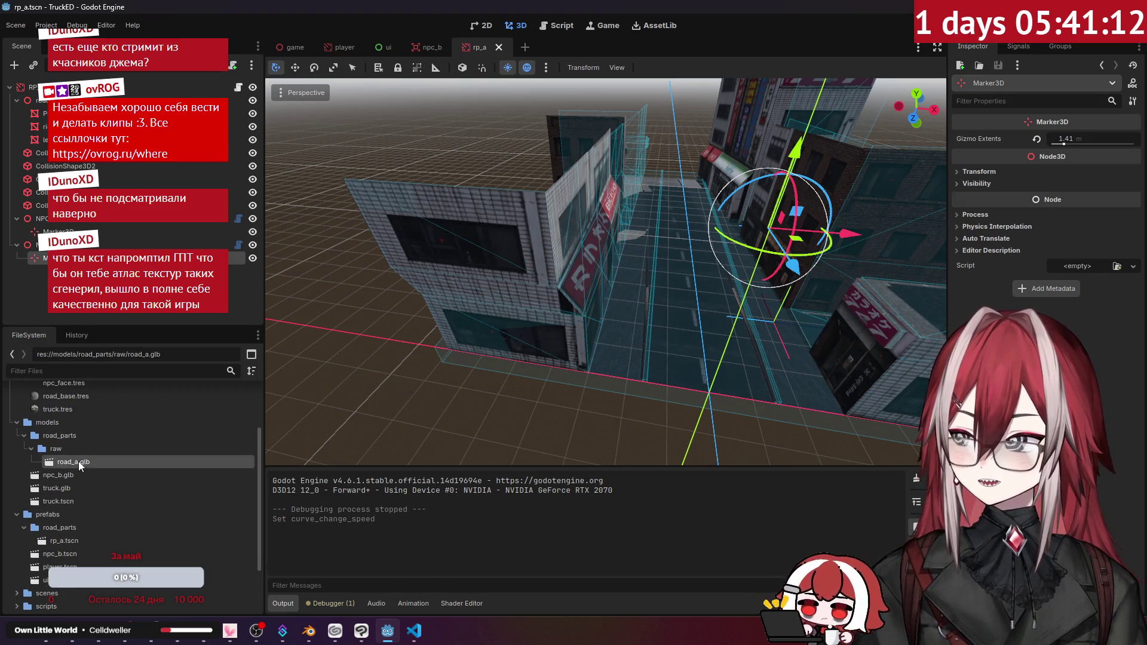
pyautogui.moveTo(65, 399)
pyautogui.mouseDown()
pyautogui.moveTo(179, 370)
pyautogui.moveTo(455, 334)
pyautogui.moveTo(359, 290)
pyautogui.moveTo(138, 100)
pyautogui.mouseUp()
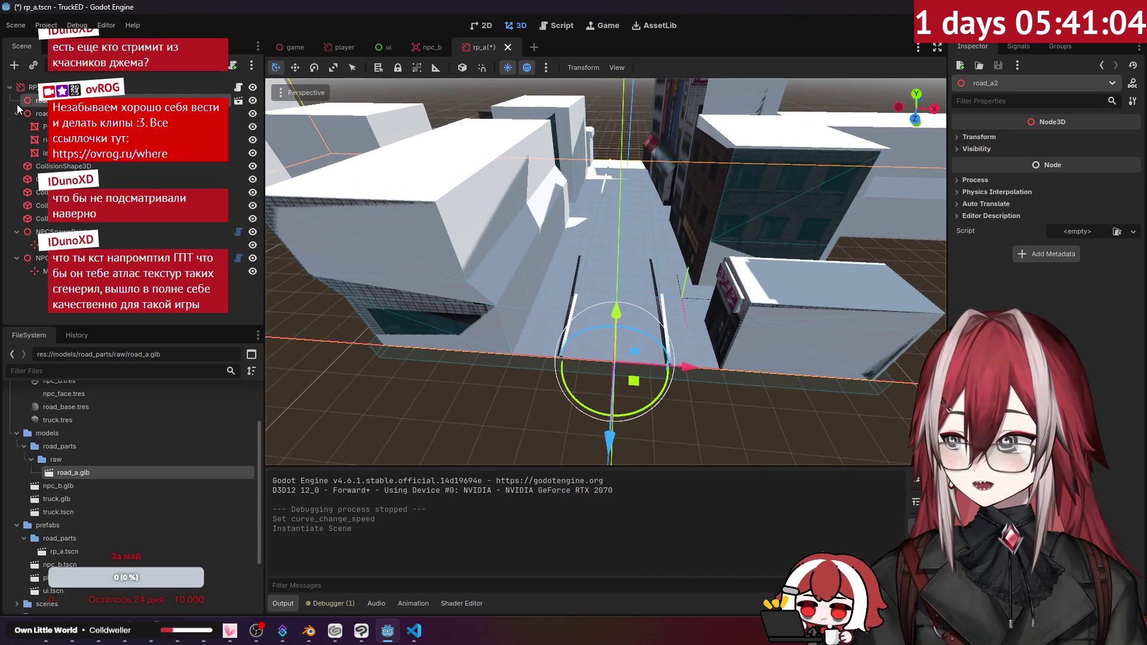
# - Make the road_a2 instance local and delete its CollisionShape3D4 node
pyautogui.rightClick(149, 101)
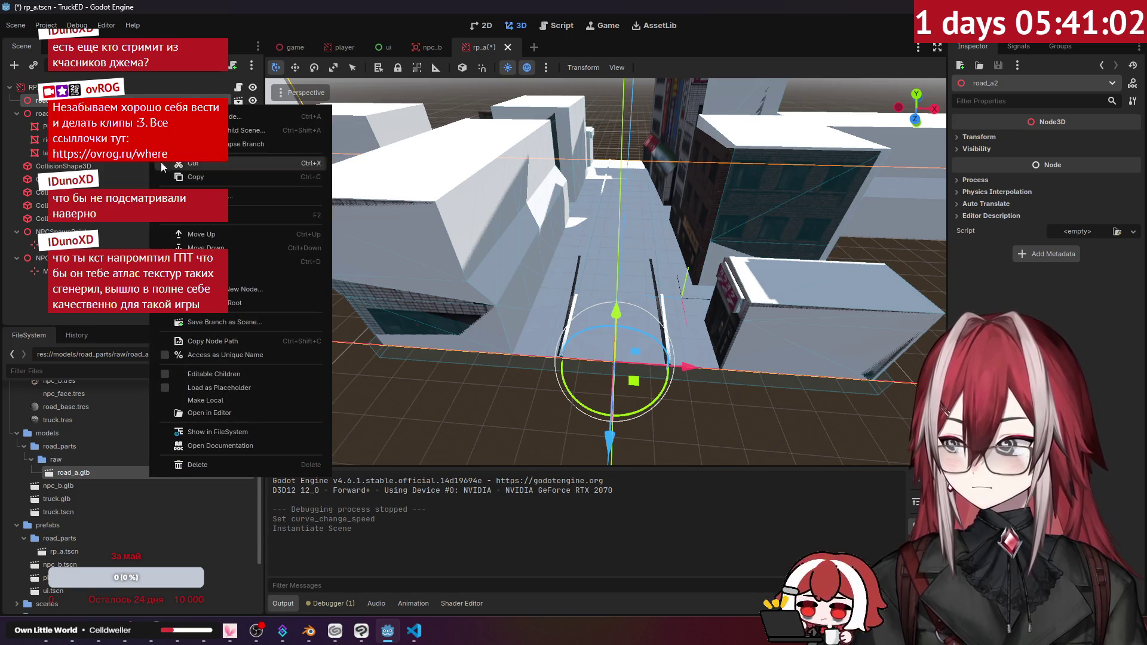
pyautogui.click(227, 400)
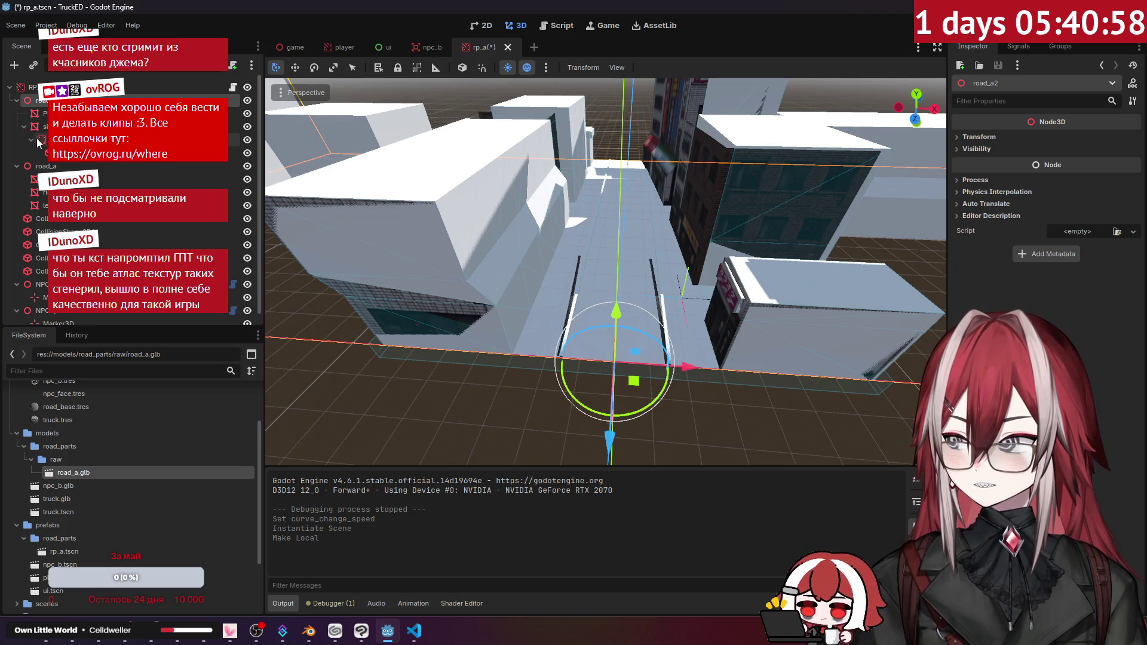
pyautogui.click(42, 257)
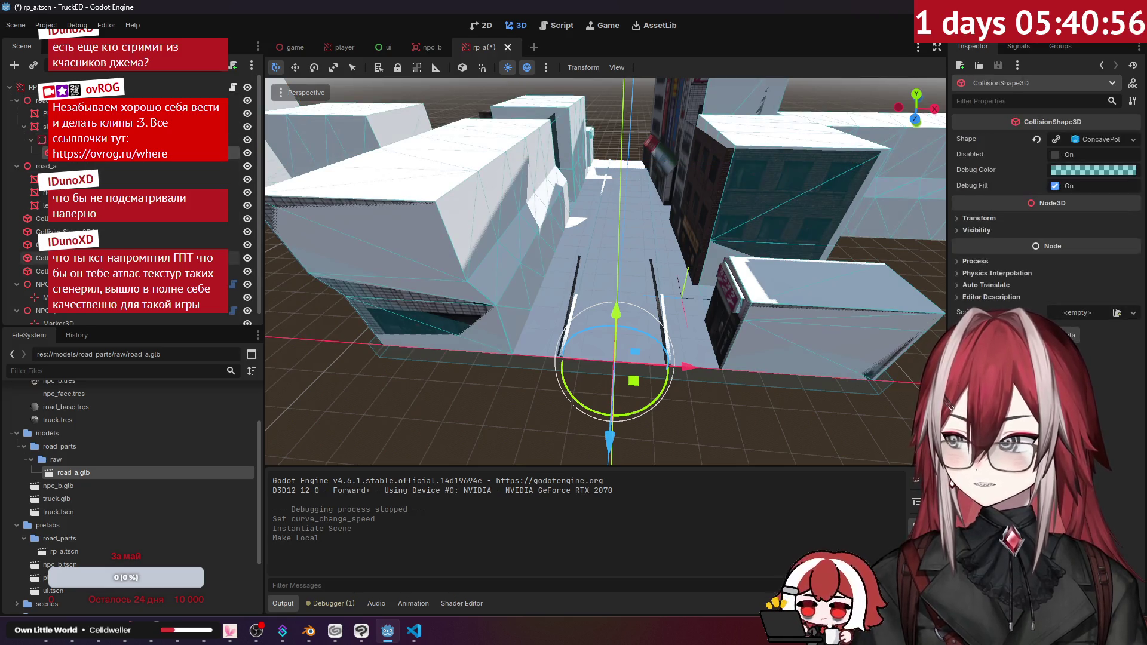
pyautogui.moveTo(45, 152); pyautogui.dragTo(117, 246)
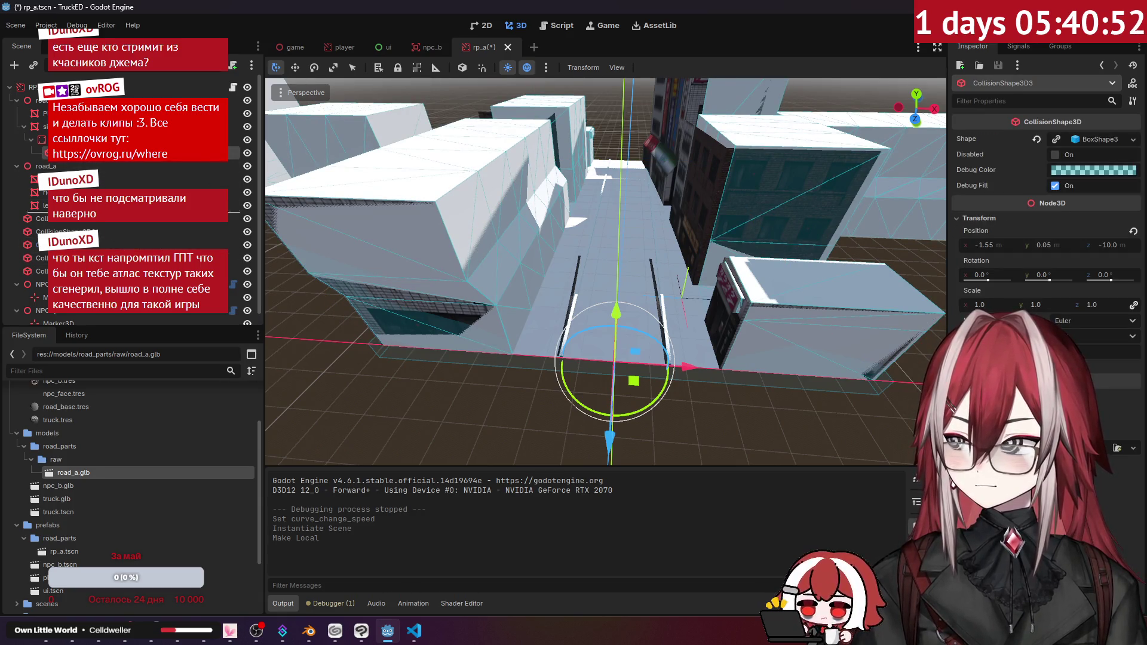
pyautogui.click(41, 258)
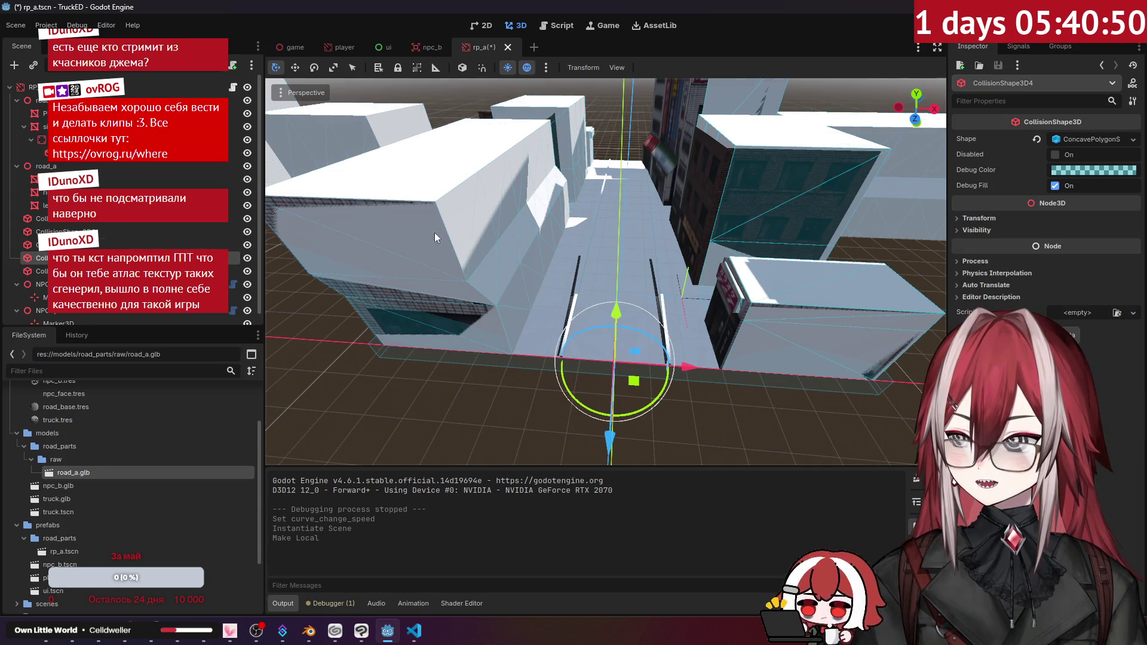
pyautogui.scroll(-5, 428, 234)
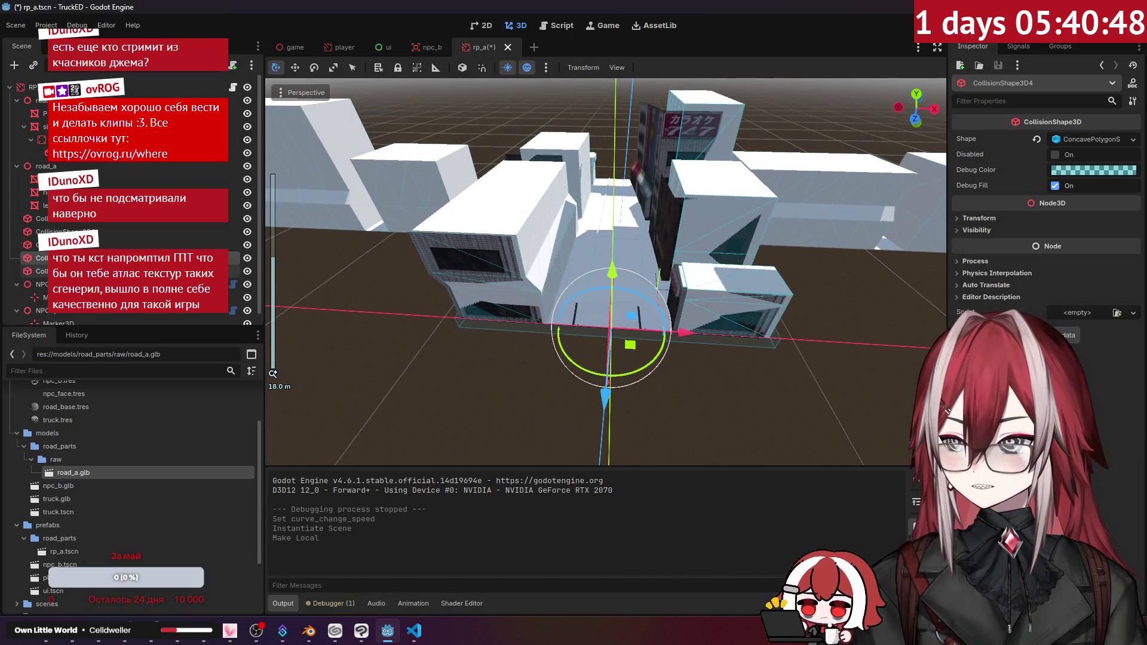
pyautogui.press('Delete')
pyautogui.press('Return')
# - Delete the second duplicate collision shape, reparent the box collision shape, and remove the empty node
pyautogui.click(42, 258)
pyautogui.press('Delete')
pyautogui.press('Return')
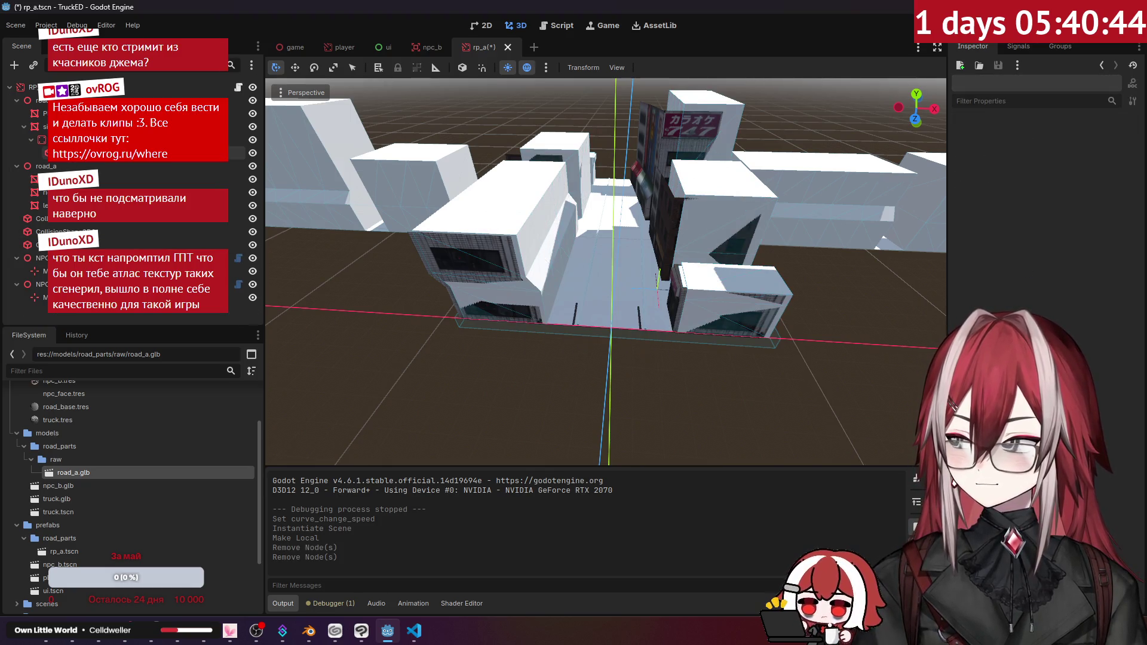
pyautogui.click(36, 245)
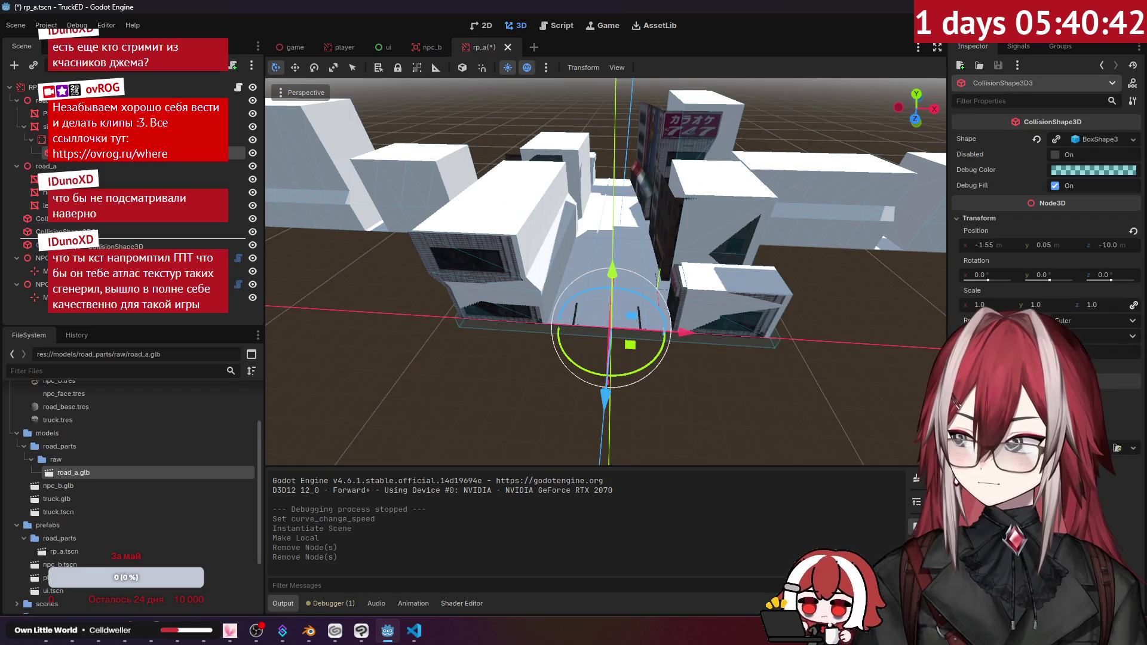
pyautogui.moveTo(36, 244)
pyautogui.mouseDown()
pyautogui.moveTo(36, 257)
pyautogui.moveTo(42, 166)
pyautogui.mouseUp()
pyautogui.press('Delete')
pyautogui.press('Return')
# - Move side under the second road group, delete Plane2, right, left and leftover nodes, and rename the road node
pyautogui.click(37, 126)
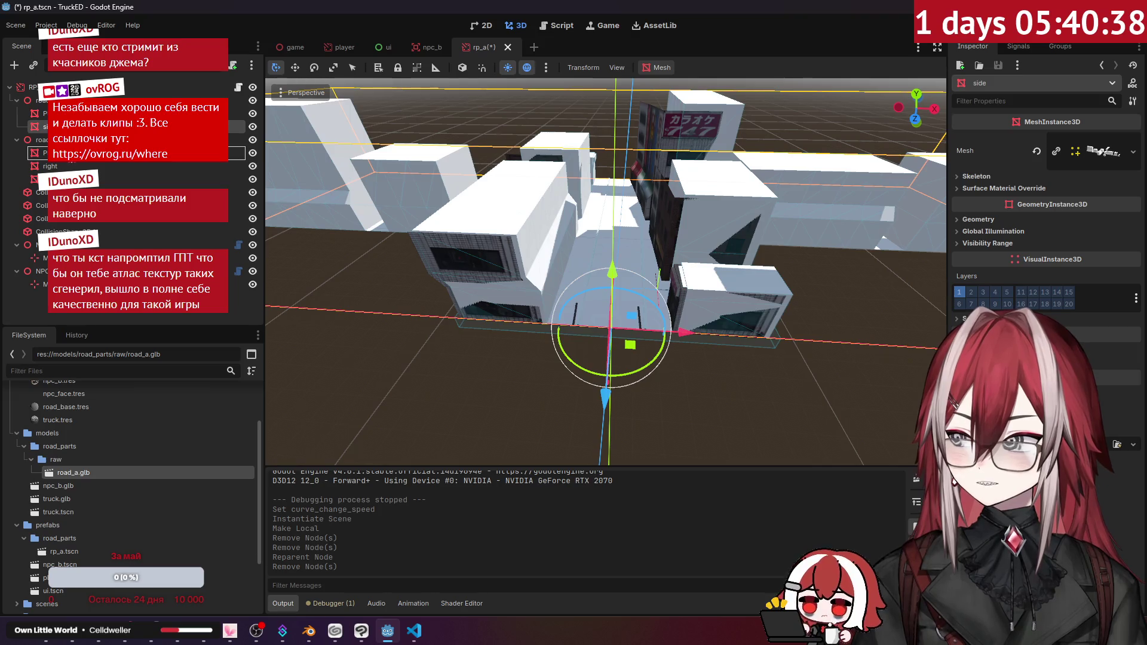
pyautogui.moveTo(37, 127); pyautogui.dragTo(66, 163)
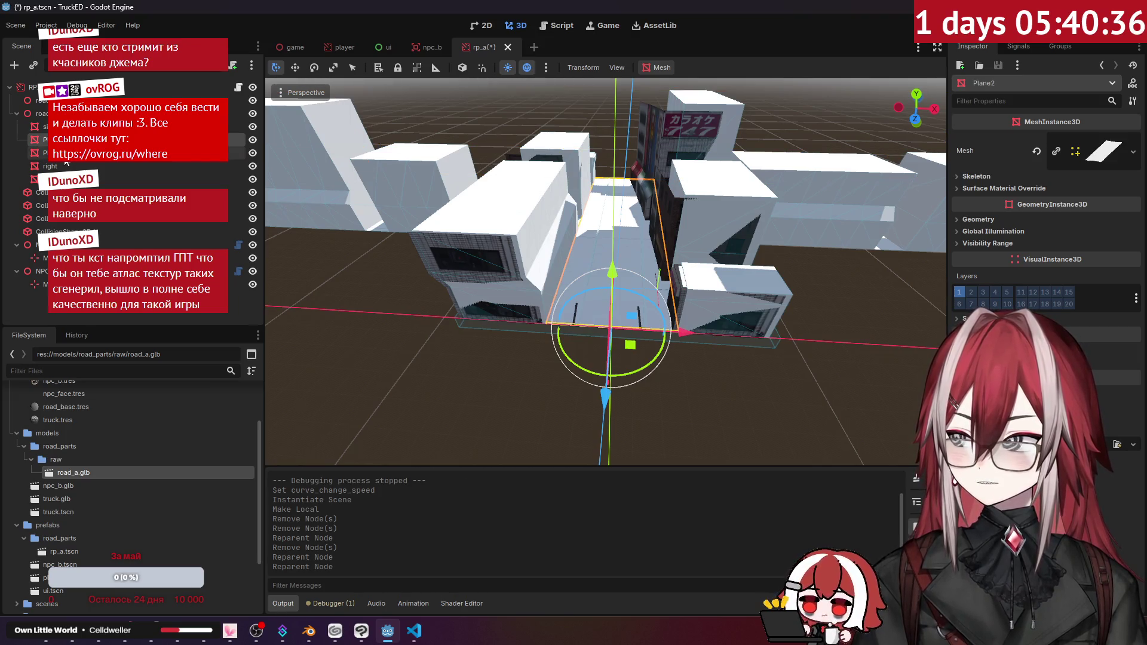
pyautogui.press('Delete')
pyautogui.press('Return')
pyautogui.press('Delete')
pyautogui.press('Return')
pyautogui.press('Delete')
pyautogui.press('Return')
pyautogui.press('Delete')
pyautogui.press('Return')
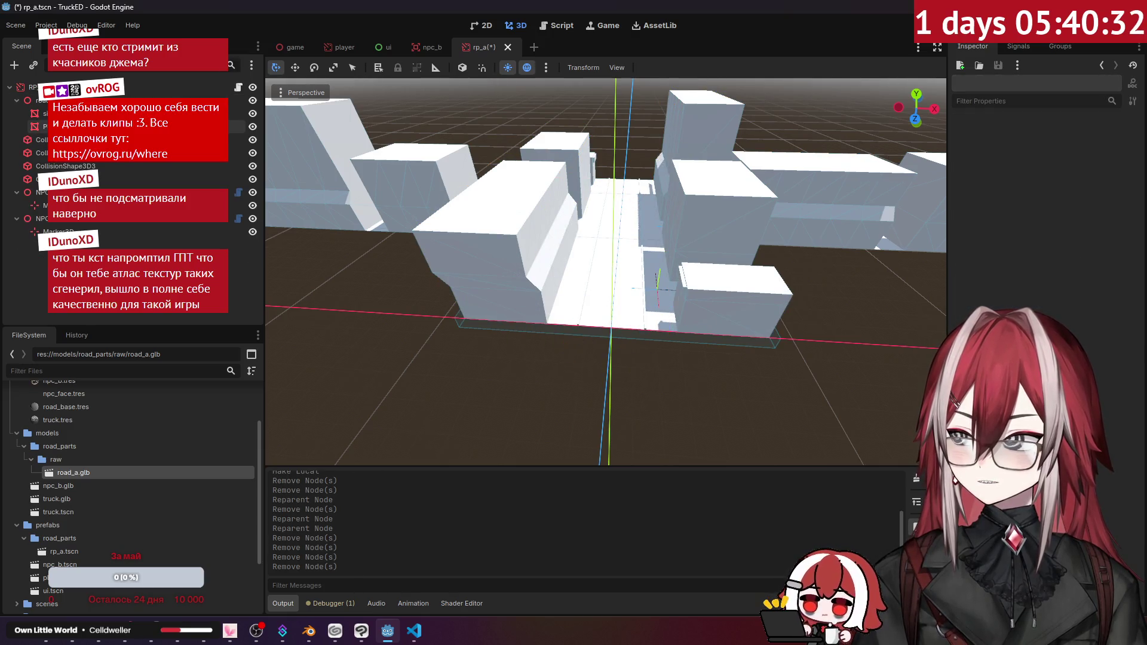
pyautogui.click(291, 245)
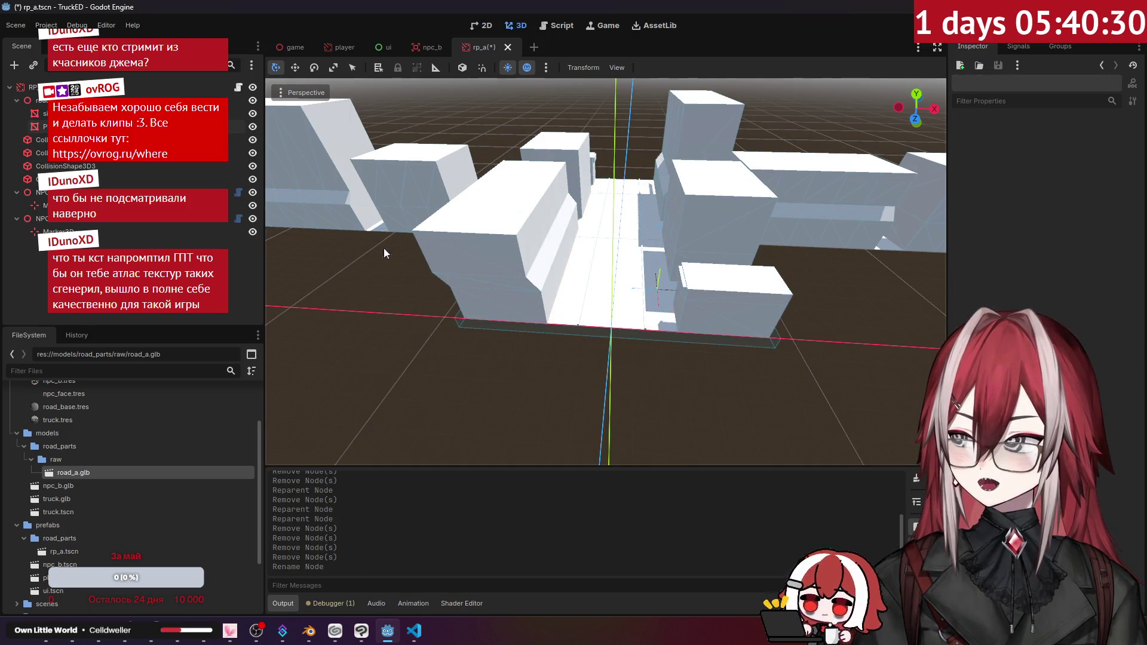
pyautogui.scroll(3, 106, 433)
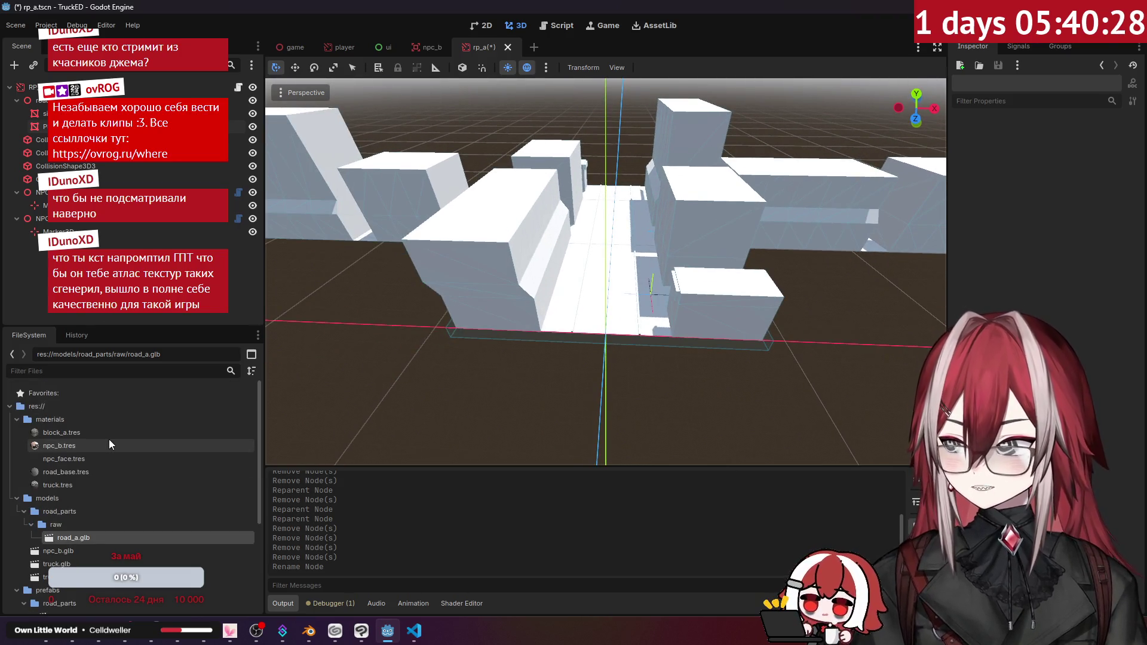
# - Apply block_a.tres to the buildings and road_base.tres to the road, save rp_a, and run the game
pyautogui.moveTo(67, 433); pyautogui.dragTo(526, 281)
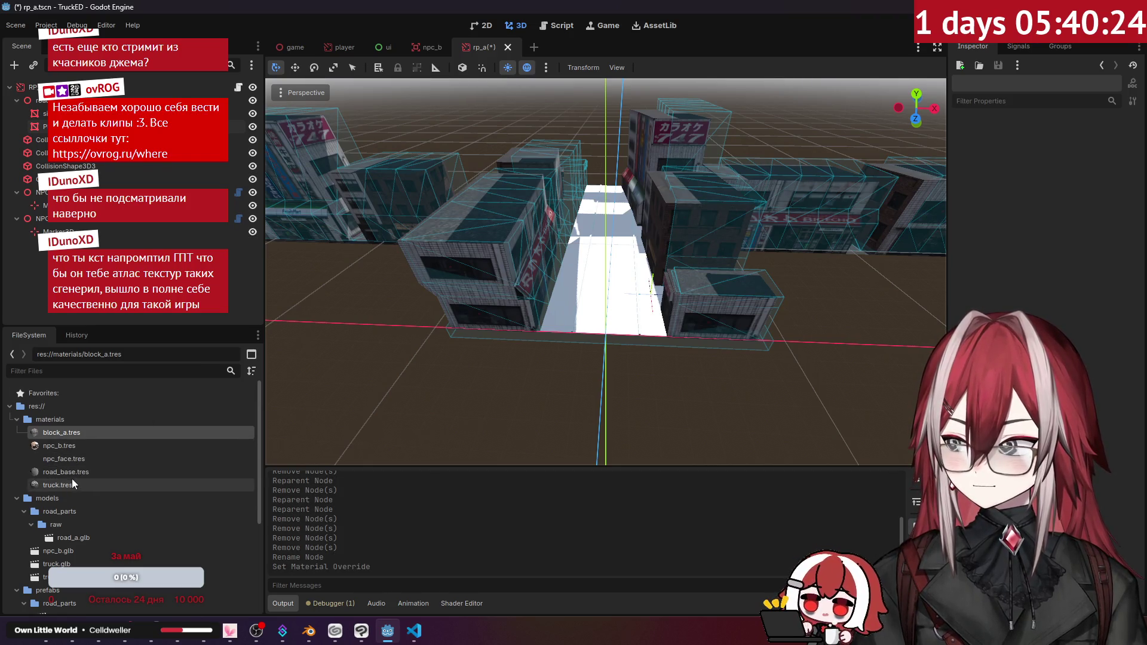
pyautogui.moveTo(77, 473); pyautogui.dragTo(604, 269)
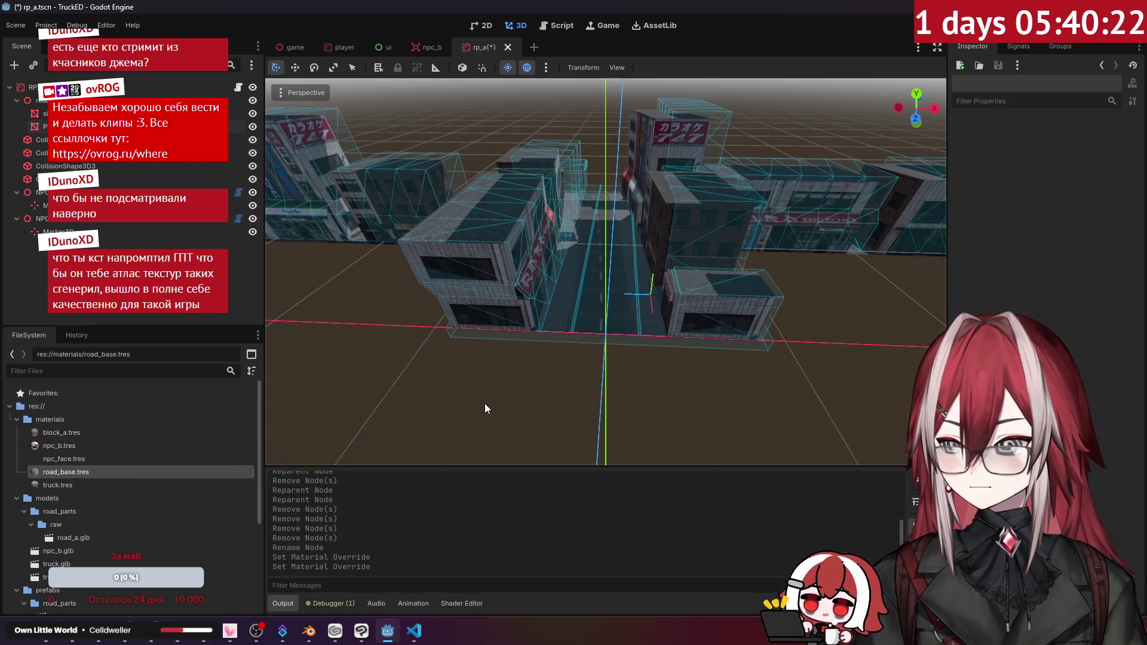
pyautogui.scroll(-3, 606, 272)
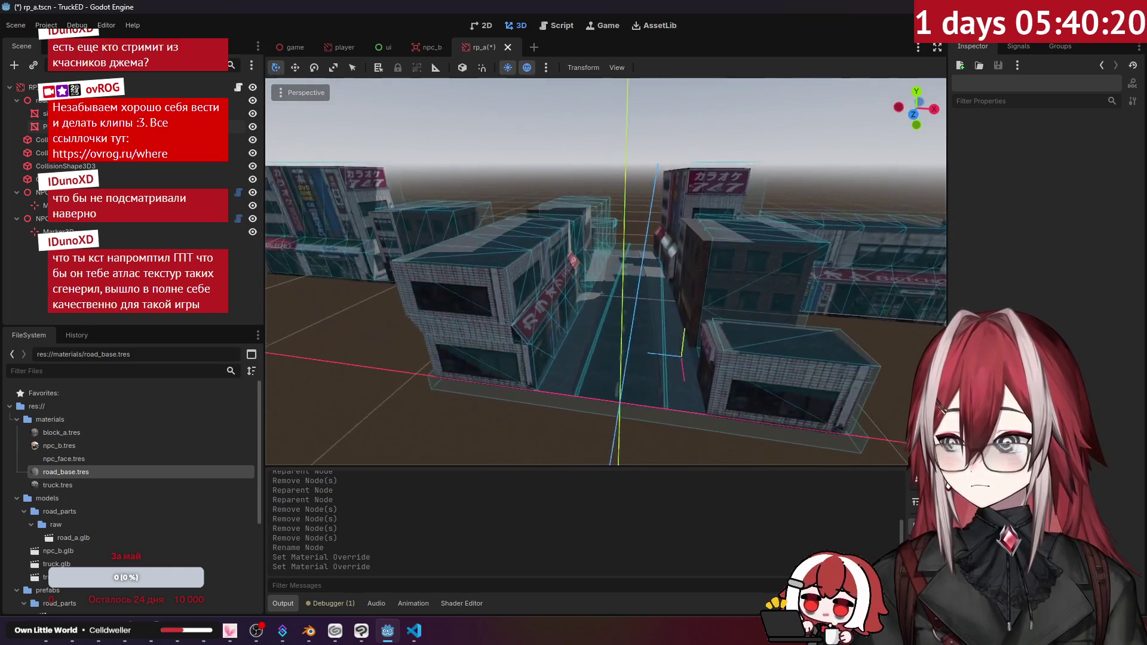
pyautogui.hotkey('ctrl', 's')
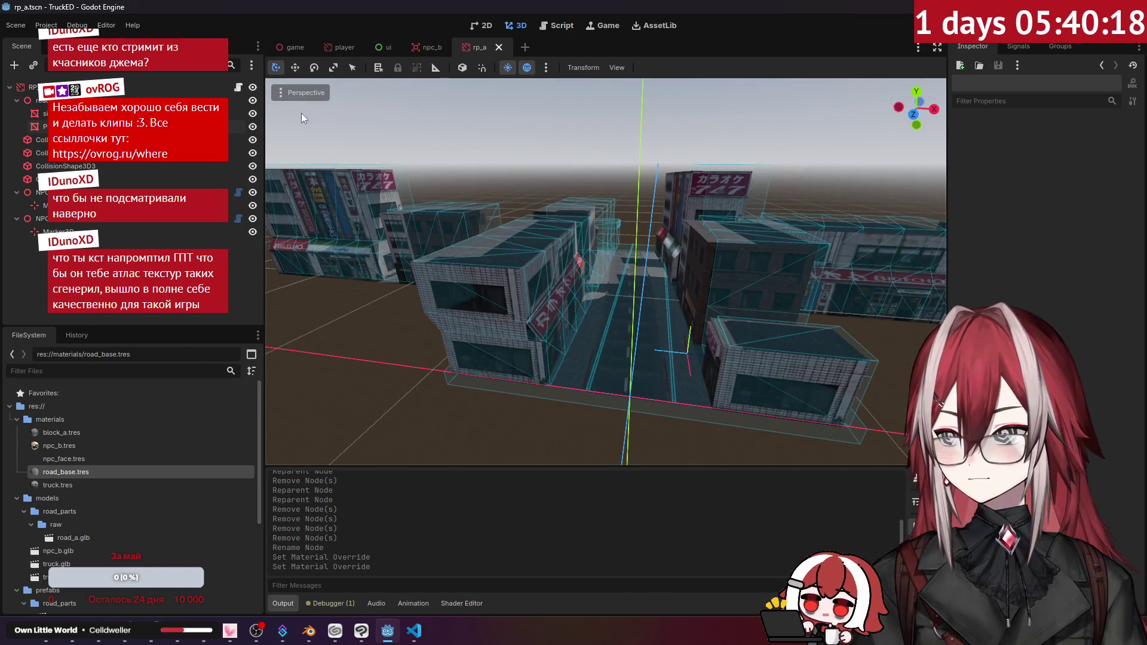
pyautogui.click(290, 49)
pyautogui.press('F6')
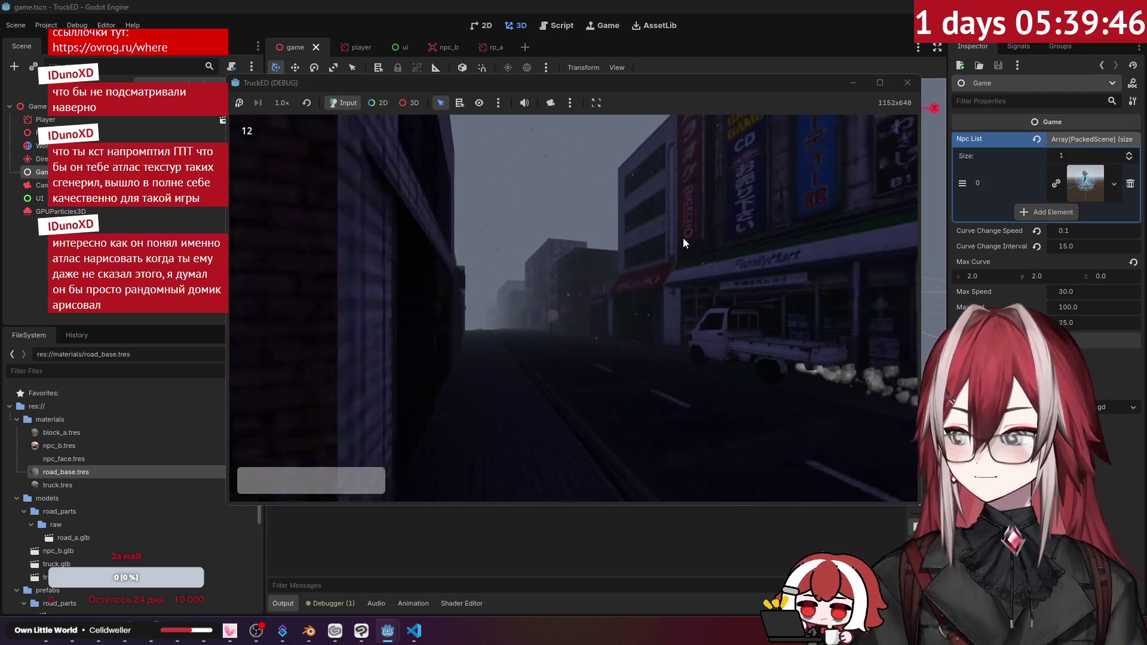
# - Glance at the texture prompt in ChatGPT, check the running TruckED game, then return to ChatGPT
pyautogui.hotkey('alt', 'Tab')
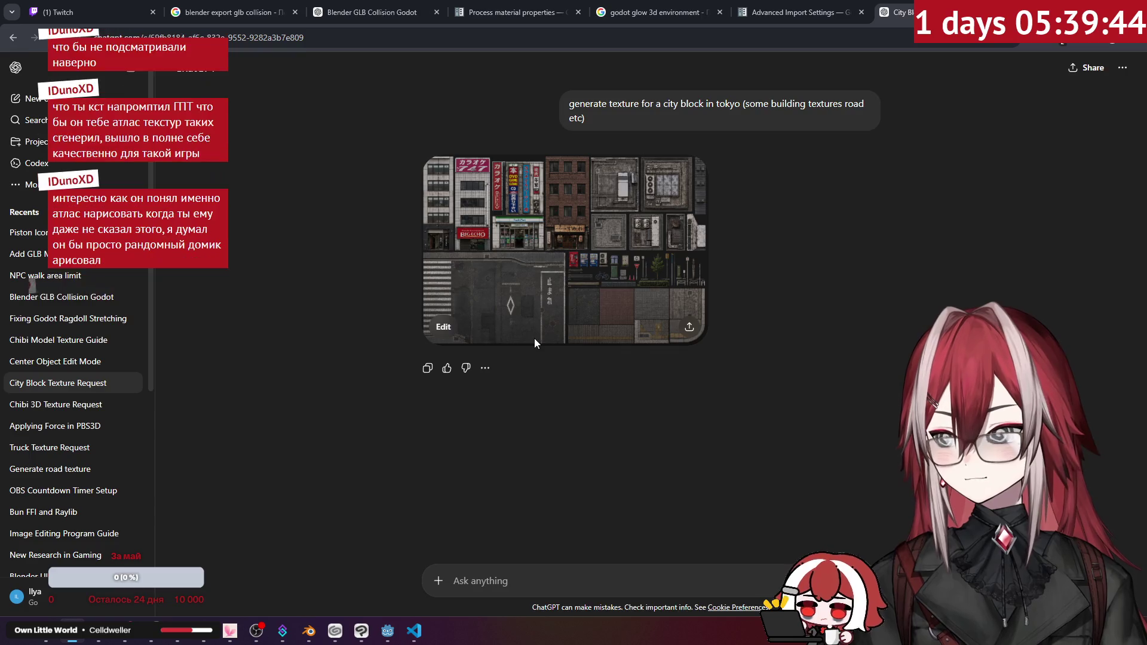
pyautogui.moveTo(641, 103); pyautogui.dragTo(618, 98)
pyautogui.click(828, 289)
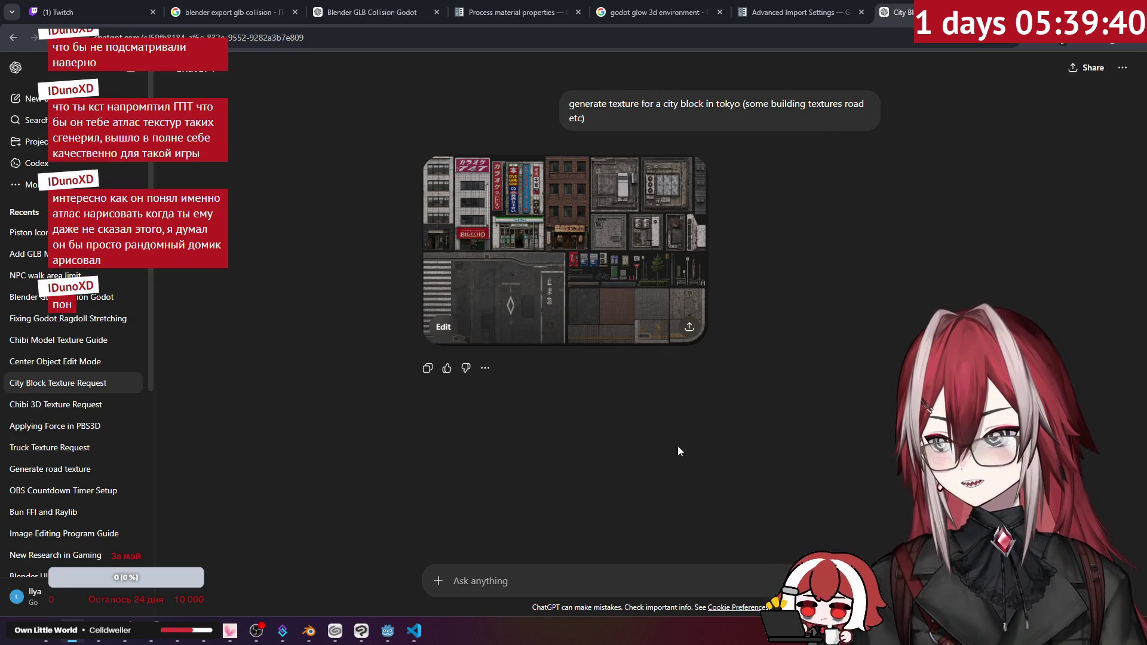
pyautogui.click(414, 632)
pyautogui.moveTo(389, 633)
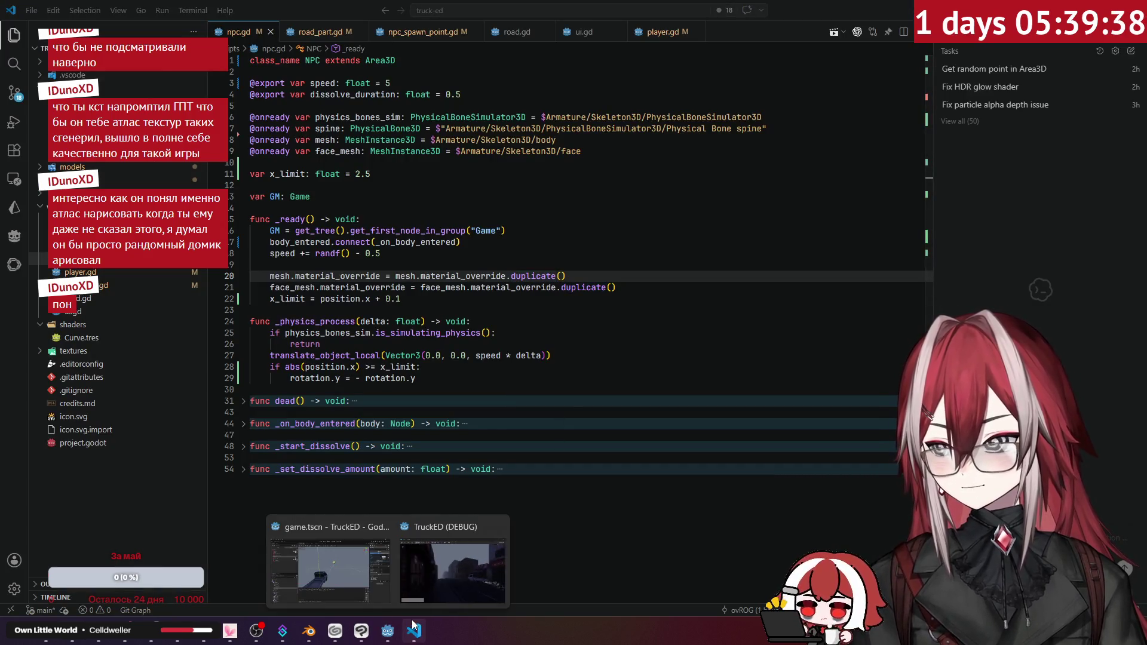
pyautogui.click(481, 564)
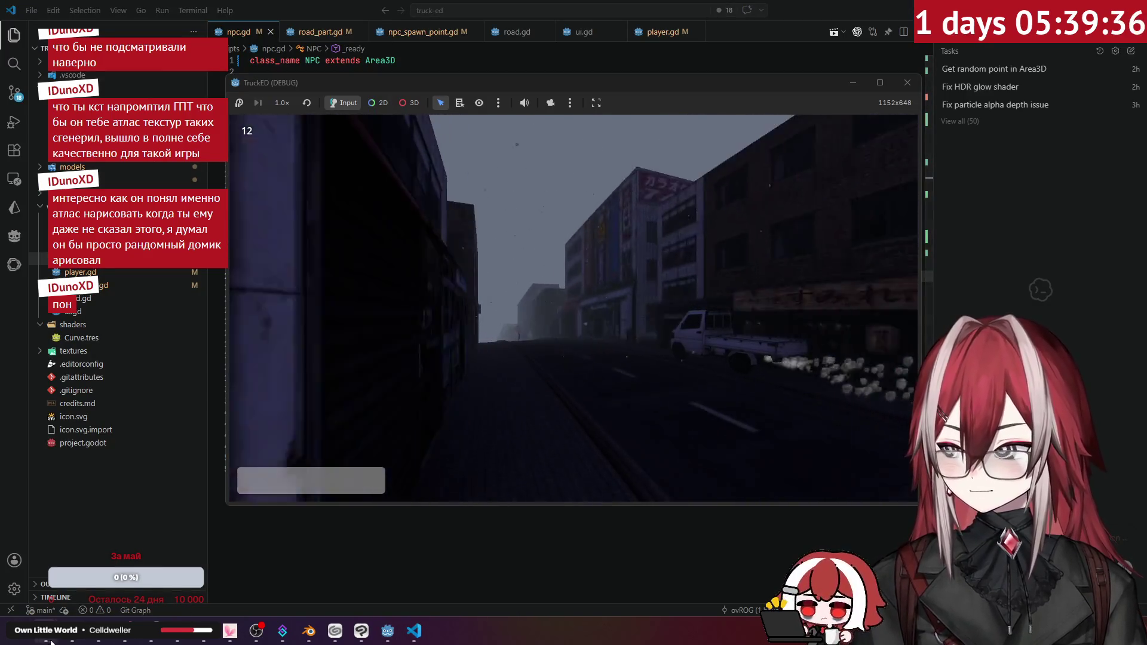
pyautogui.hotkey('alt', 'Tab')
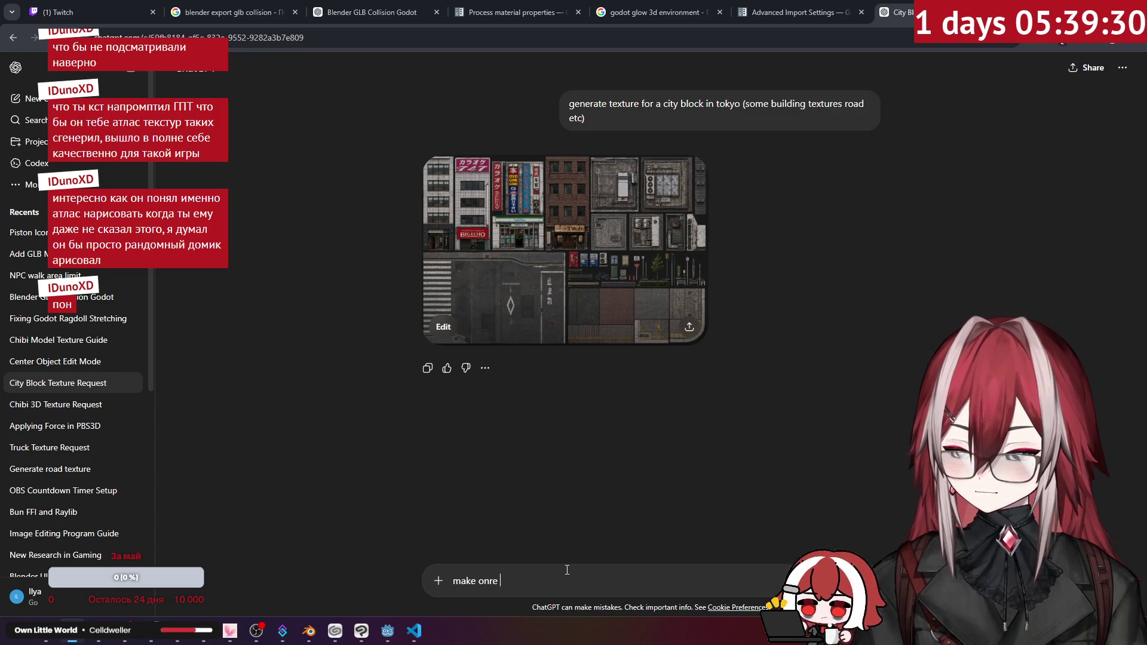
# - Ask ChatGPT for one more atlas with only building parts, then view the generated atlas full size
pyautogui.press('BackSpace')
pyautogui.write('e')
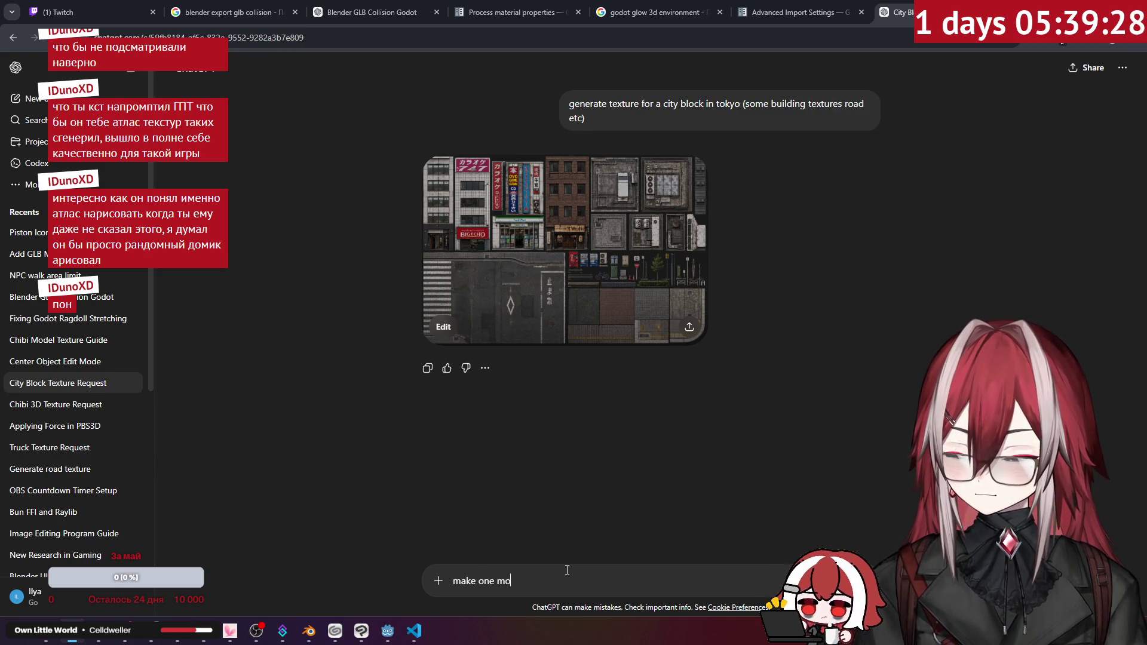
pyautogui.write('t ')
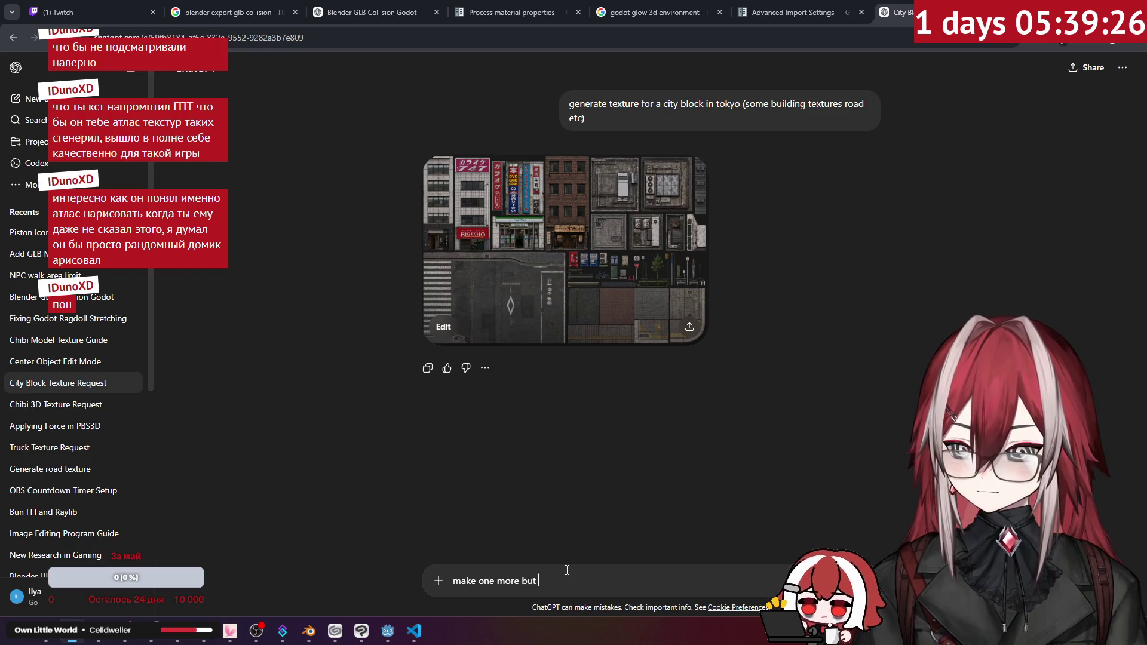
pyautogui.write('only with ')
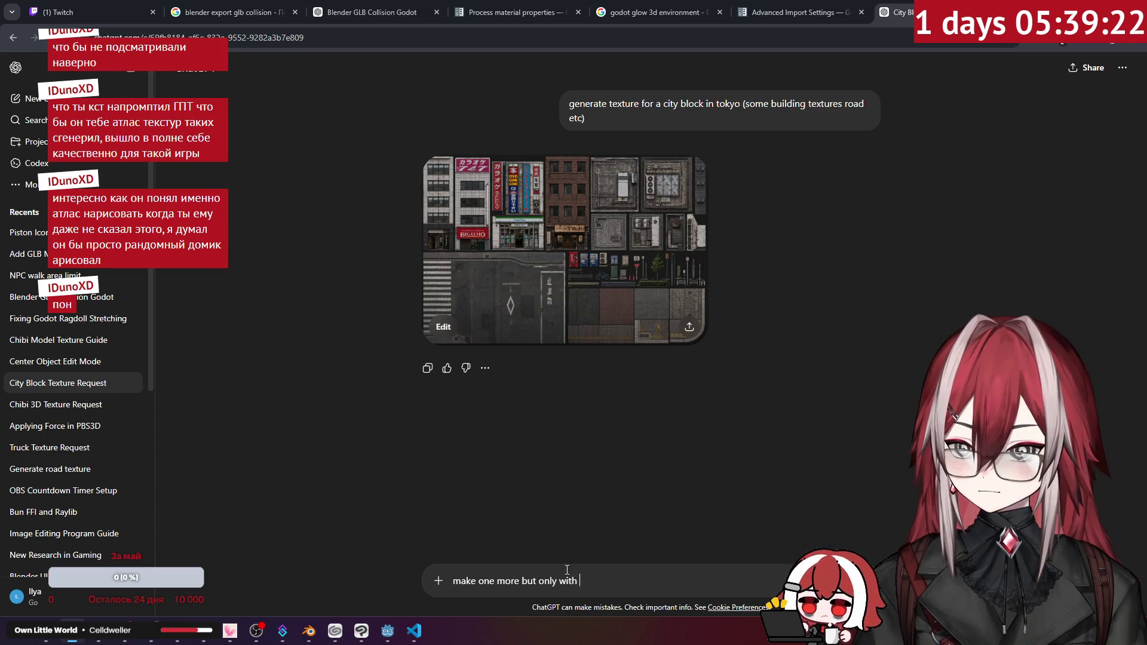
pyautogui.write('parts fo')
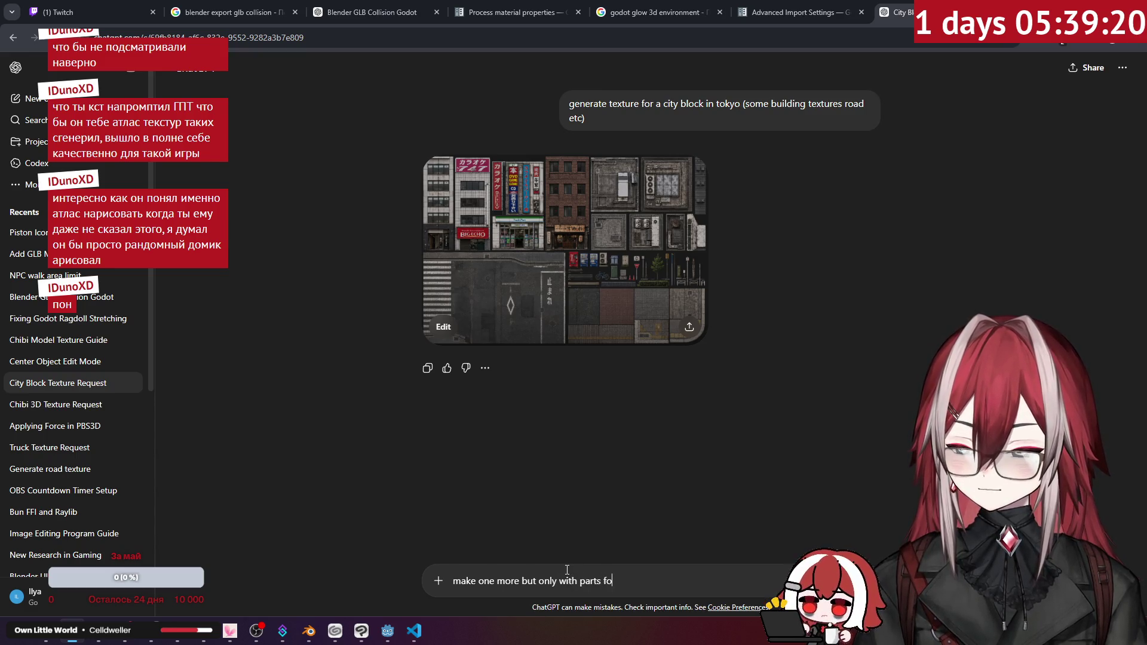
pyautogui.write('r buil')
pyautogui.write('dings')
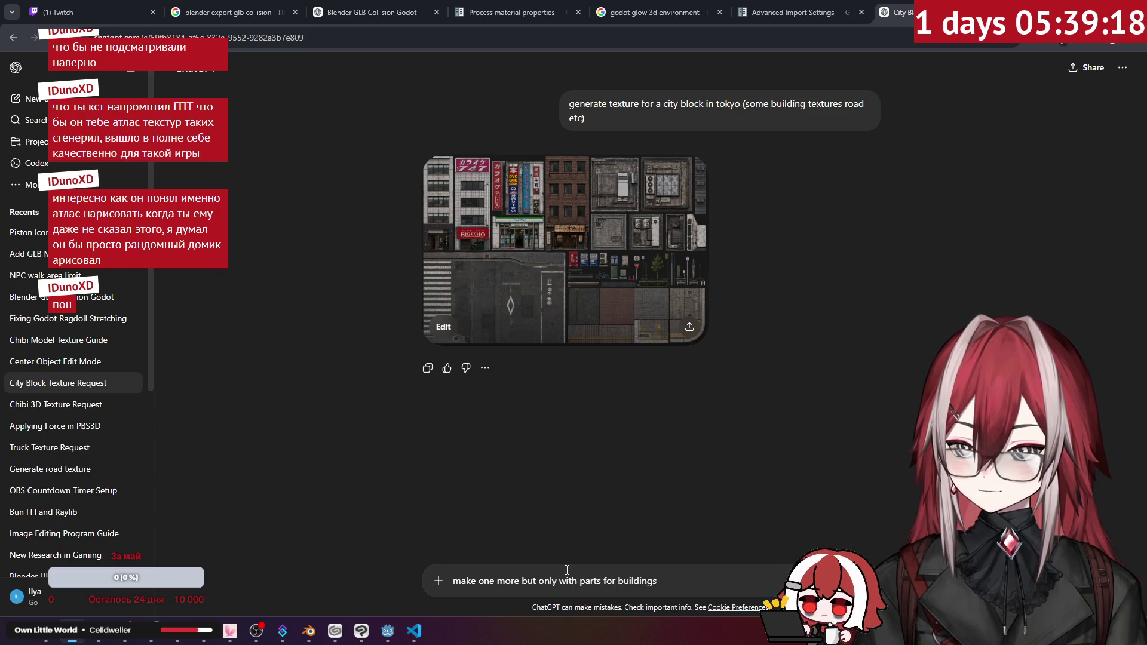
pyautogui.press('Return')
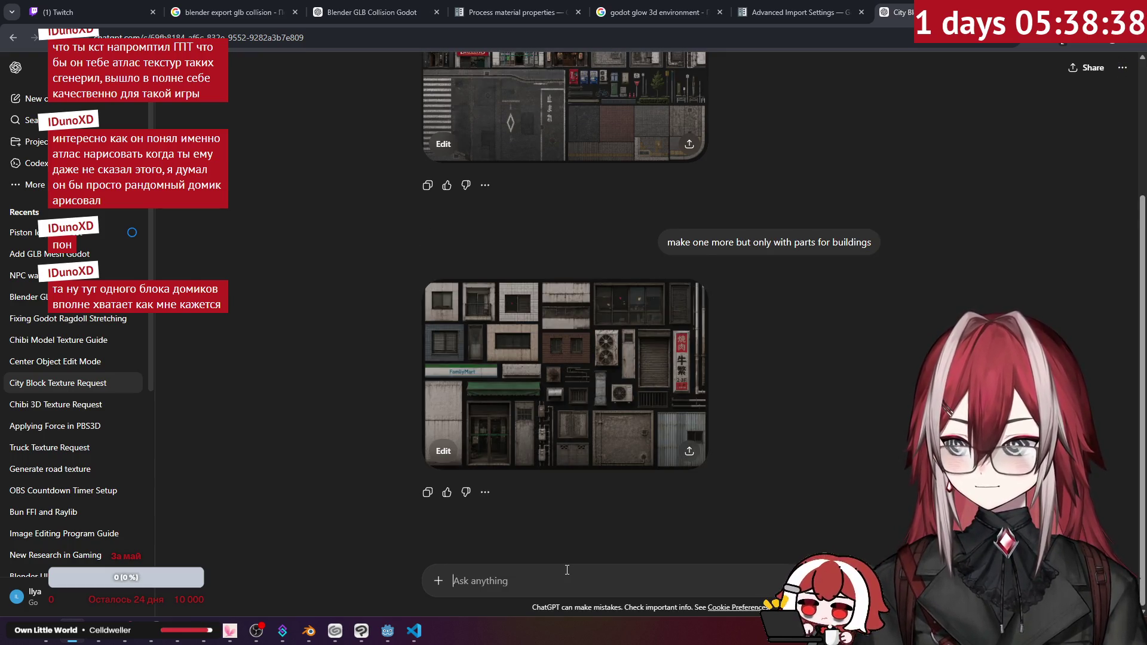
pyautogui.click(641, 421)
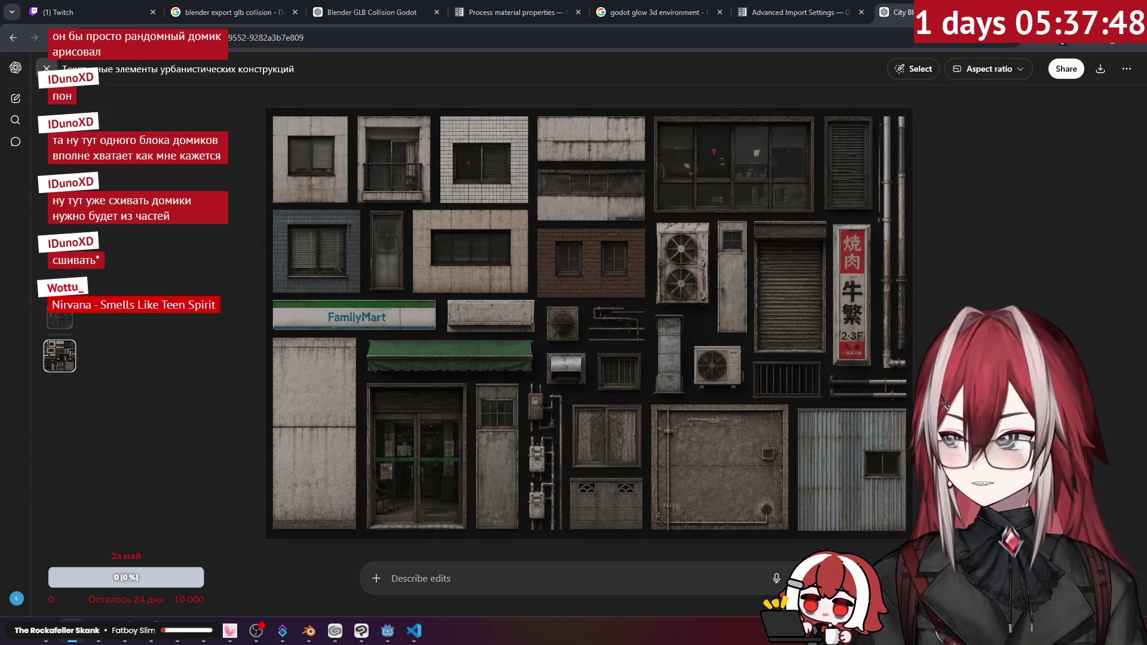
pyautogui.click(46, 68)
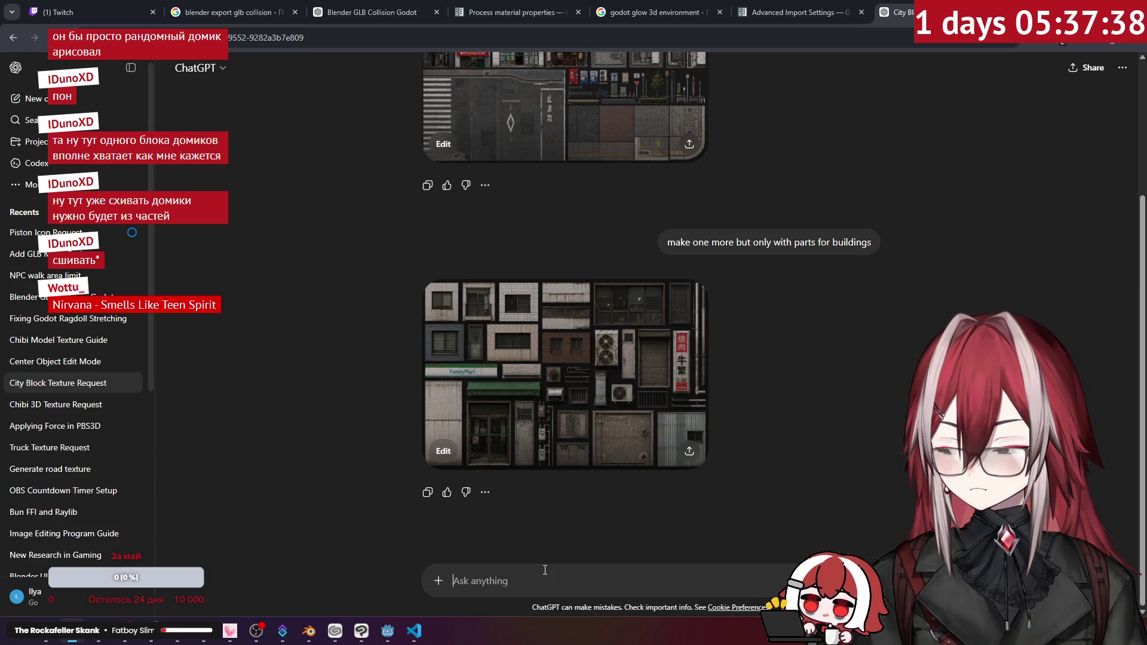
# - Send ChatGPT a follow-up asking for complete wall textures for the city block, not small details
pyautogui.write('good bu i need ')
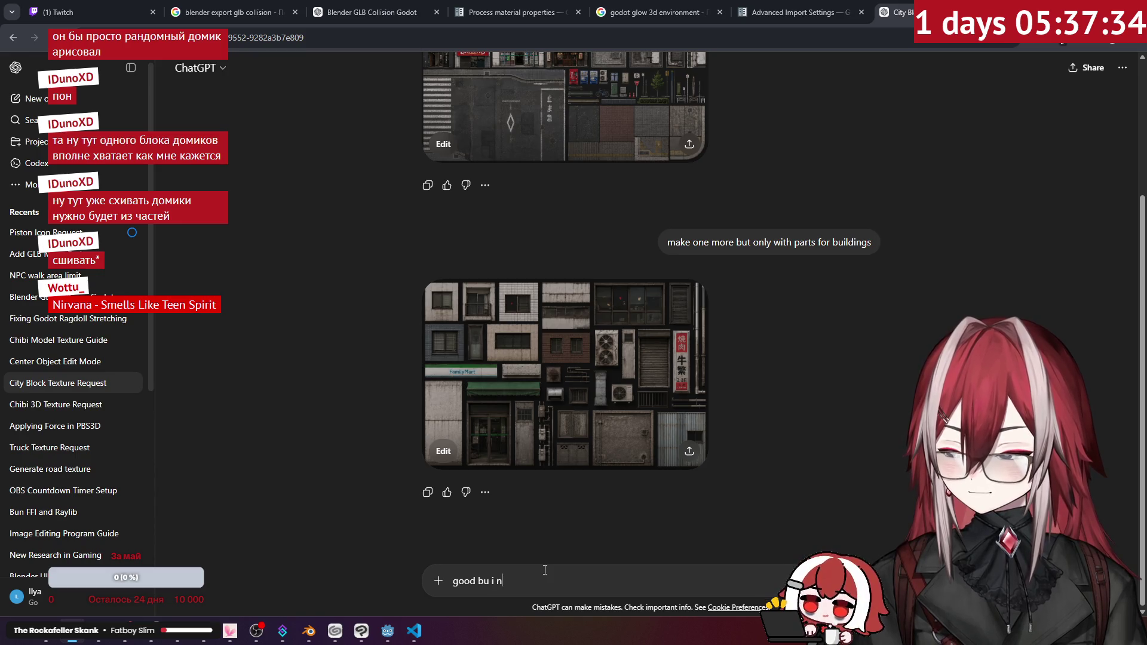
pyautogui.write('general')
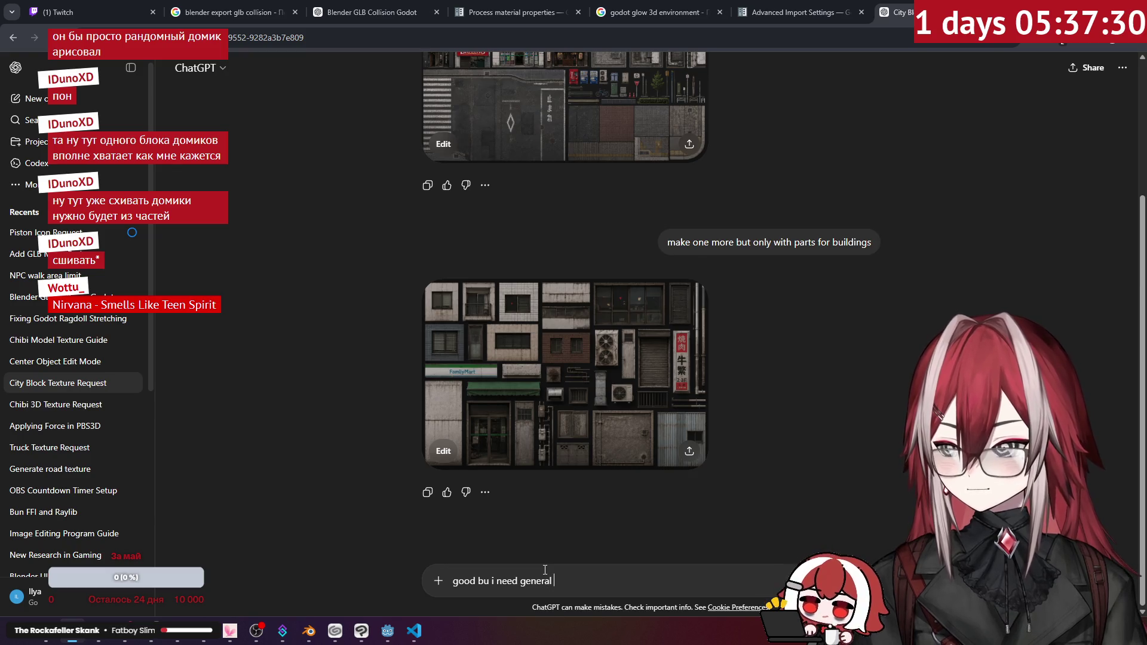
pyautogui.write(' mbui')
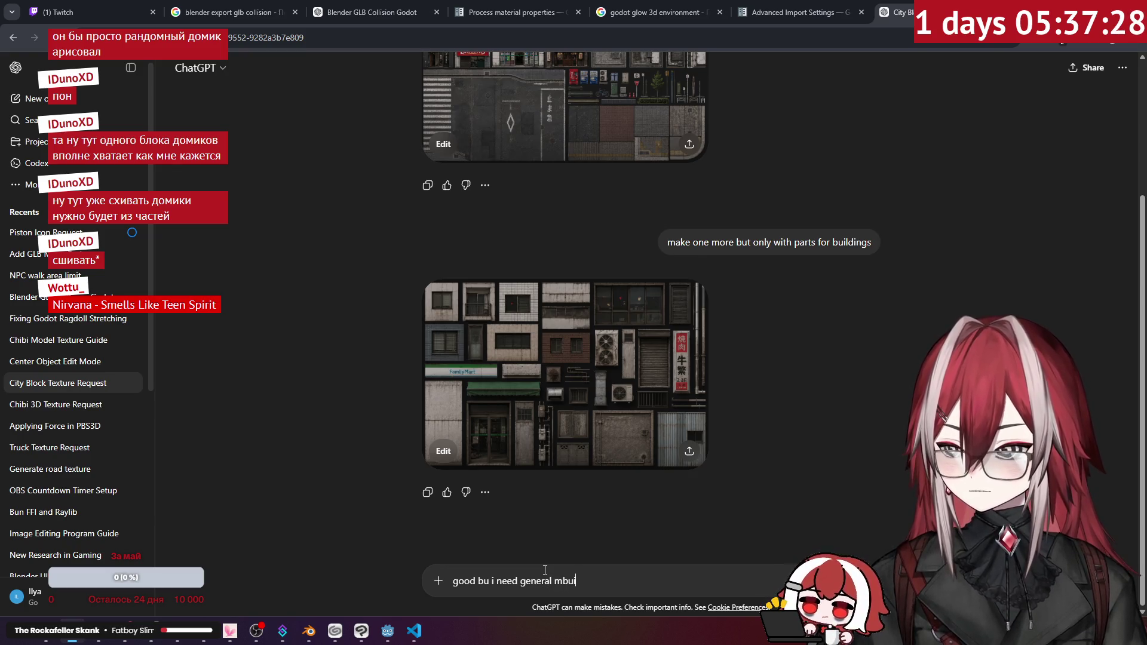
pyautogui.press('BackSpace')
pyautogui.press('BackSpace')
pyautogui.press('BackSpace')
pyautogui.press('BackSpace')
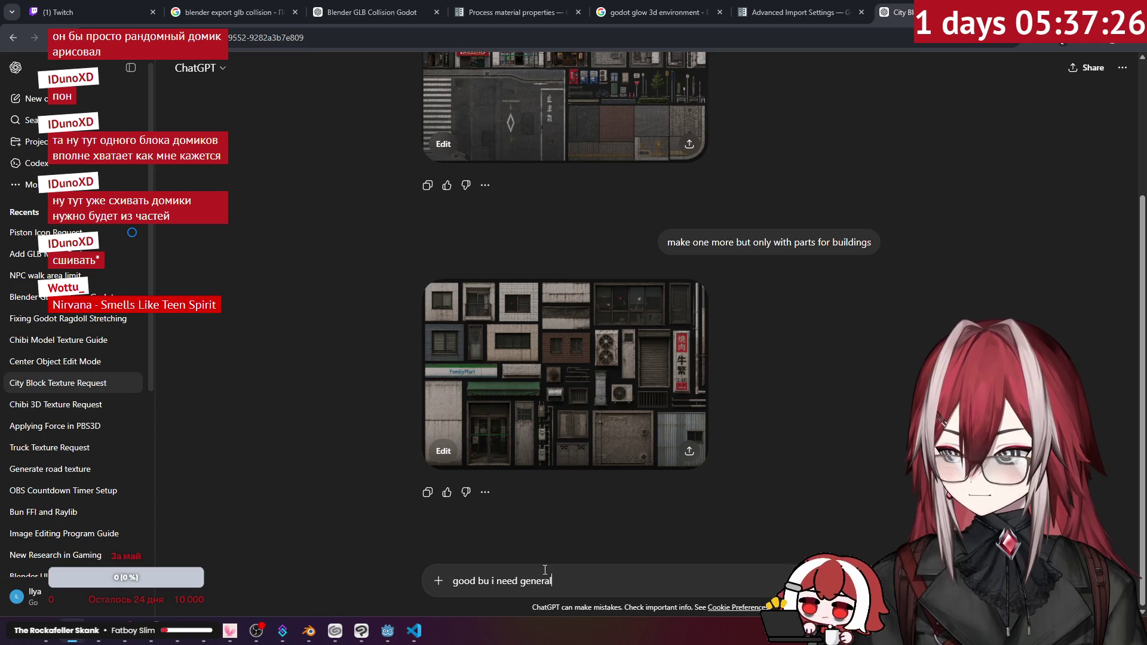
pyautogui.write('"')
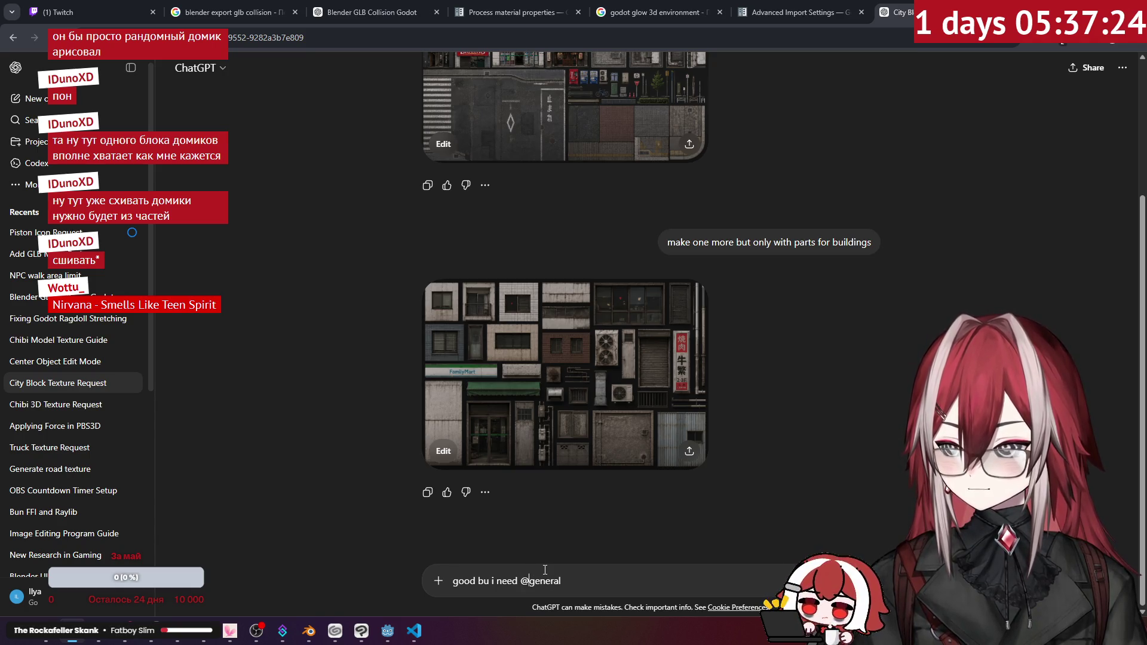
pyautogui.press('Right')
pyautogui.write('"')
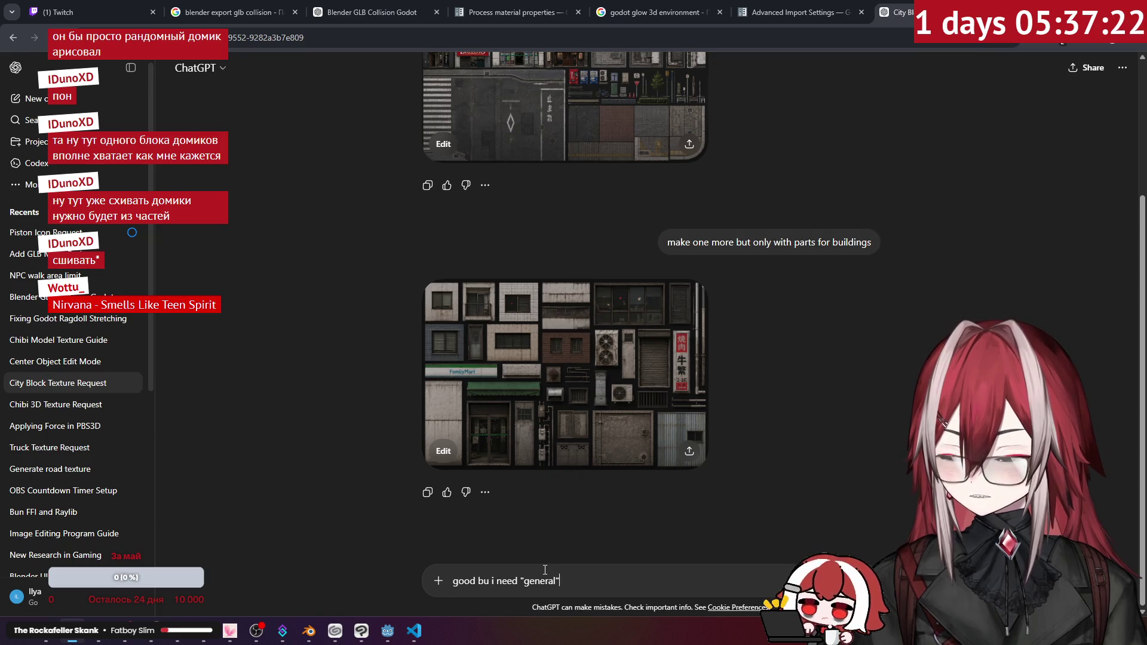
pyautogui.press('BackSpace')
pyautogui.press('BackSpace')
pyautogui.press('BackSpace')
pyautogui.write('c')
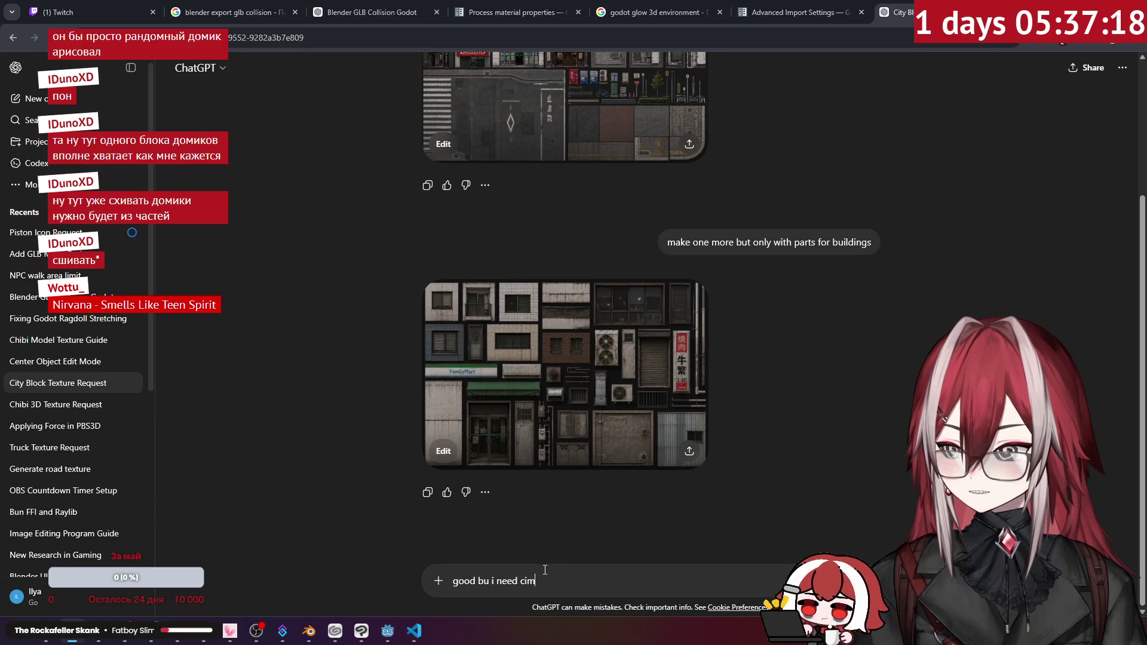
pyautogui.write('omple')
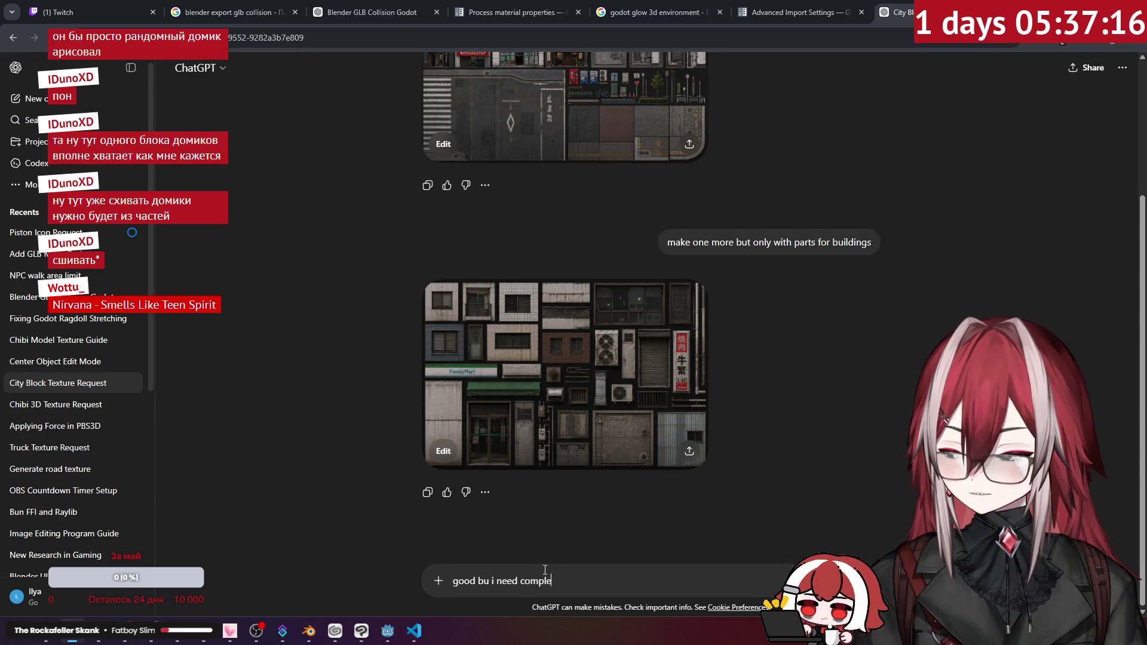
pyautogui.write('t ')
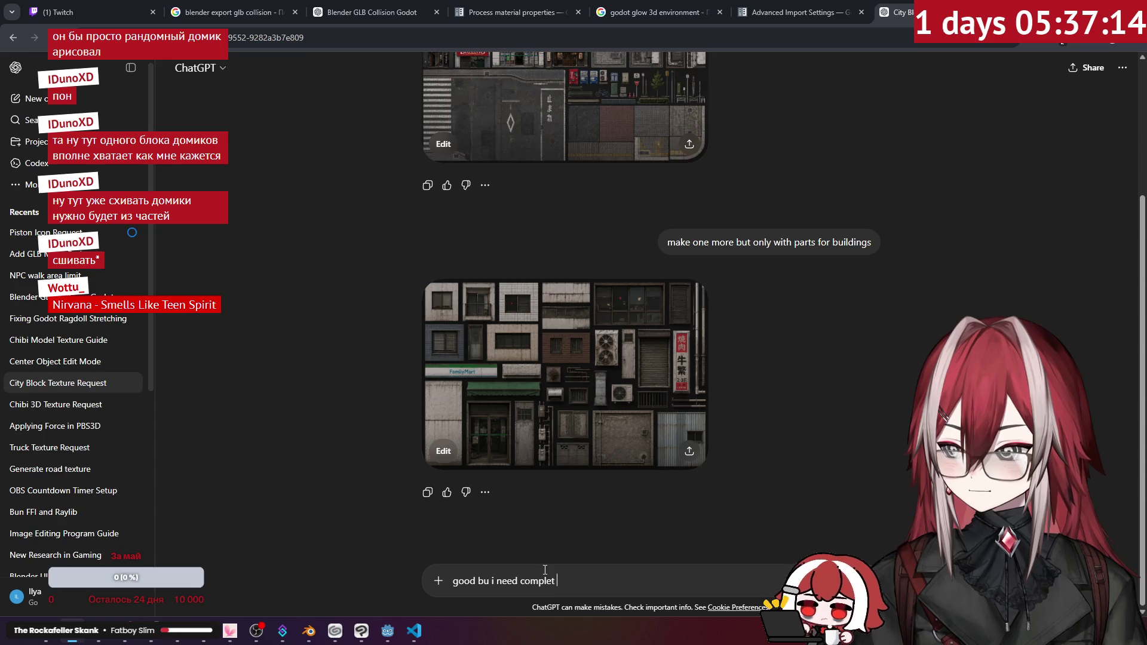
pyautogui.write('wall')
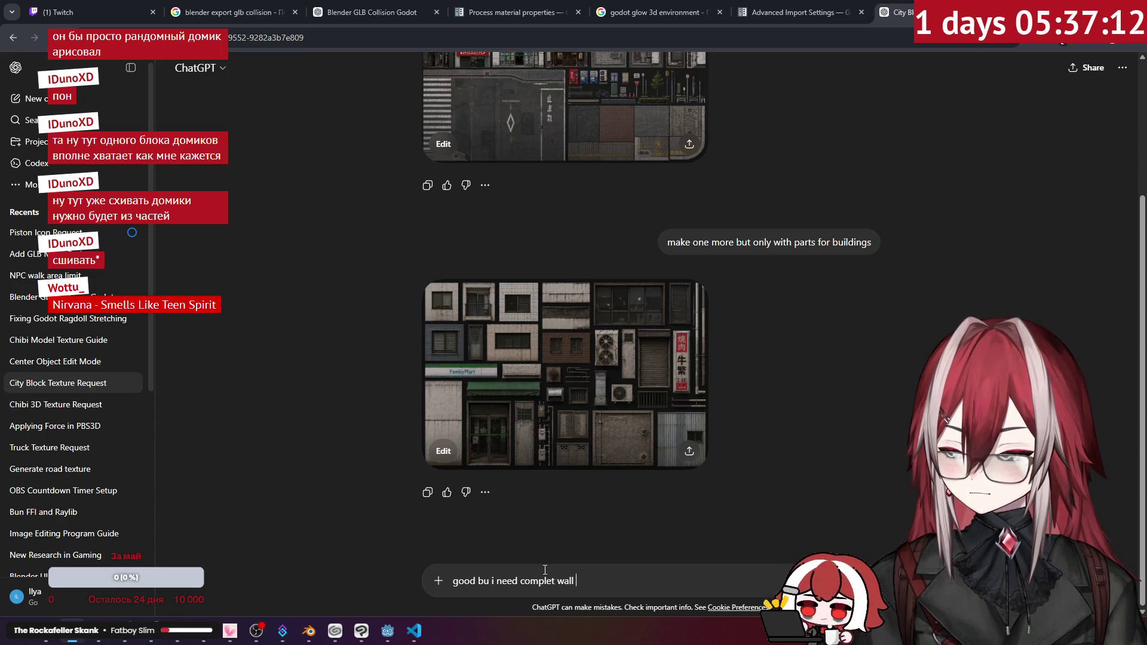
pyautogui.write('s testures')
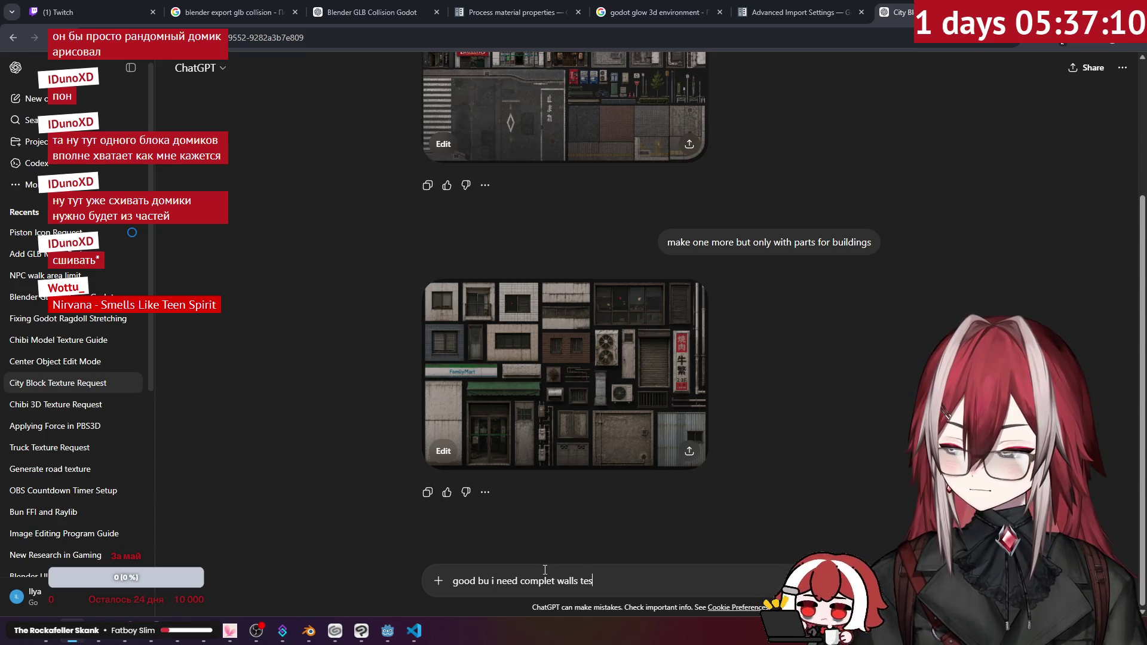
pyautogui.press('BackSpace')
pyautogui.press('BackSpace')
pyautogui.press('BackSpace')
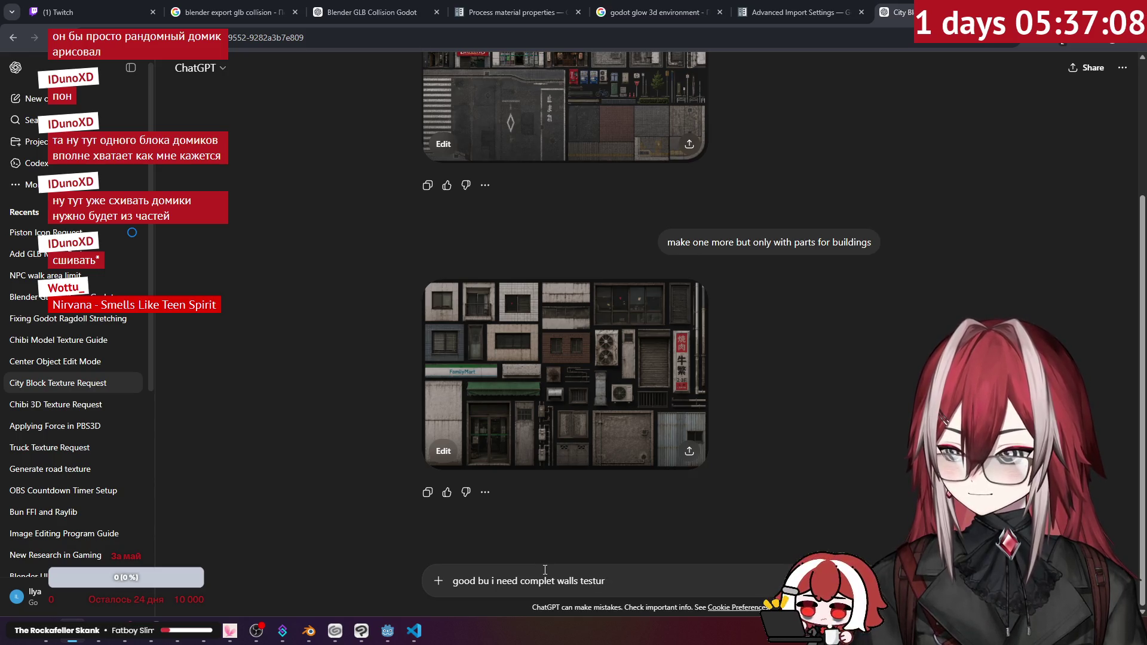
pyautogui.write('xtures for c')
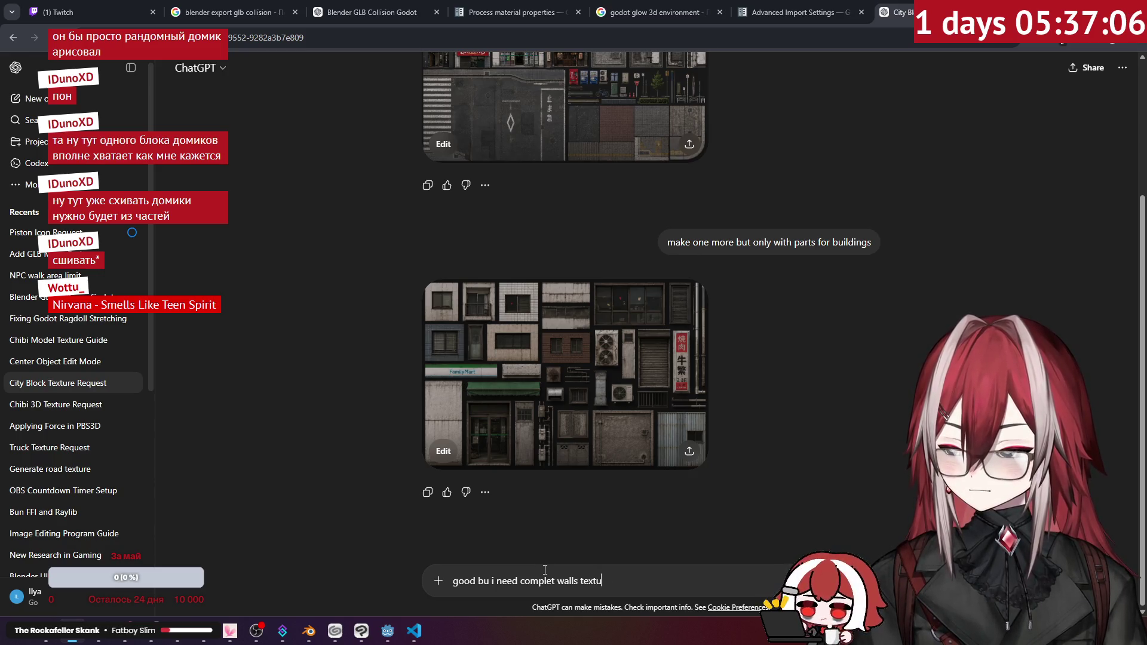
pyautogui.write('ity block')
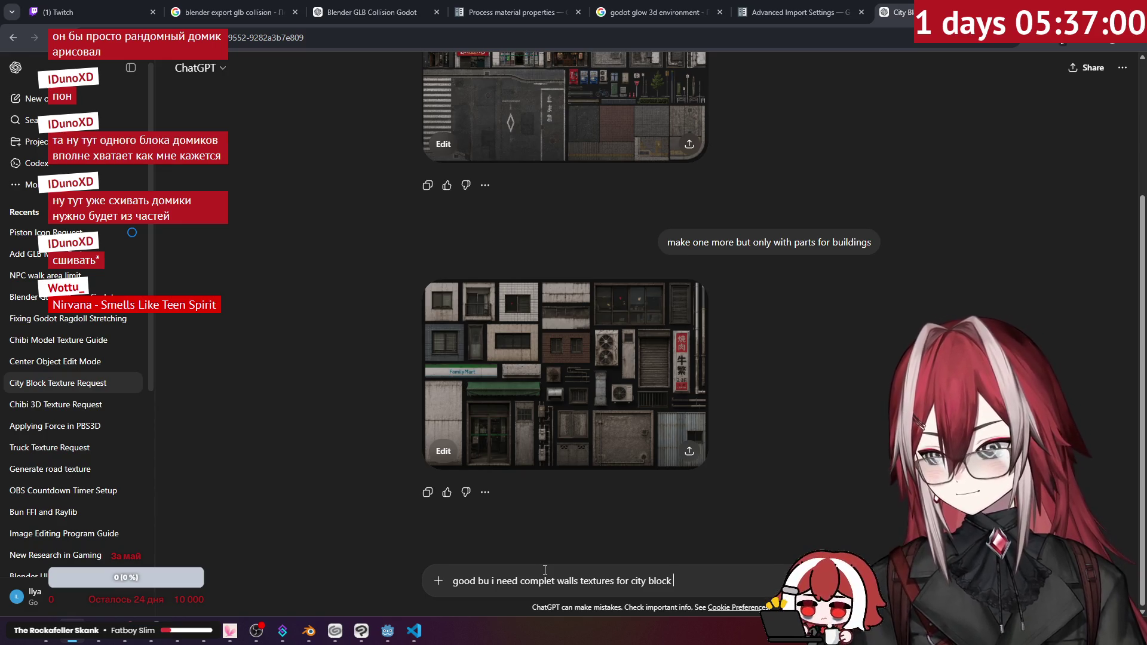
pyautogui.write(' not ')
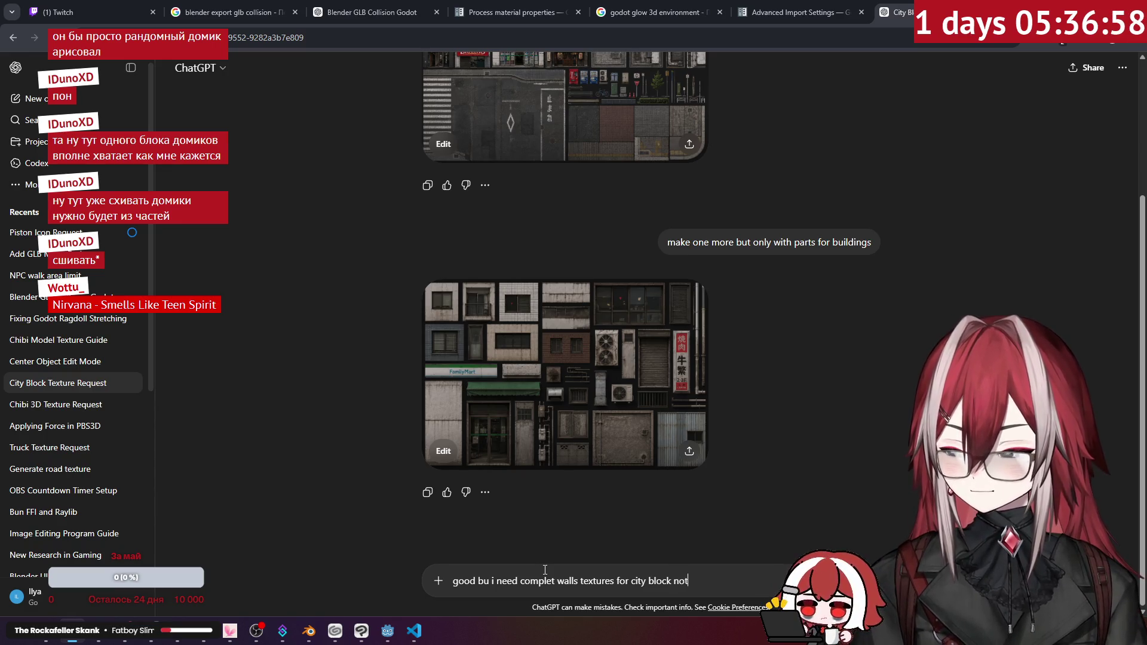
pyautogui.write('setails')
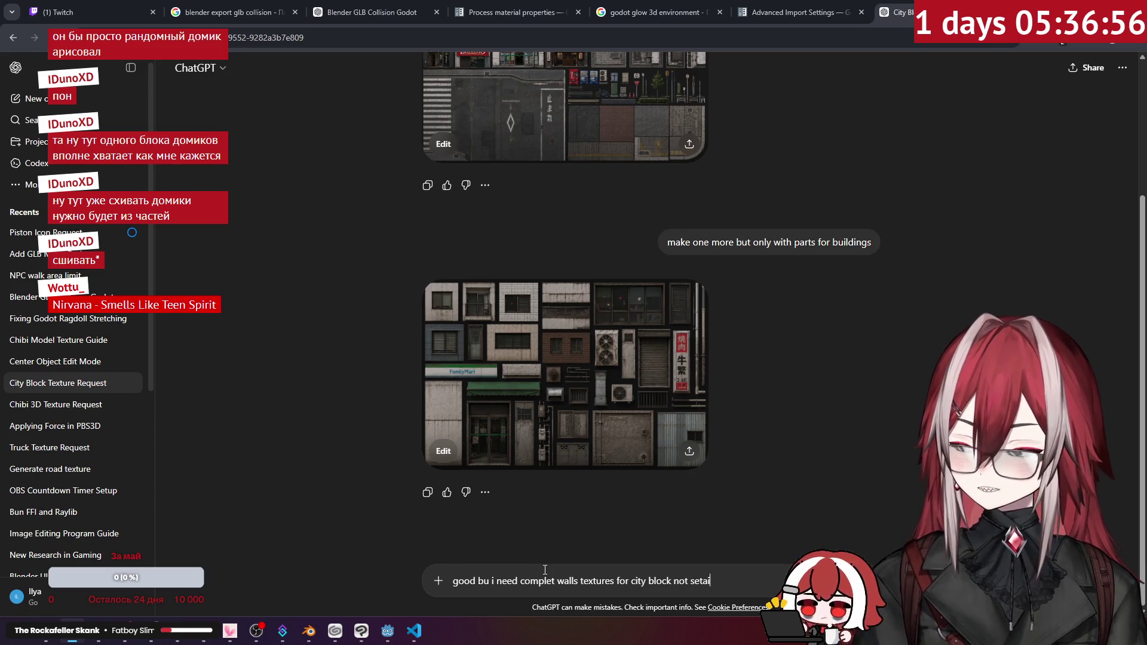
pyautogui.press('BackSpace')
pyautogui.press('BackSpace')
pyautogui.press('BackSpace')
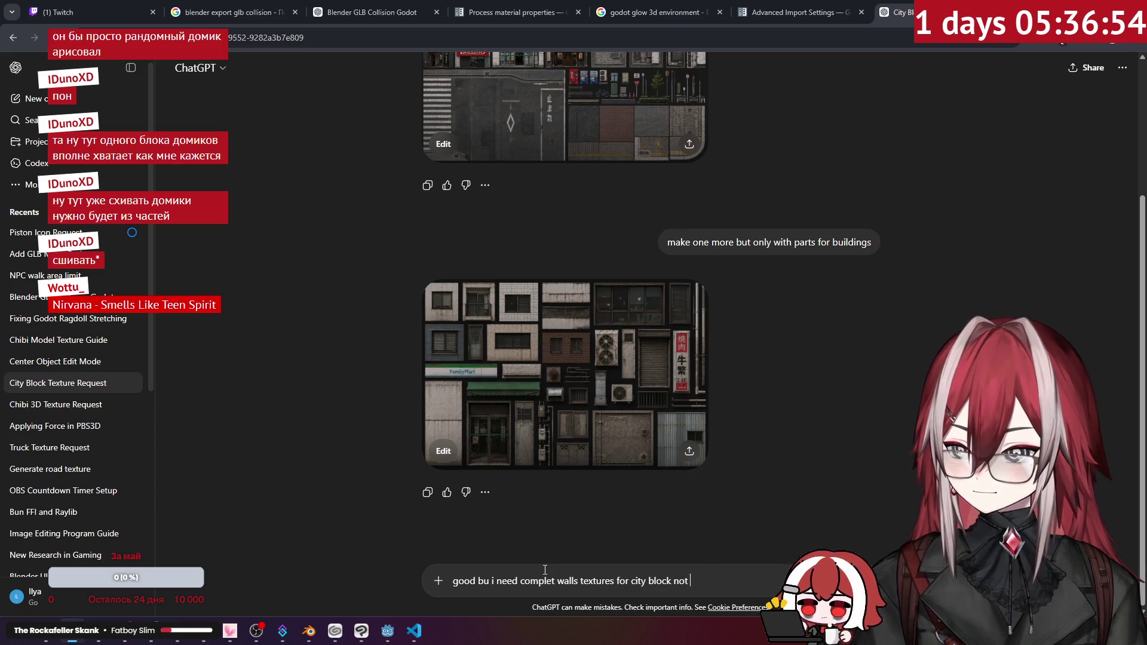
pyautogui.write('small')
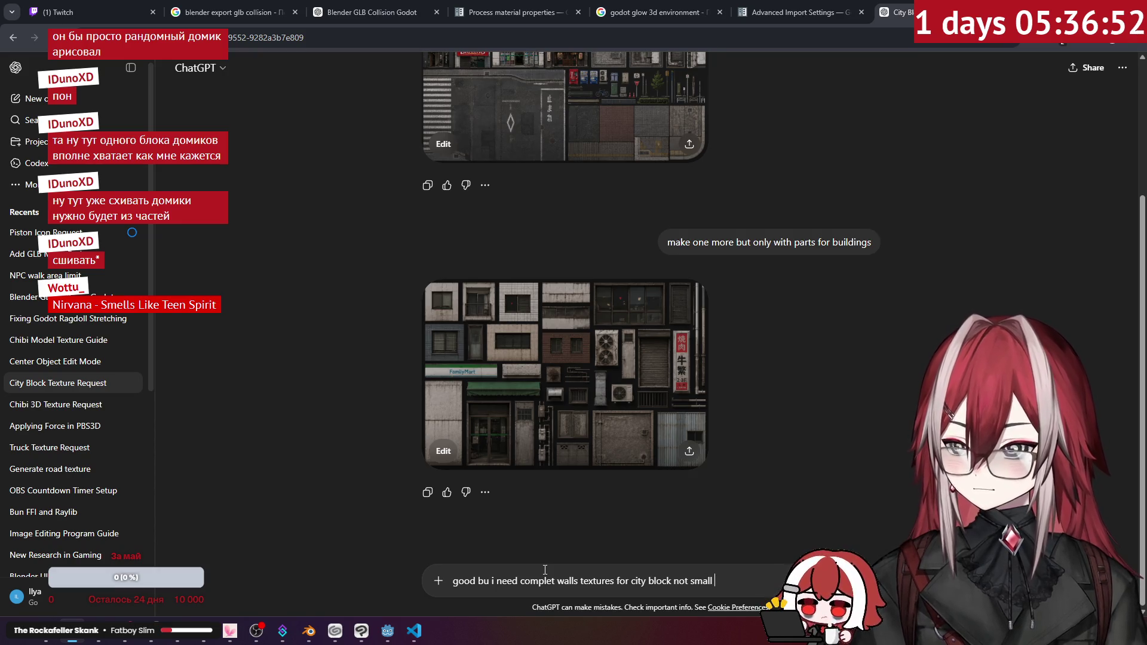
pyautogui.write(' details')
pyautogui.press('Return')
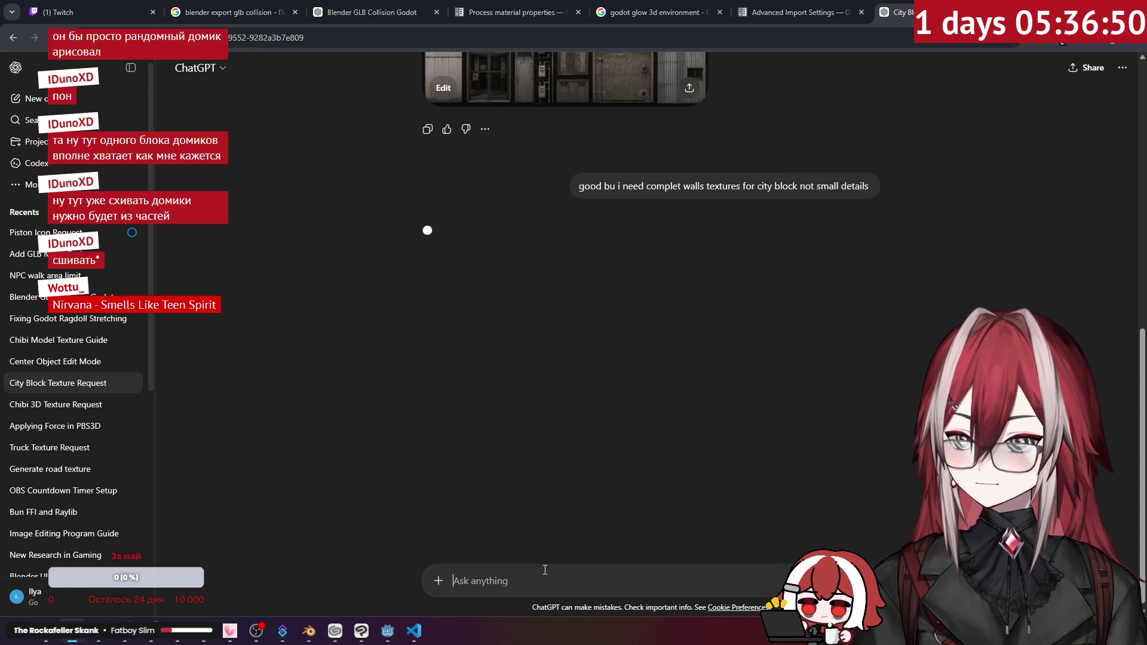
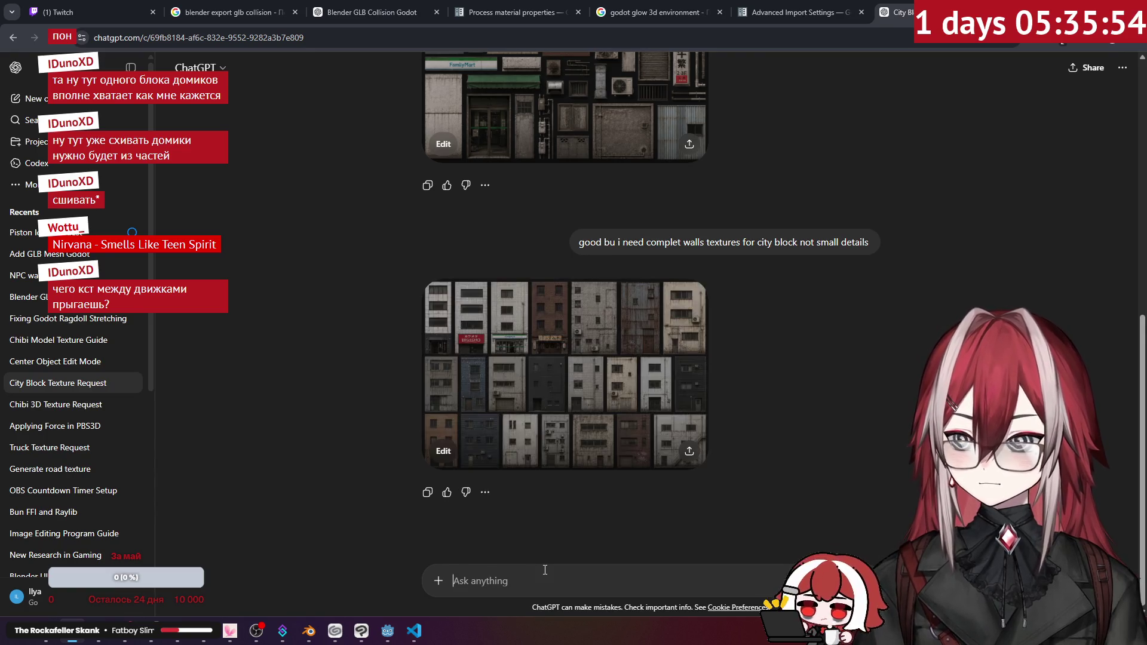
# - Copy the full-size generated facade grid image from ChatGPT and return to Clip Studio Paint
pyautogui.click(690, 418)
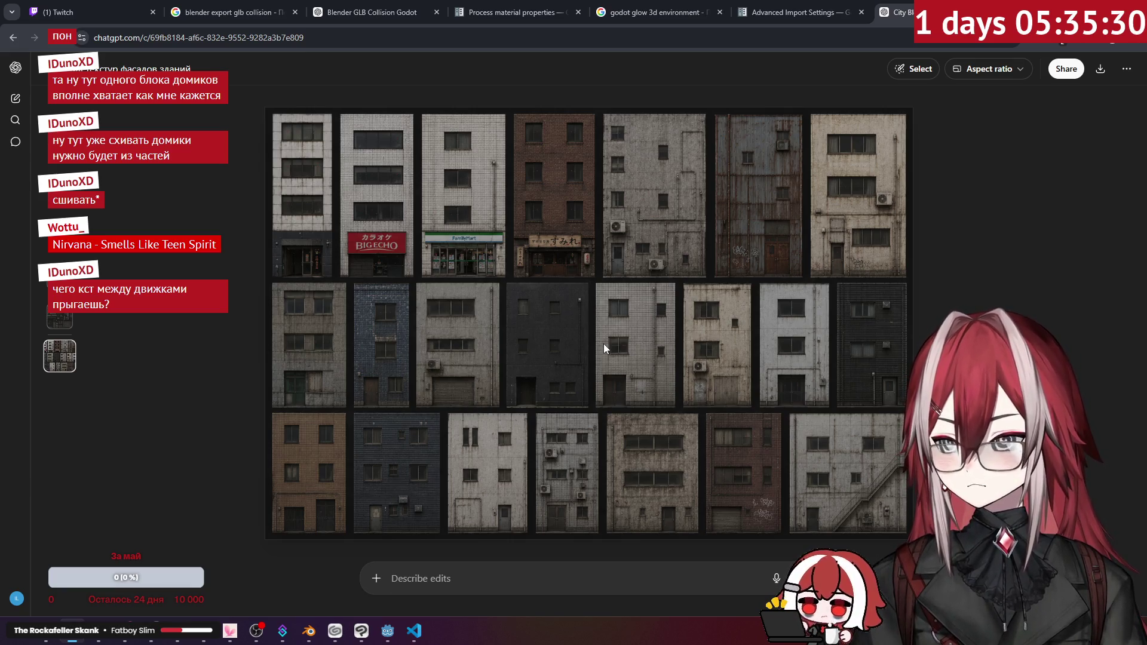
pyautogui.rightClick(659, 331)
pyautogui.click(700, 381)
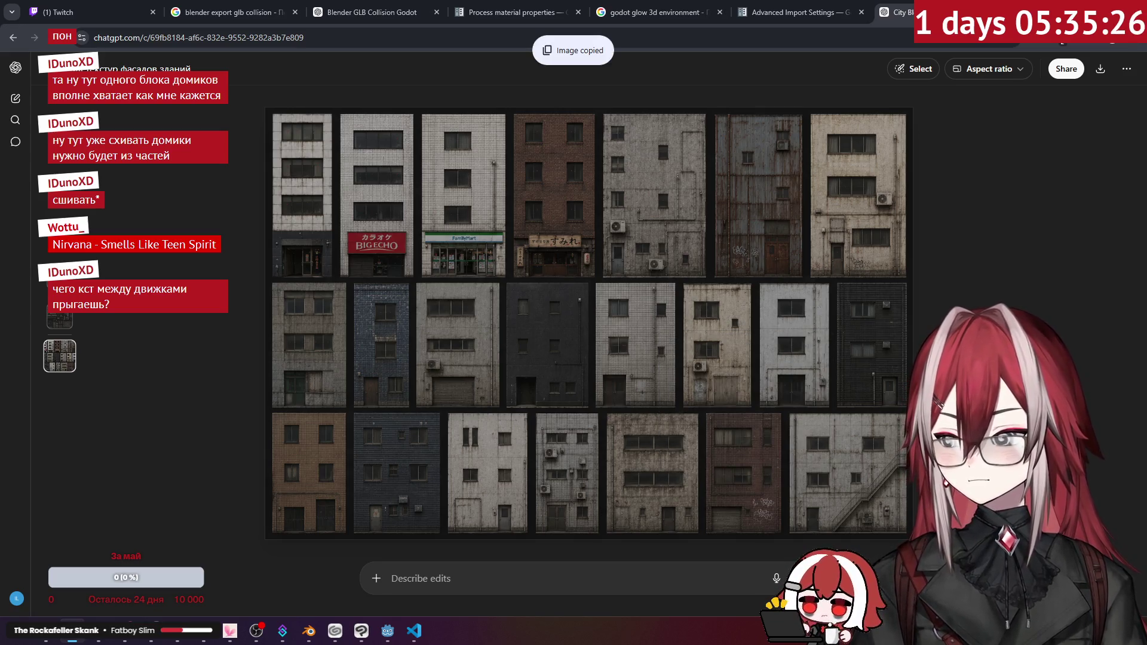
pyautogui.click(361, 630)
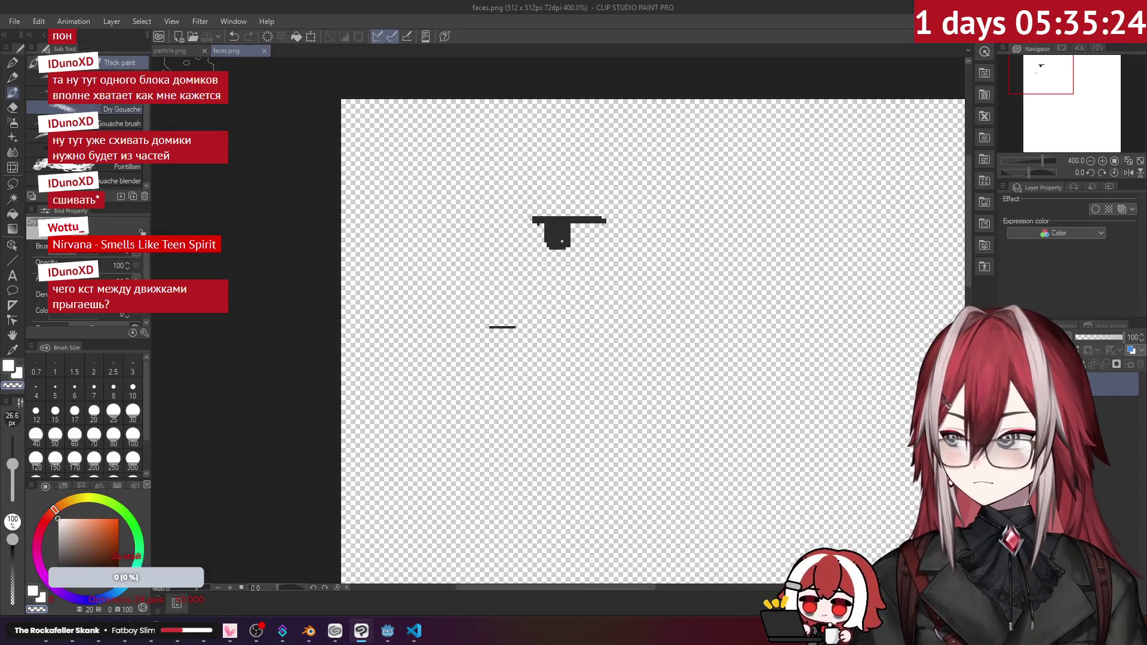
# - Open block_a.png from the truck-ed folder in Clip Studio Paint
pyautogui.moveTo(119, 631)
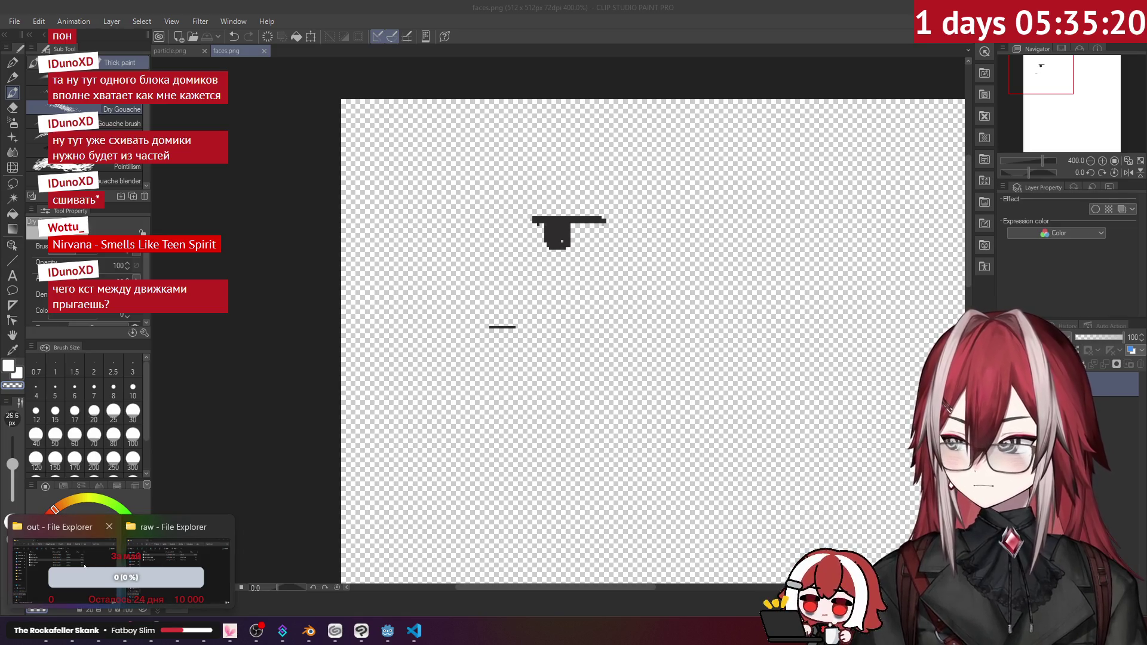
pyautogui.click(98, 566)
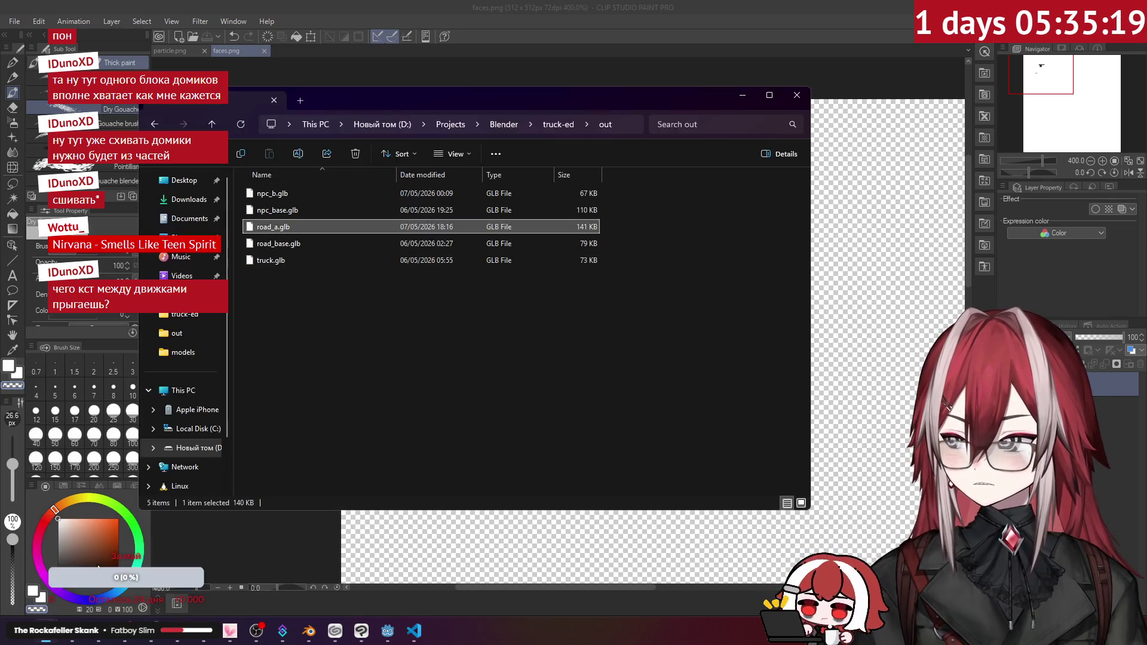
pyautogui.click(547, 125)
pyautogui.click(279, 213)
pyautogui.moveTo(279, 212); pyautogui.dragTo(313, 49)
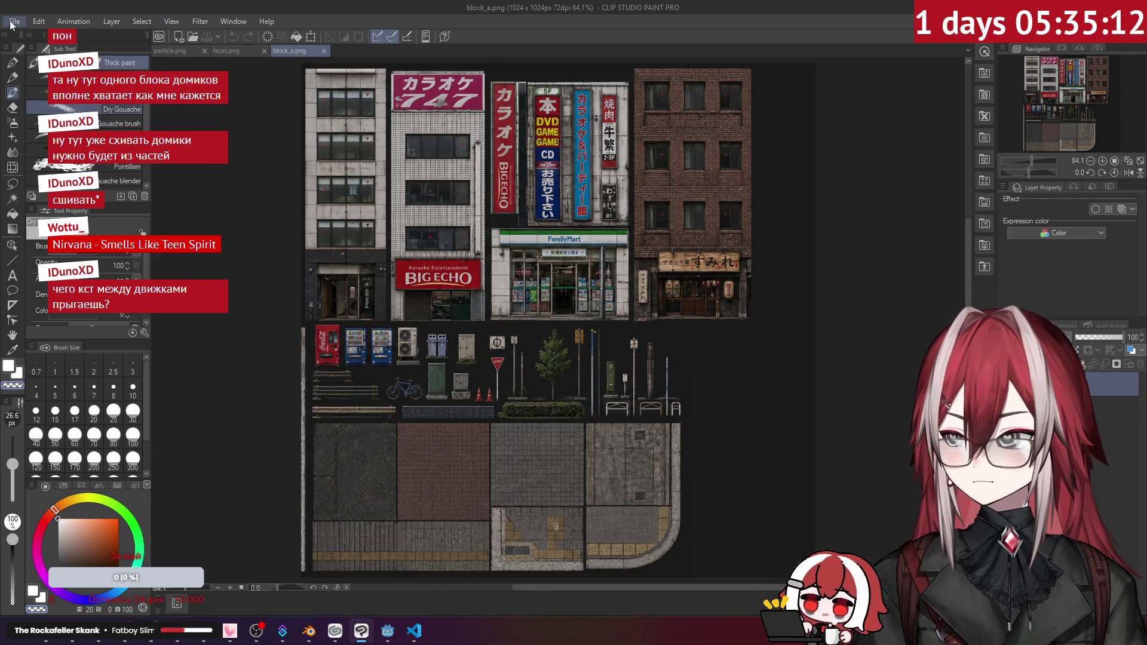
# - Paste the copied facade grid onto block_a.png and start transforming the pasted layer
pyautogui.hotkey('ctrl', 'v')
pyautogui.scroll(-1, 526, 226)
pyautogui.scroll(3, 537, 226)
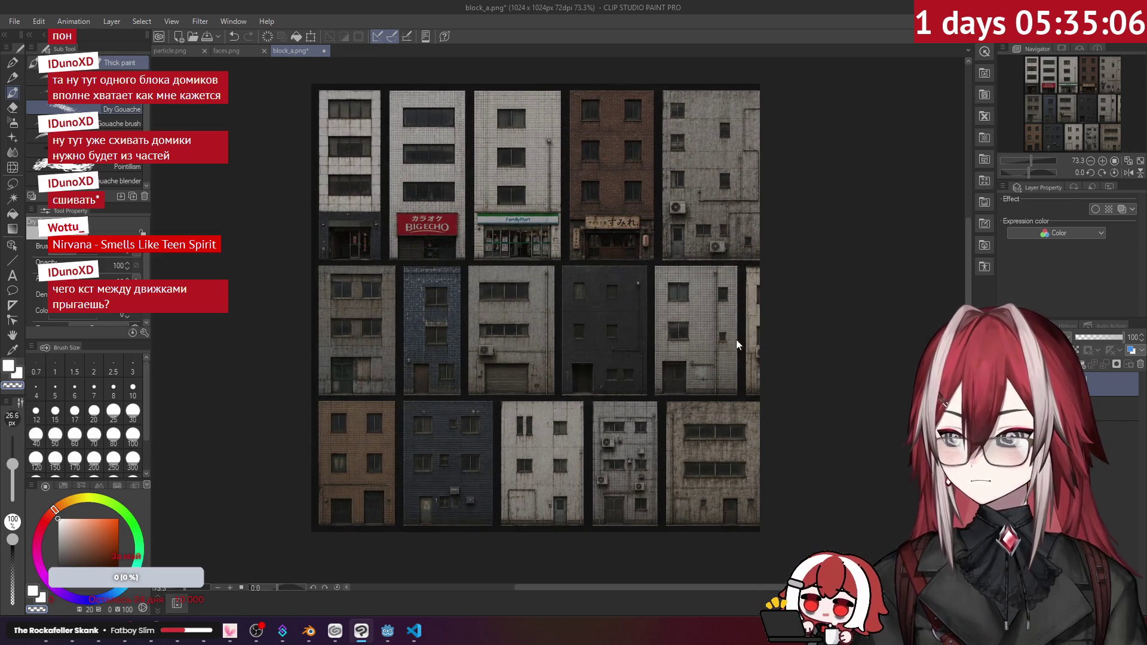
pyautogui.hotkey('ctrl', 't')
# - Shift the pasted facade grid about 85px left and commit the transform
pyautogui.moveTo(730, 296); pyautogui.dragTo(508, 307)
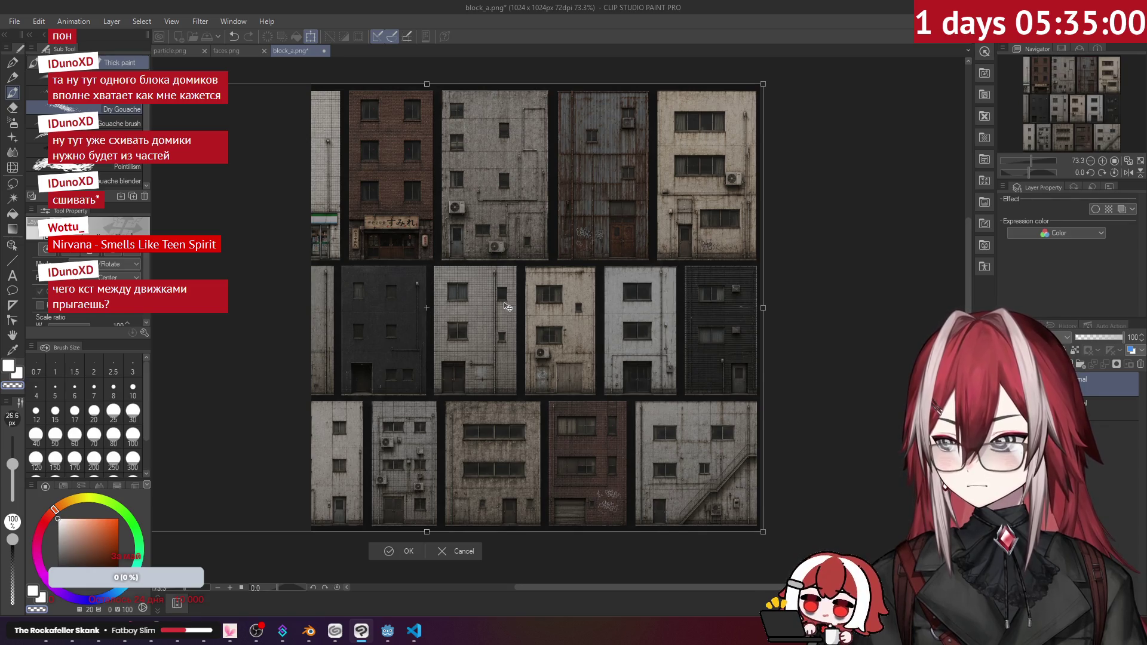
pyautogui.click(405, 552)
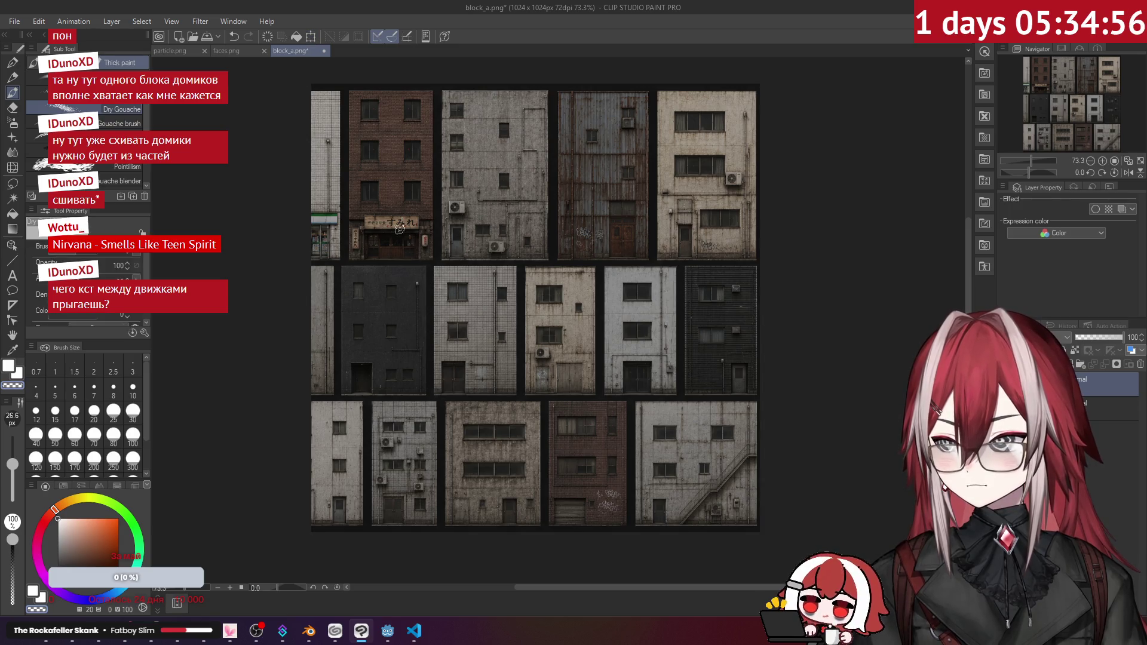
pyautogui.scroll(2, 358, 139)
pyautogui.scroll(-2, 358, 139)
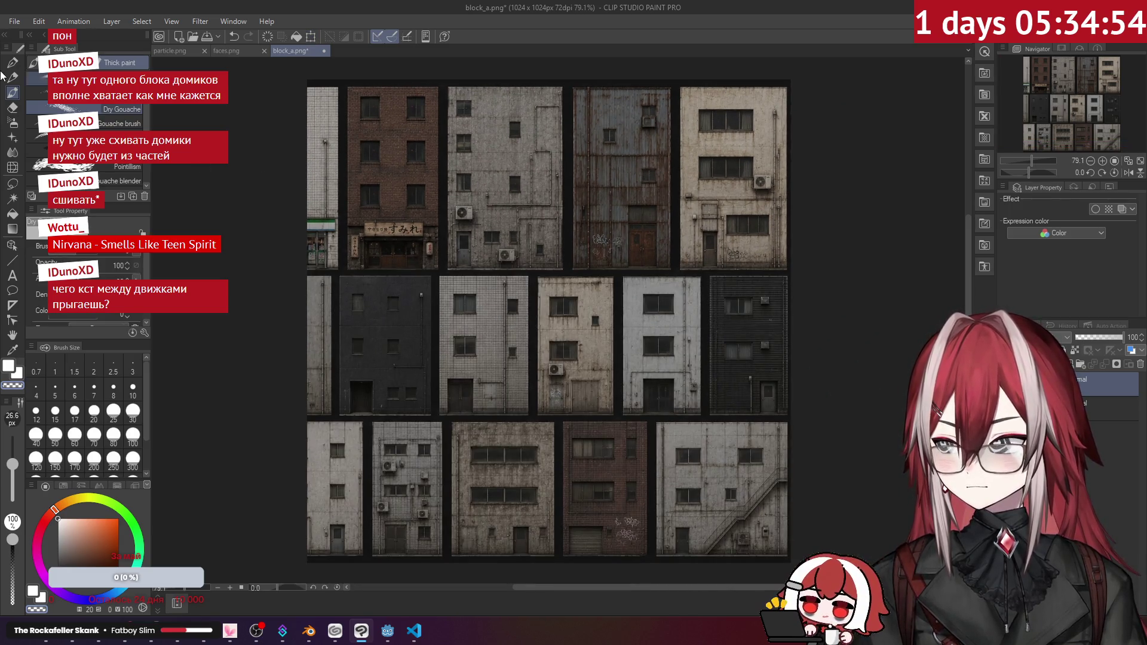
# - Erase the cut-off top-left building and the middle-row sliver along the left edge
pyautogui.click(13, 184)
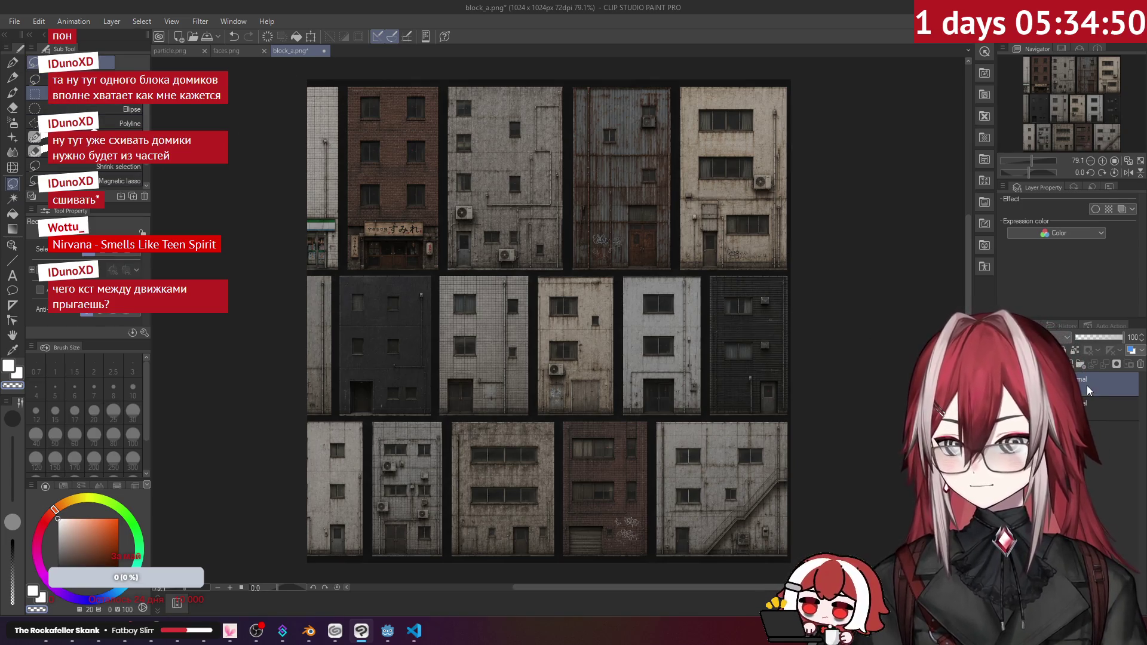
pyautogui.rightClick(1018, 72)
pyautogui.click(1067, 171)
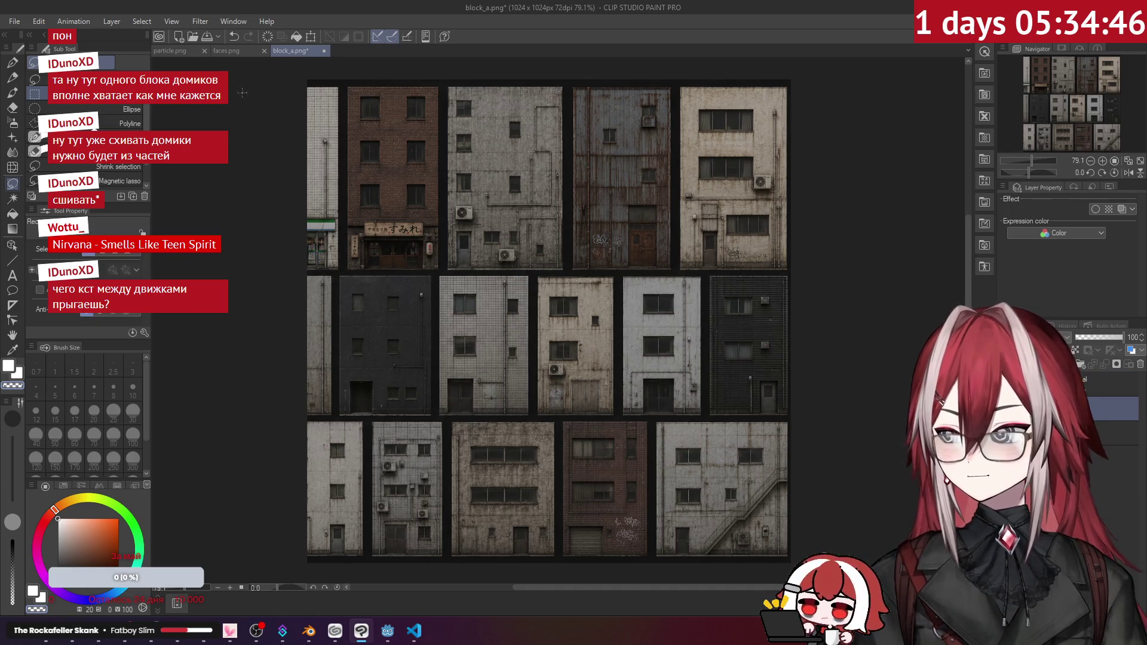
pyautogui.moveTo(268, 72); pyautogui.dragTo(444, 273)
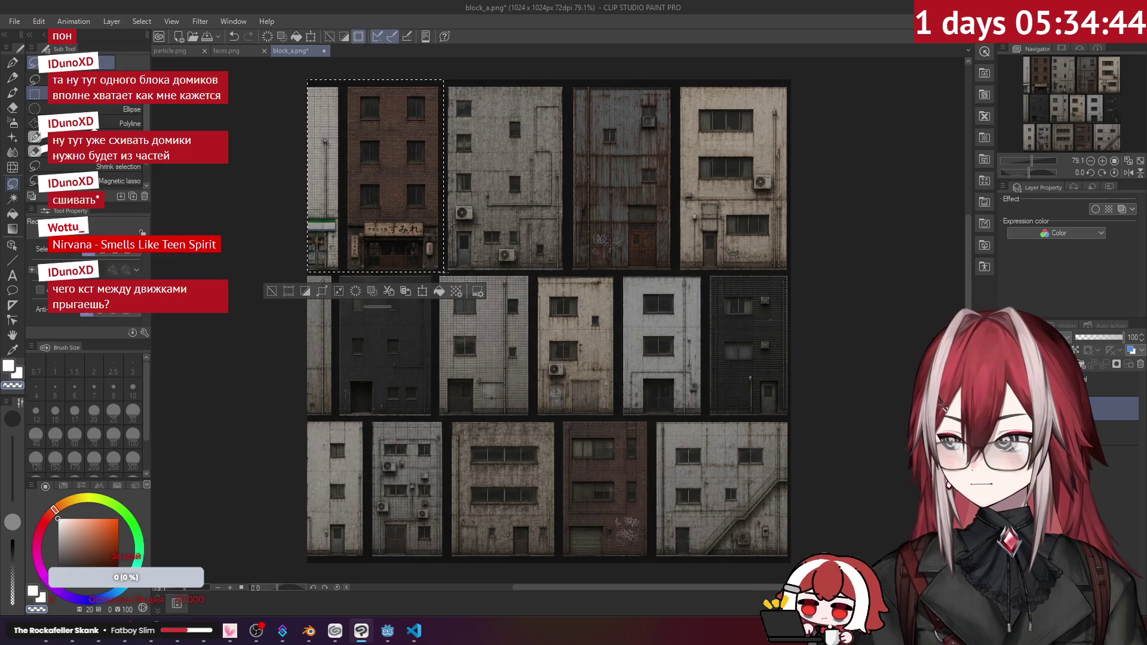
pyautogui.press('Delete')
pyautogui.moveTo(262, 237); pyautogui.dragTo(335, 418)
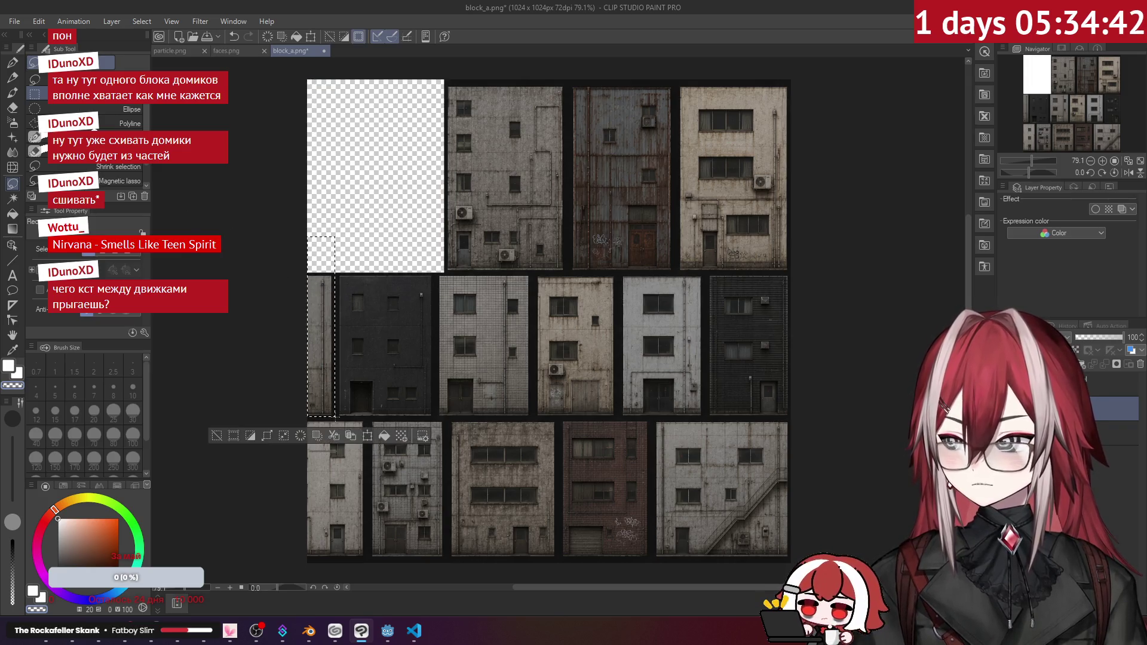
pyautogui.press('Delete')
pyautogui.hotkey('ctrl', 'd')
# - Delete the cut-off bottom-left building and select the transparent middle-left strip
pyautogui.moveTo(290, 572)
pyautogui.mouseDown()
pyautogui.moveTo(344, 509)
pyautogui.moveTo(366, 418)
pyautogui.mouseUp()
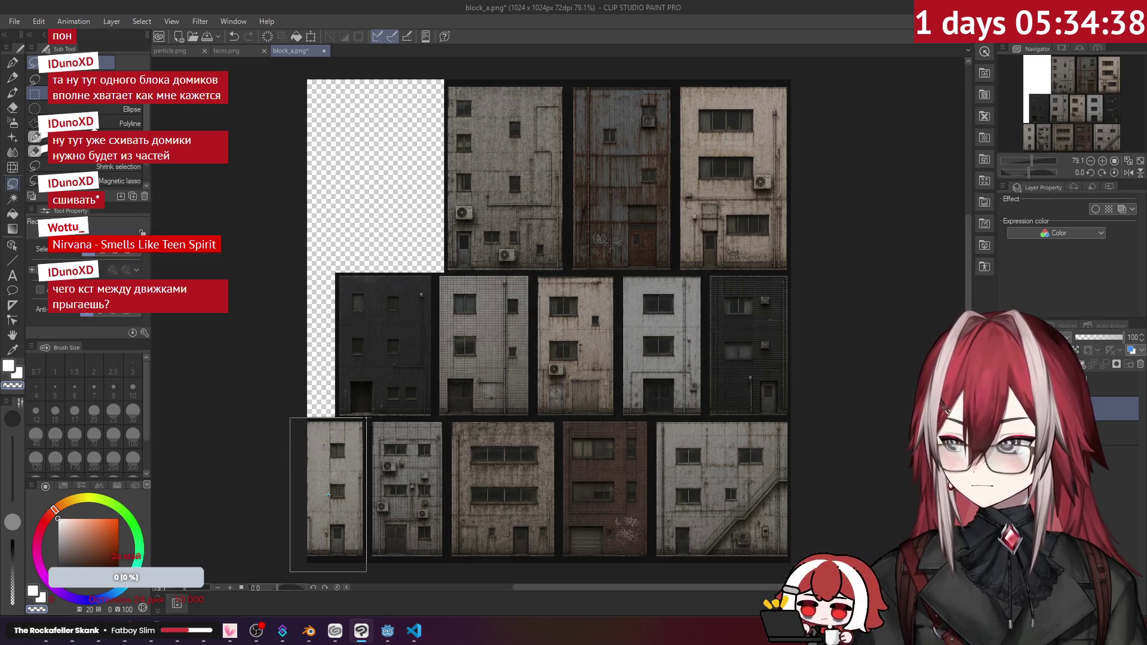
pyautogui.press('Delete')
pyautogui.moveTo(305, 408); pyautogui.dragTo(334, 476)
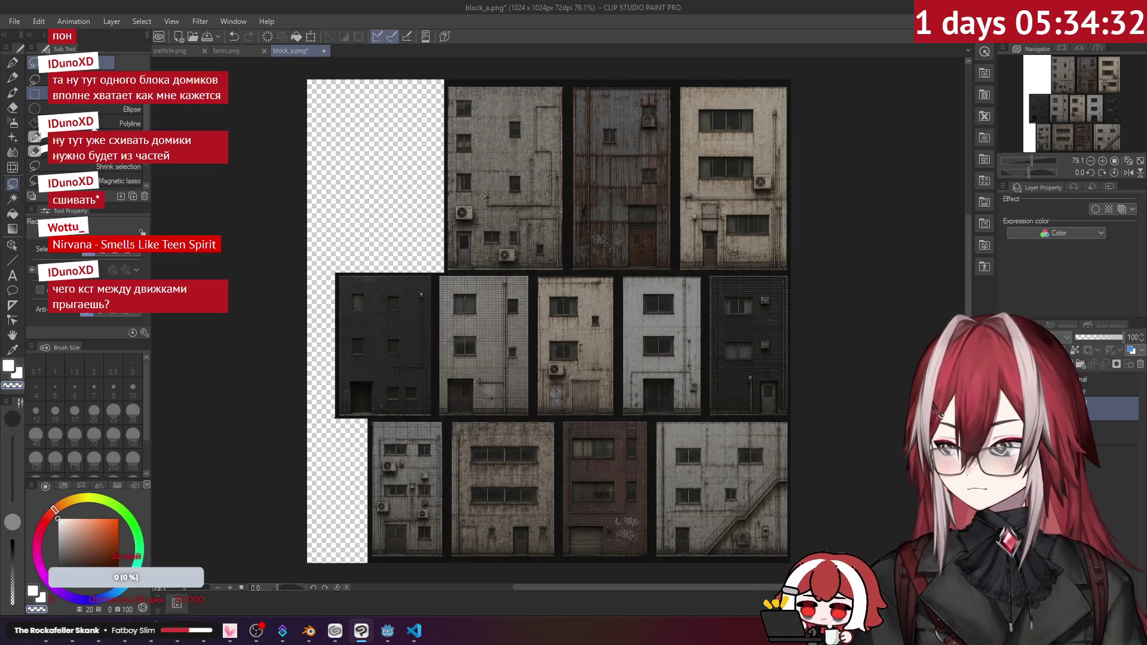
pyautogui.hotkey('ctrl', 'z')
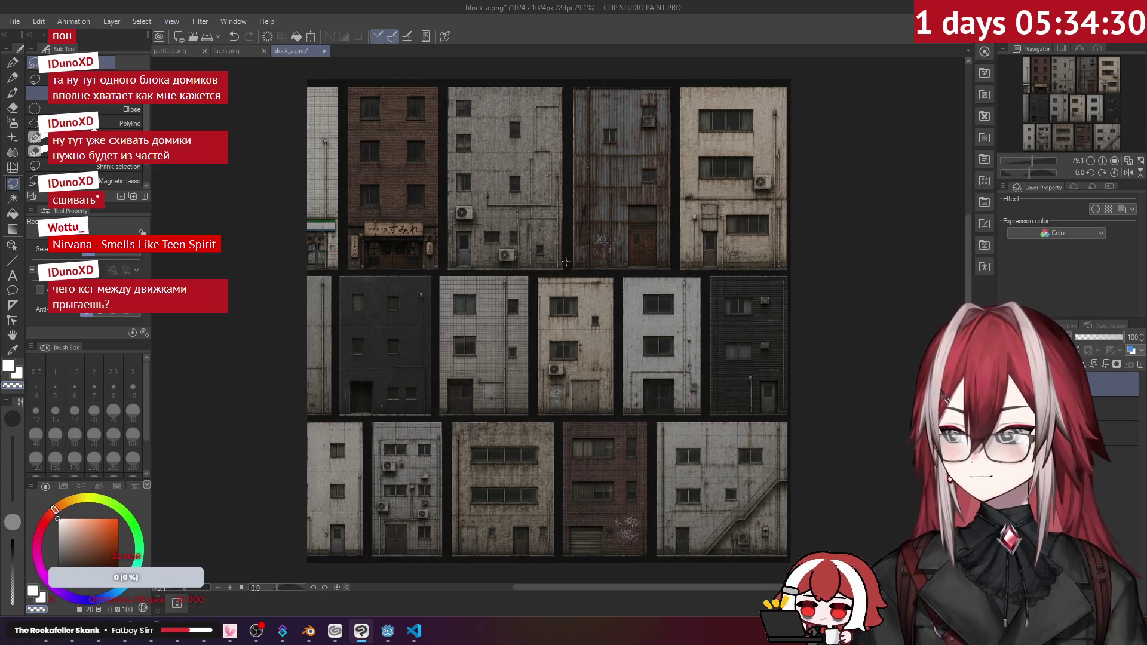
pyautogui.hotkey('ctrl', 'z')
pyautogui.hotkey('ctrl', 'z')
pyautogui.hotkey('ctrl', 'z')
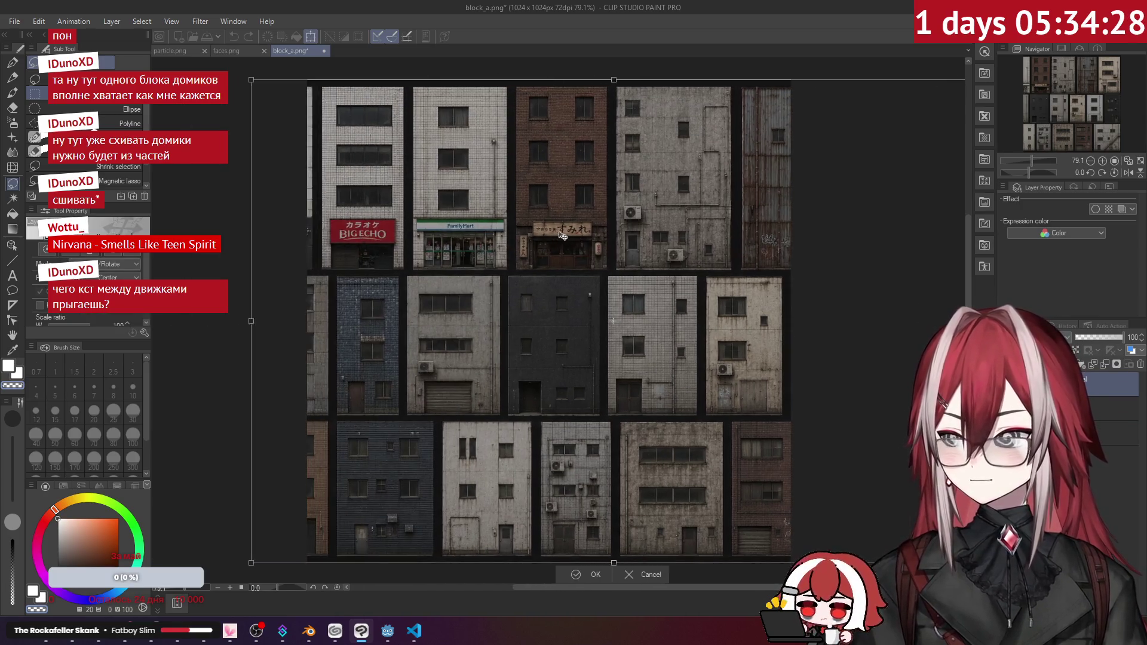
# - Shift the pasted facade copy about 460 px right
pyautogui.hotkey('ctrl', 't')
pyautogui.moveTo(630, 239)
pyautogui.mouseDown()
pyautogui.moveTo(905, 233)
pyautogui.moveTo(810, 238)
pyautogui.mouseUp()
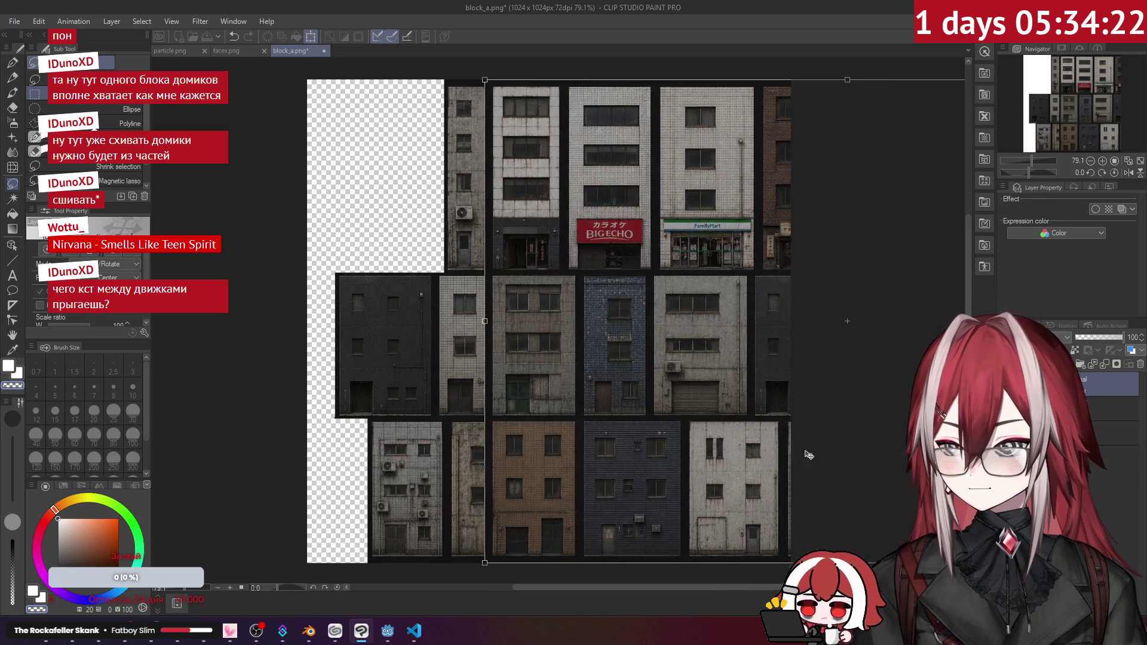
pyautogui.press('Return')
# - Move the brown bottom-row building into the empty top-left slot
pyautogui.press('m')
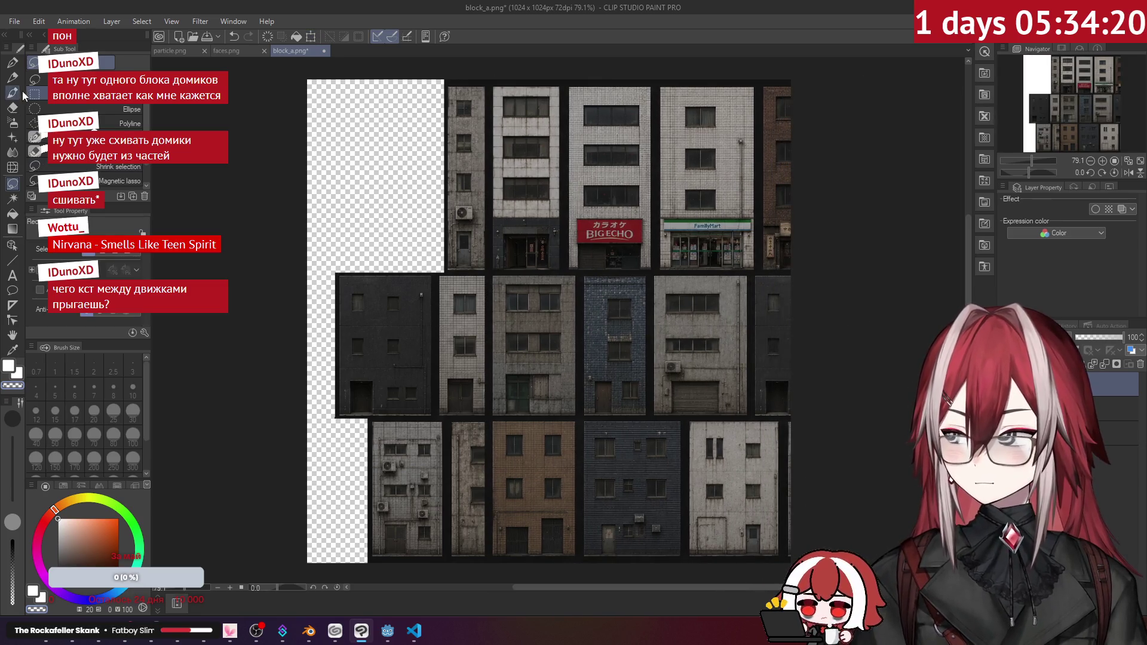
pyautogui.moveTo(473, 563); pyautogui.dragTo(580, 416)
pyautogui.moveTo(553, 459)
pyautogui.mouseDown()
pyautogui.moveTo(344, 463)
pyautogui.moveTo(365, 464)
pyautogui.moveTo(402, 173)
pyautogui.mouseUp()
pyautogui.hotkey('ctrl', 'z')
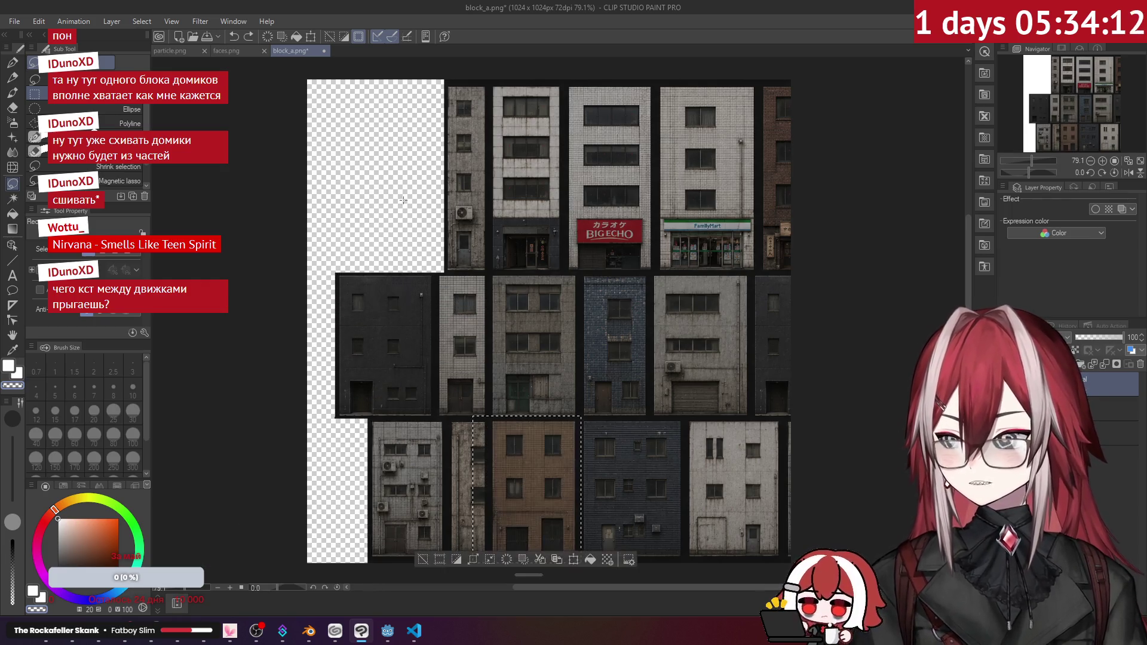
pyautogui.hotkey('ctrl', 'd')
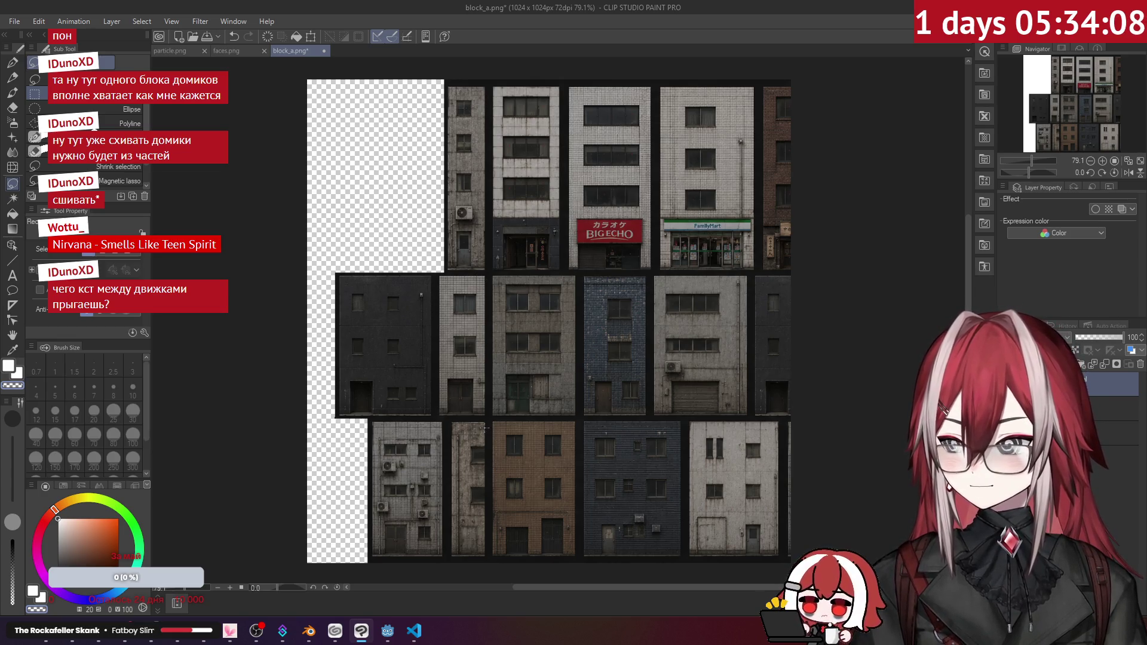
pyautogui.moveTo(482, 418); pyautogui.dragTo(579, 562)
pyautogui.moveTo(518, 490)
pyautogui.mouseDown()
pyautogui.moveTo(438, 453)
pyautogui.moveTo(376, 164)
pyautogui.mouseUp()
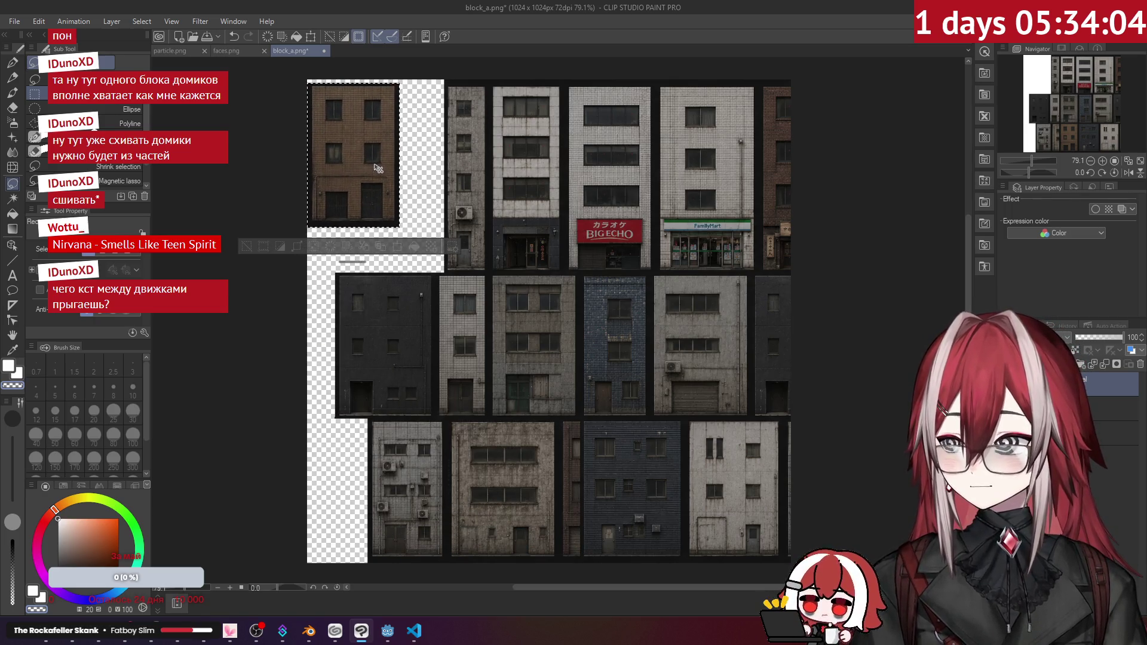
pyautogui.click(439, 164)
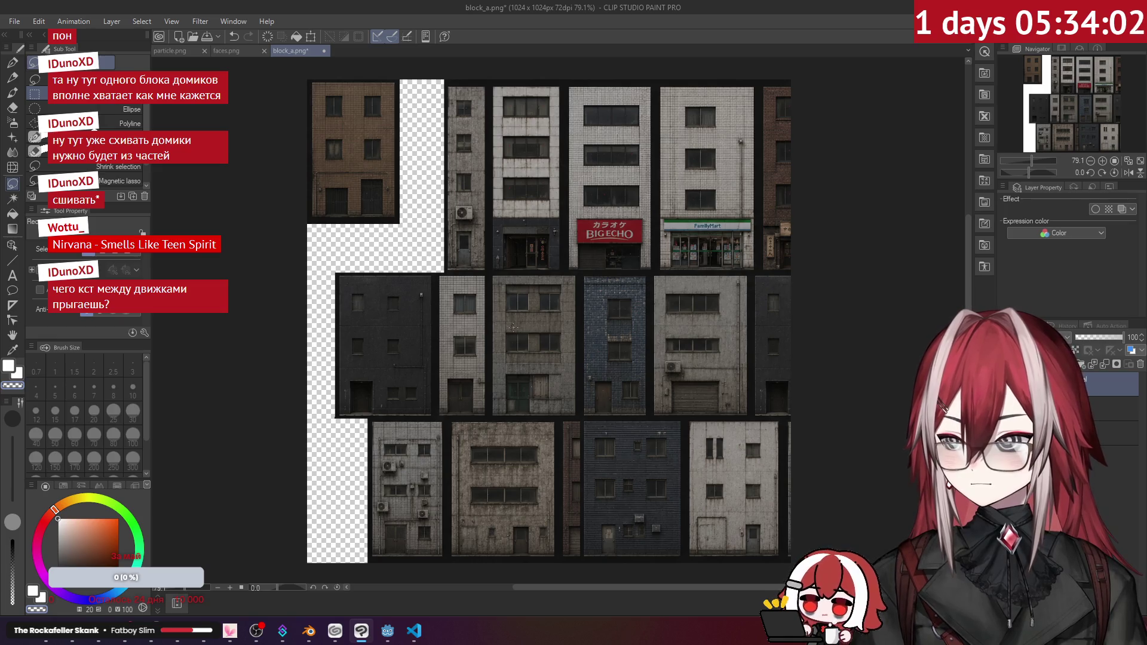
# - Try moving the grey and blue buildings to the bottom-left corner, then undo those moves
pyautogui.moveTo(481, 422); pyautogui.dragTo(579, 271)
pyautogui.moveTo(541, 317)
pyautogui.mouseDown()
pyautogui.moveTo(333, 463)
pyautogui.moveTo(866, 359)
pyautogui.moveTo(528, 302)
pyautogui.moveTo(543, 314)
pyautogui.mouseUp()
pyautogui.moveTo(580, 274)
pyautogui.mouseDown()
pyautogui.moveTo(647, 391)
pyautogui.moveTo(647, 417)
pyautogui.mouseUp()
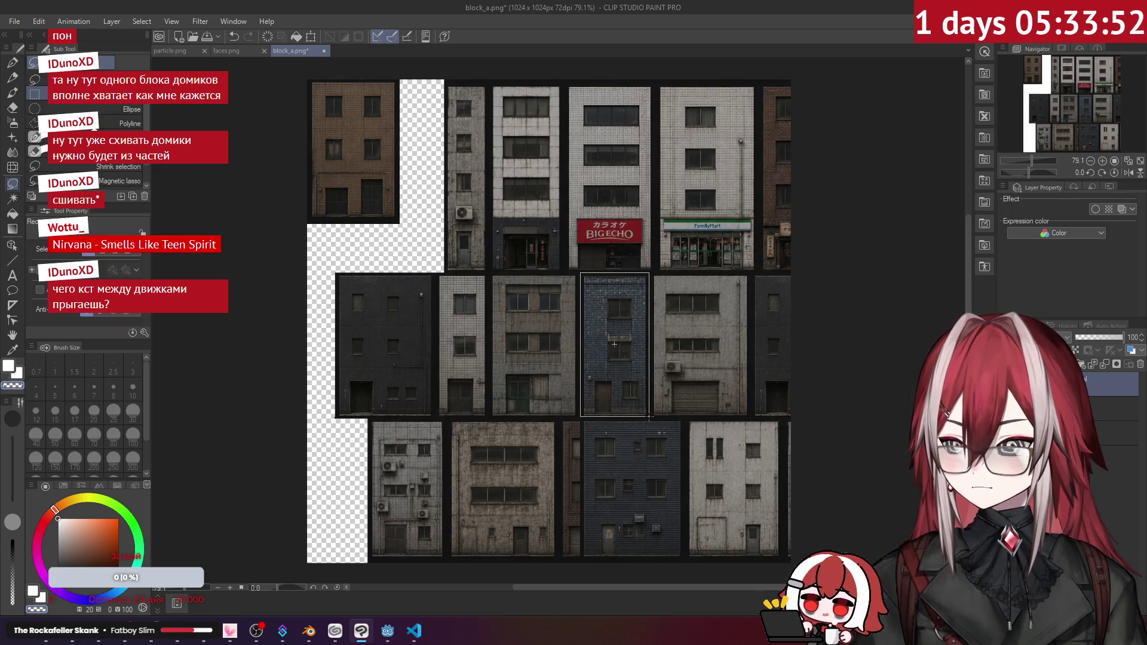
pyautogui.moveTo(630, 338)
pyautogui.mouseDown()
pyautogui.moveTo(350, 475)
pyautogui.moveTo(357, 482)
pyautogui.moveTo(410, 244)
pyautogui.moveTo(412, 257)
pyautogui.moveTo(771, 335)
pyautogui.moveTo(719, 328)
pyautogui.mouseUp()
pyautogui.hotkey('ctrl', 'z')
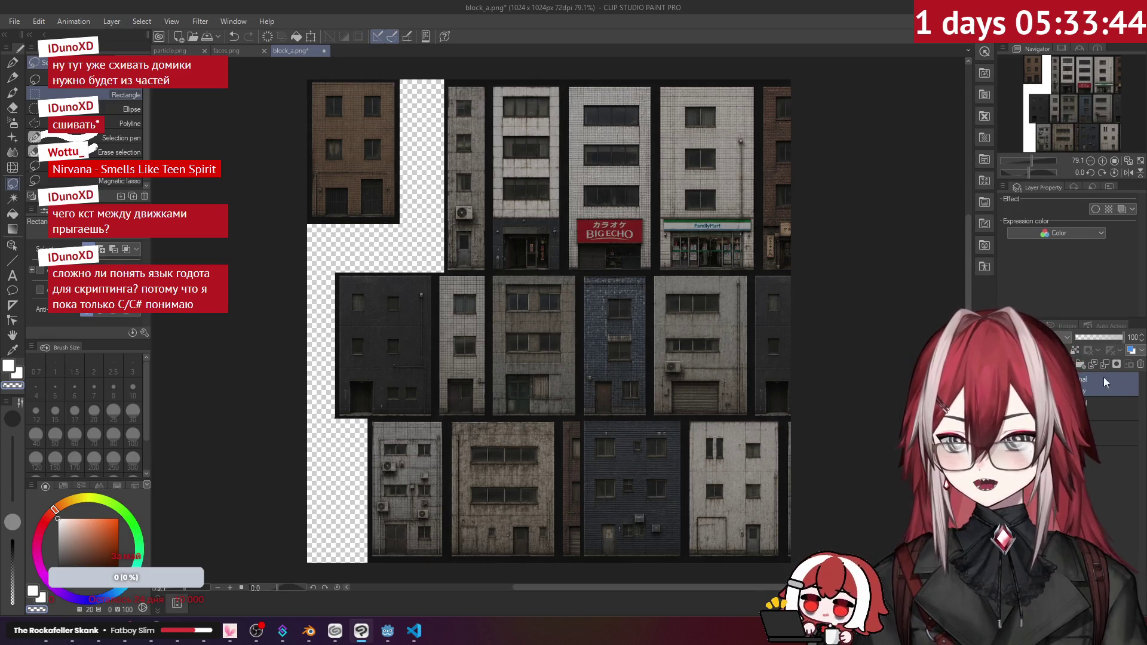
pyautogui.hotkey('ctrl', 'z')
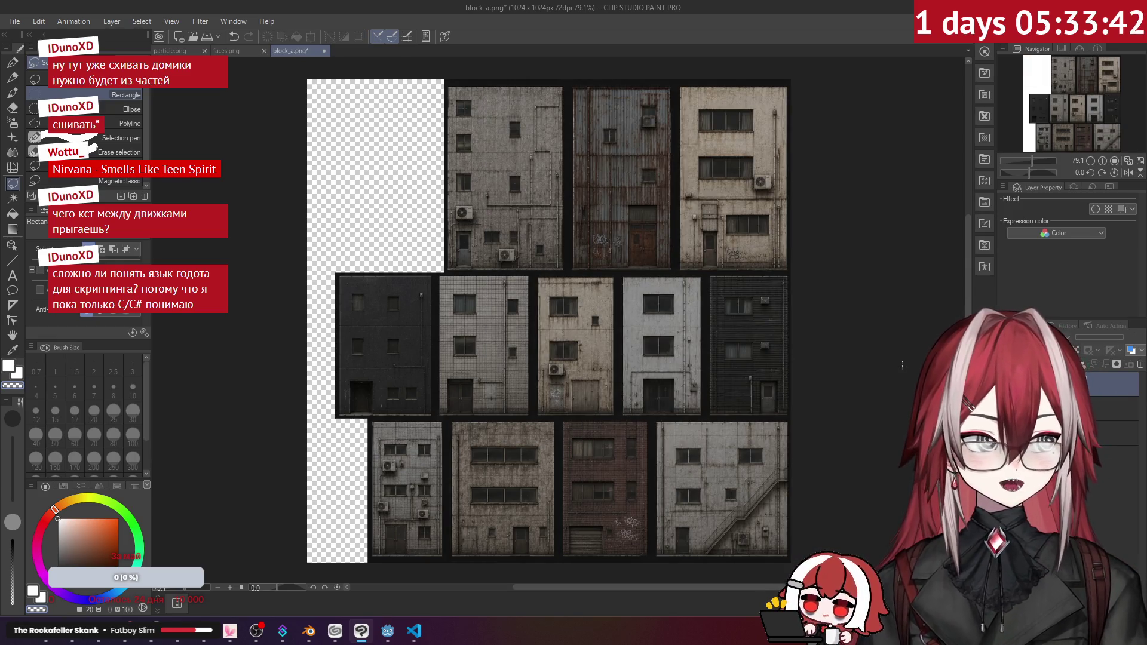
# - Copy the brown top-left building onto a new layer
pyautogui.hotkey('ctrl', 'z')
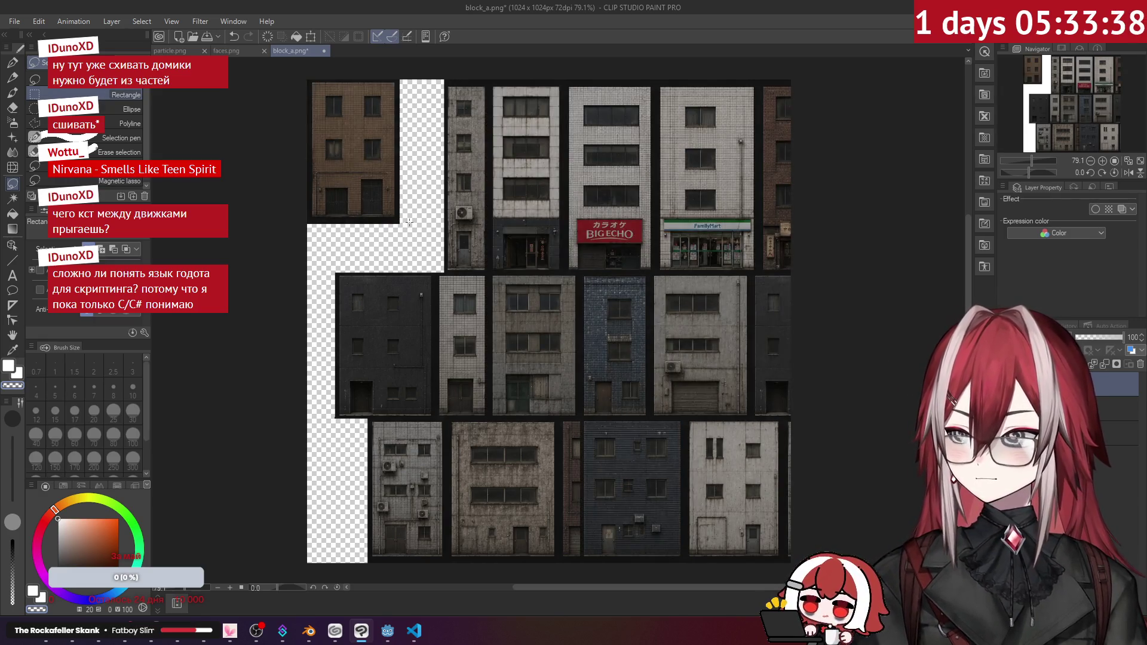
pyautogui.scroll(3, 409, 222)
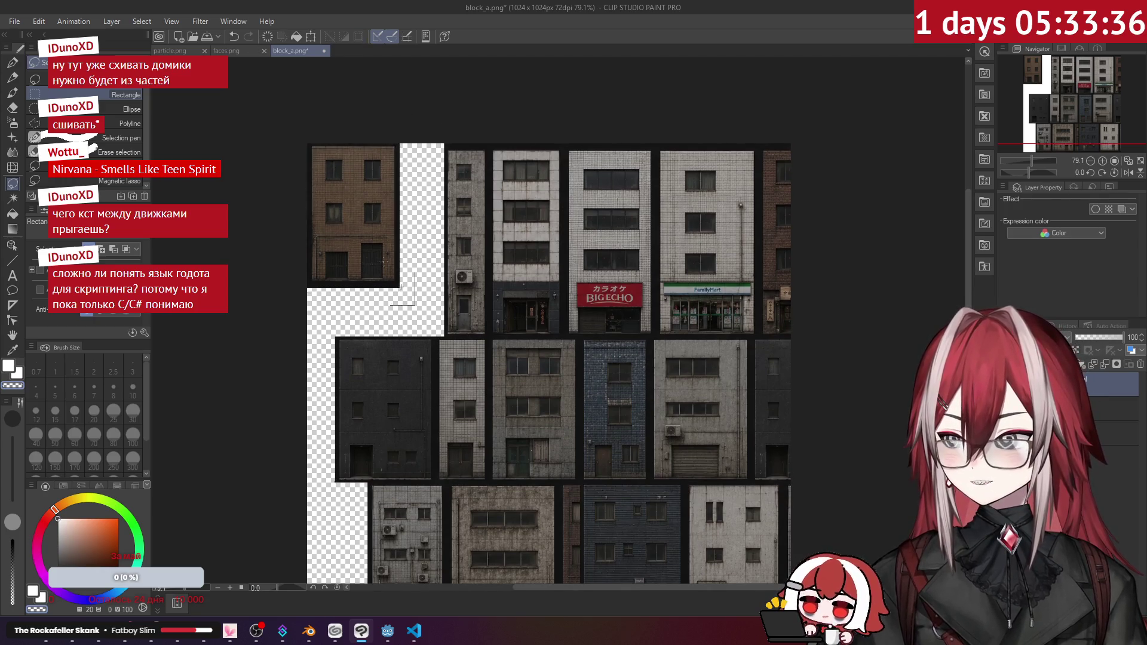
pyautogui.moveTo(414, 305); pyautogui.dragTo(287, 135)
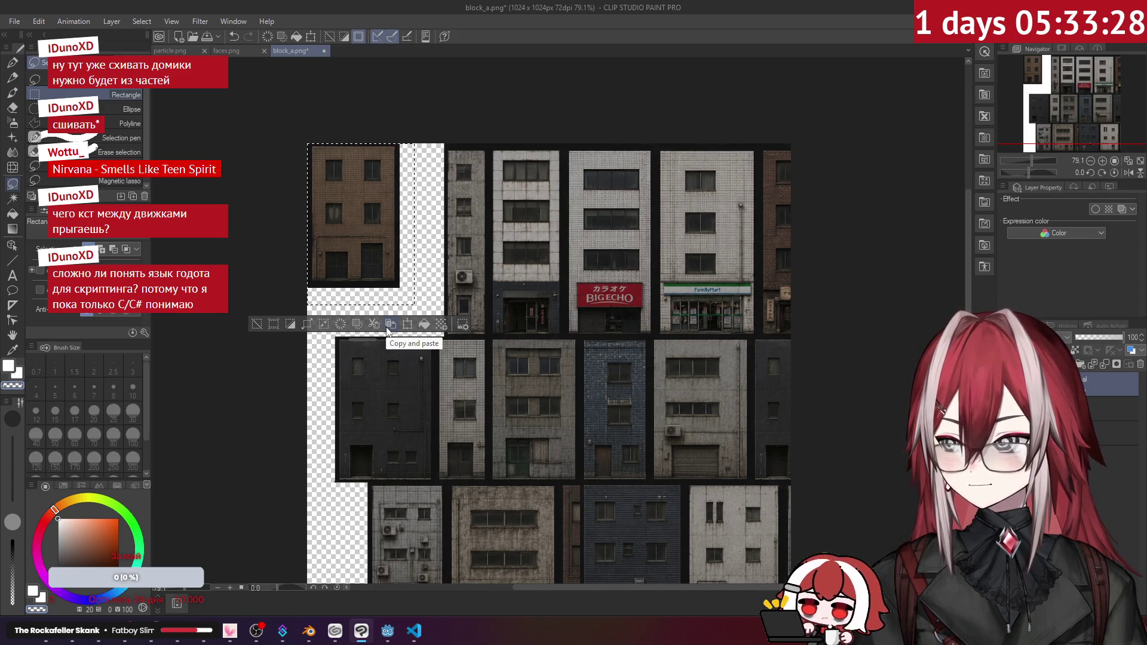
pyautogui.click(387, 331)
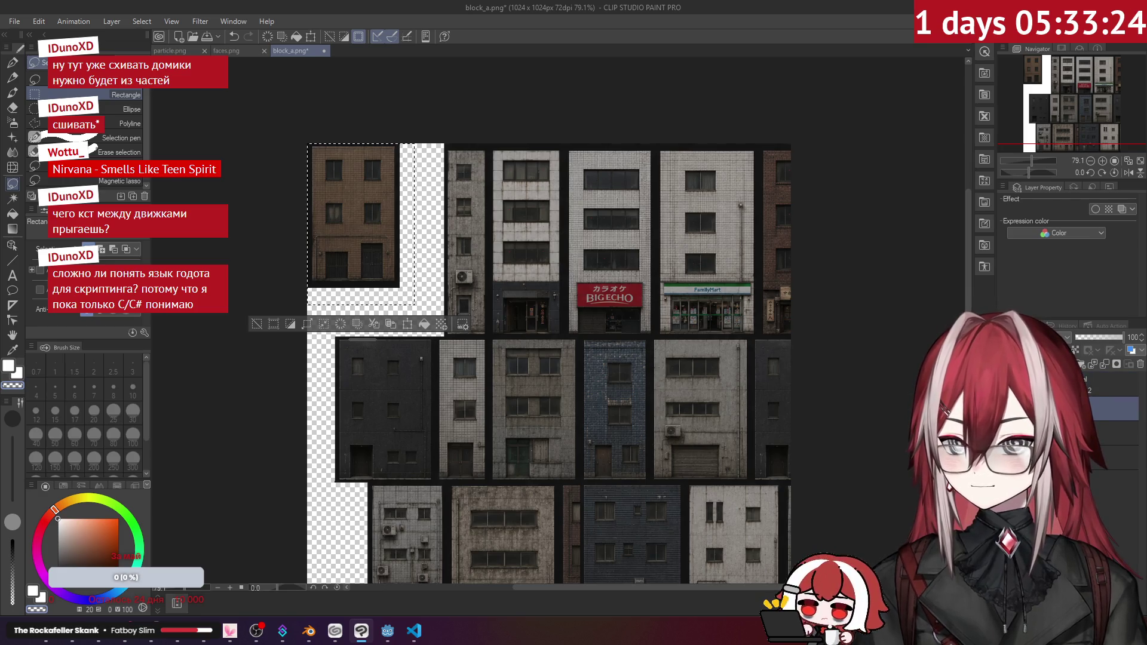
# - Show the alternative facade set and fill the transparent left-side gaps with dark grey
pyautogui.click(1140, 411)
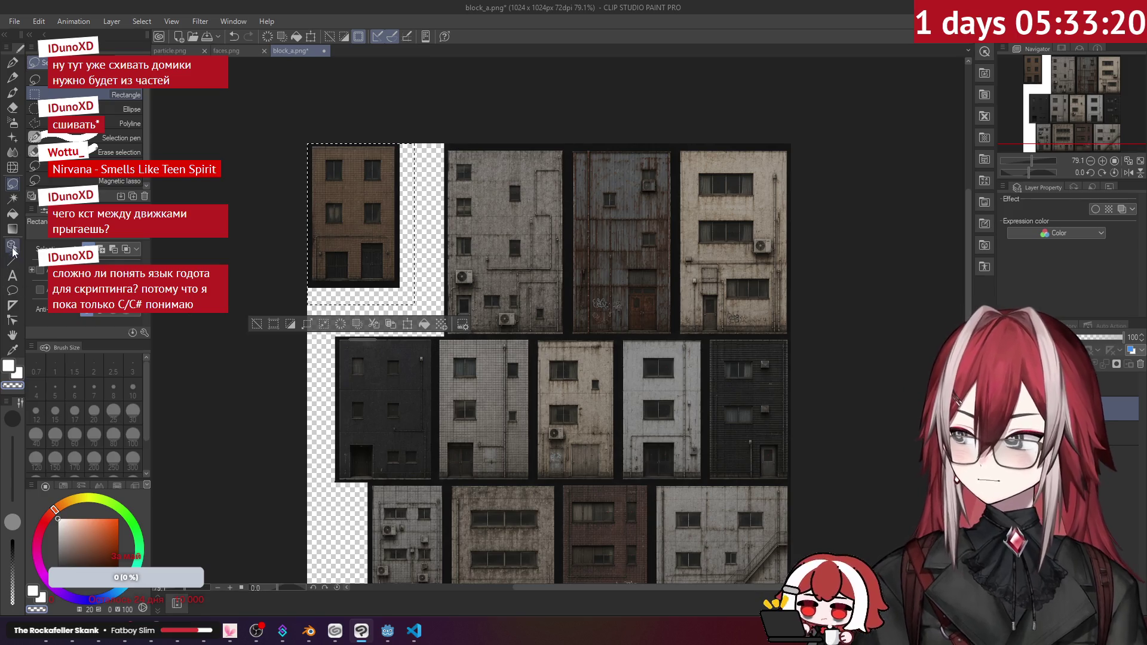
pyautogui.click(12, 214)
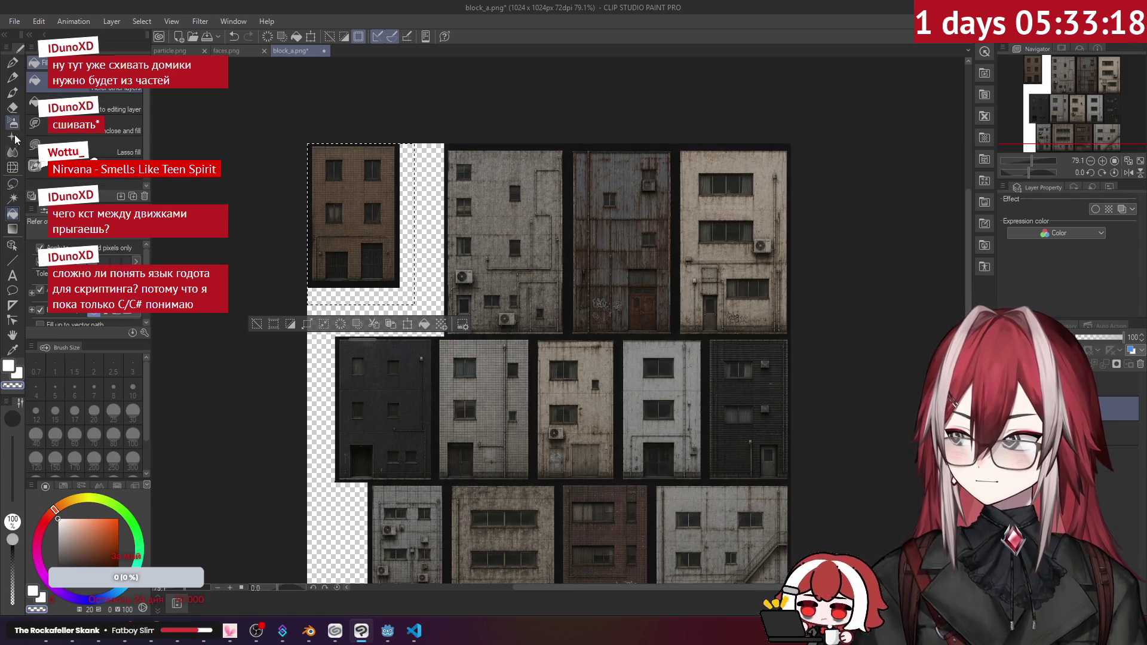
pyautogui.click(12, 183)
pyautogui.click(359, 265)
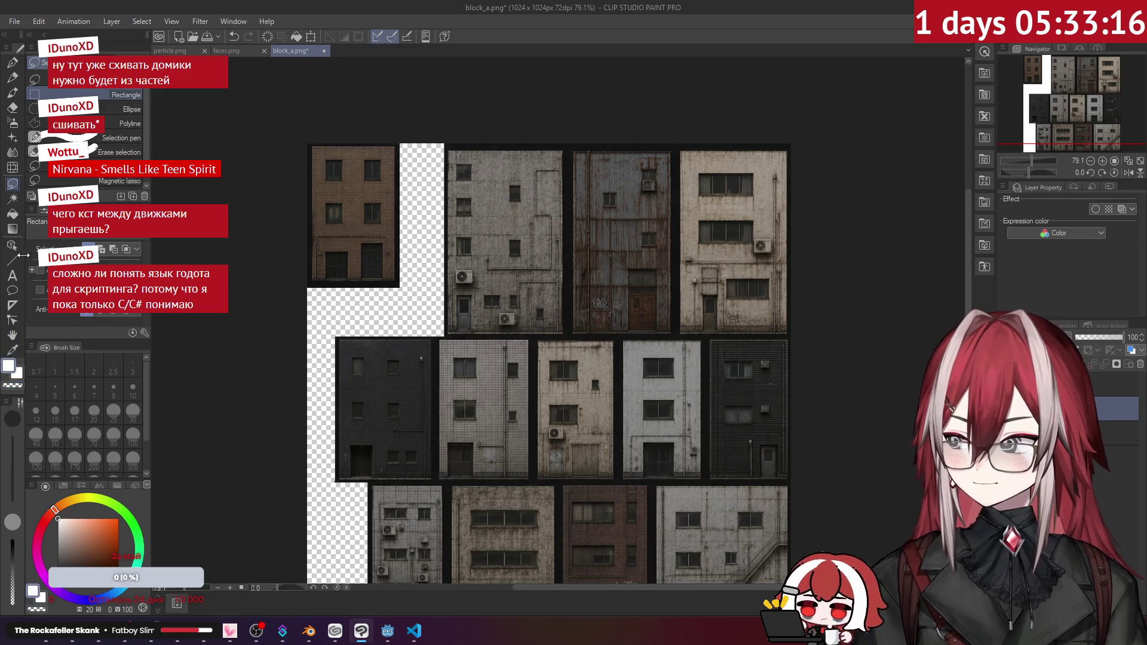
pyautogui.click(12, 213)
pyautogui.click(447, 348)
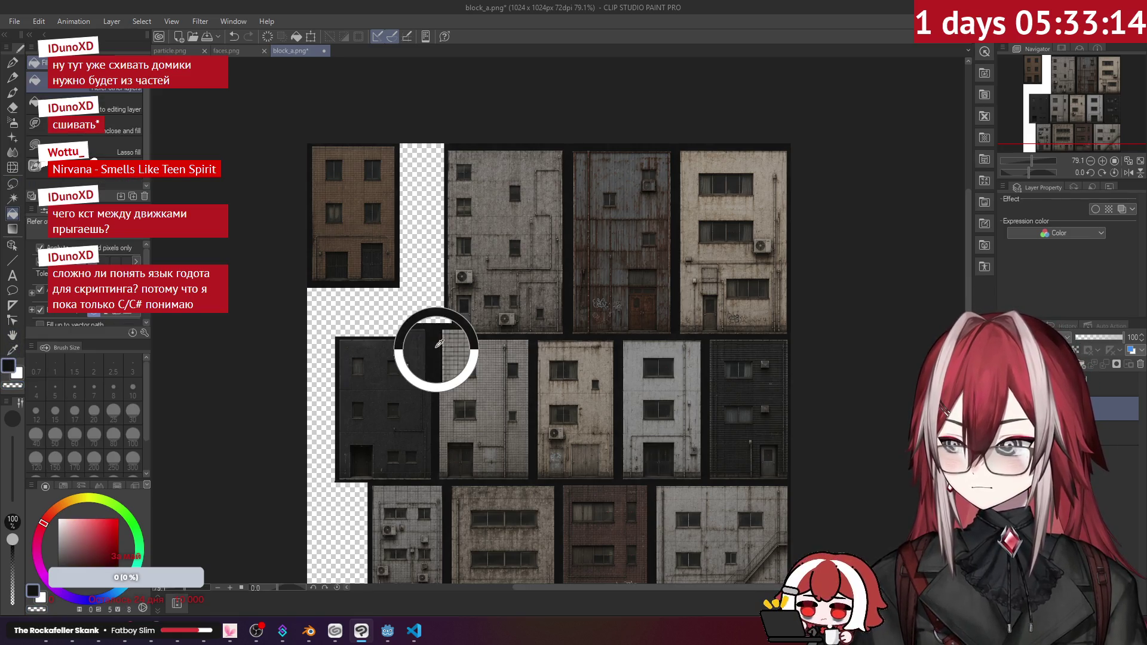
pyautogui.scroll(-2, 435, 294)
pyautogui.moveTo(474, 308)
pyautogui.mouseDown()
pyautogui.moveTo(436, 250)
pyautogui.moveTo(462, 258)
pyautogui.mouseUp()
pyautogui.click(14, 21)
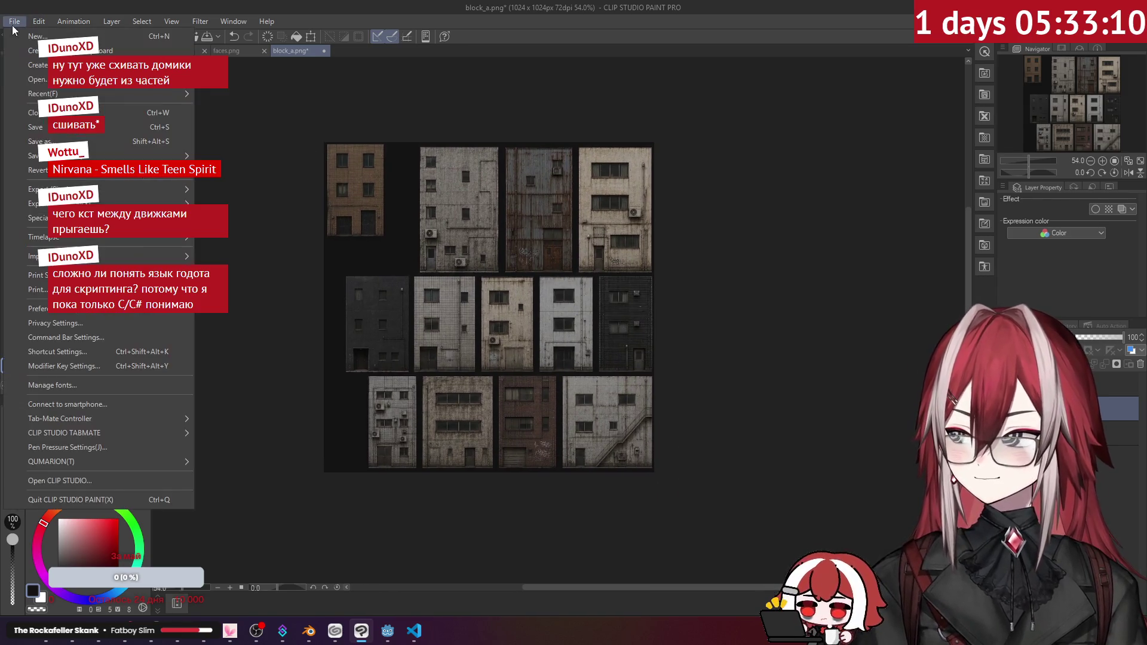
# - Save the edited atlas as block_b.png in the truck-ed folder
pyautogui.click(57, 142)
pyautogui.click(346, 308)
pyautogui.moveTo(345, 308); pyautogui.dragTo(349, 309)
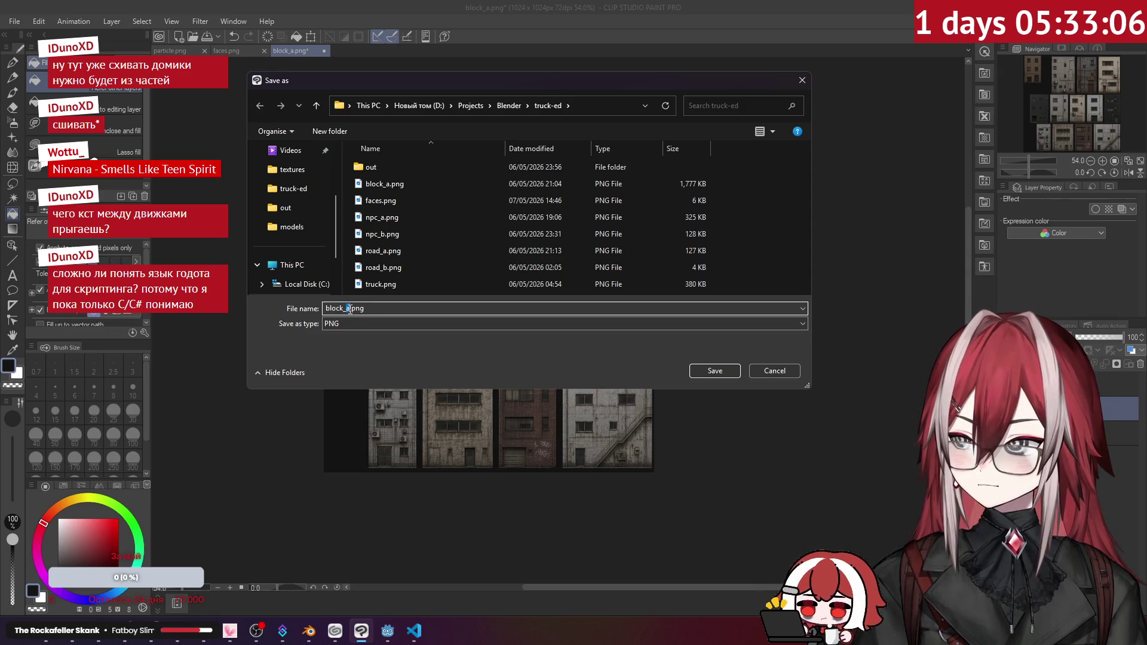
pyautogui.click(714, 370)
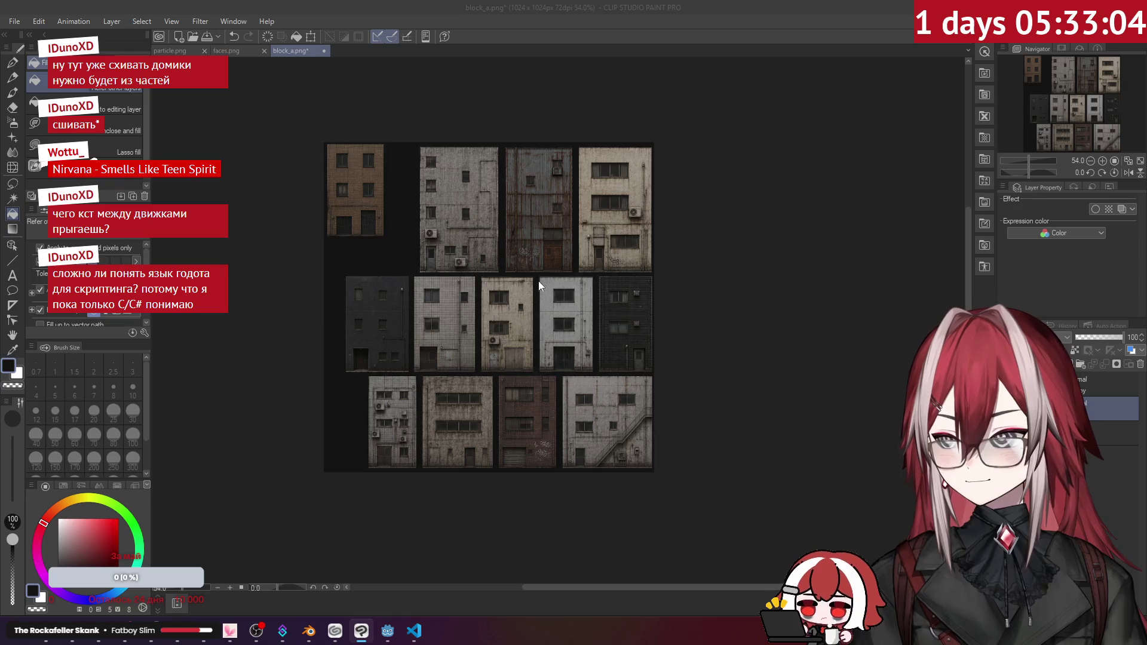
pyautogui.click(309, 631)
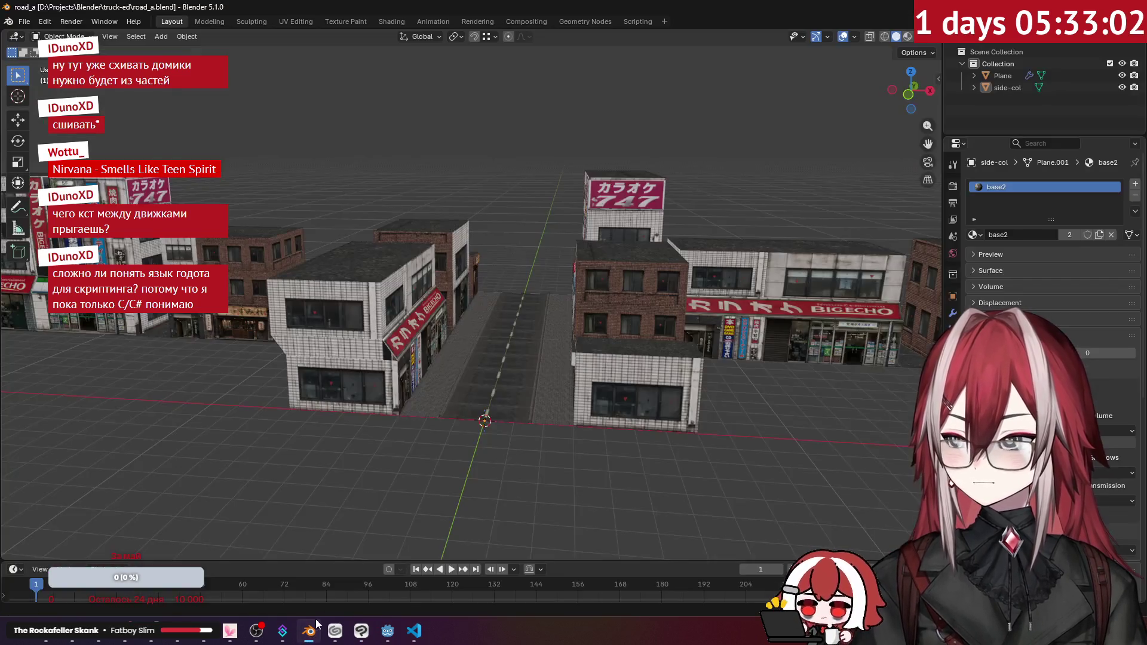
# - Hide side-col in the Outliner so only the road strip and sidewalks show
pyautogui.moveTo(494, 363)
pyautogui.mouseDown()
pyautogui.moveTo(499, 384)
pyautogui.moveTo(471, 353)
pyautogui.mouseUp()
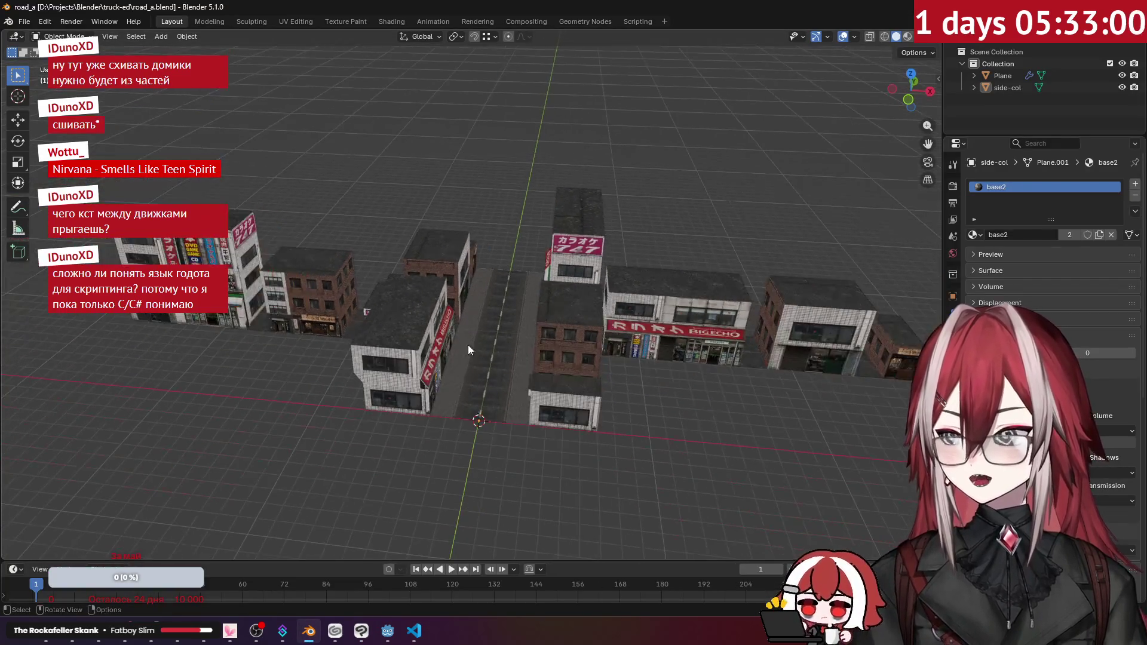
pyautogui.click(449, 330)
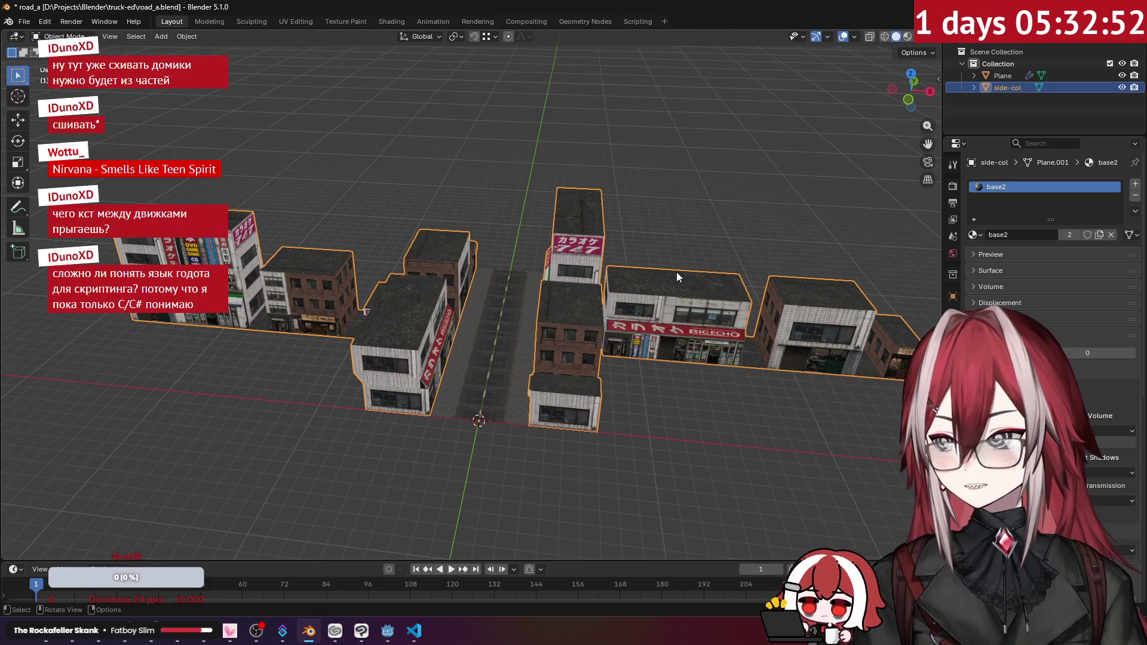
pyautogui.click(1122, 87)
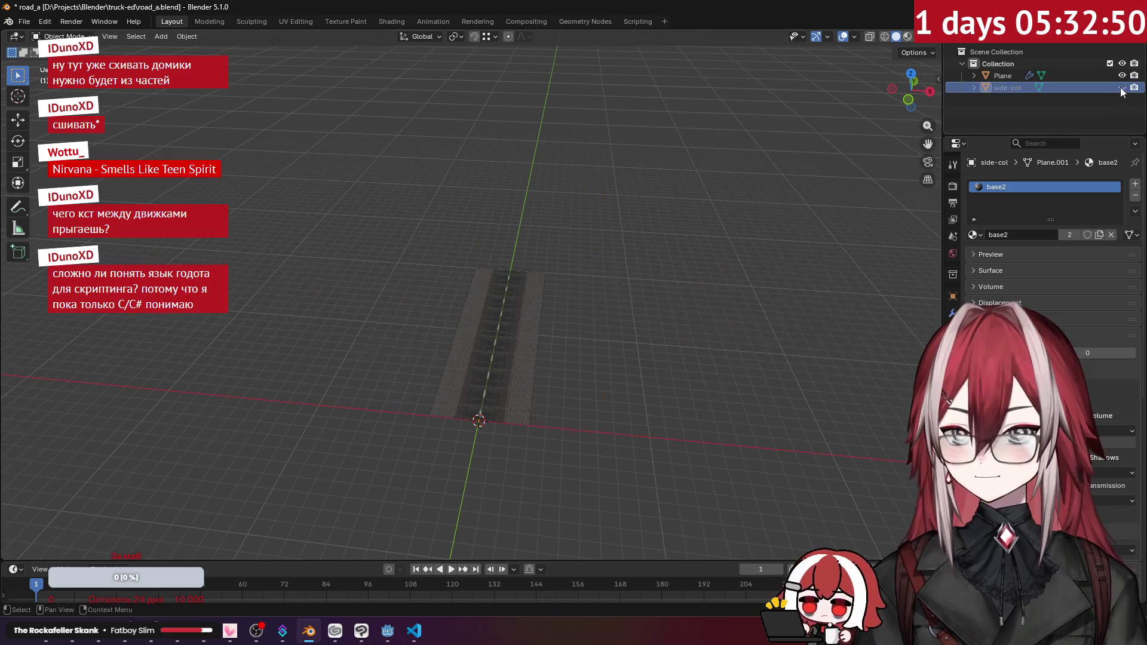
pyautogui.scroll(3, 546, 361)
pyautogui.scroll(-5, 546, 361)
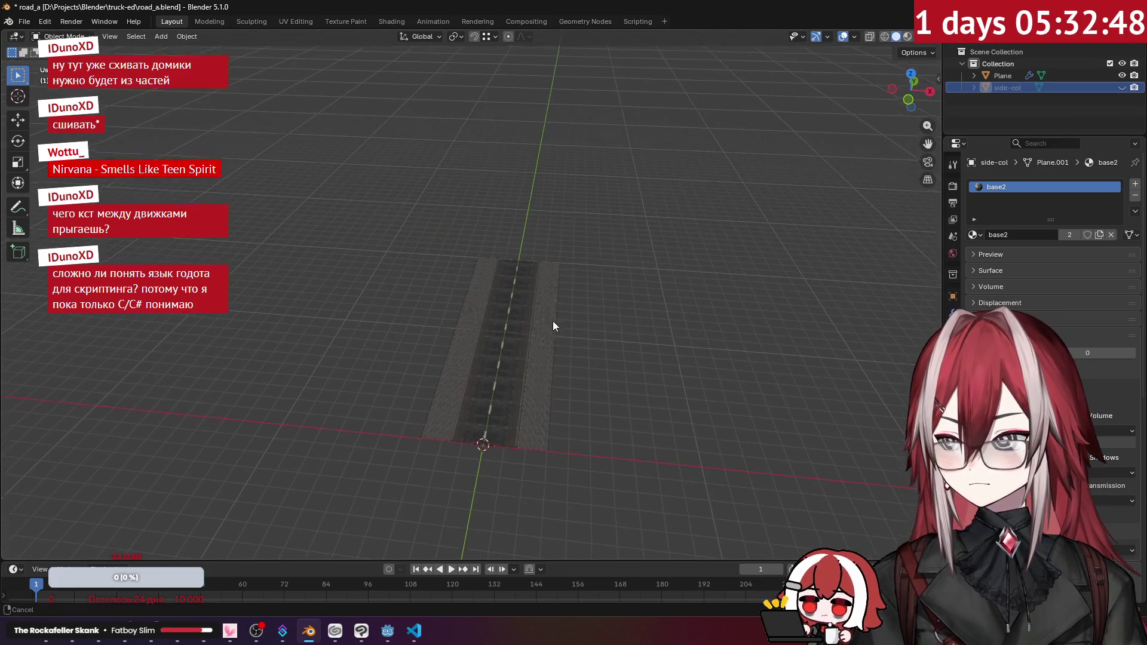
# - Save the road-only scene as road_b.blend in the truck-ed folder
pyautogui.click(24, 21)
pyautogui.click(42, 114)
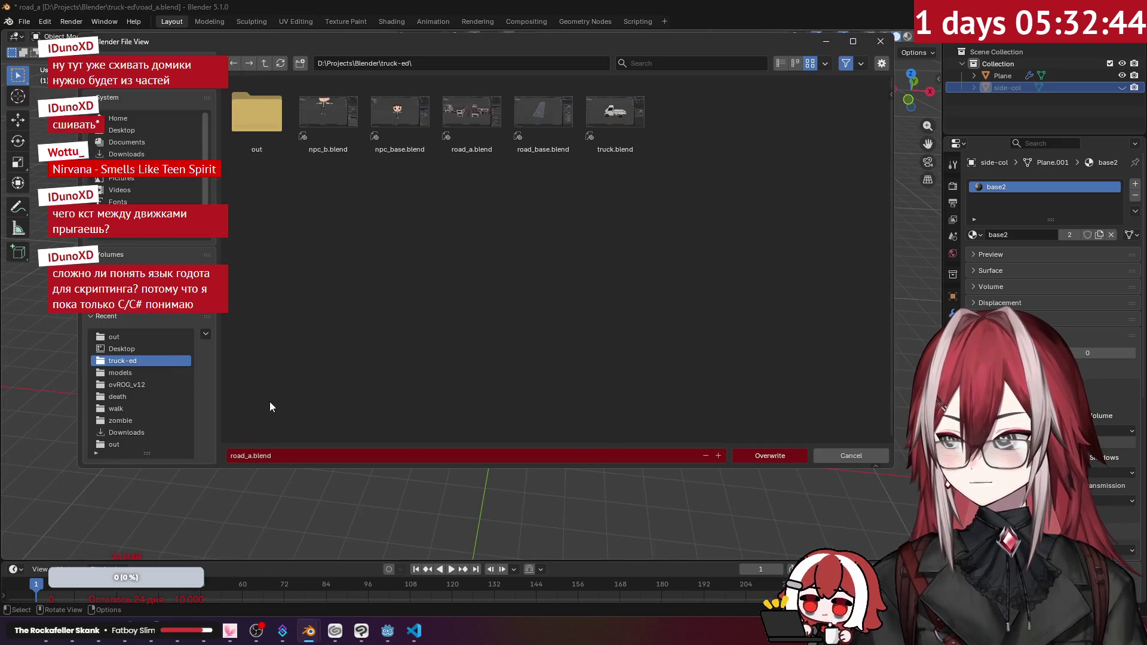
pyautogui.click(251, 456)
pyautogui.write('b')
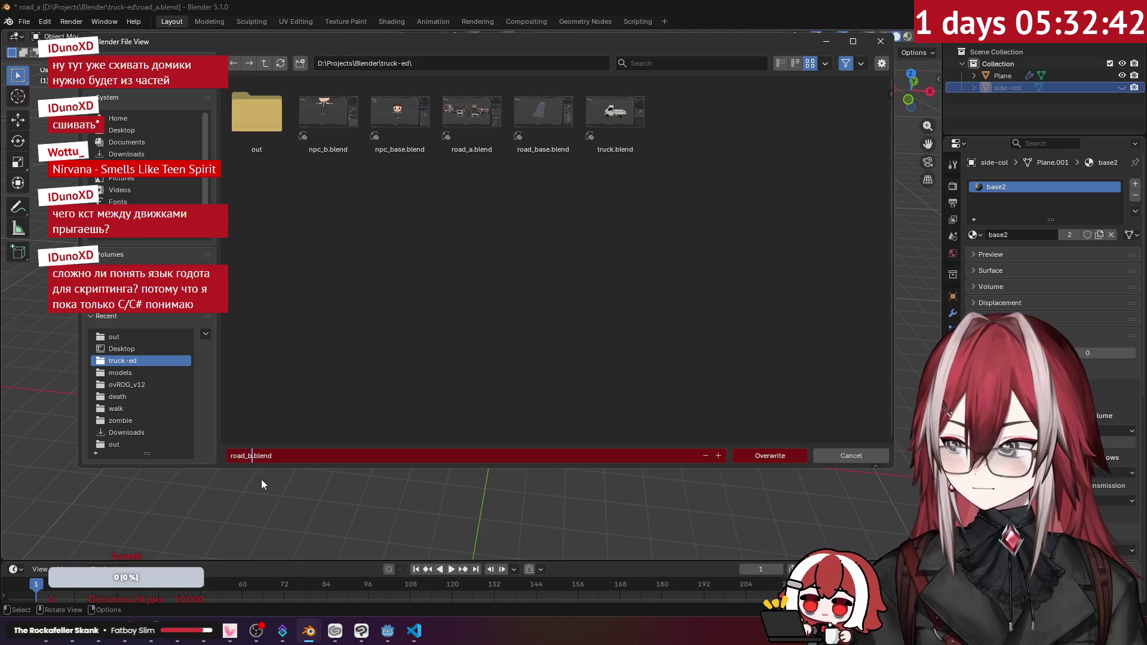
pyautogui.press('Return')
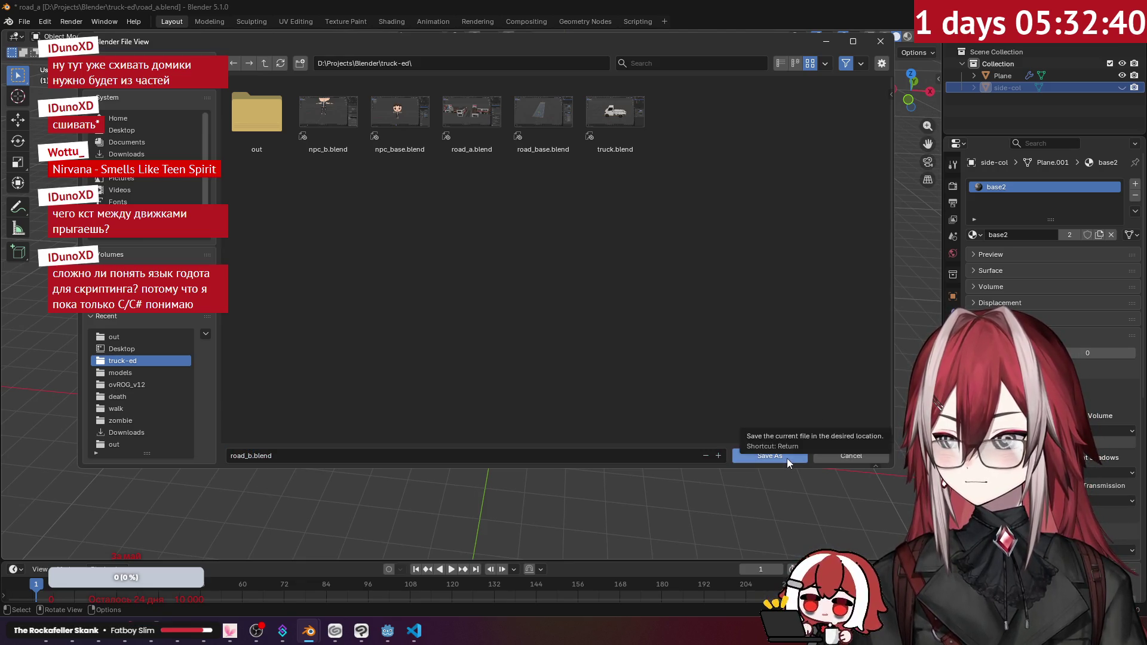
pyautogui.click(787, 457)
pyautogui.moveTo(522, 345)
pyautogui.mouseDown()
pyautogui.moveTo(468, 339)
pyautogui.moveTo(583, 286)
pyautogui.mouseUp()
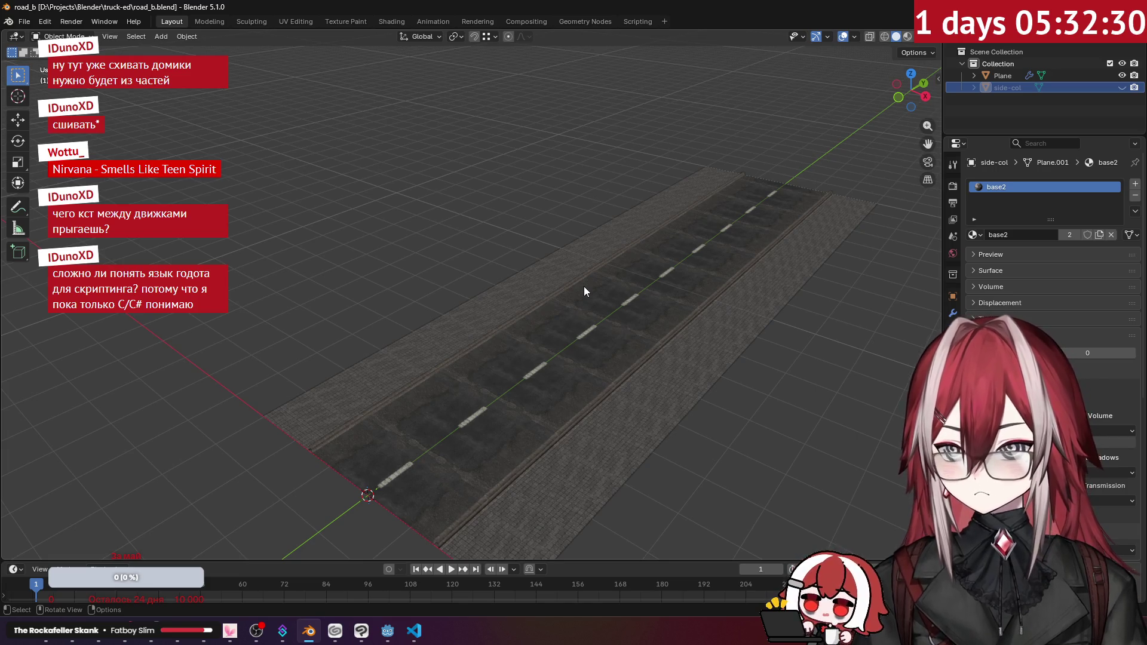
# - Add a mesh plane at the road's near end, then bring up npc.gd in VS Code
pyautogui.scroll(-3, 583, 286)
pyautogui.hotkey('shift', 'a')
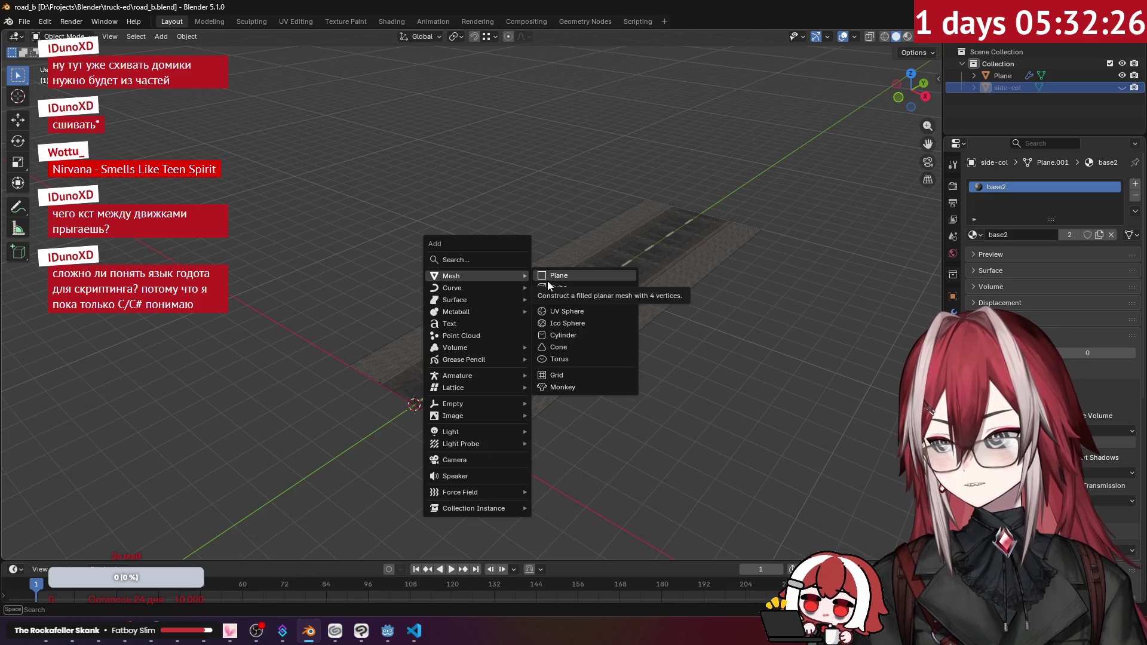
pyautogui.hotkey('shift', 'a')
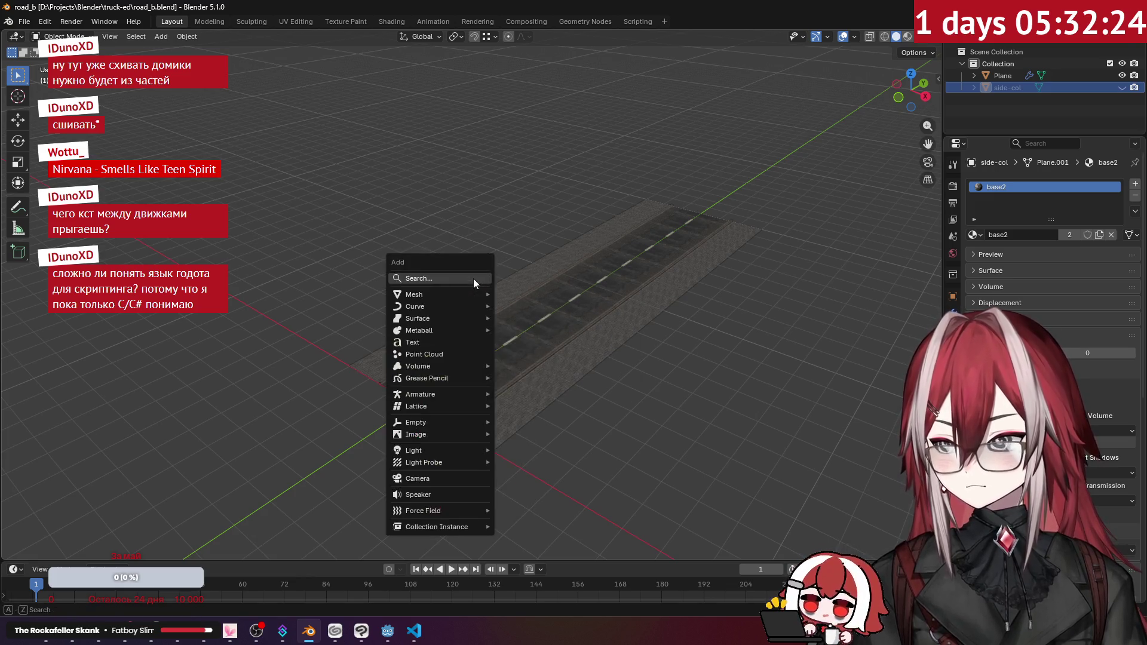
pyautogui.moveTo(470, 294)
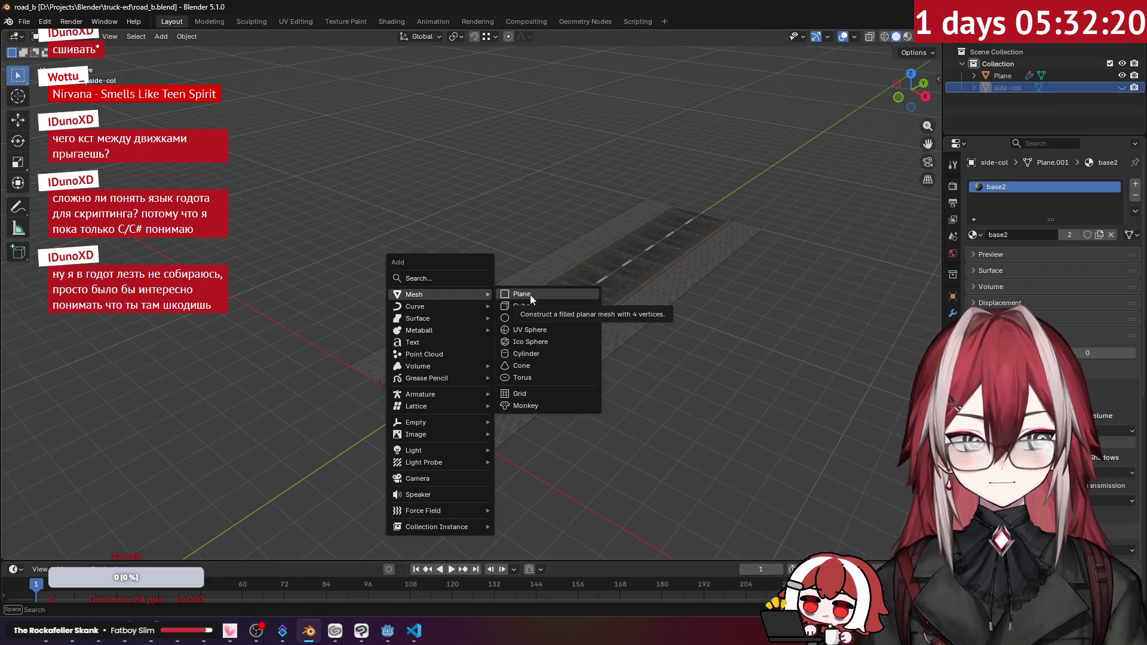
pyautogui.click(530, 297)
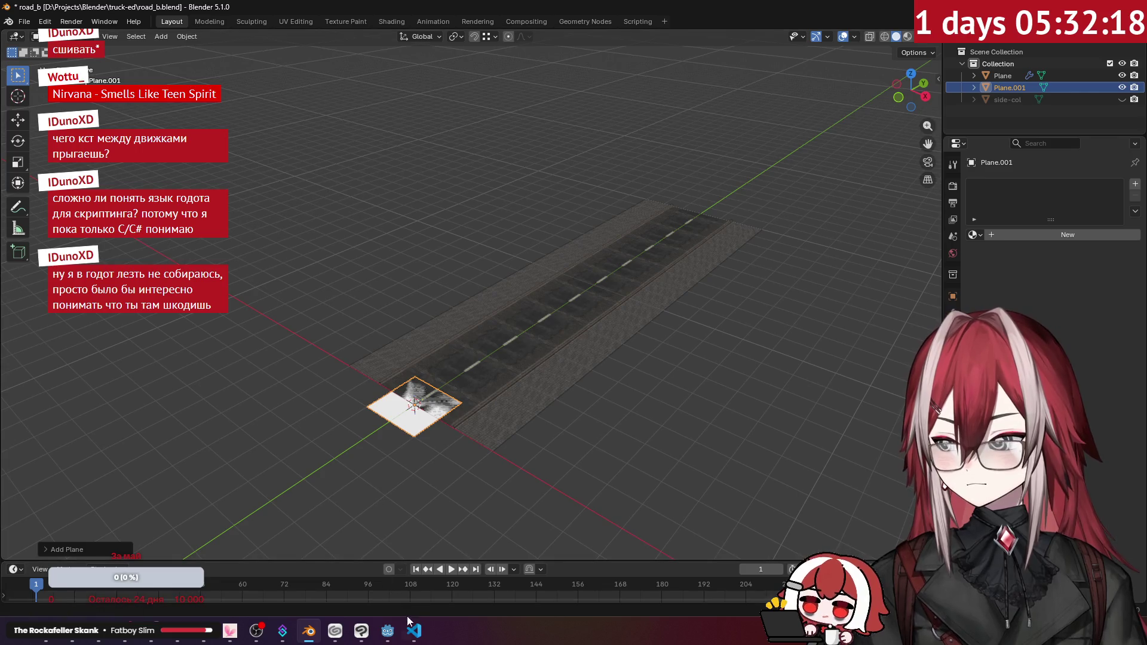
pyautogui.click(414, 631)
pyautogui.click(415, 218)
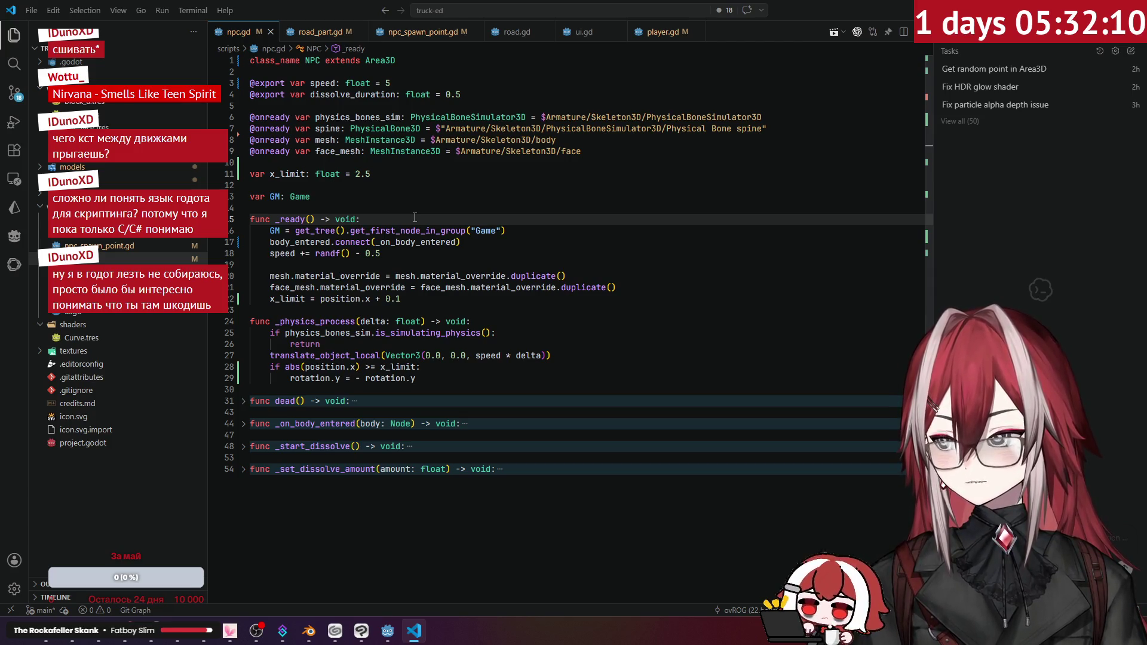
# - Click empty lines 19 and 23 of npc.gd without editing, then return to Blender
pyautogui.click(314, 264)
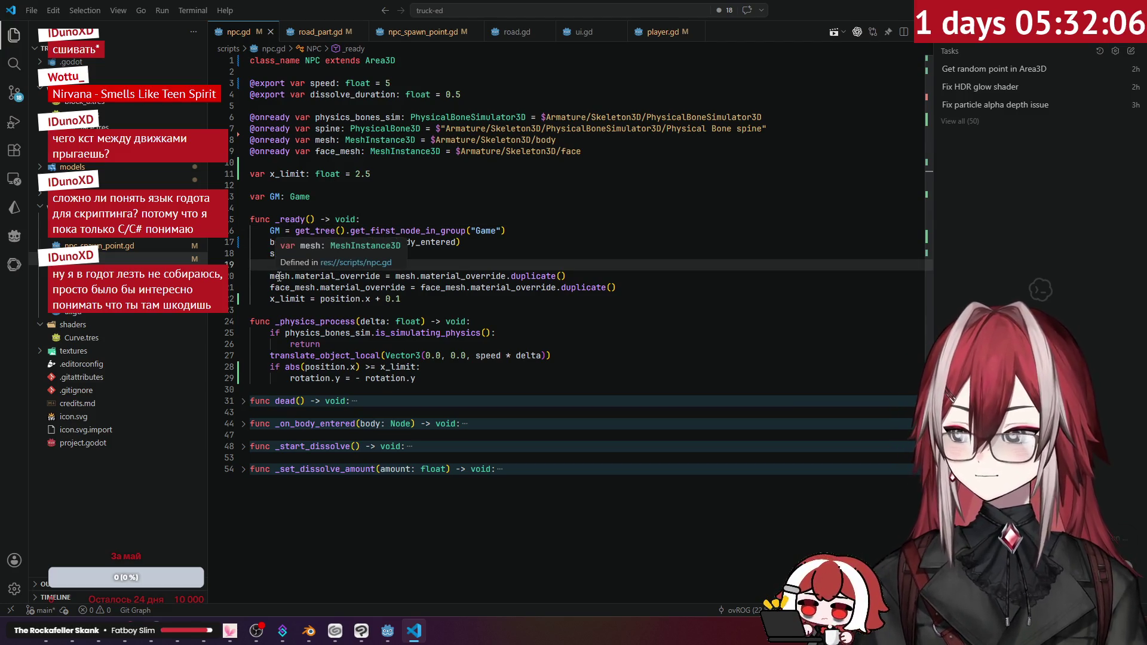
pyautogui.click(472, 305)
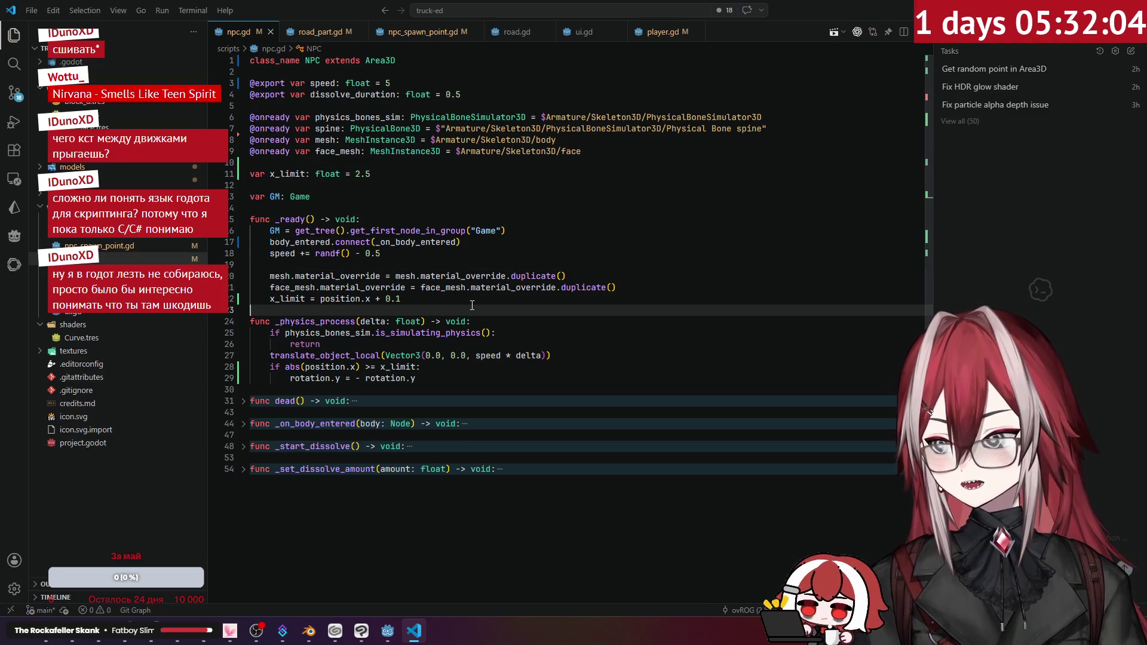
pyautogui.hotkey('alt', 'Tab')
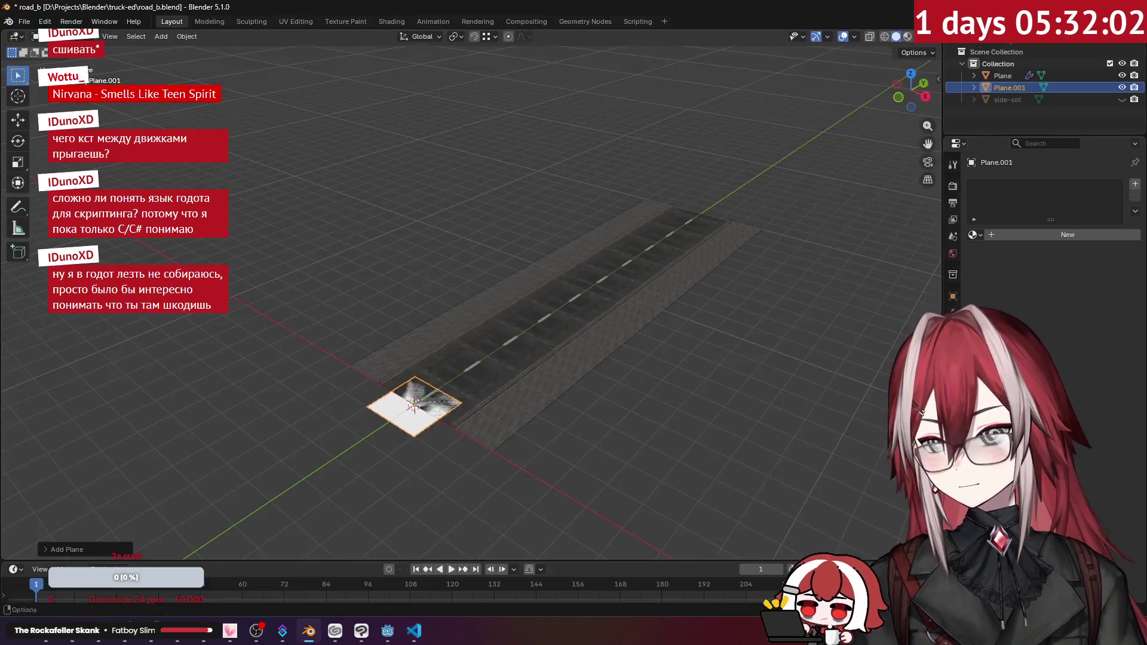
# - In edit mode, move the square plane sideways so it sits beside the road
pyautogui.press('KP_1')
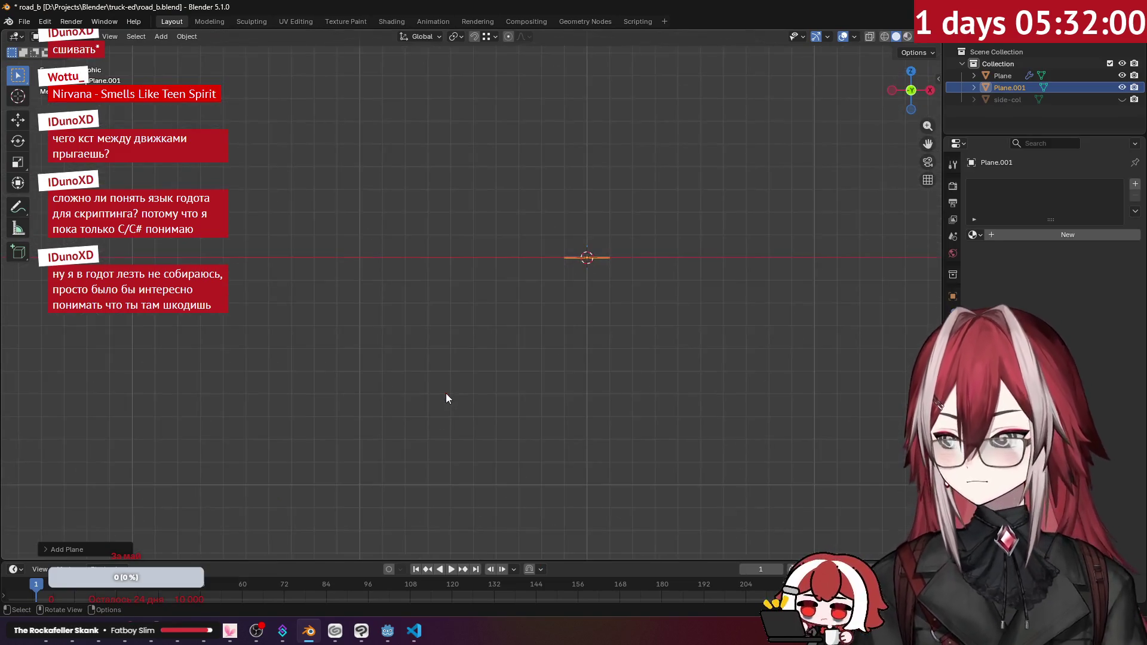
pyautogui.press('Tab')
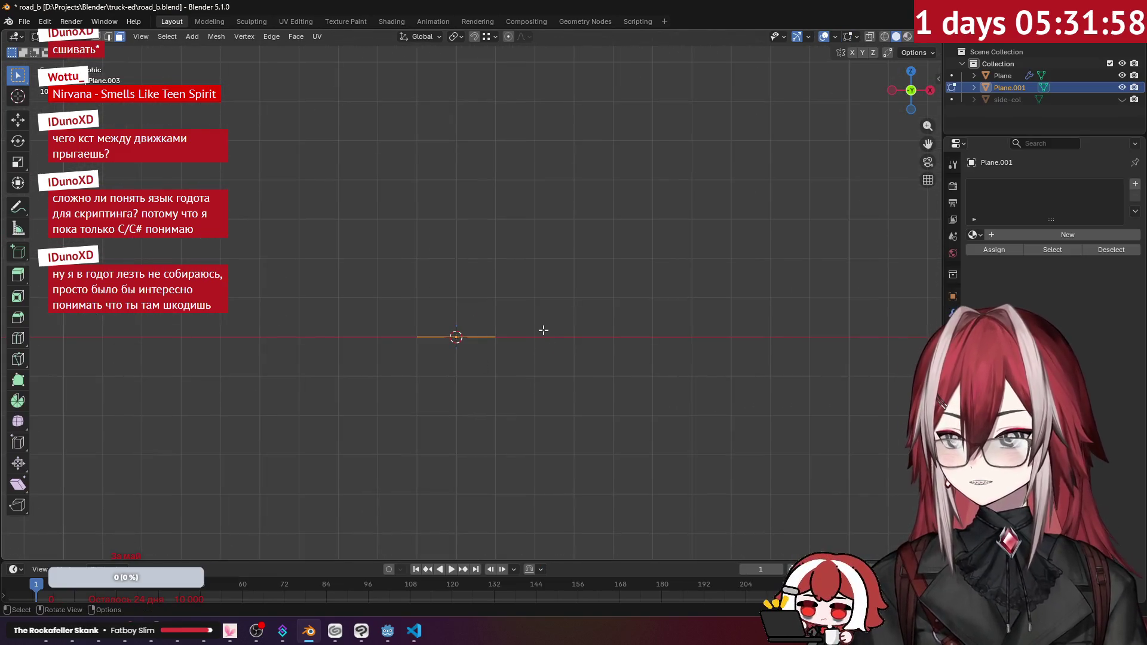
pyautogui.press('KP_7')
pyautogui.scroll(-4, 540, 327)
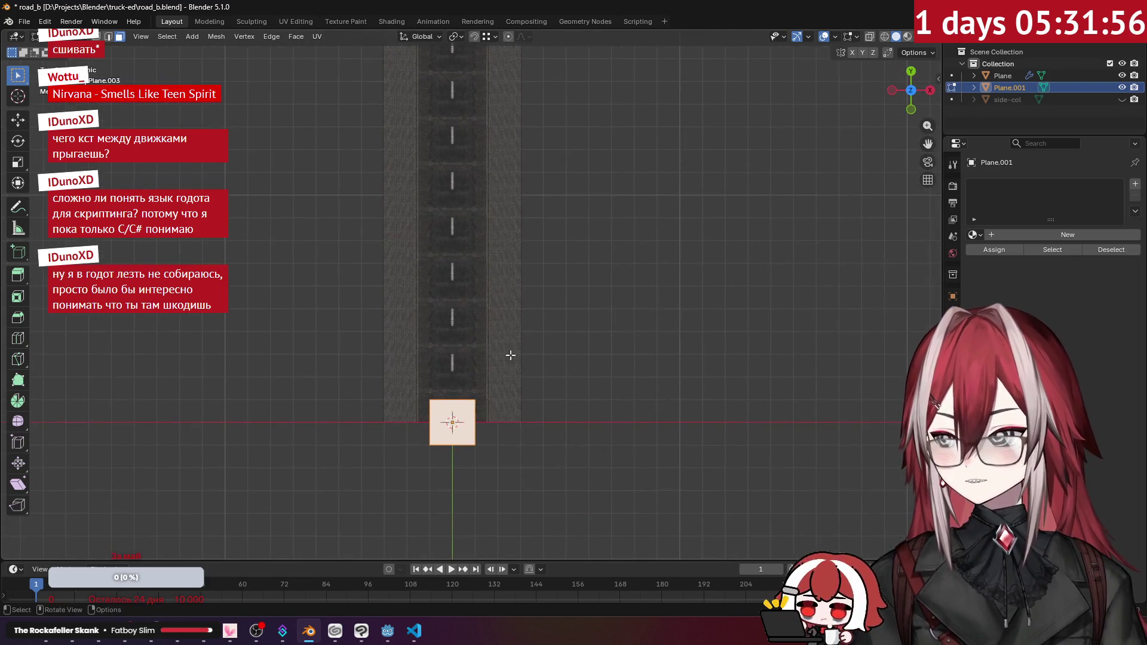
pyautogui.press('g')
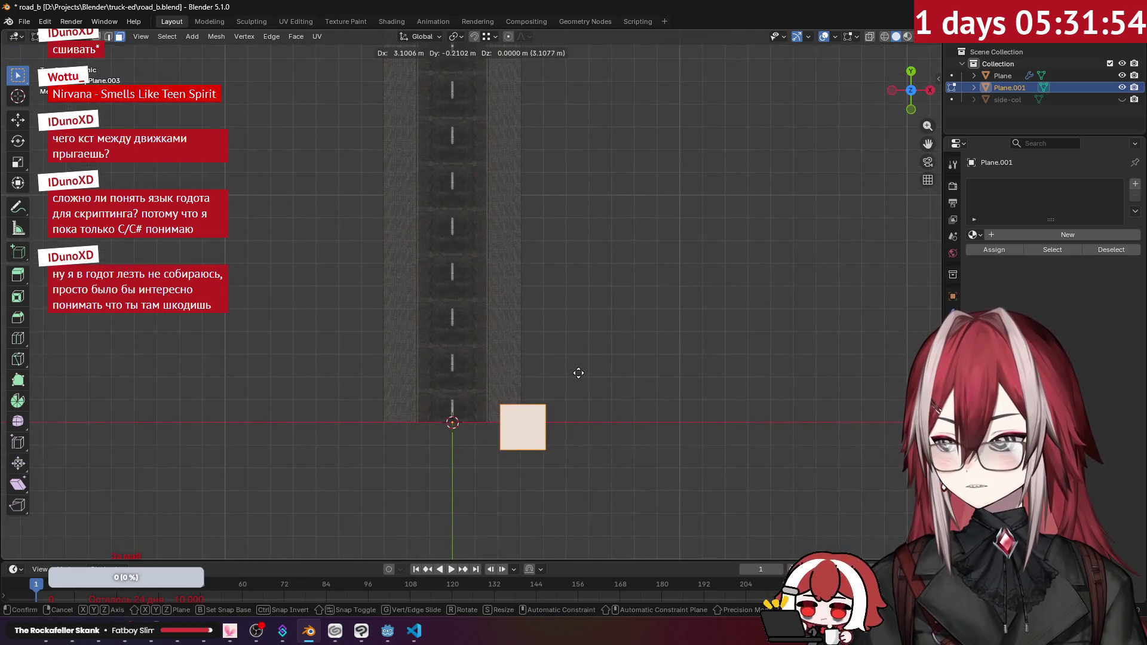
pyautogui.rightClick(577, 375)
pyautogui.click(494, 37)
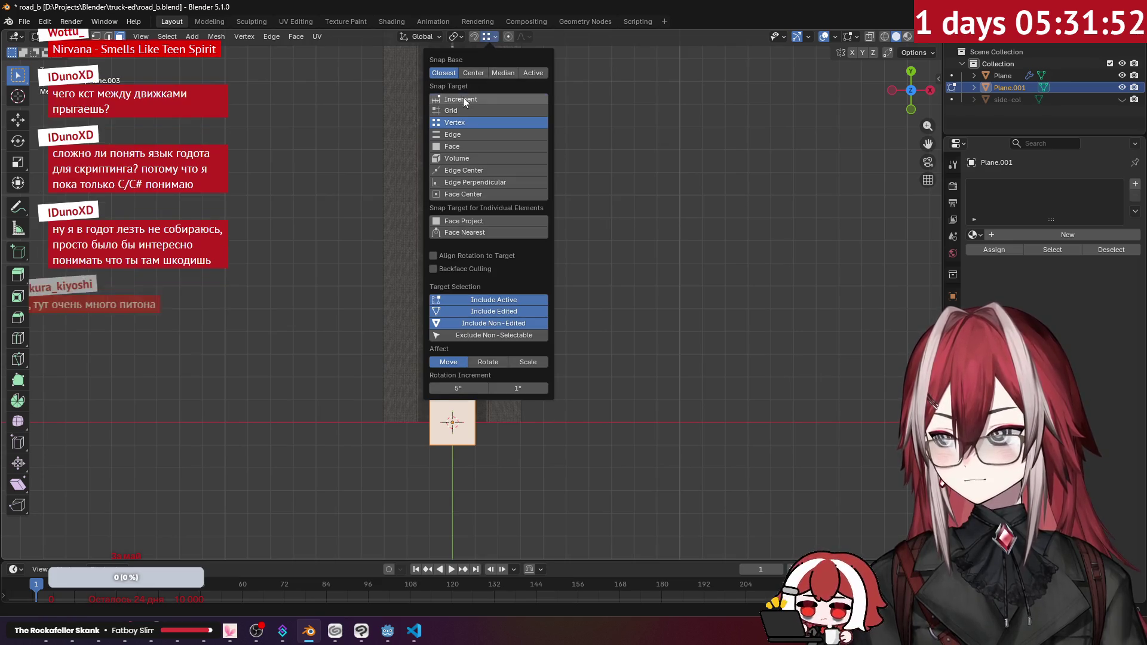
pyautogui.scroll(-5, 632, 384)
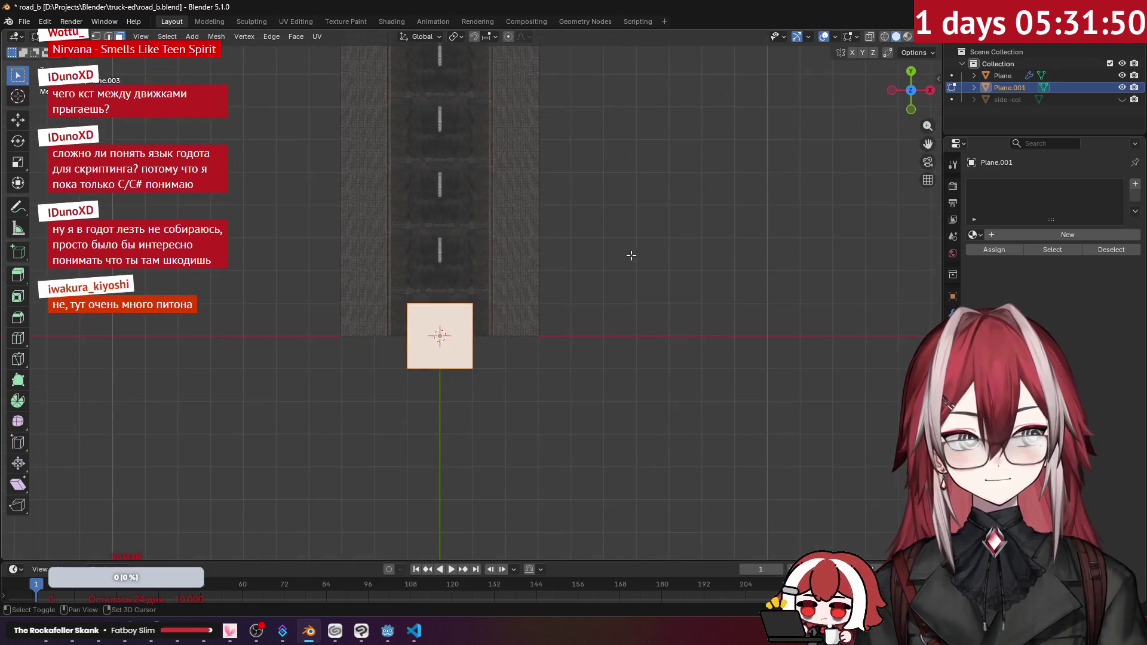
pyautogui.scroll(3, 632, 251)
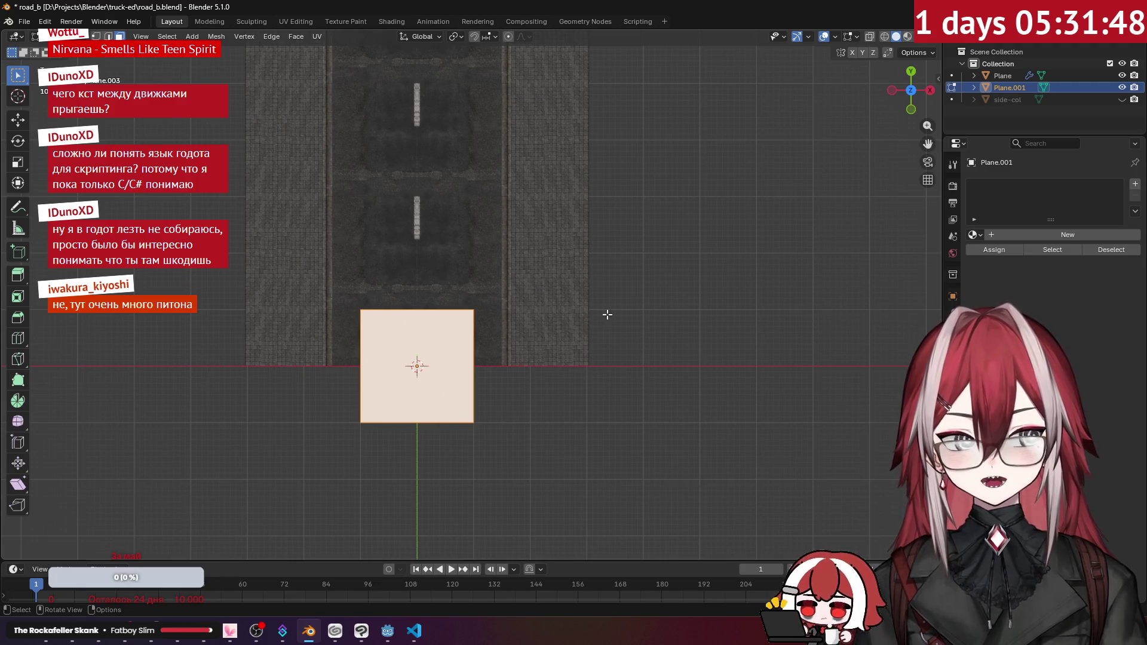
pyautogui.press('g')
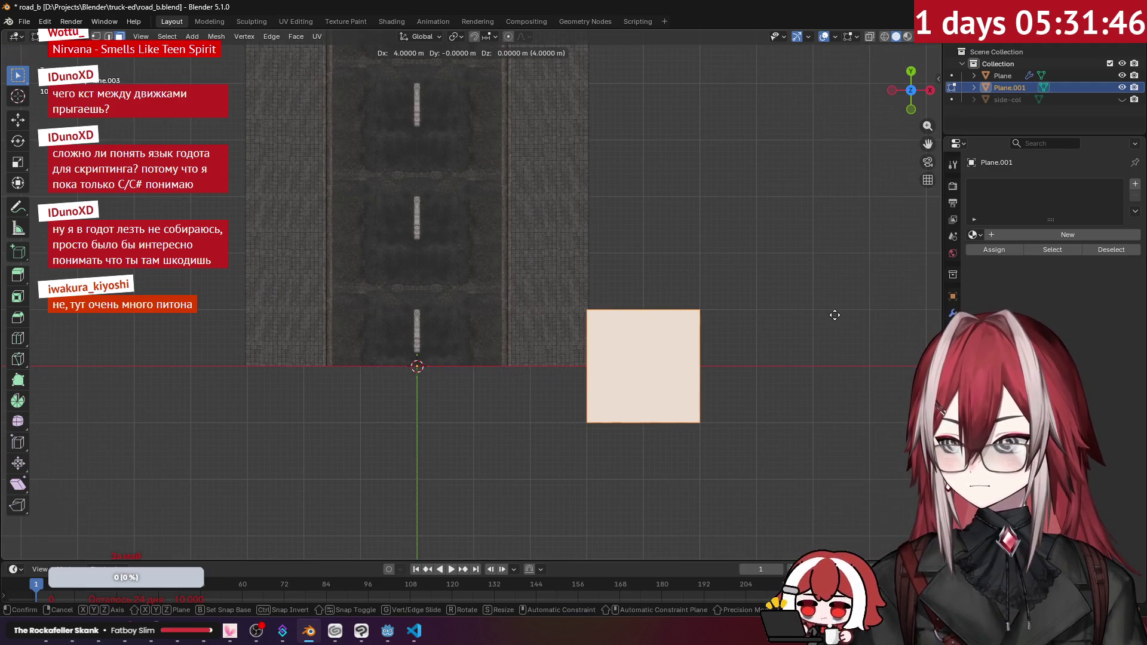
pyautogui.click(834, 315)
# - Select the square's top edge and stretch it into a strip reaching the road's end
pyautogui.scroll(-2, 658, 312)
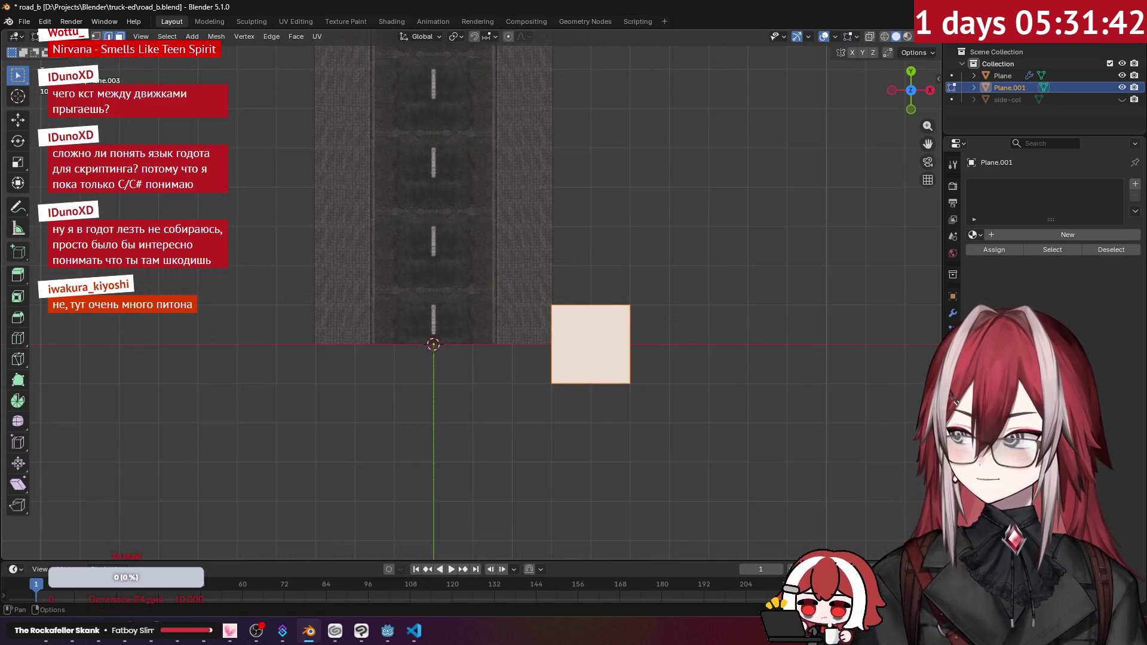
pyautogui.moveTo(469, 250); pyautogui.dragTo(773, 344)
pyautogui.scroll(-2, 674, 315)
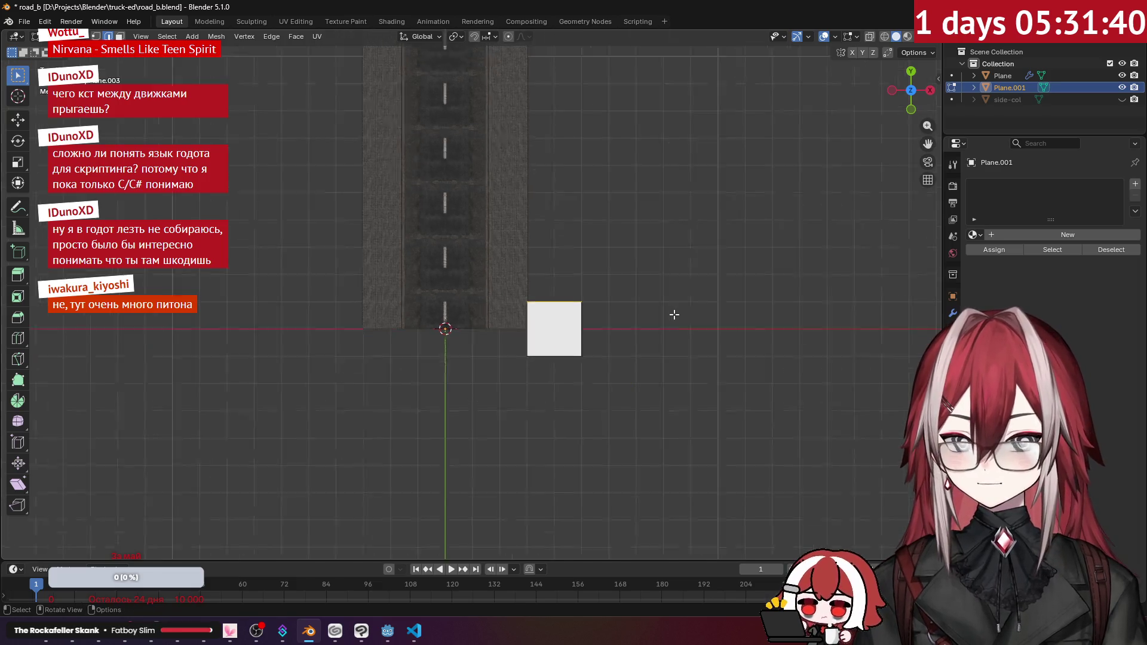
pyautogui.press('g')
pyautogui.click(646, 448)
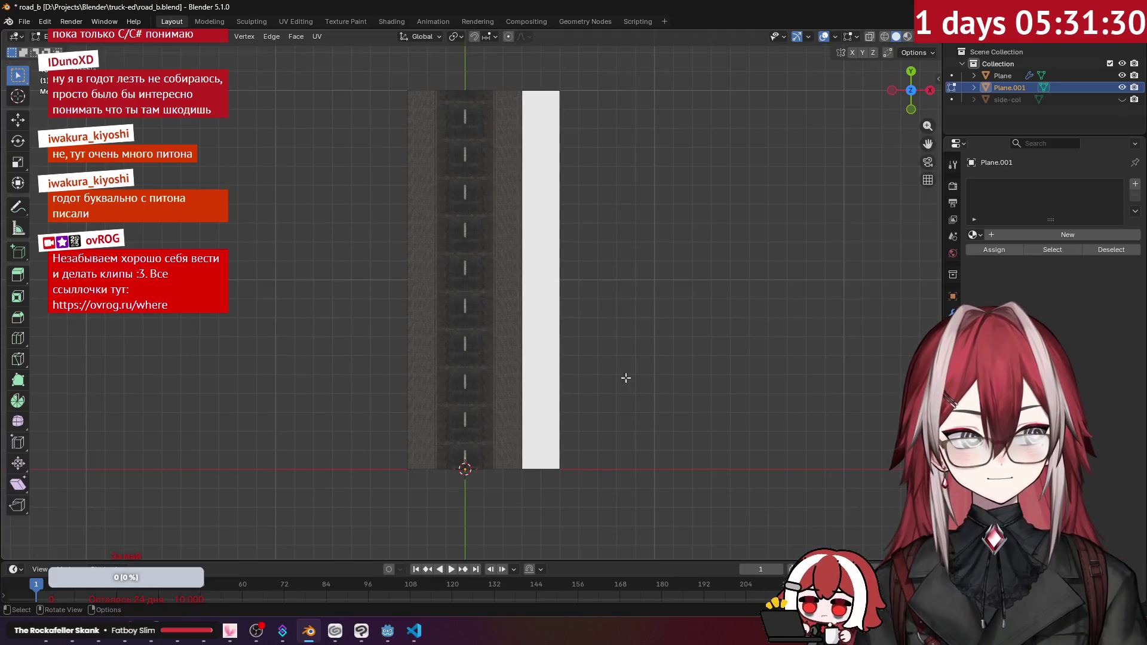
# - From the front view, lift the strip's edge so it stands upright as a wall
pyautogui.press('KP_1')
pyautogui.scroll(4, 598, 310)
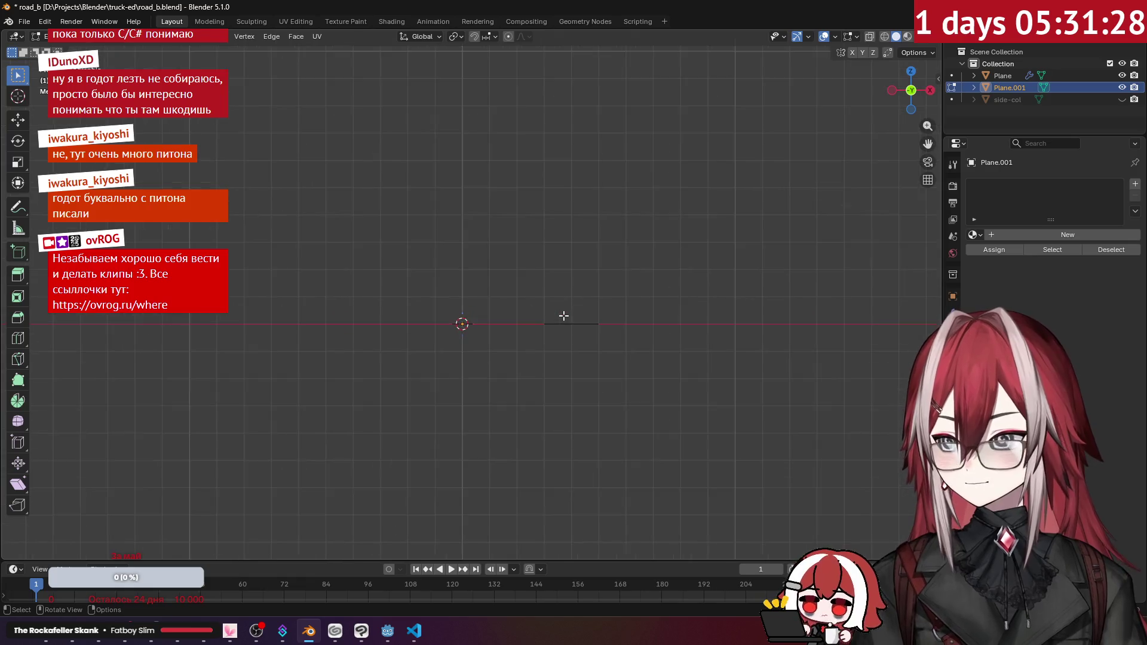
pyautogui.press('g')
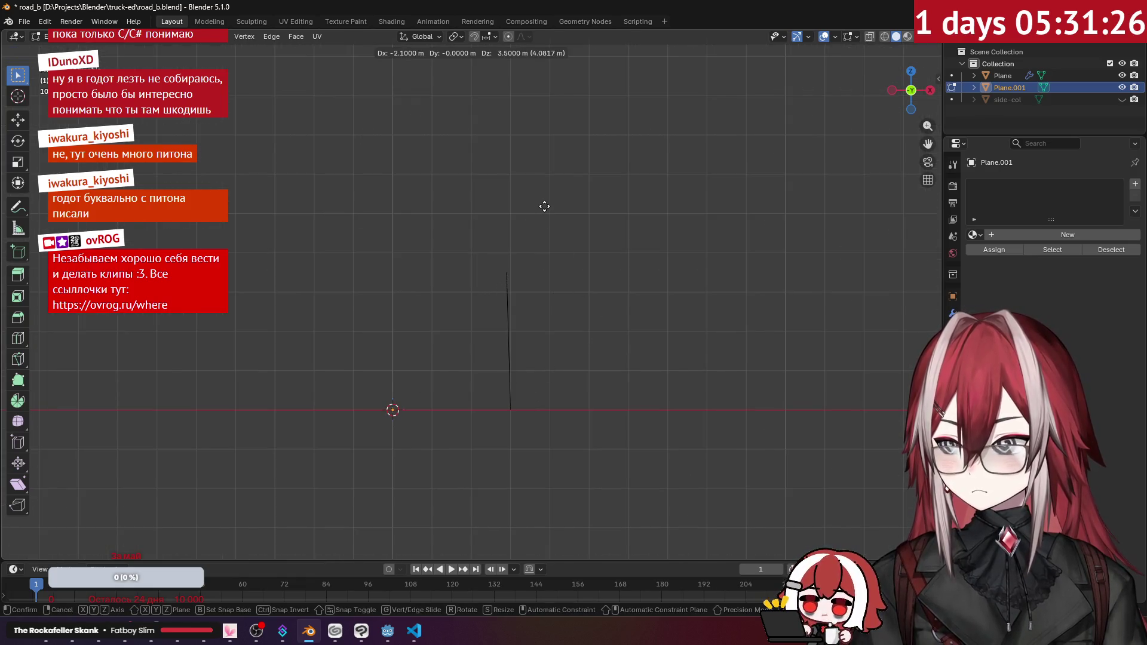
pyautogui.click(549, 187)
# - Review the wall beside the road in object mode, then select side-col to check its material
pyautogui.moveTo(551, 200)
pyautogui.mouseDown()
pyautogui.moveTo(593, 245)
pyautogui.moveTo(612, 230)
pyautogui.moveTo(1042, 124)
pyautogui.mouseUp()
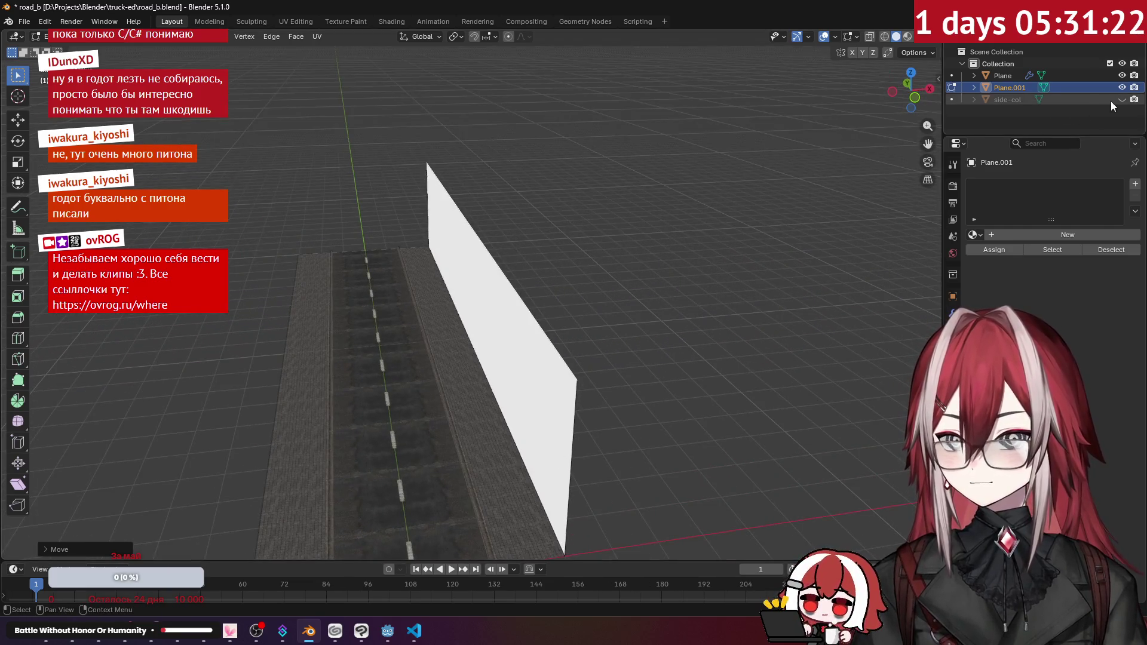
pyautogui.click(1121, 100)
pyautogui.click(1121, 100)
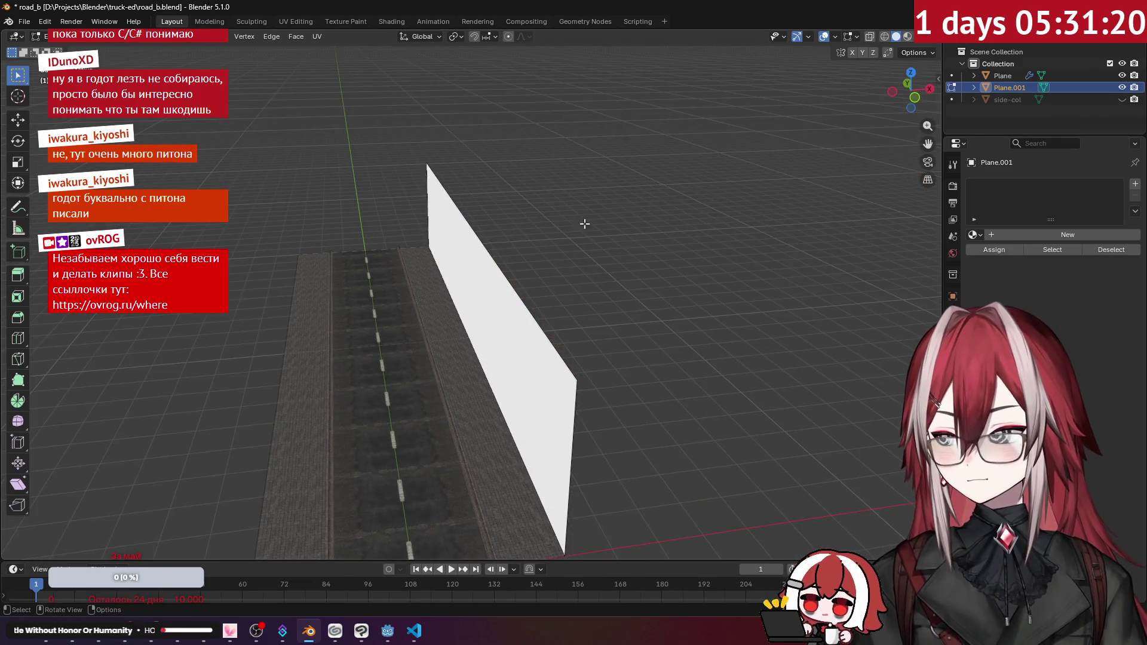
pyautogui.moveTo(593, 222); pyautogui.dragTo(448, 258)
pyautogui.press('Tab')
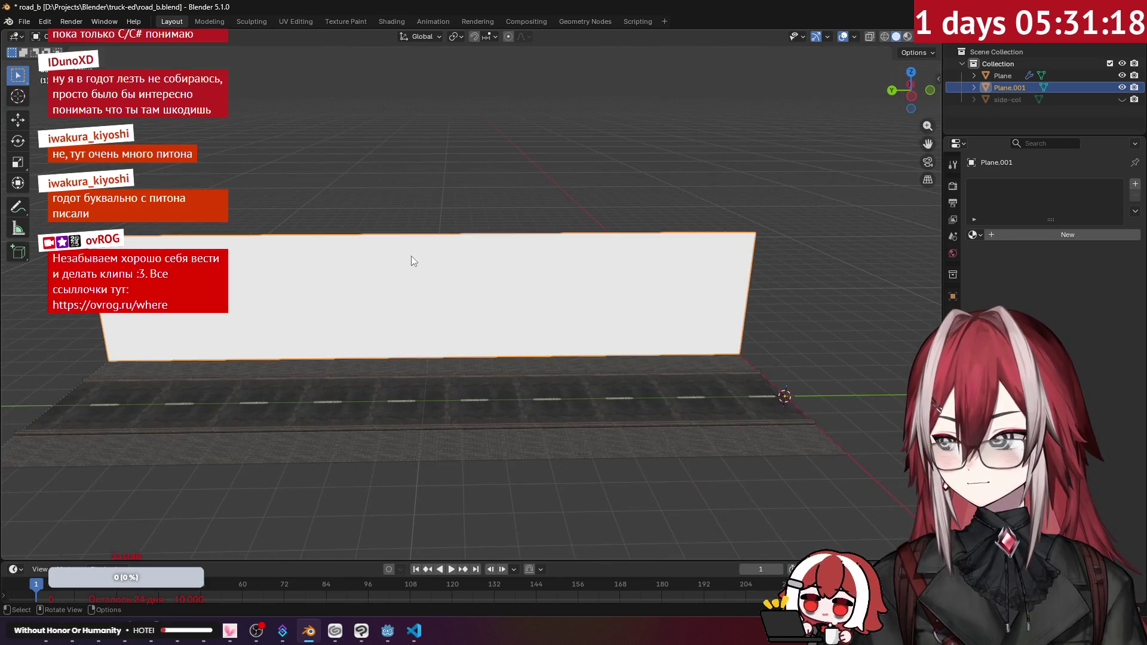
pyautogui.press('KP_1')
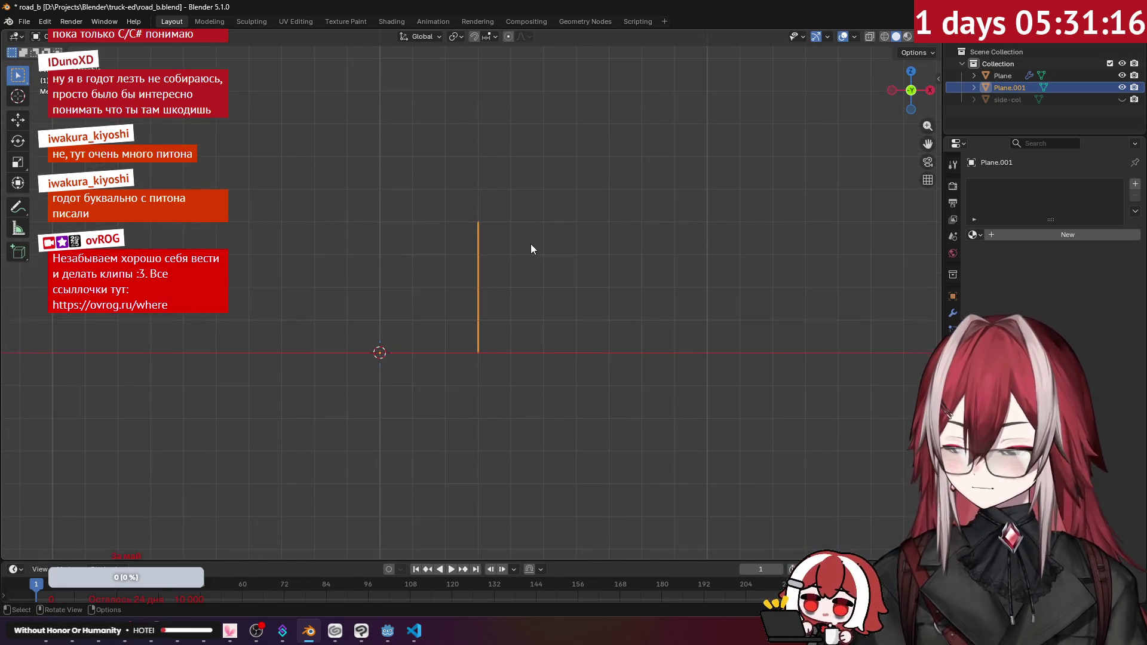
pyautogui.press('ctrl+KP_3')
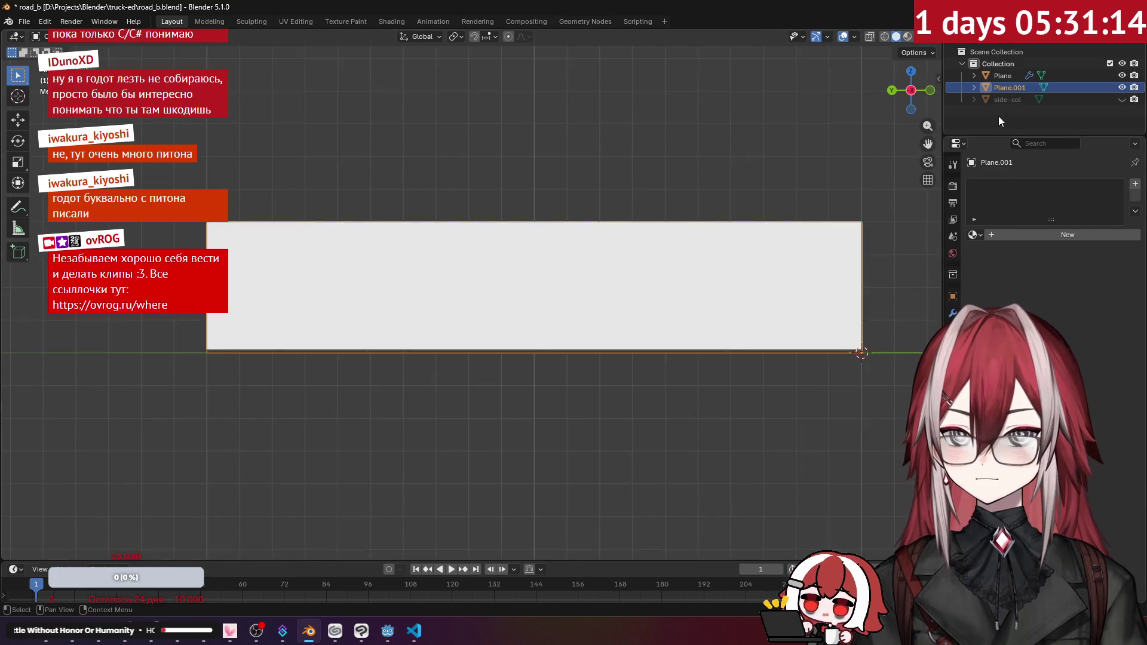
pyautogui.click(1004, 100)
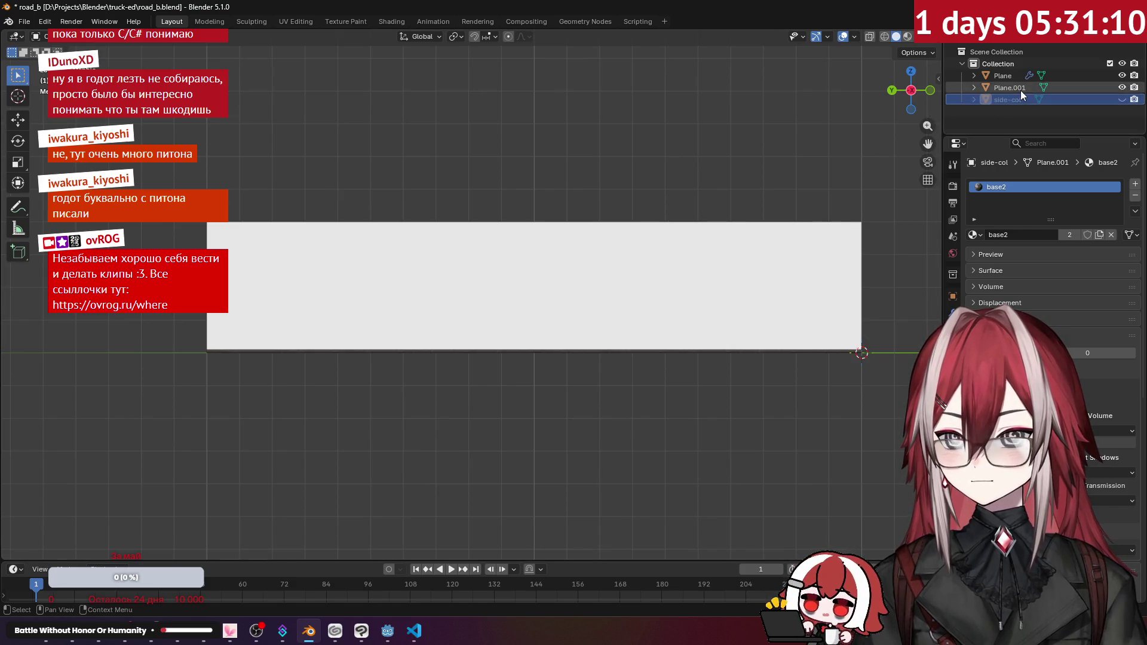
# - Give Plane.001 a new material whose Base Color is an Image Texture of block_b.png
pyautogui.click(1015, 88)
pyautogui.click(980, 235)
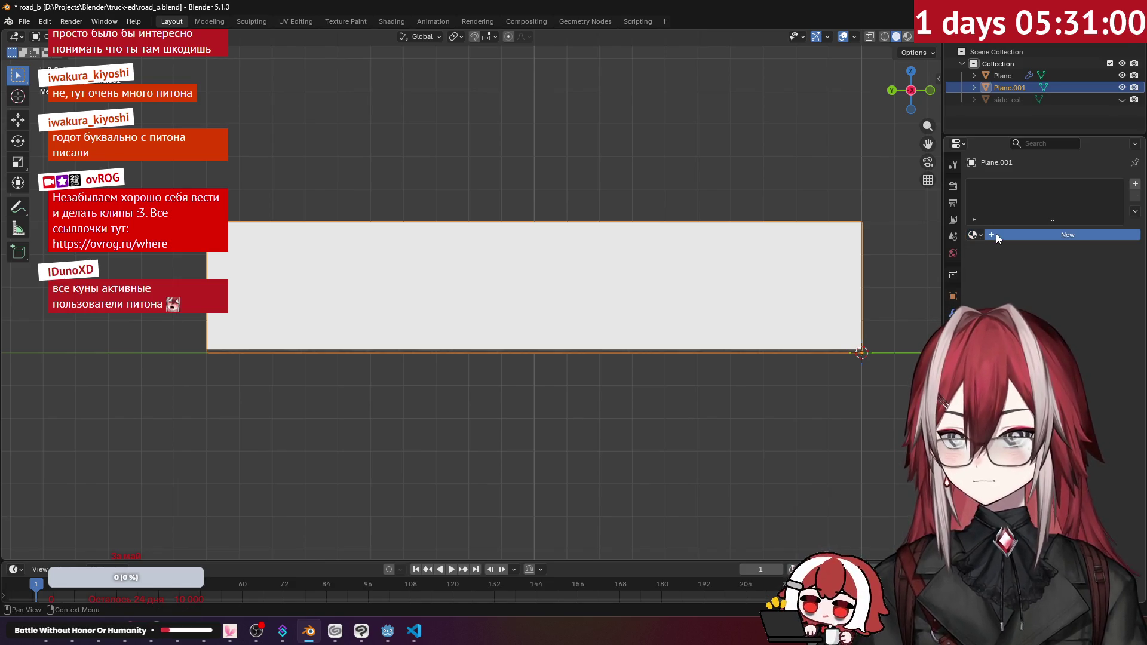
pyautogui.click(995, 235)
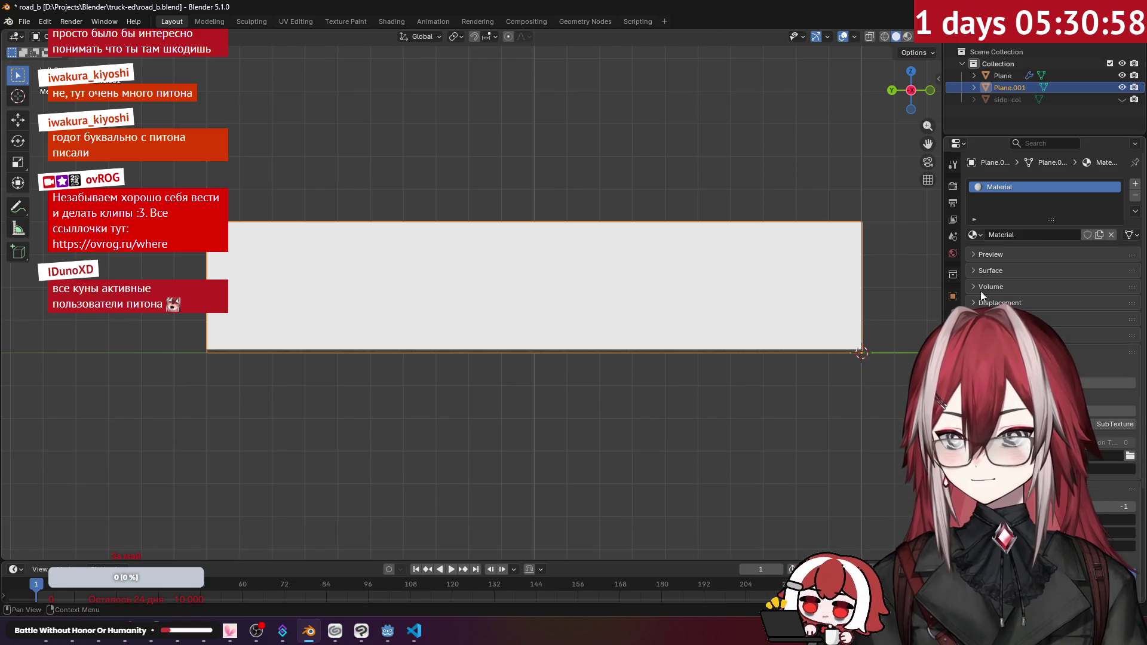
pyautogui.click(990, 270)
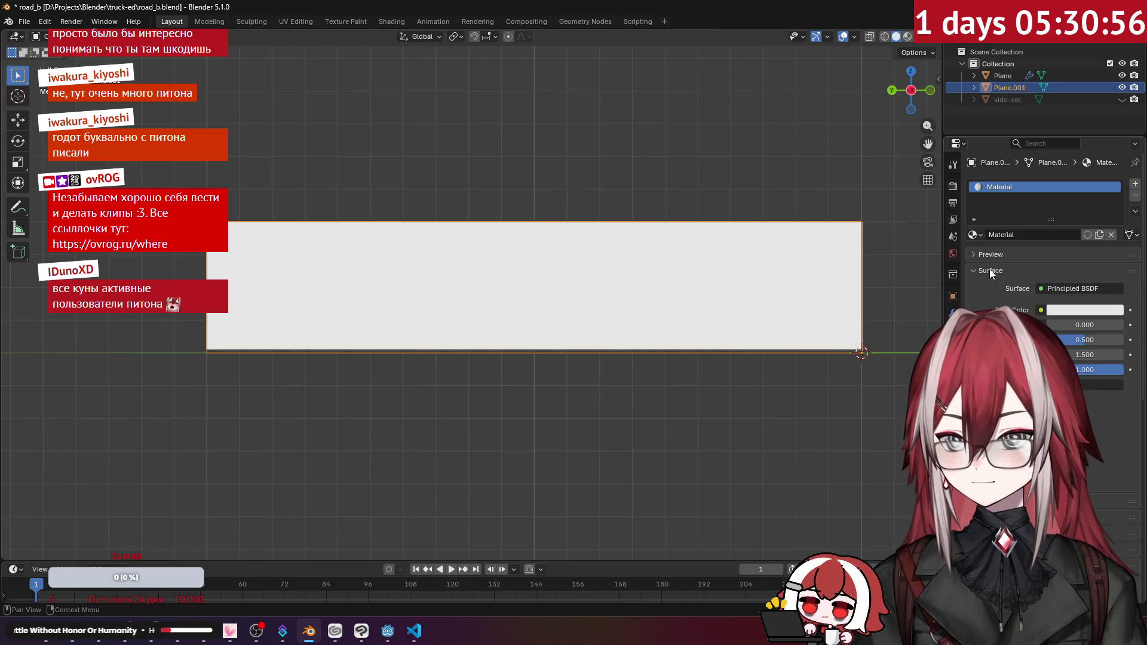
pyautogui.click(1042, 310)
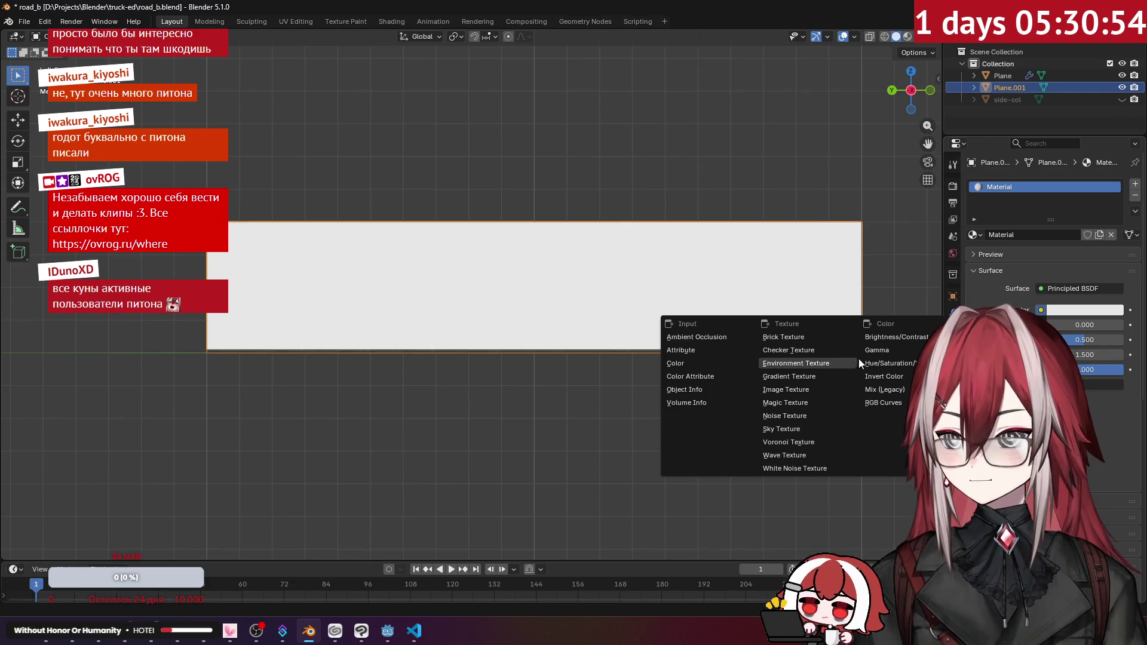
pyautogui.click(804, 389)
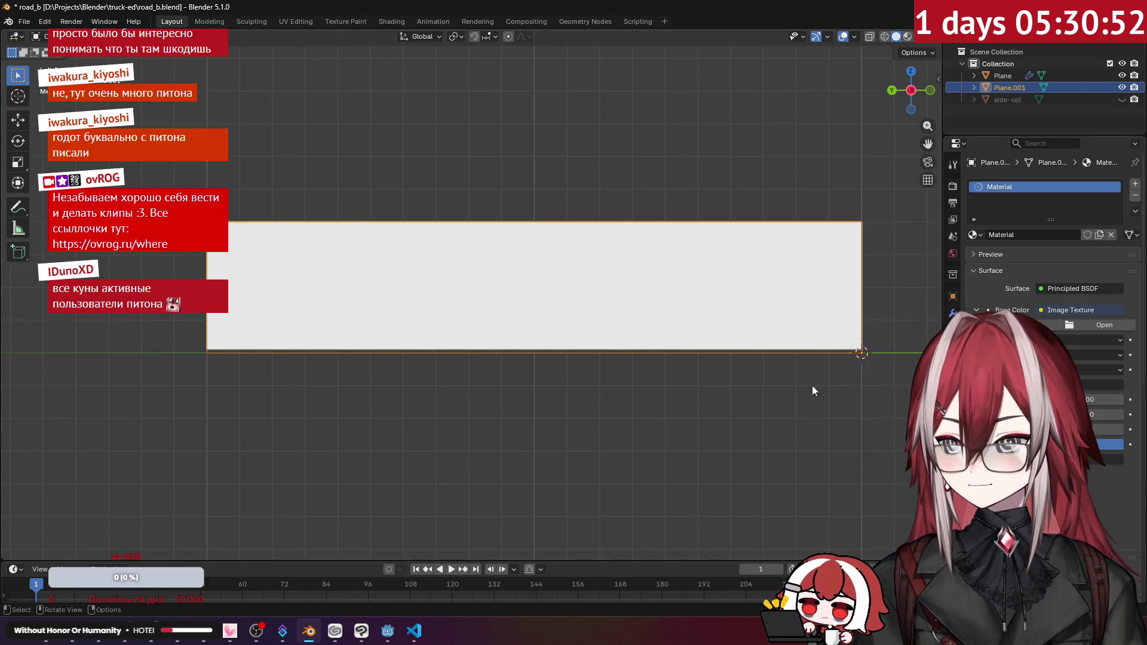
pyautogui.click(1082, 322)
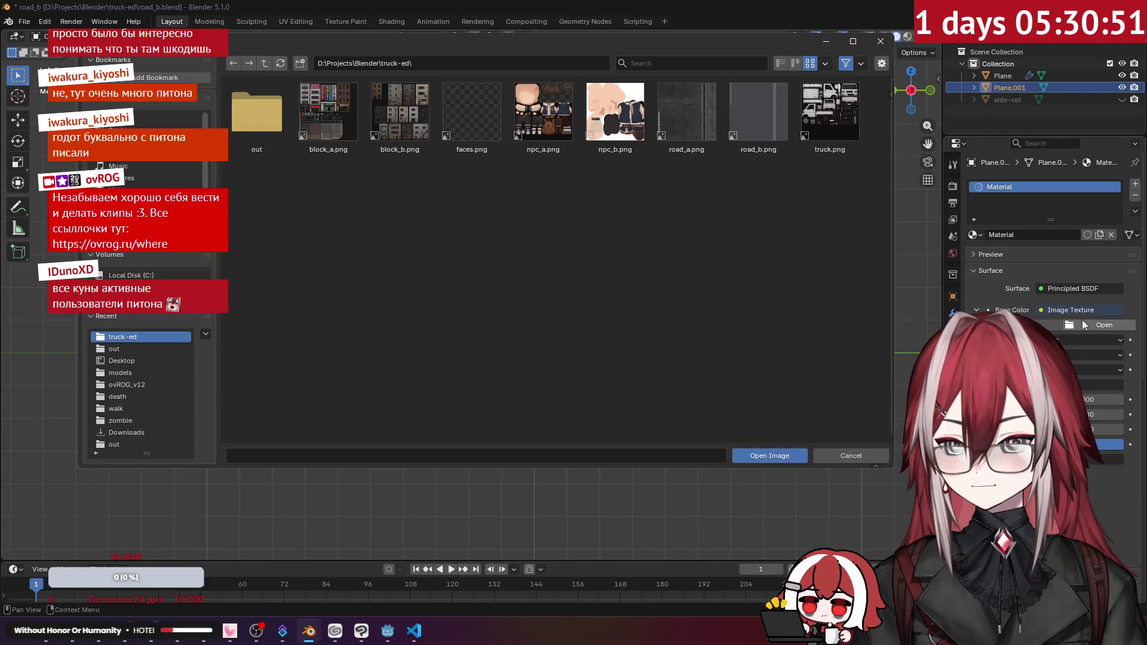
pyautogui.click(396, 119)
pyautogui.click(742, 454)
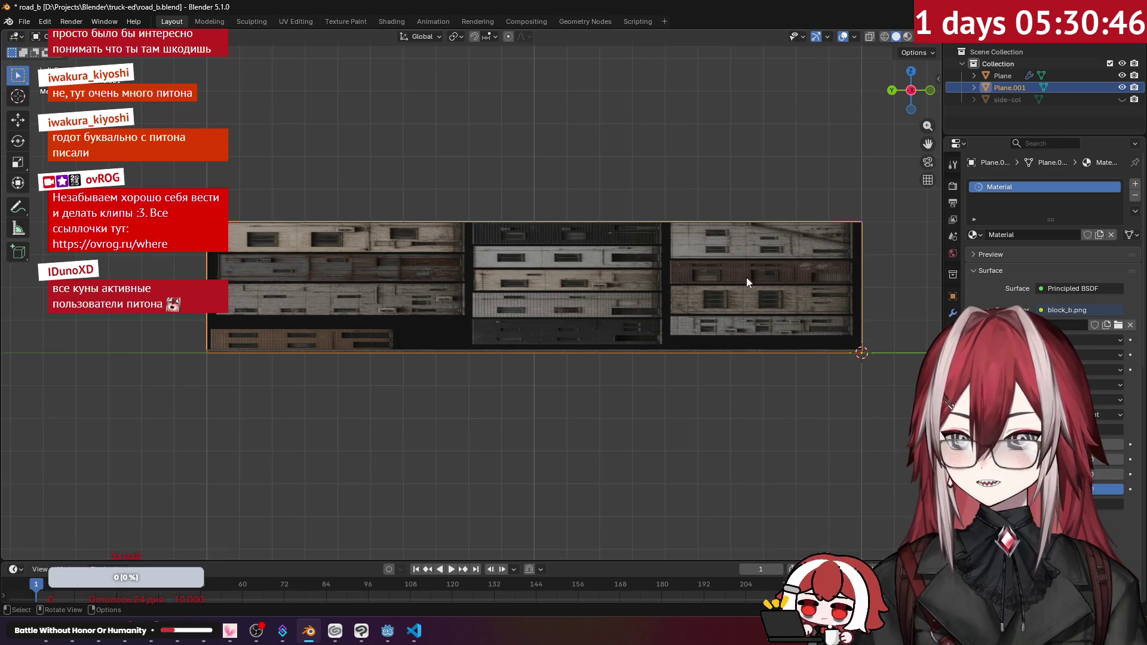
# - Switch to UV Editing showing block_b.png, select all wall faces and open the UV menu
pyautogui.click(295, 22)
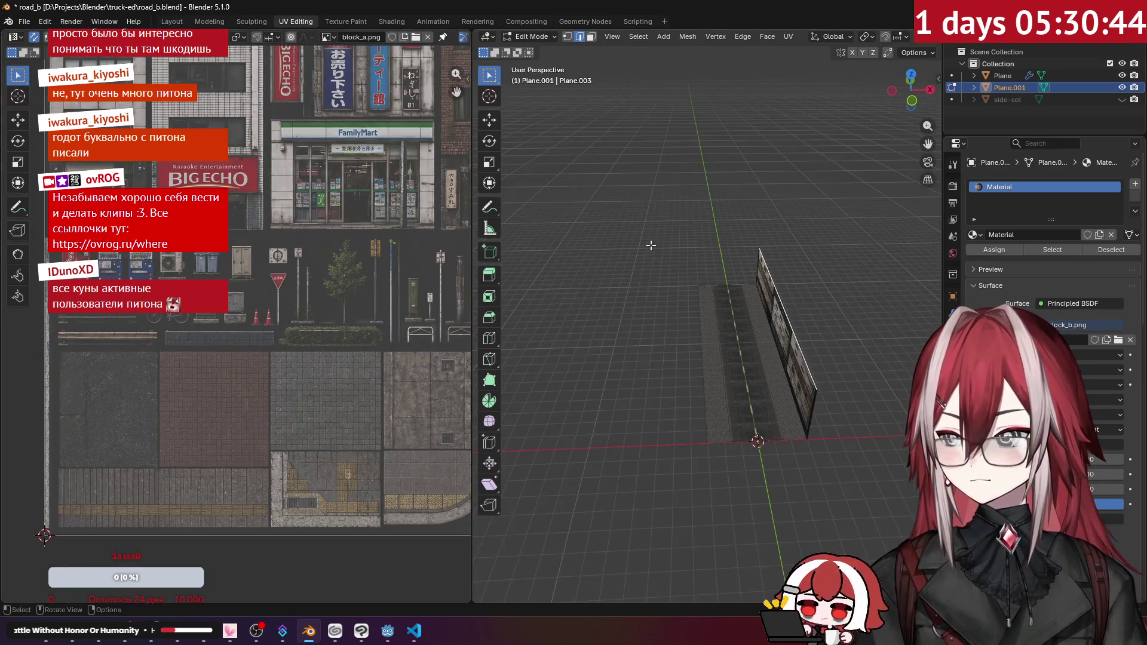
pyautogui.click(329, 37)
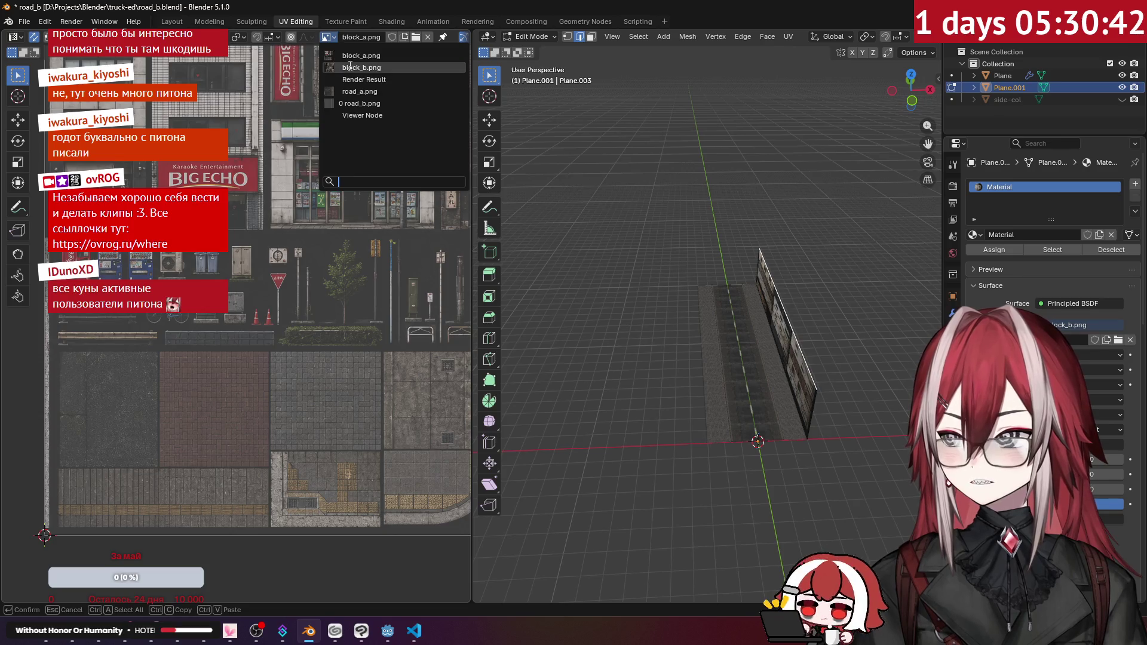
pyautogui.click(382, 66)
pyautogui.press('ctrl+KP_3')
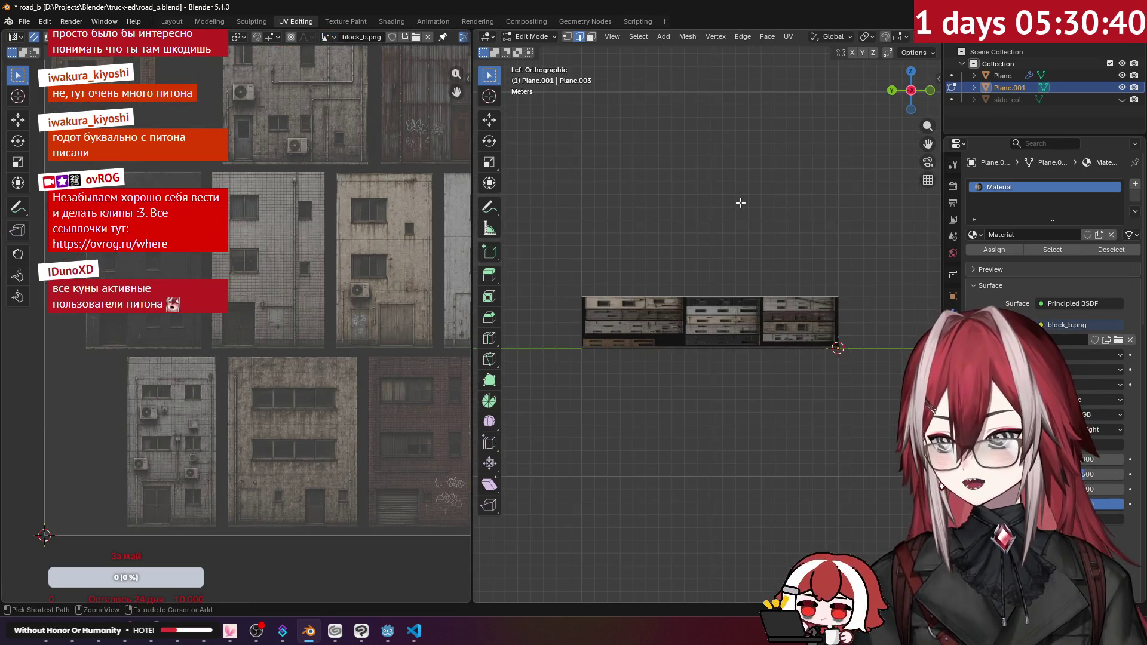
pyautogui.scroll(2, 741, 203)
pyautogui.scroll(-1, 740, 203)
pyautogui.click(789, 36)
pyautogui.click(828, 168)
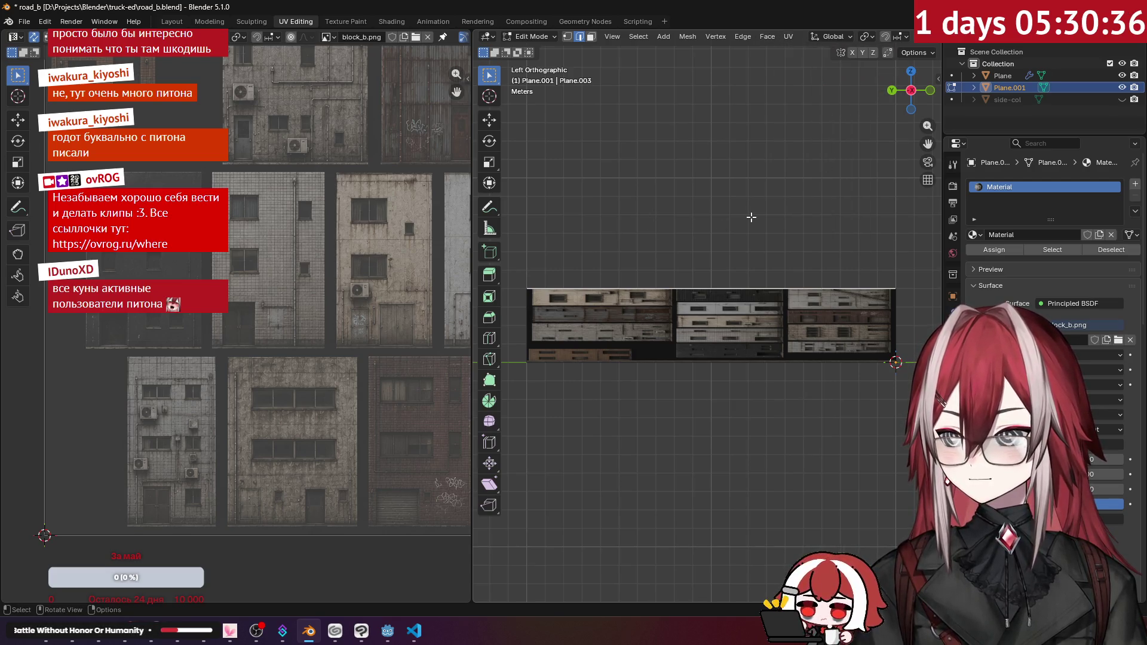
pyautogui.press('a')
pyautogui.click(789, 37)
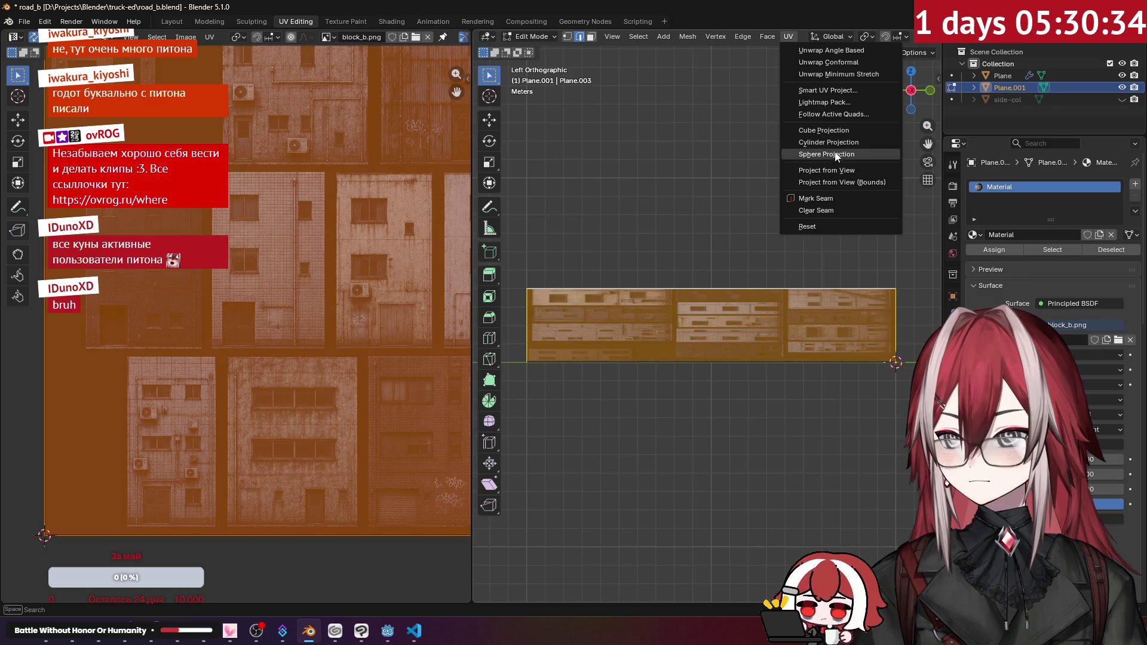
# - Project the wall's UVs from view and scale them up by 2
pyautogui.click(836, 170)
pyautogui.click(281, 242)
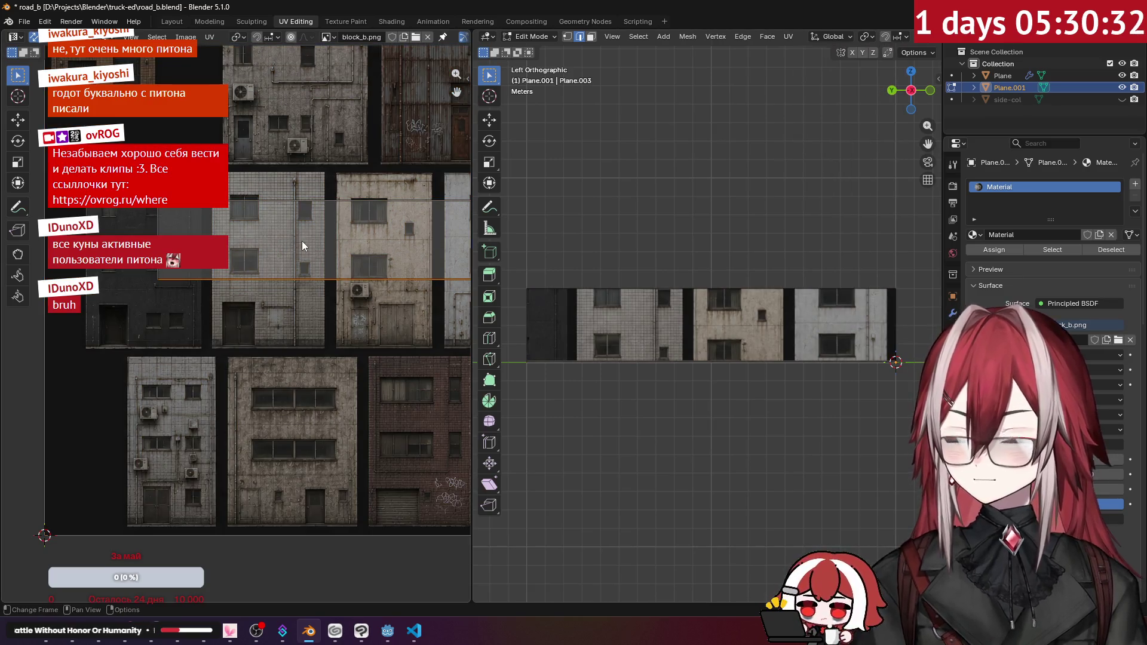
pyautogui.press('a')
pyautogui.scroll(-3, 303, 241)
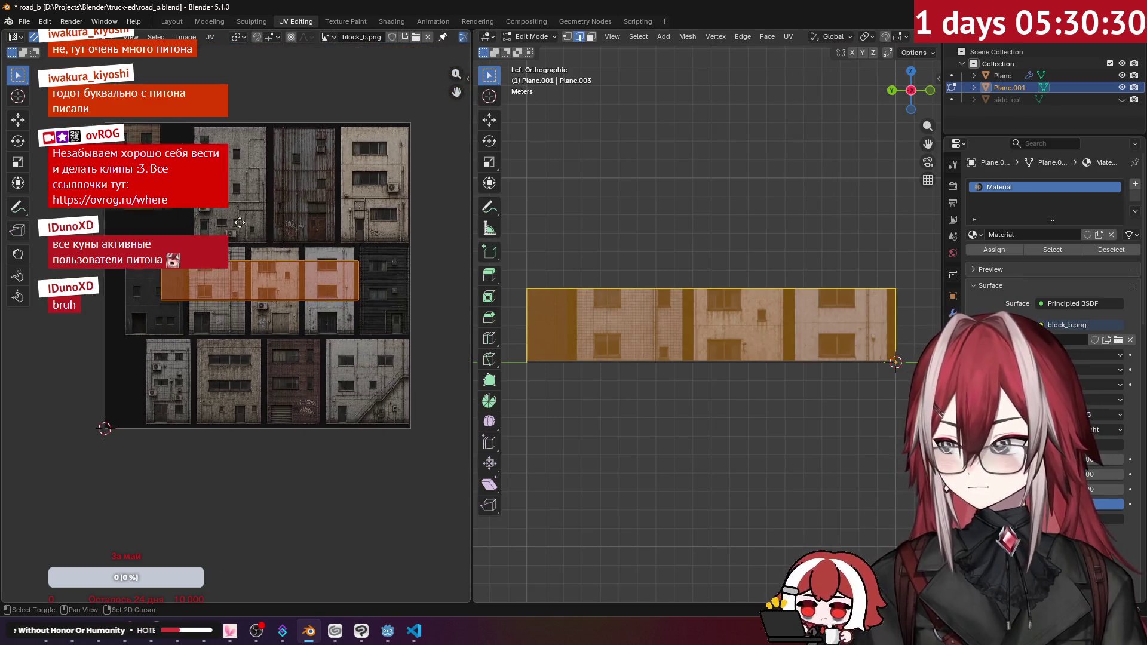
pyautogui.scroll(1, 250, 163)
pyautogui.write('s2')
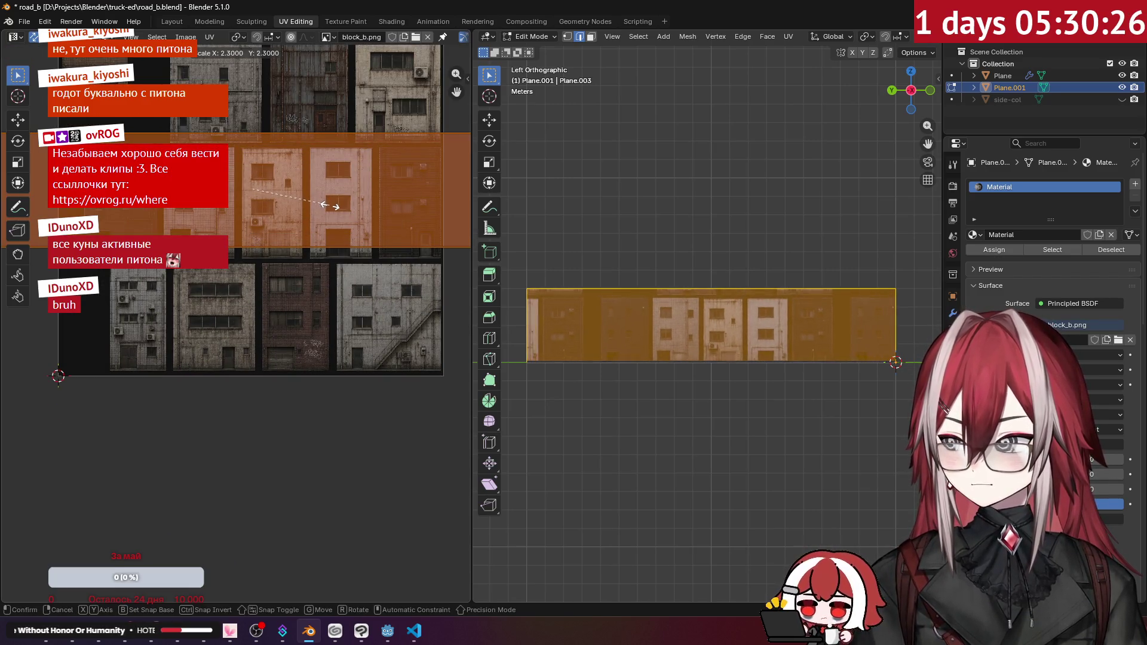
pyautogui.click(329, 211)
# - Move the wall's UV island over a row of facades on the block_b.png atlas
pyautogui.press('g')
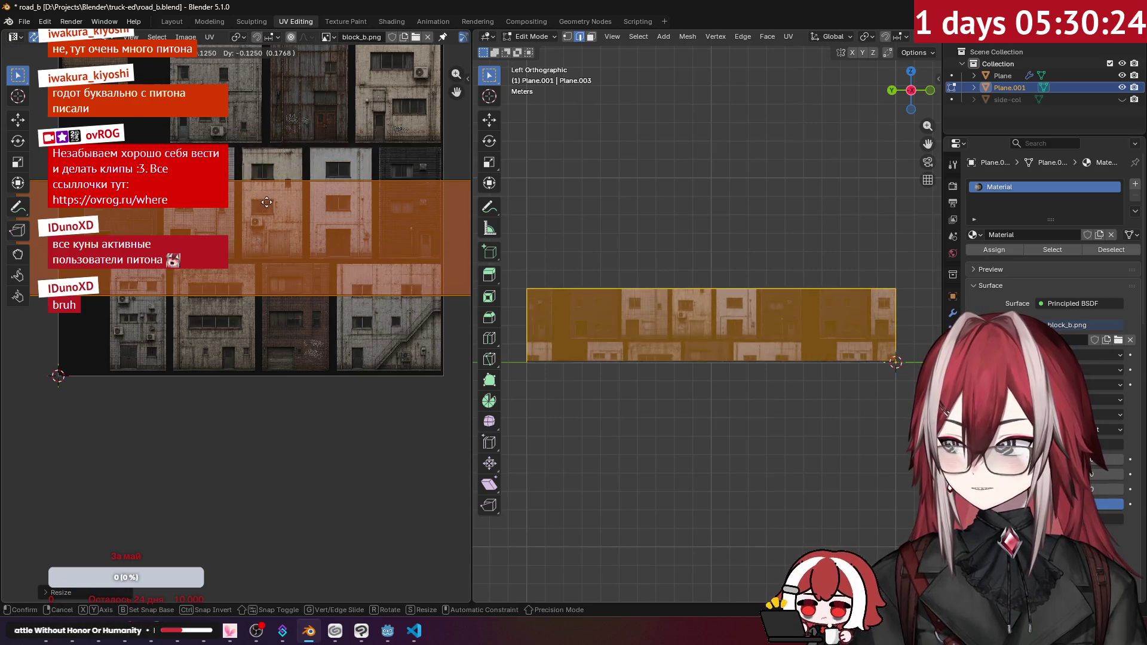
pyautogui.click(286, 182)
pyautogui.scroll(5, 281, 239)
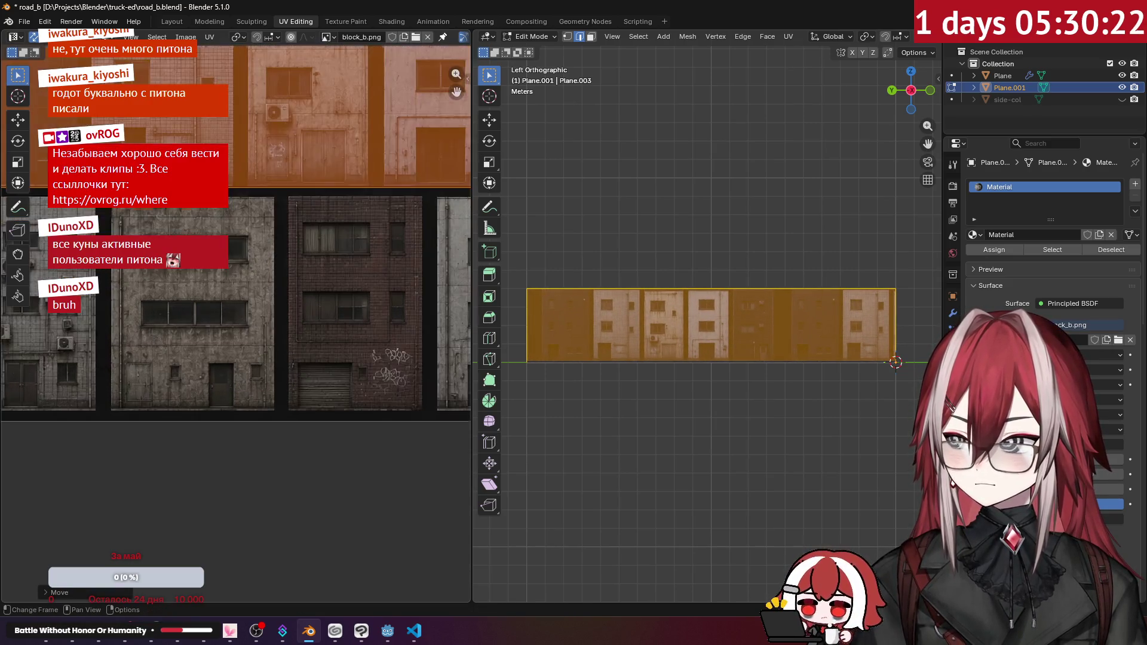
pyautogui.scroll(3, 217, 221)
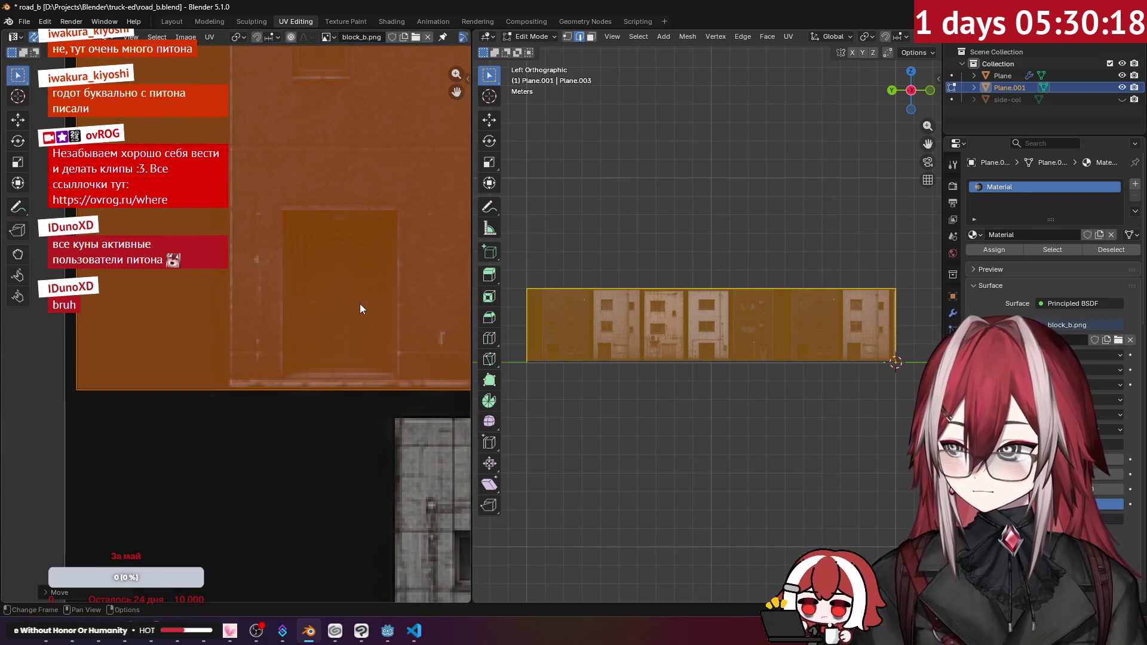
pyautogui.press('g')
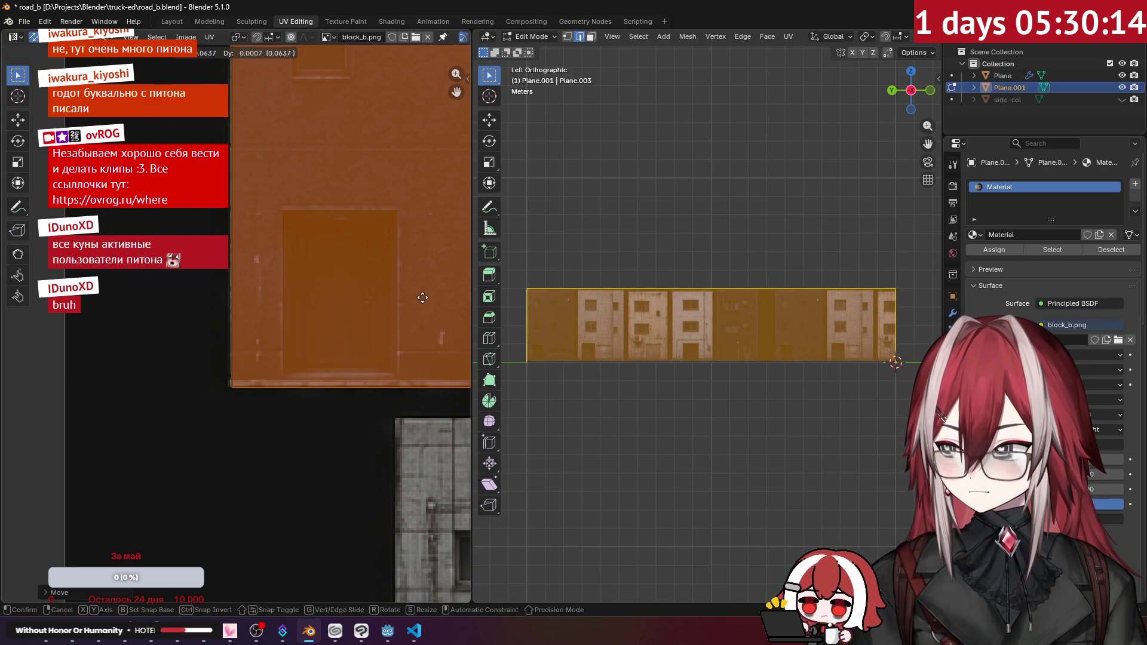
pyautogui.click(420, 297)
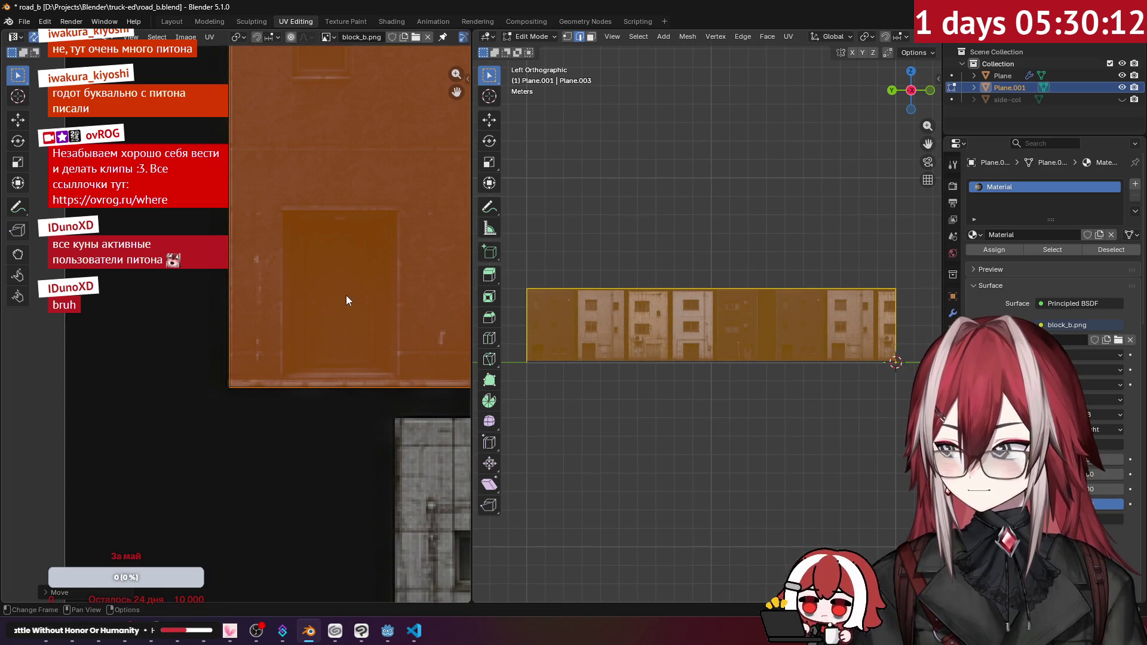
pyautogui.scroll(-3, 345, 295)
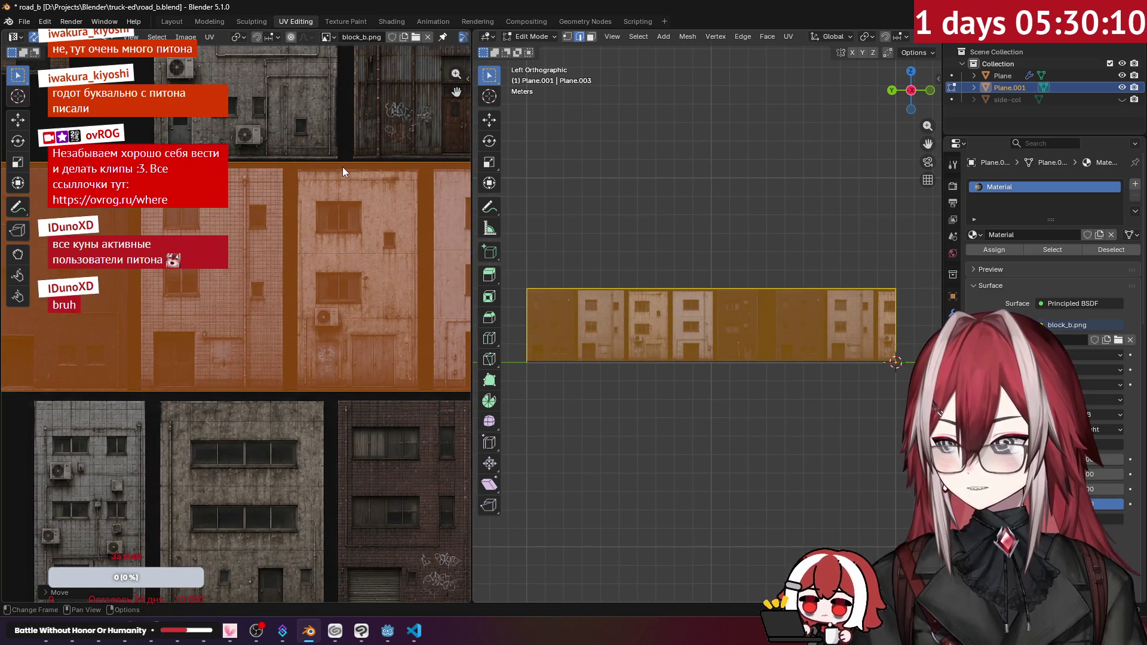
pyautogui.hotkey('alt', 'a')
pyautogui.scroll(-3, 346, 168)
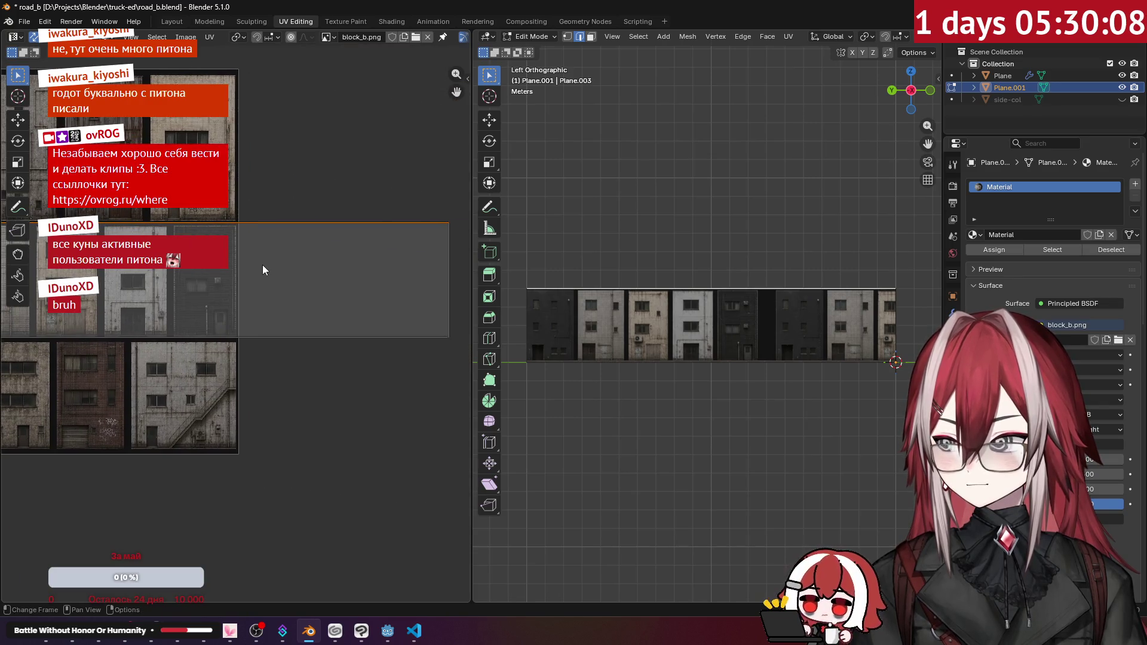
pyautogui.press('a')
pyautogui.scroll(3, 427, 275)
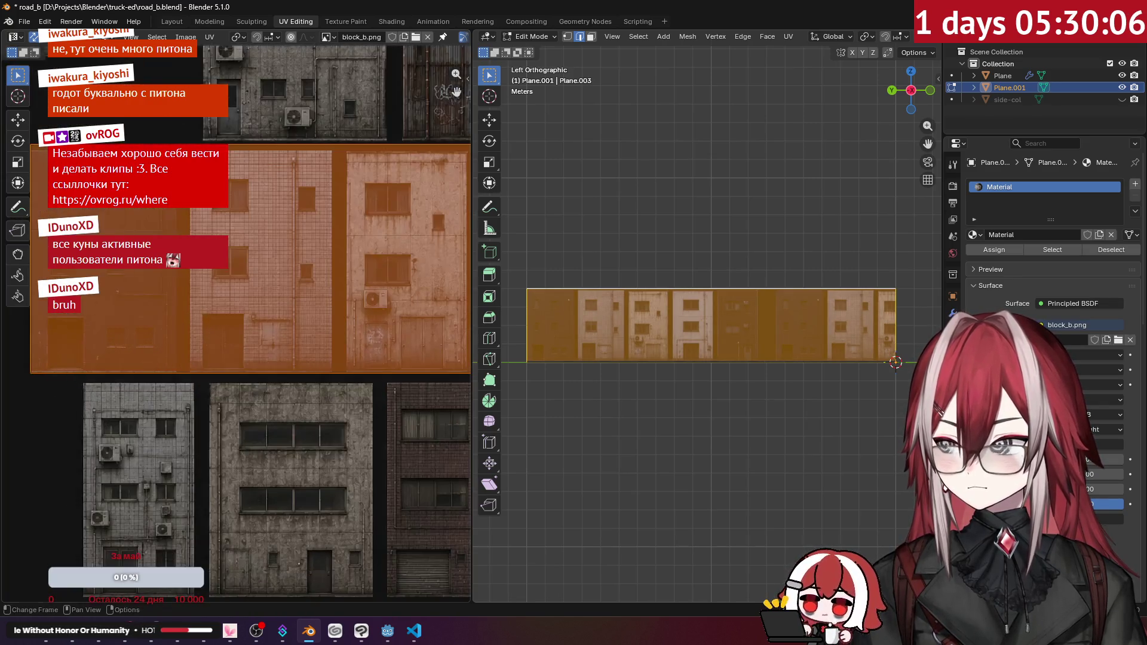
pyautogui.scroll(5, 323, 254)
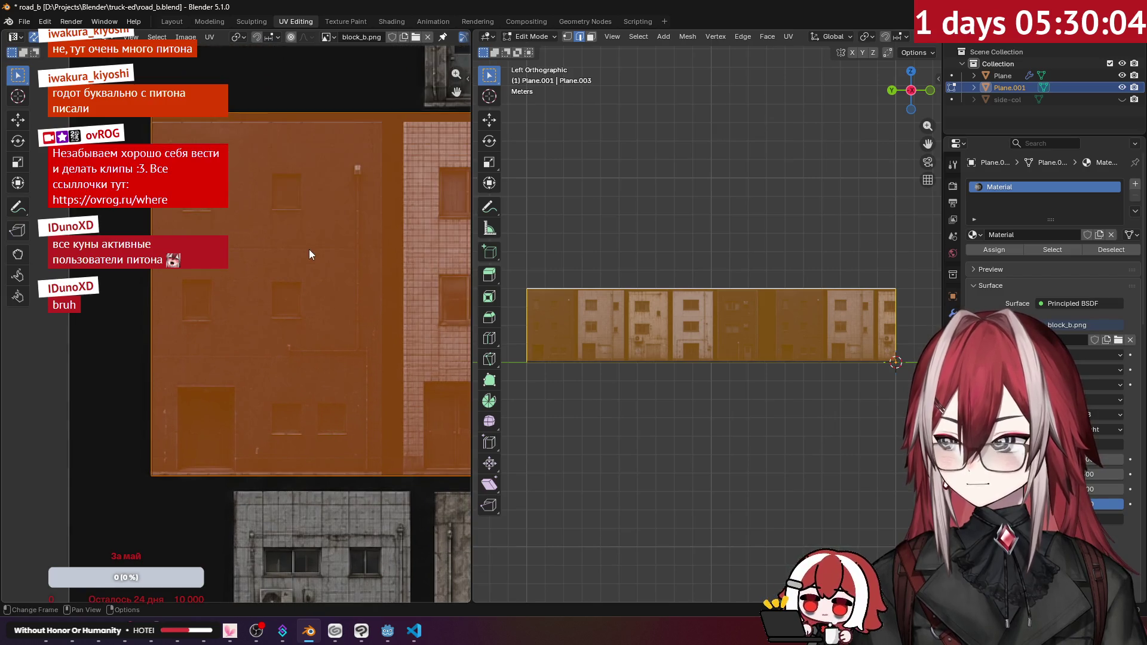
# - Raise the island's top edge vertically so the facades fill the wall's full height
pyautogui.click(245, 113)
pyautogui.press('g')
pyautogui.press('y')
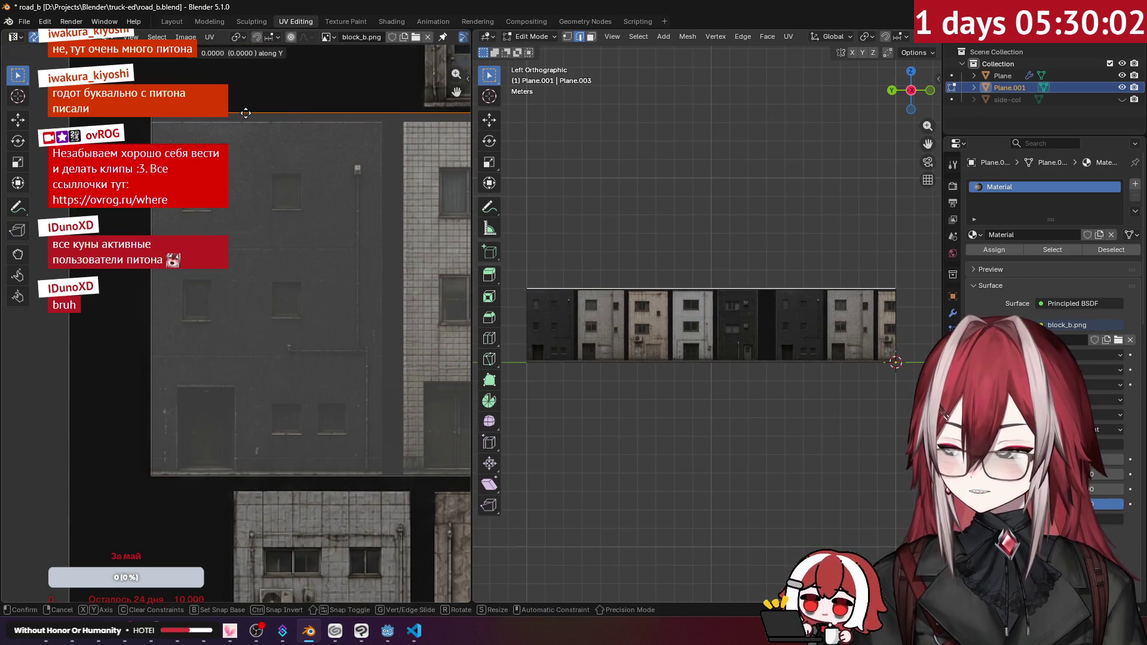
pyautogui.click(289, 123)
pyautogui.scroll(-5, 289, 155)
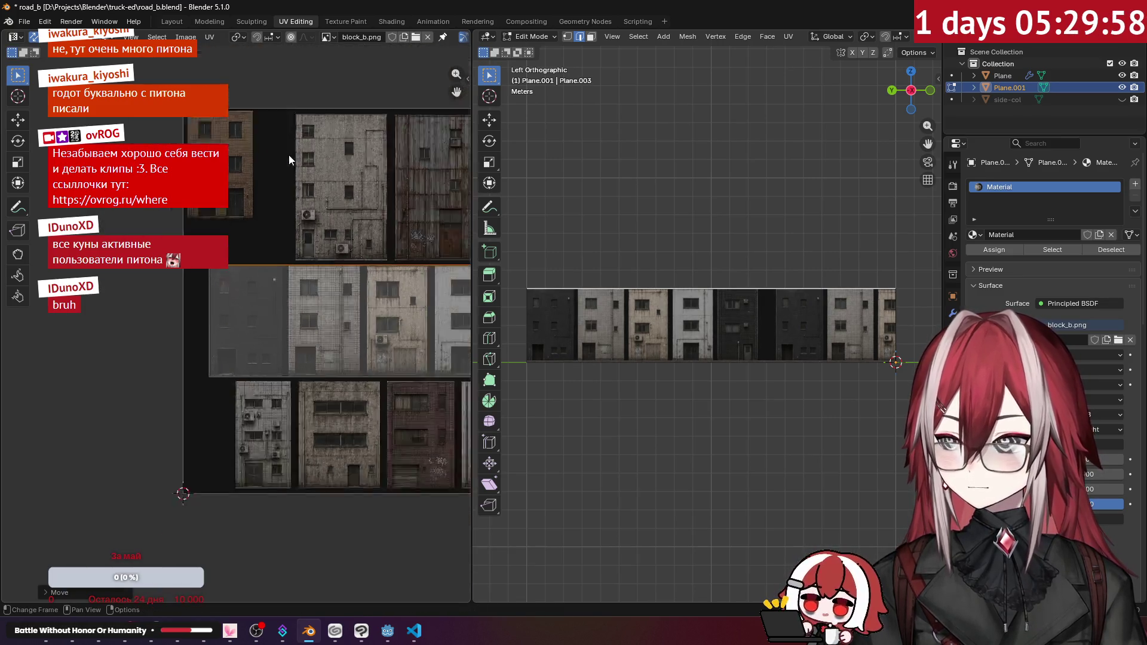
pyautogui.moveTo(717, 269)
pyautogui.mouseDown()
pyautogui.moveTo(695, 315)
pyautogui.moveTo(667, 308)
pyautogui.mouseUp()
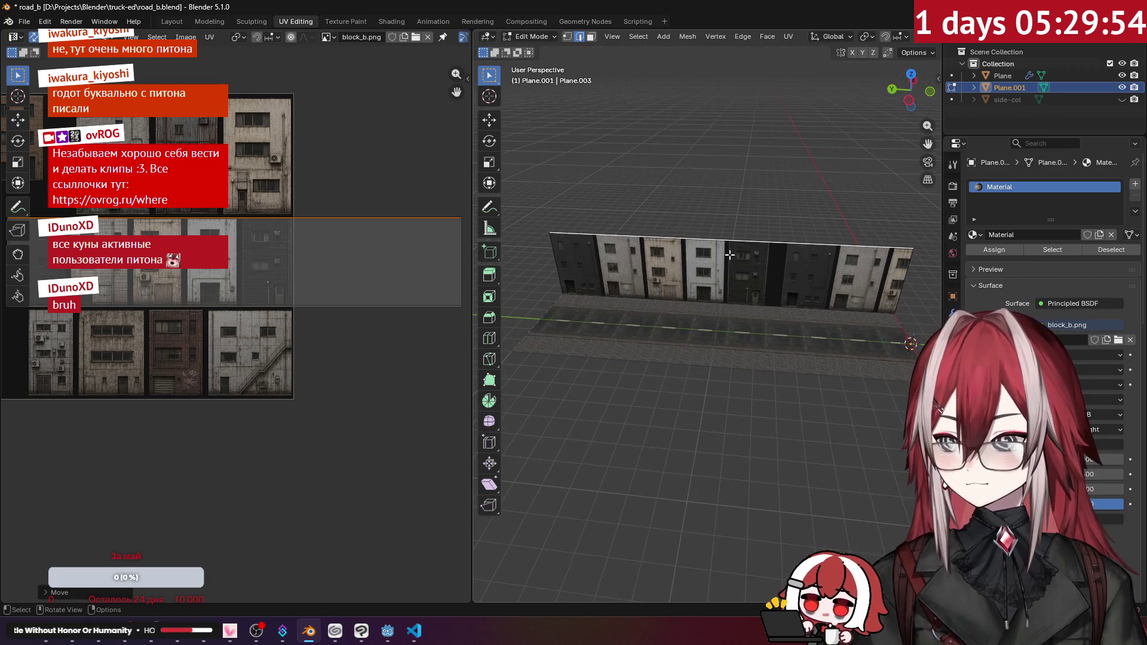
# - Add a vertical loop cut on the wall at the first building boundary
pyautogui.hotkey('ctrl', 'r')
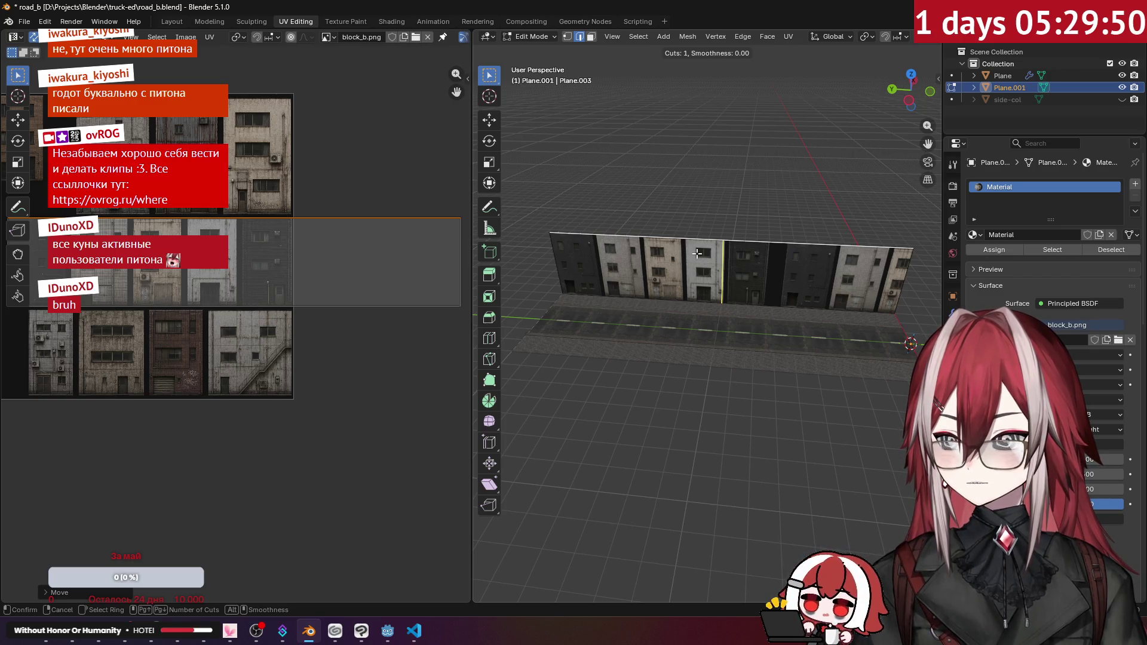
pyautogui.click(717, 258)
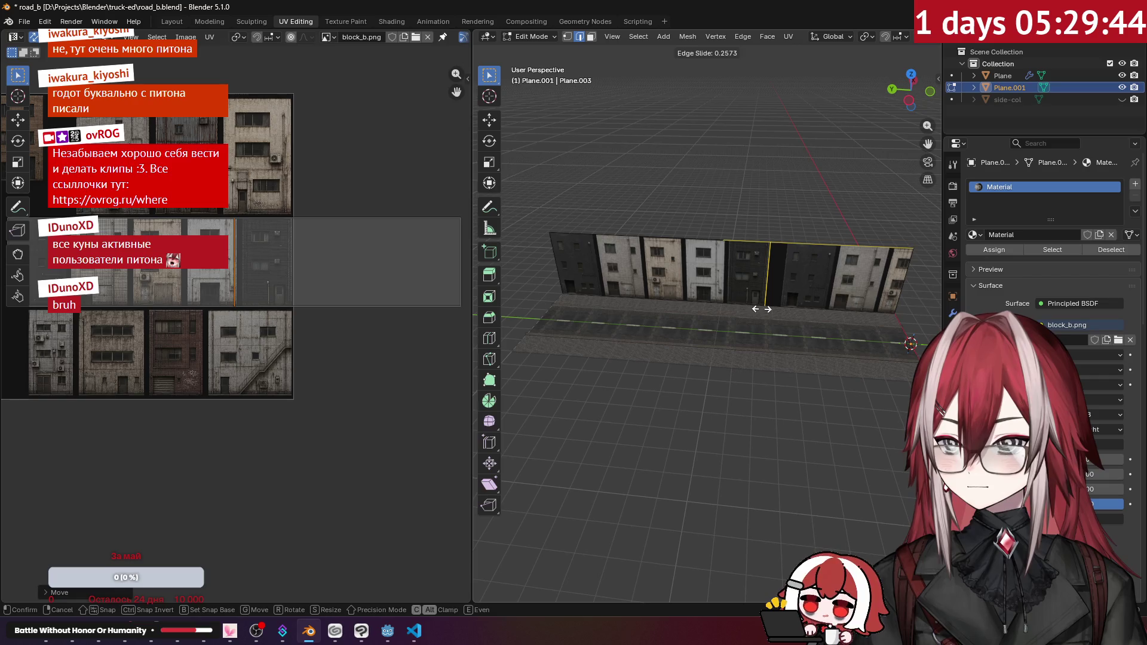
pyautogui.click(762, 309)
pyautogui.scroll(8, 675, 311)
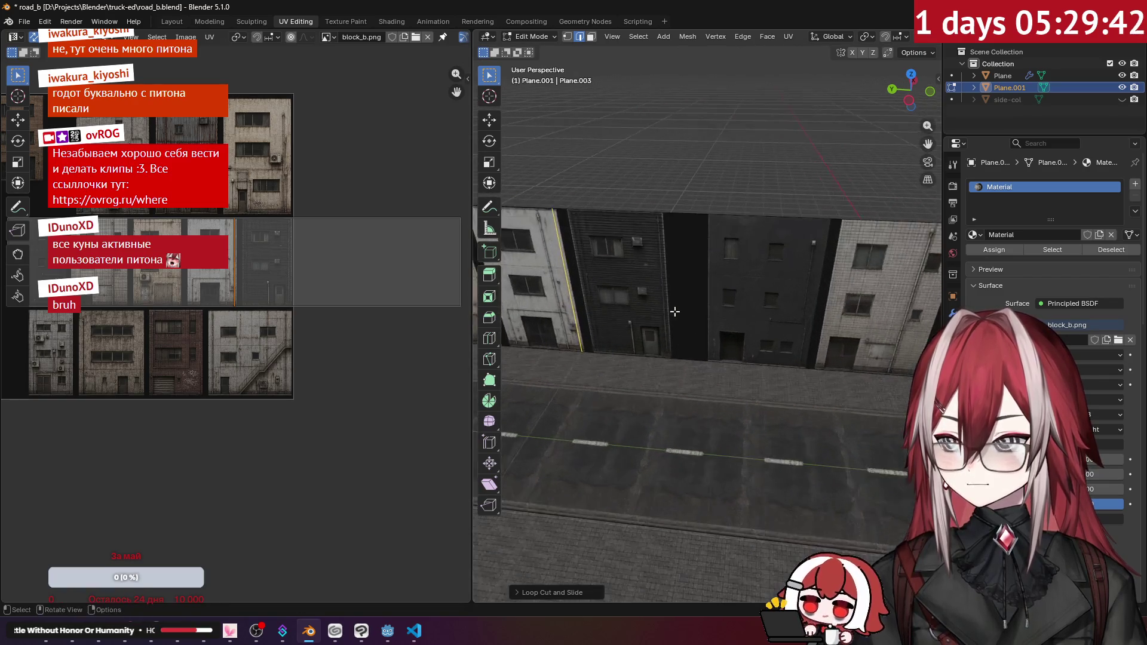
pyautogui.scroll(-4, 675, 311)
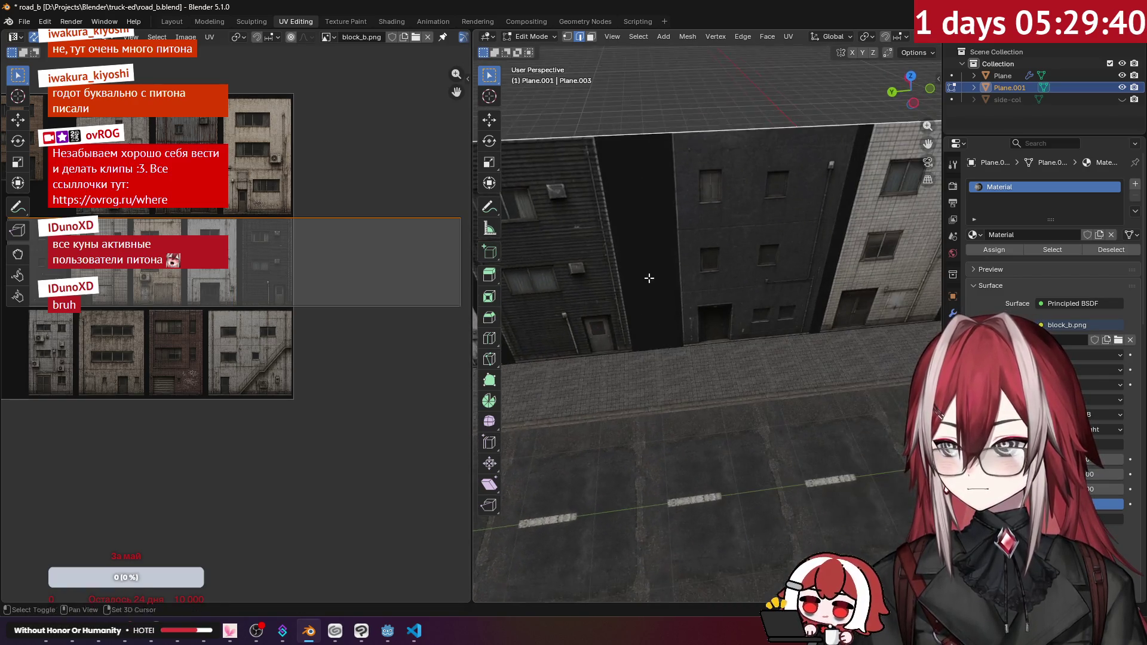
pyautogui.scroll(2, 674, 303)
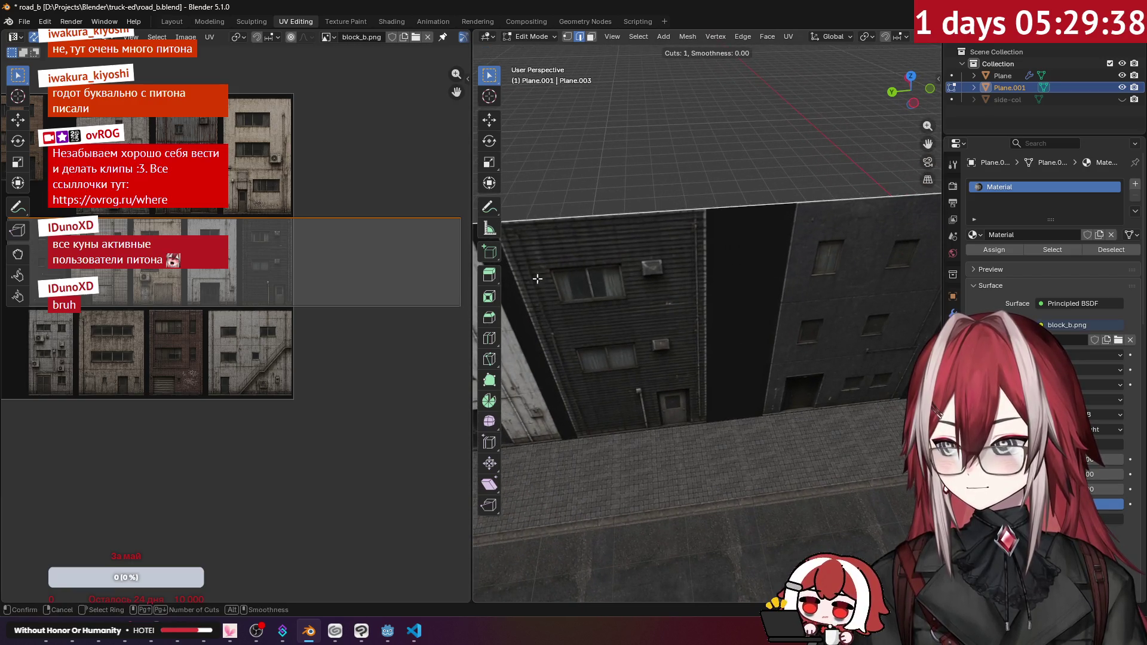
pyautogui.scroll(-5, 618, 277)
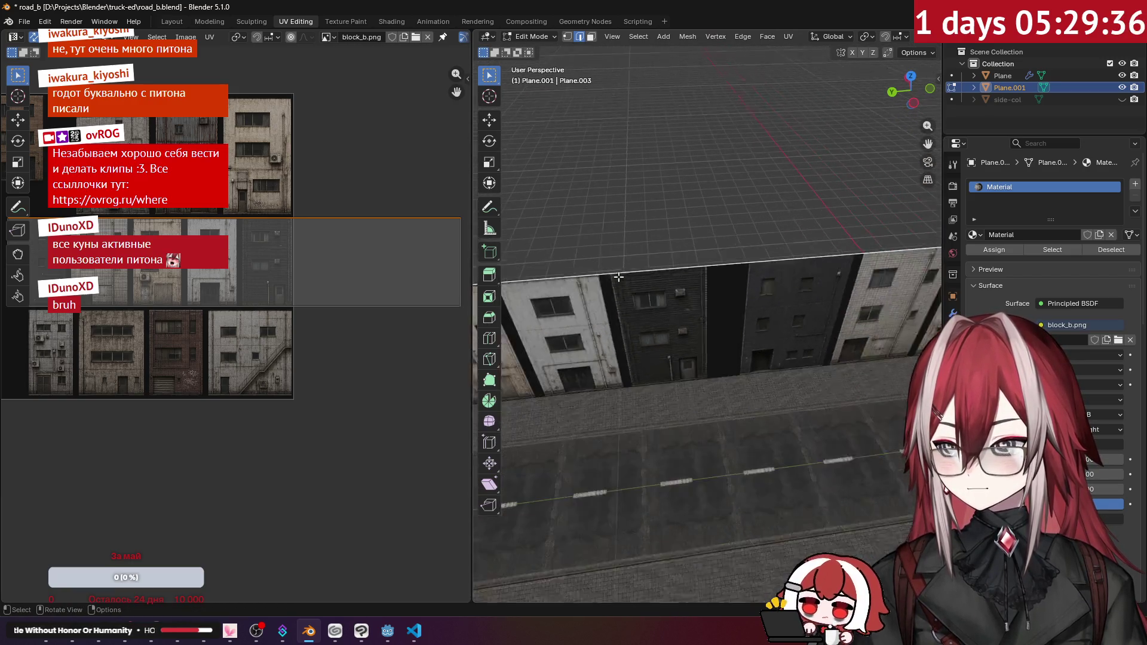
pyautogui.rightClick(696, 269)
pyautogui.scroll(3, 743, 227)
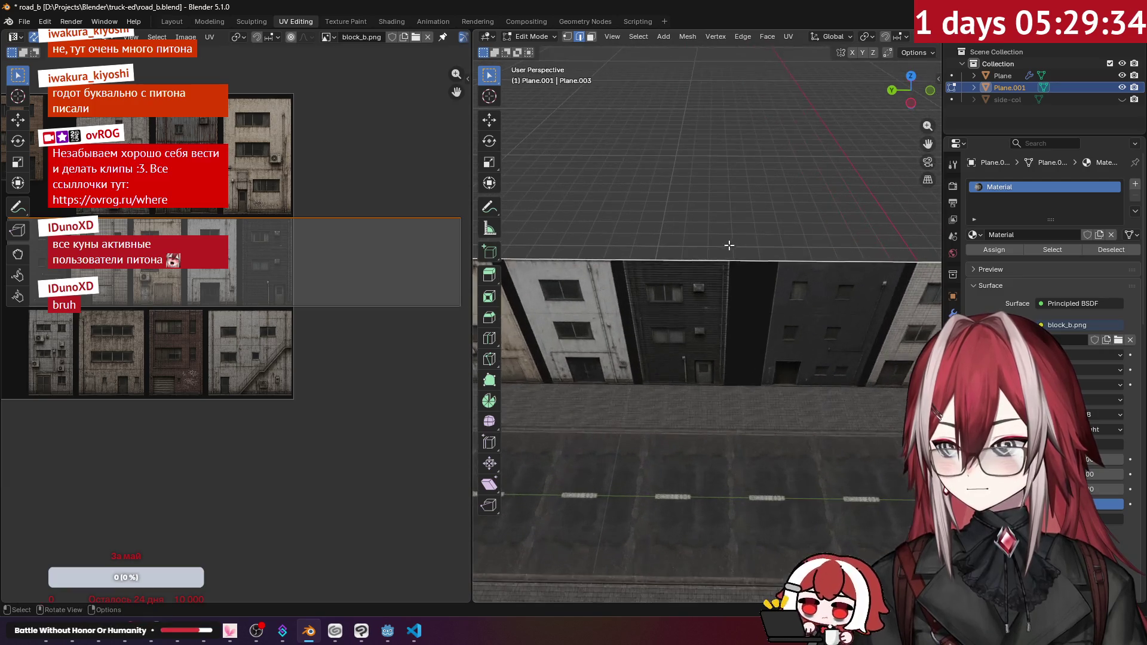
# - Add a second loop cut at the next building seam and leave edit mode
pyautogui.hotkey('ctrl', 'r')
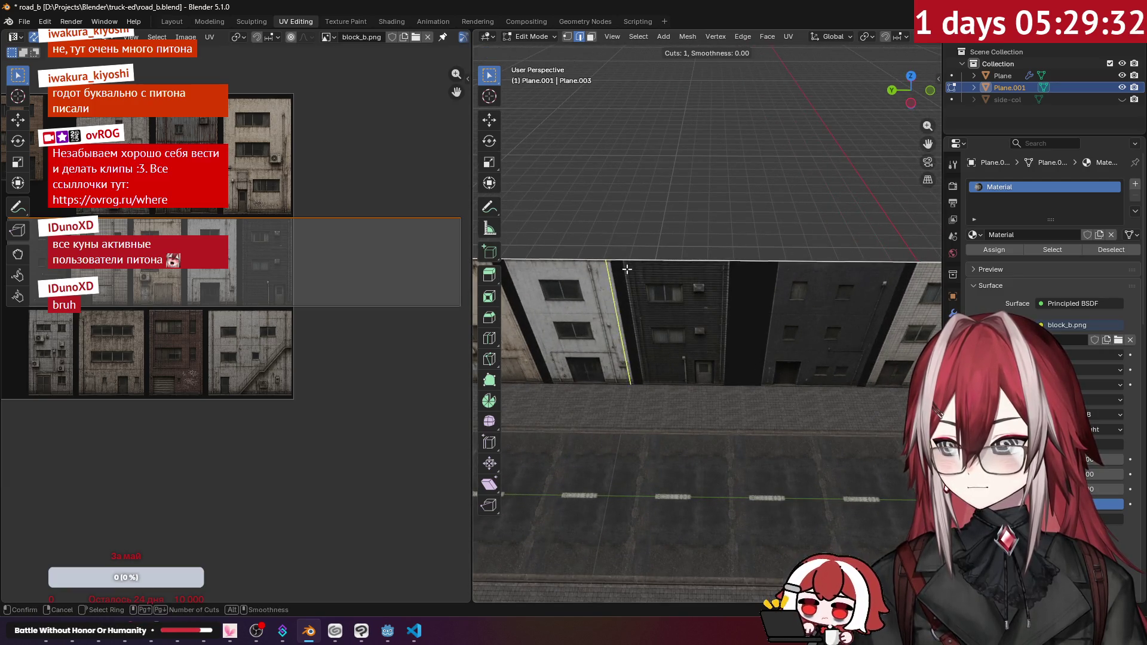
pyautogui.click(633, 253)
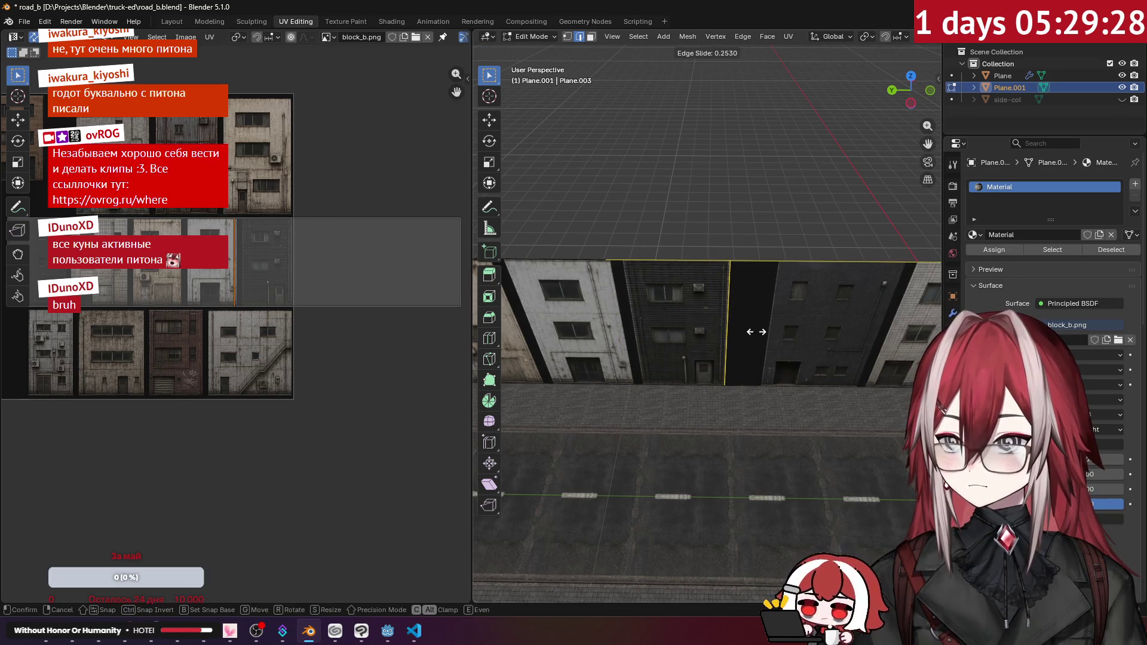
pyautogui.click(756, 331)
pyautogui.scroll(-3, 670, 296)
pyautogui.press('Tab')
pyautogui.press('Tab')
pyautogui.scroll(-2, 685, 295)
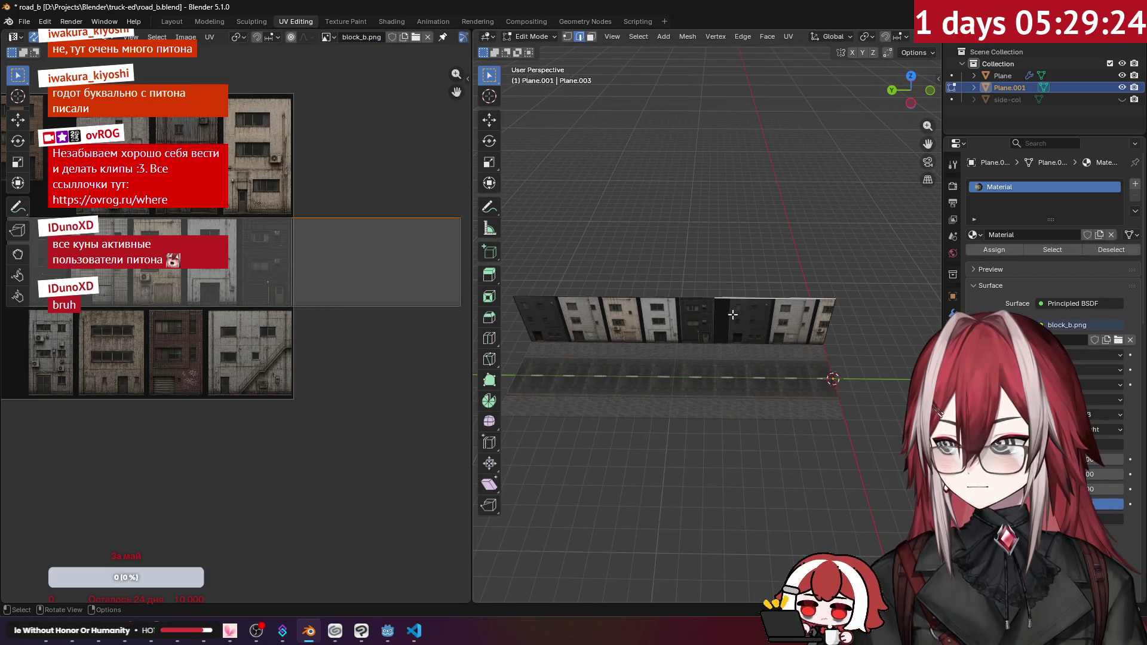
pyautogui.scroll(8, 229, 201)
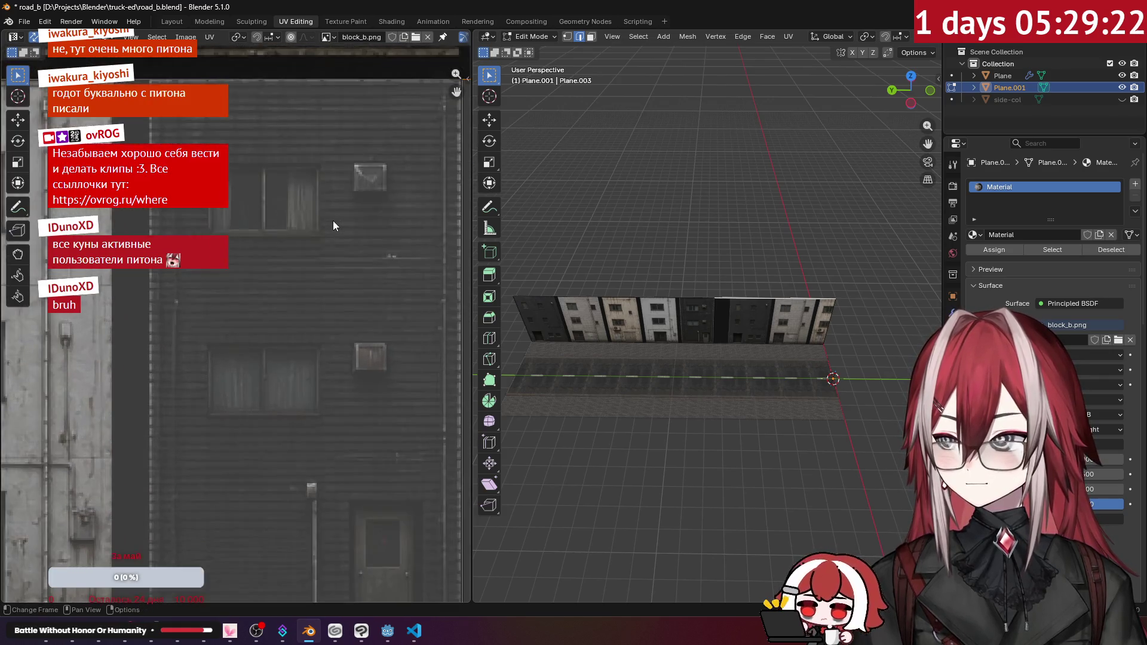
pyautogui.scroll(-6, 333, 225)
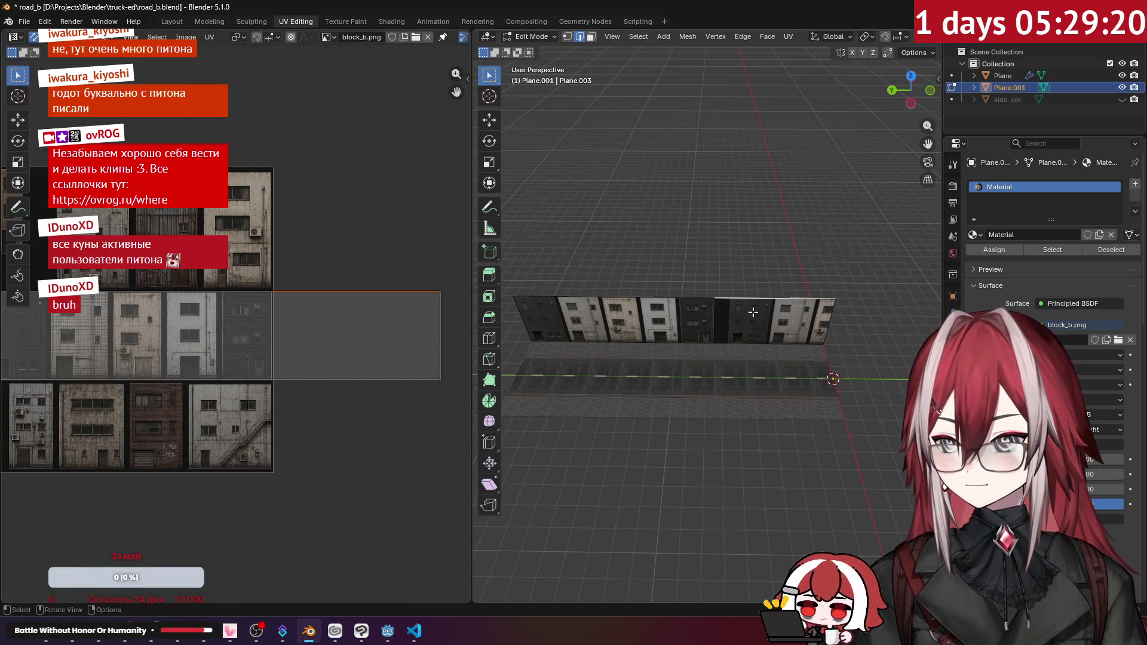
# - Select the rightmost wall face and bring its UVs onto the atlas
pyautogui.click(592, 37)
pyautogui.click(757, 315)
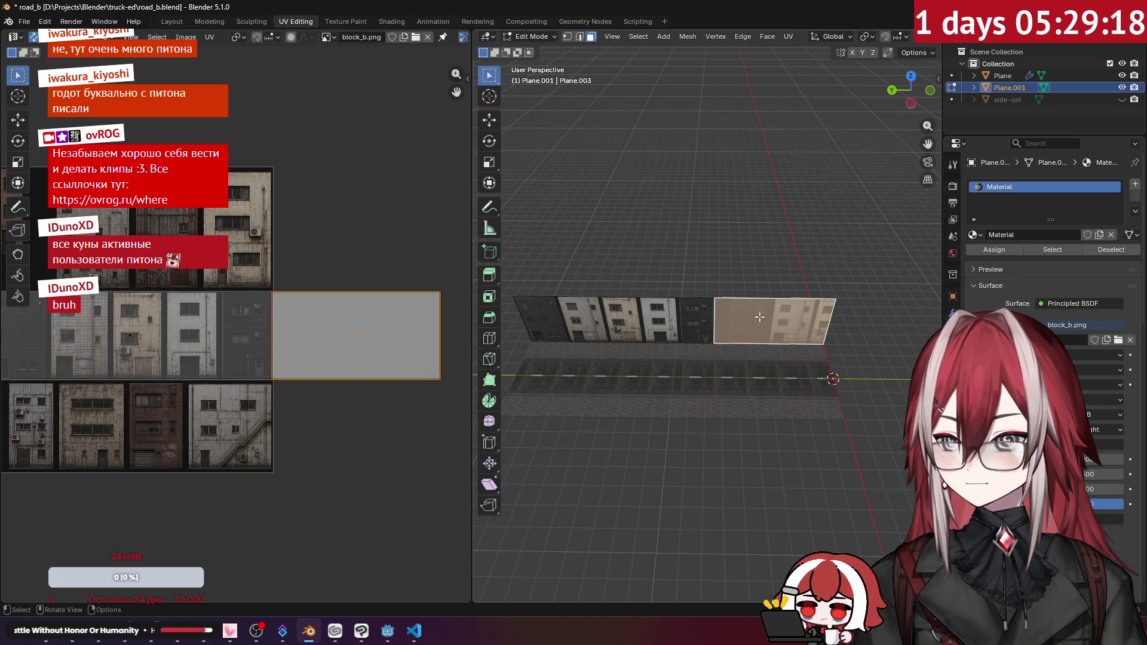
pyautogui.press('KP_1')
pyautogui.press('u')
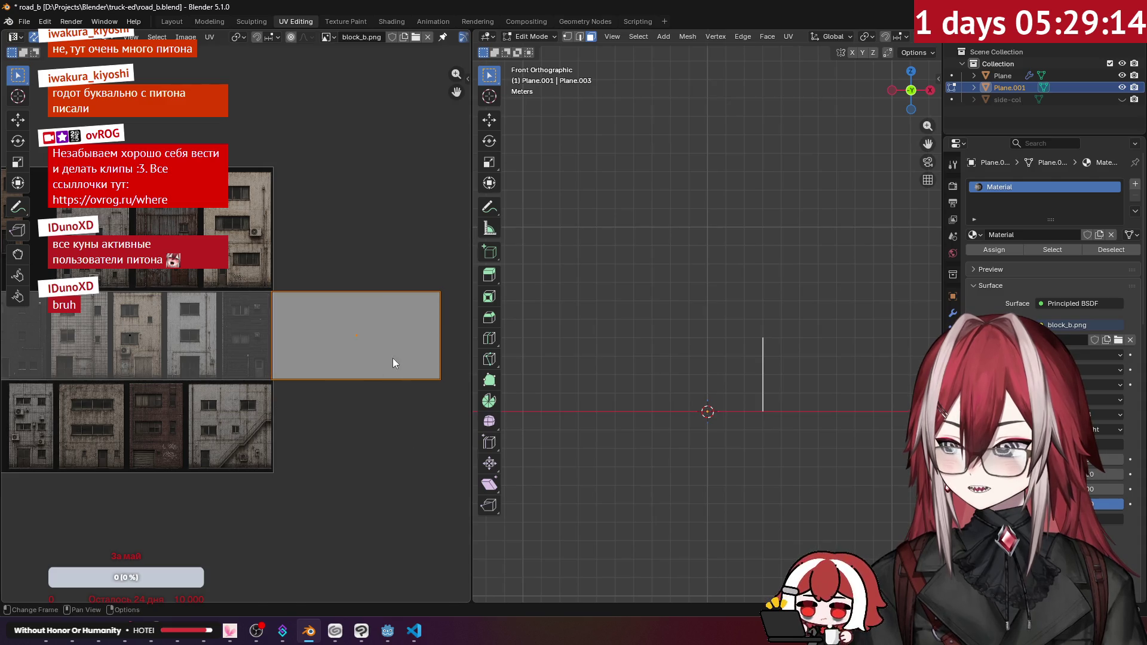
pyautogui.moveTo(392, 358); pyautogui.dragTo(241, 238)
pyautogui.moveTo(717, 353)
pyautogui.mouseDown()
pyautogui.moveTo(743, 359)
pyautogui.moveTo(628, 334)
pyautogui.mouseUp()
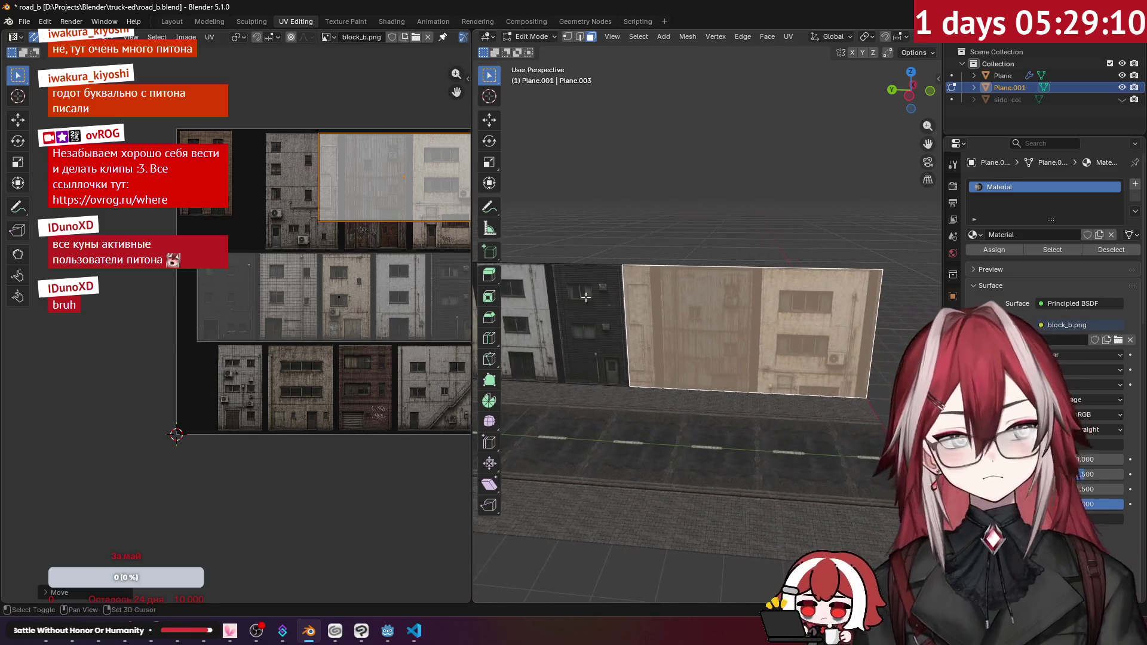
# - Move that face's UV island over another facade on block_b.png
pyautogui.press('g')
pyautogui.click(243, 389)
pyautogui.scroll(8, 242, 389)
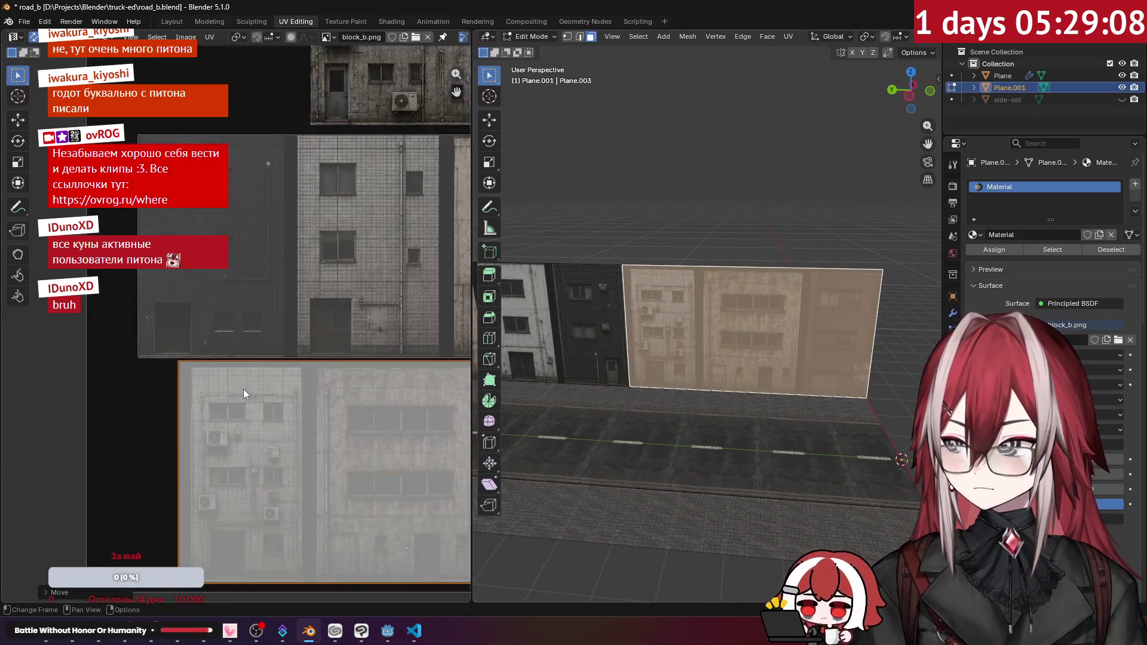
pyautogui.scroll(4, 290, 288)
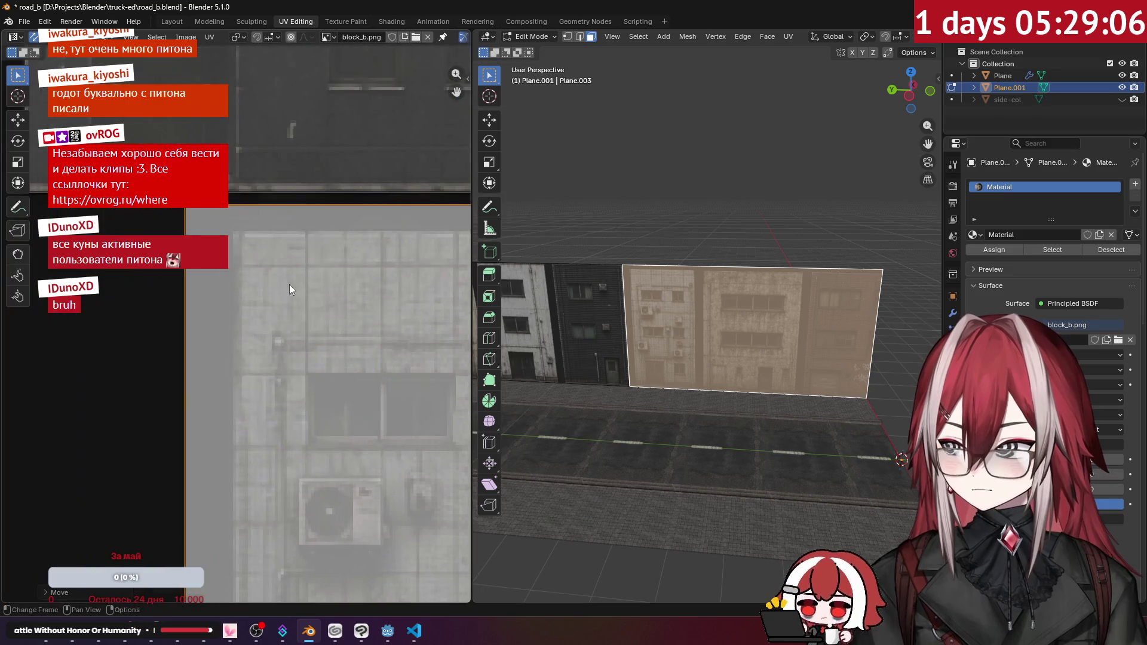
pyautogui.press('g')
pyautogui.click(316, 284)
pyautogui.scroll(-4, 300, 378)
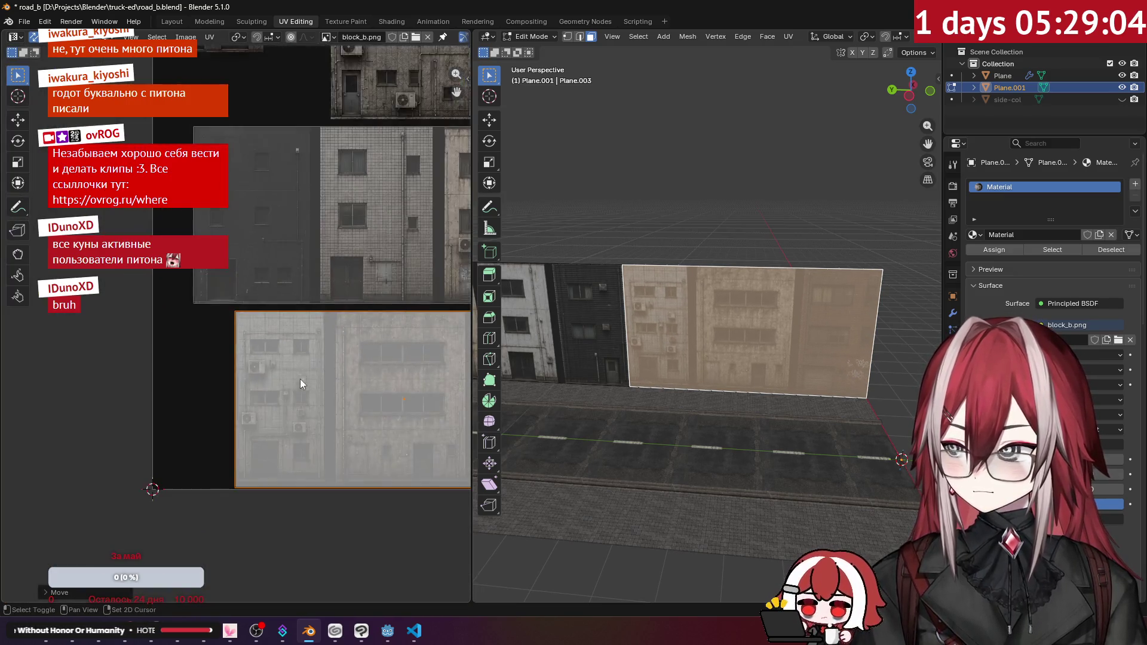
pyautogui.scroll(3, 271, 386)
pyautogui.scroll(-5, 272, 389)
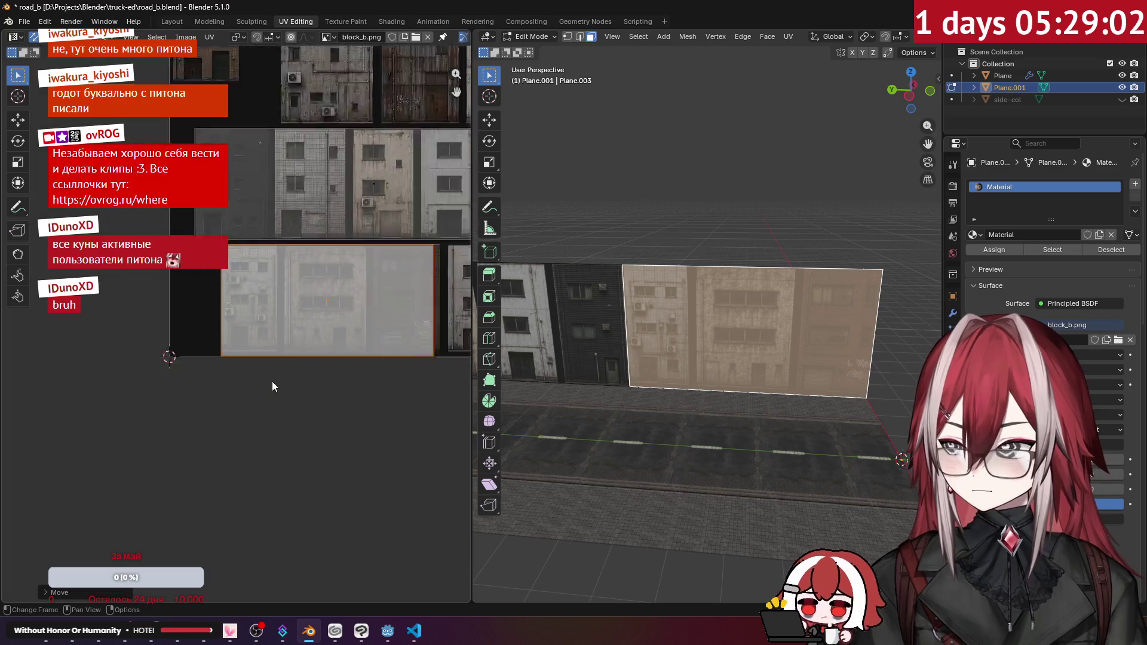
pyautogui.scroll(4, 262, 342)
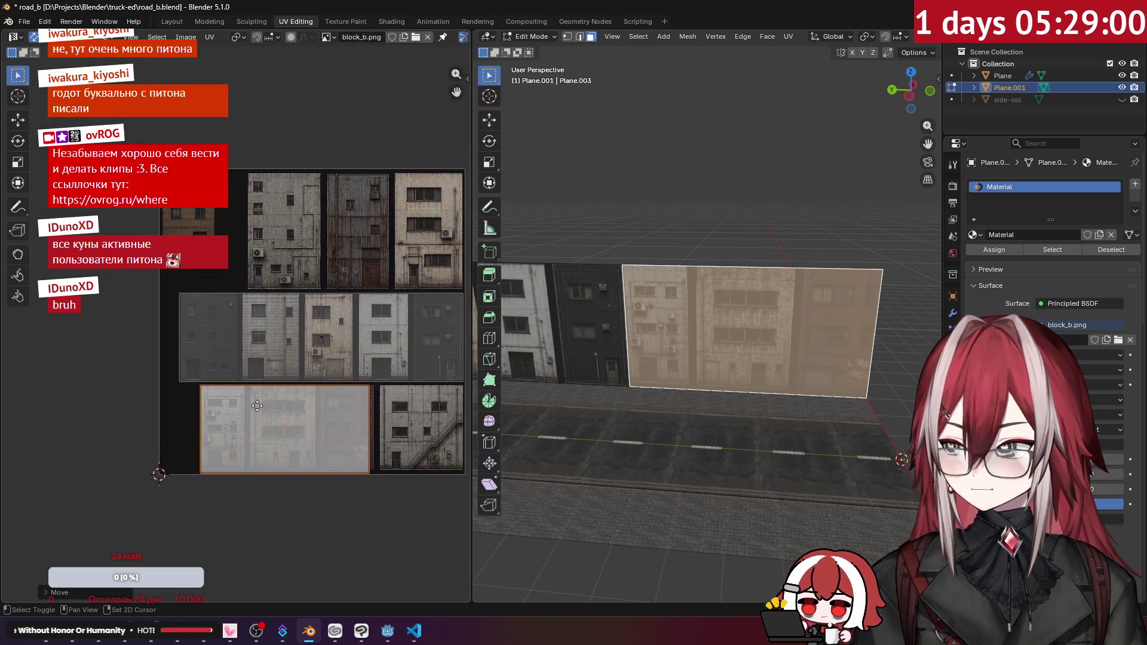
# - Fine-tune the island's position onto a different building facade
pyautogui.press('g')
pyautogui.click(303, 209)
pyautogui.scroll(6, 206, 339)
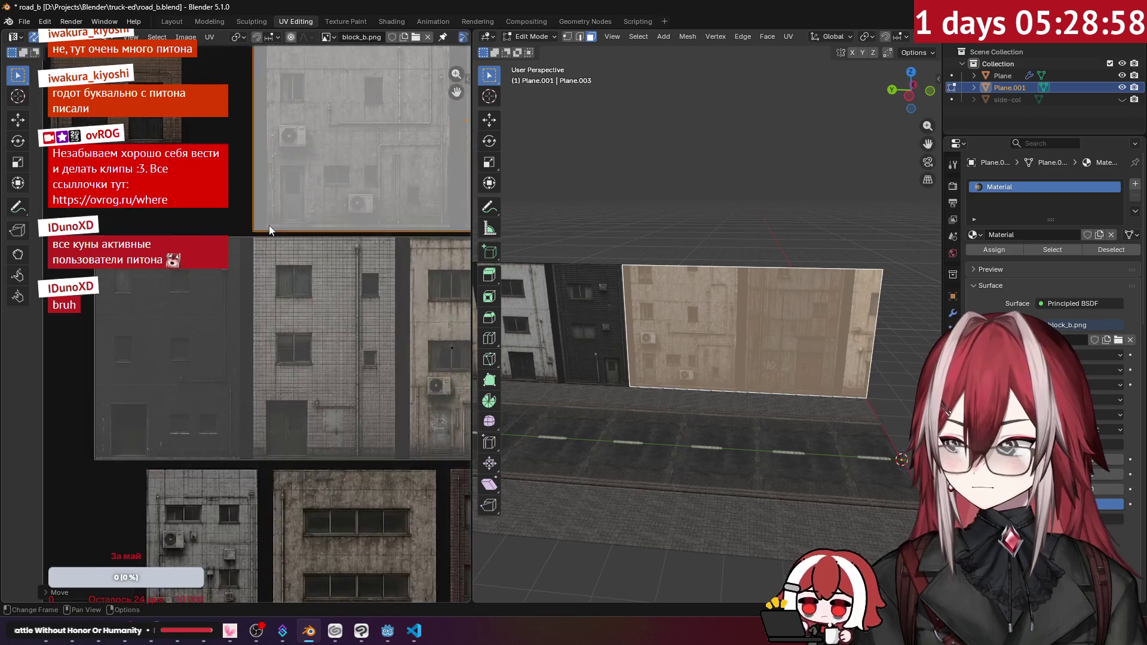
pyautogui.scroll(3, 205, 339)
pyautogui.press('g')
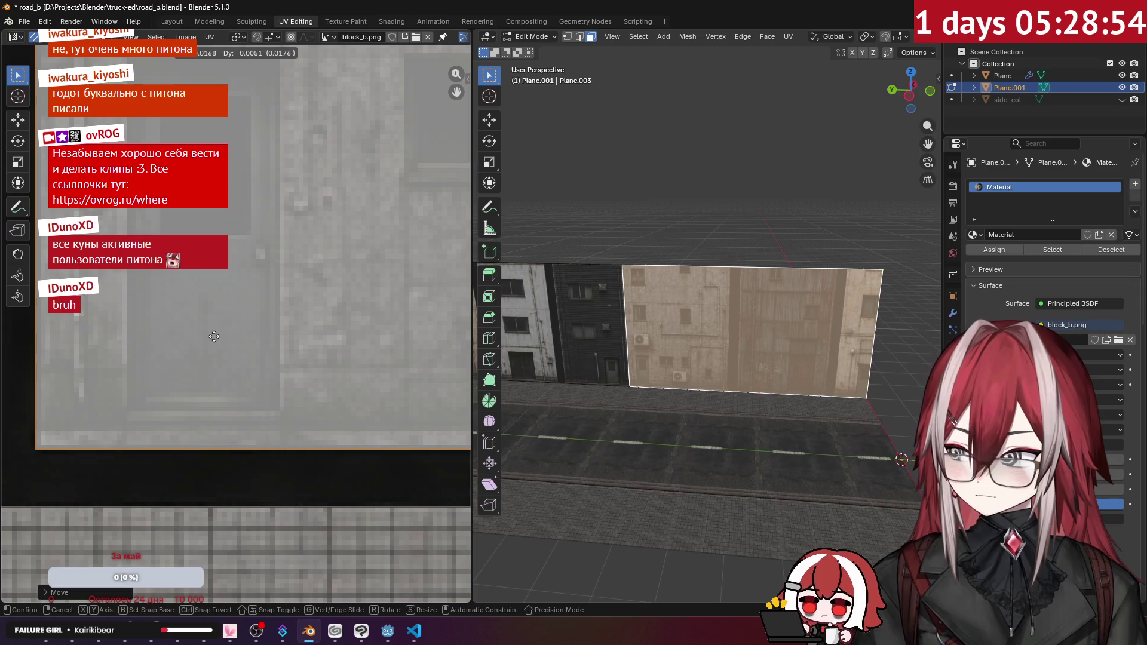
pyautogui.click(214, 336)
pyautogui.scroll(-5, 597, 269)
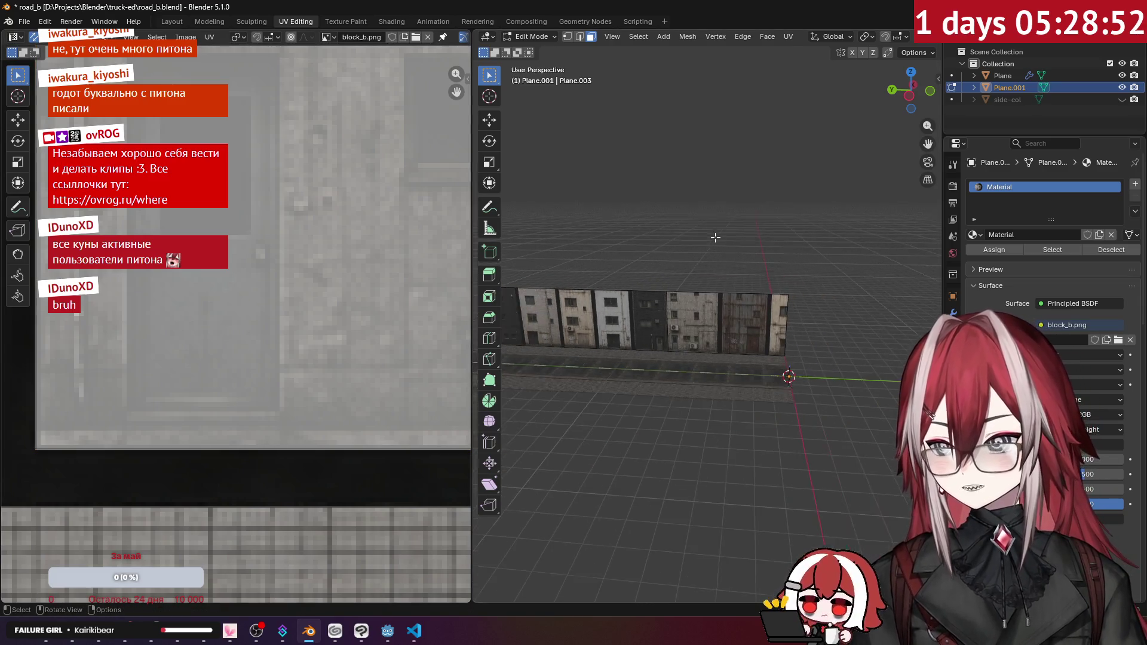
pyautogui.scroll(3, 692, 263)
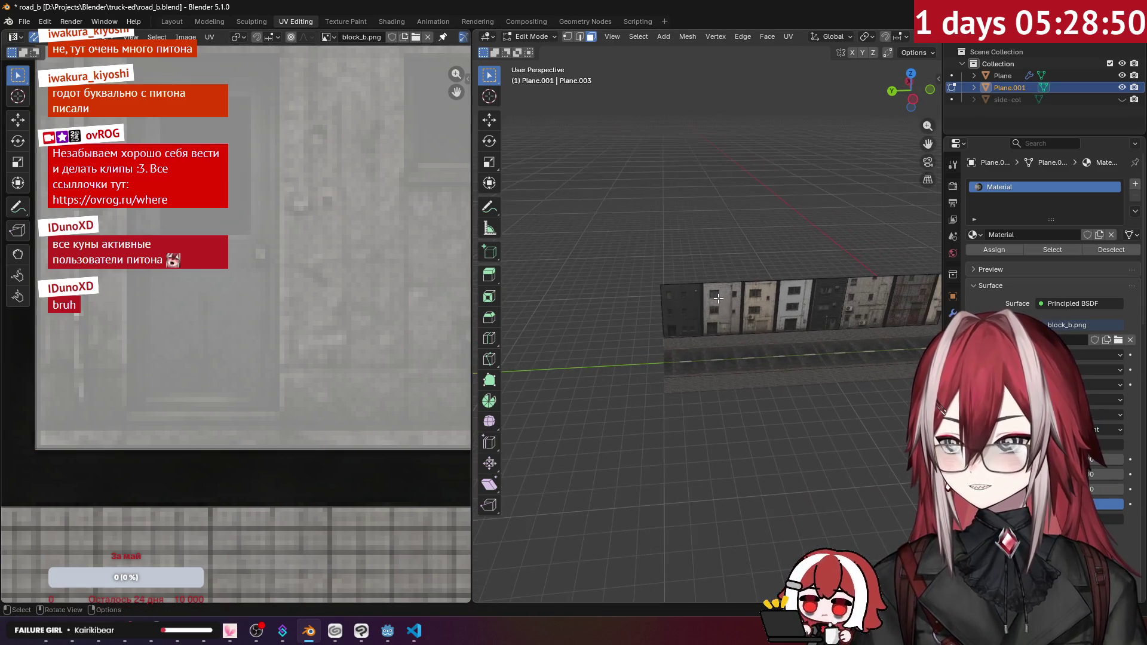
# - Select the building wall face to check its UVs, then deselect it
pyautogui.click(723, 290)
pyautogui.scroll(2, 732, 297)
pyautogui.scroll(2, 732, 297)
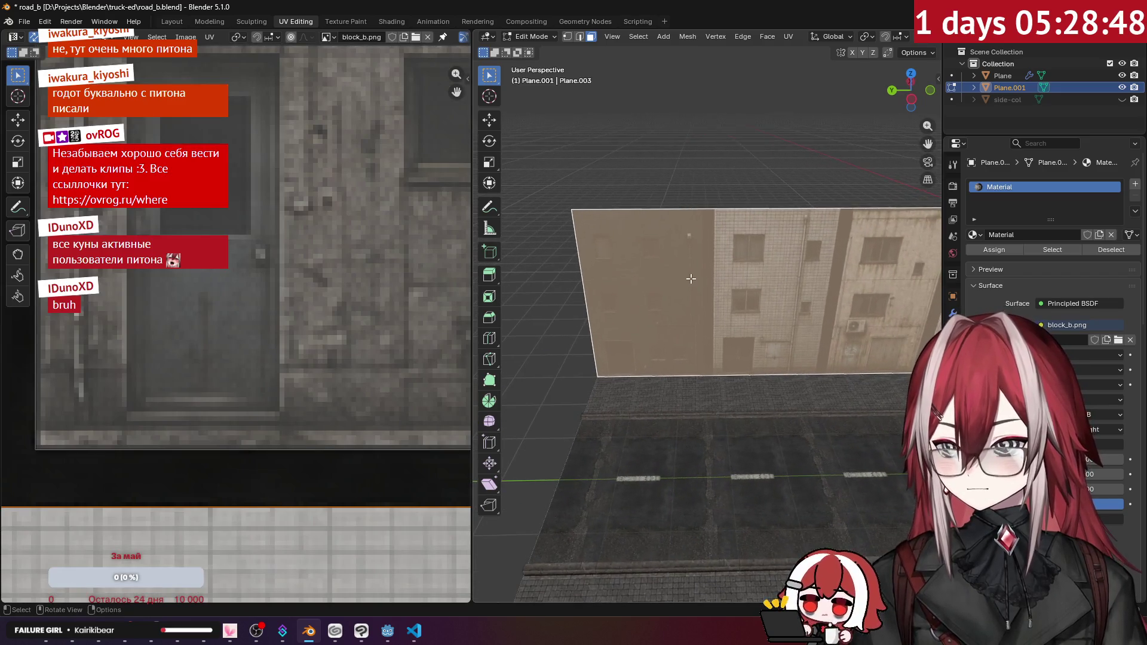
pyautogui.scroll(-2, 719, 272)
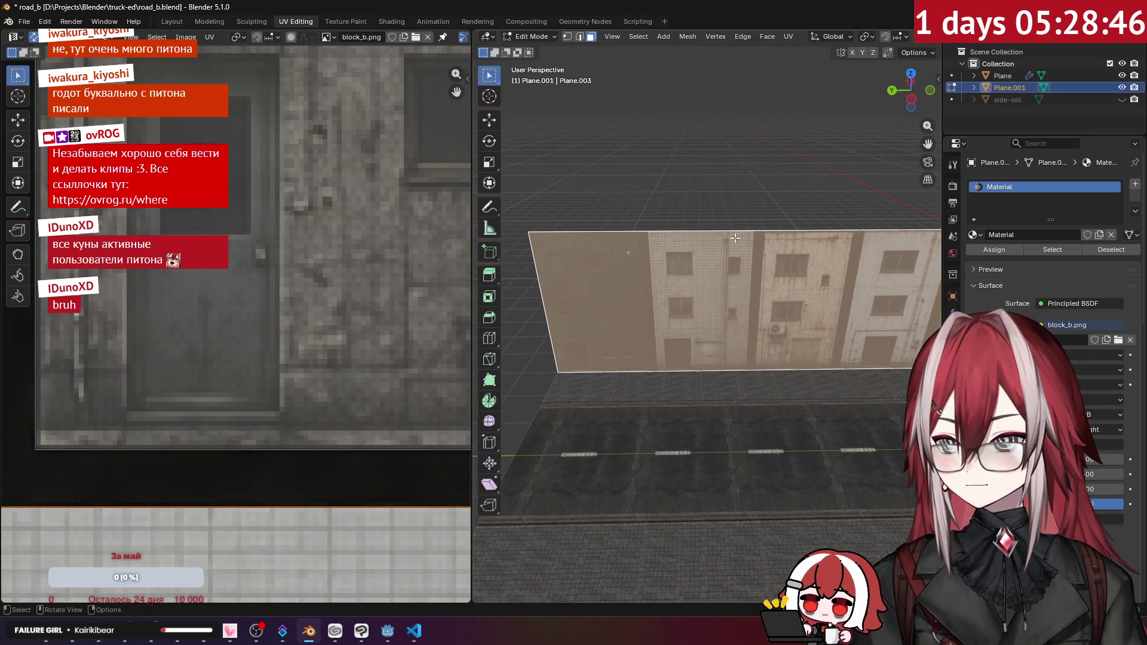
pyautogui.hotkey('alt', 'a')
pyautogui.scroll(-2, 732, 253)
pyautogui.scroll(1, 739, 207)
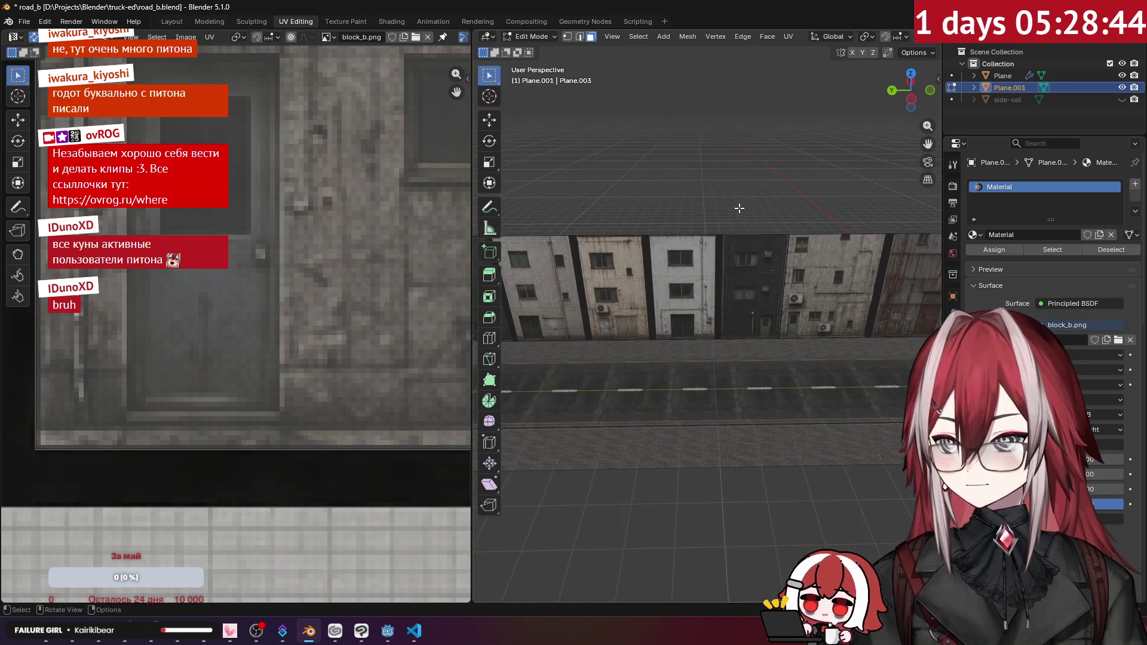
pyautogui.scroll(4, 741, 221)
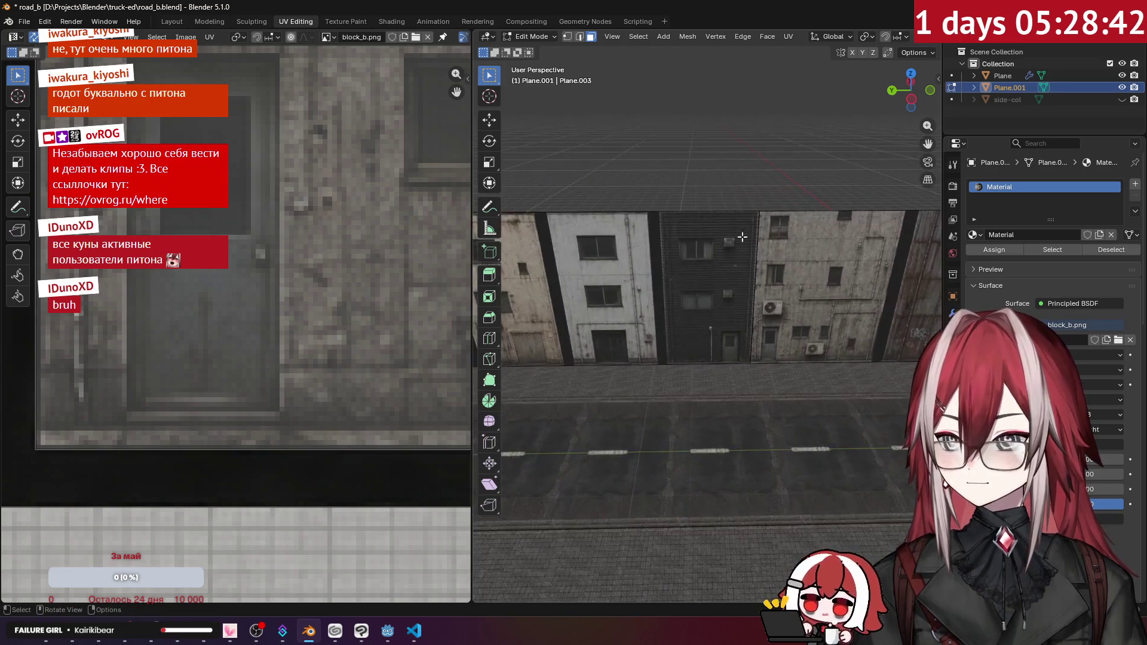
pyautogui.scroll(3, 742, 237)
pyautogui.scroll(-2, 410, 256)
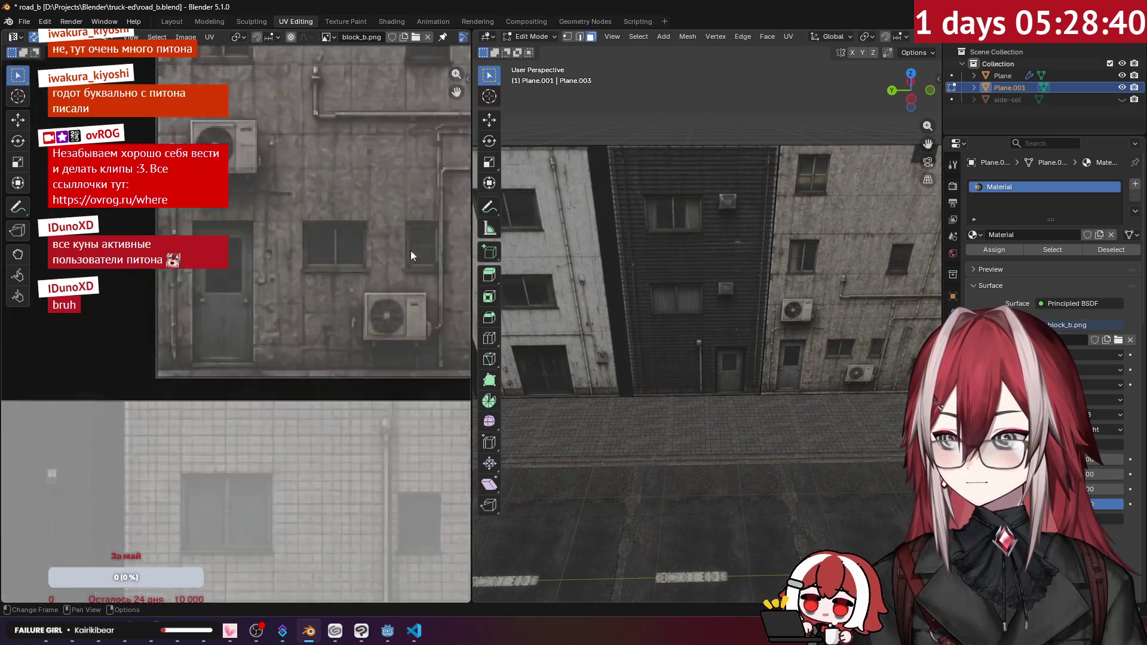
pyautogui.scroll(-5, 401, 257)
# - Slide the UV island's right edge horizontally along the atlas, then return to Object Mode
pyautogui.click(364, 361)
pyautogui.scroll(4, 381, 347)
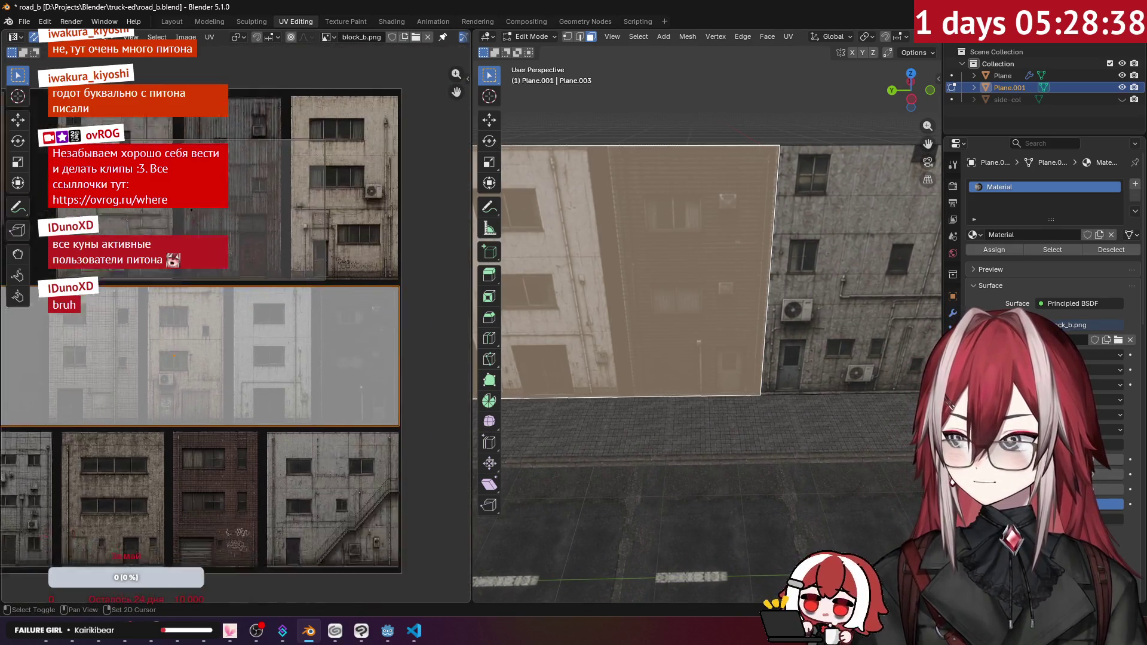
pyautogui.press('2')
pyautogui.click(293, 310)
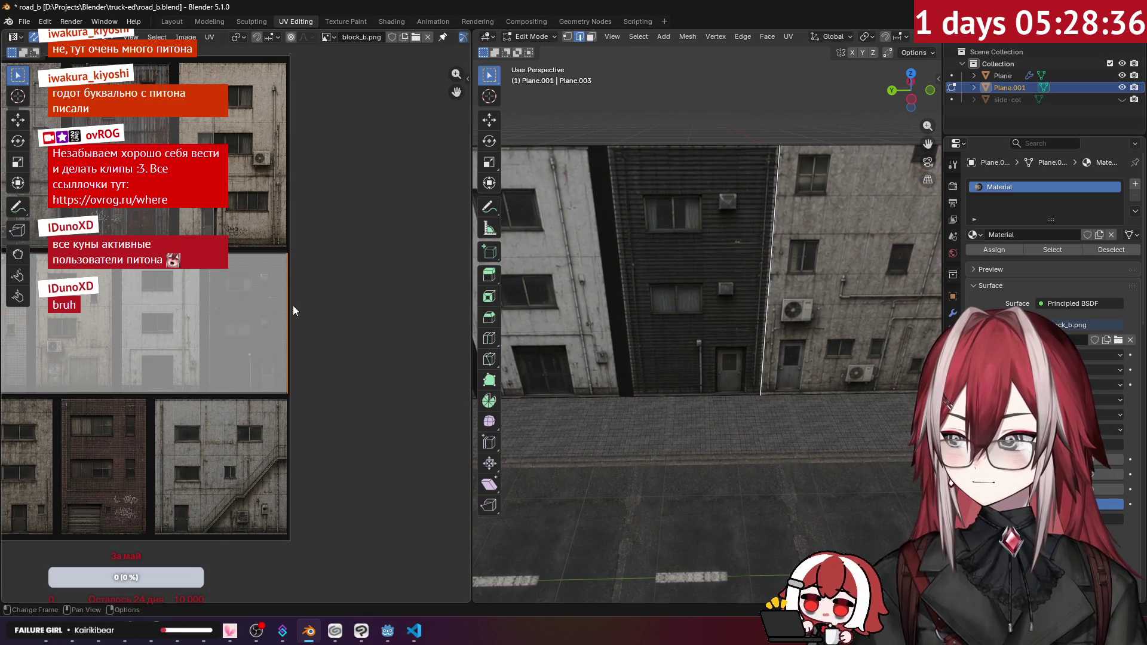
pyautogui.scroll(10, 253, 267)
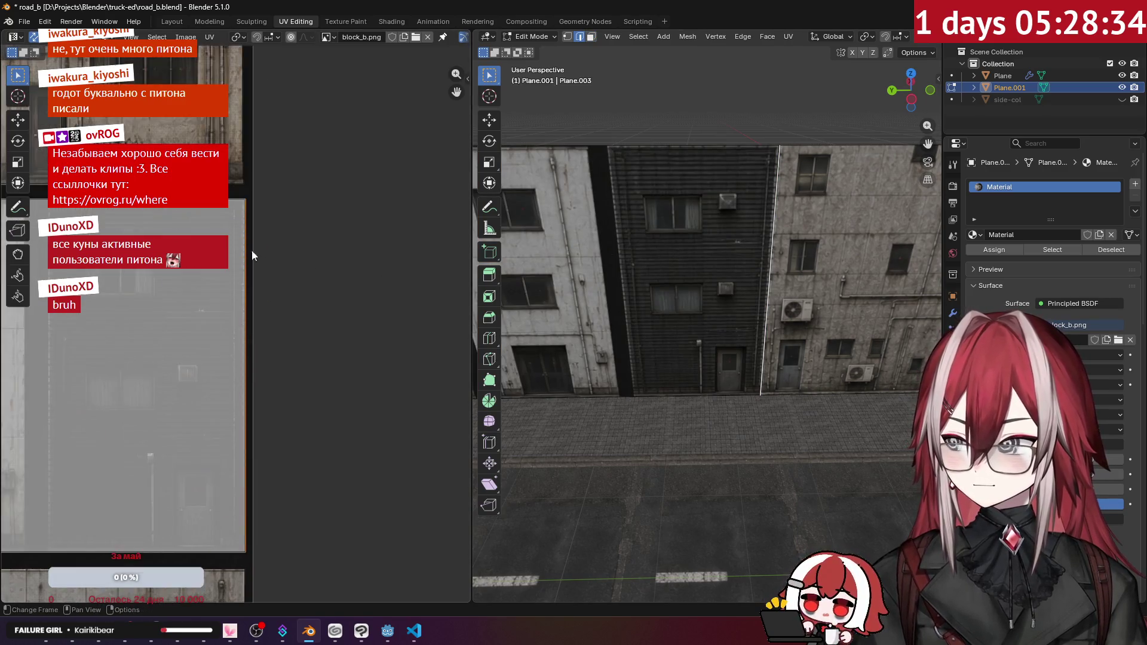
pyautogui.press('g')
pyautogui.press('x')
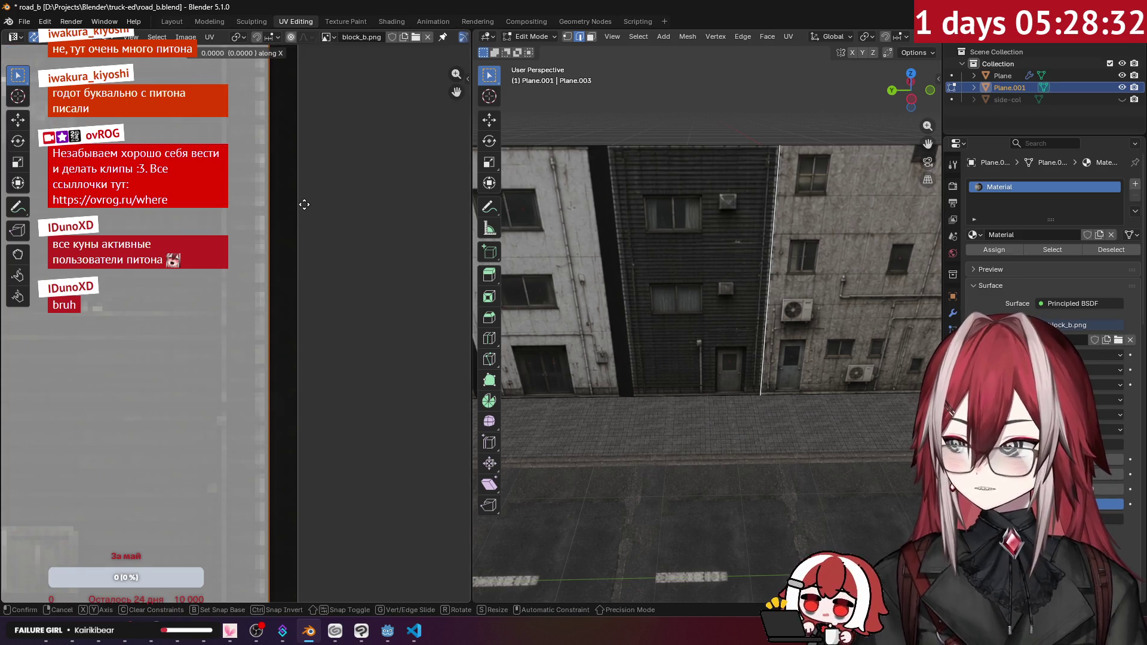
pyautogui.click(299, 204)
pyautogui.press('Tab')
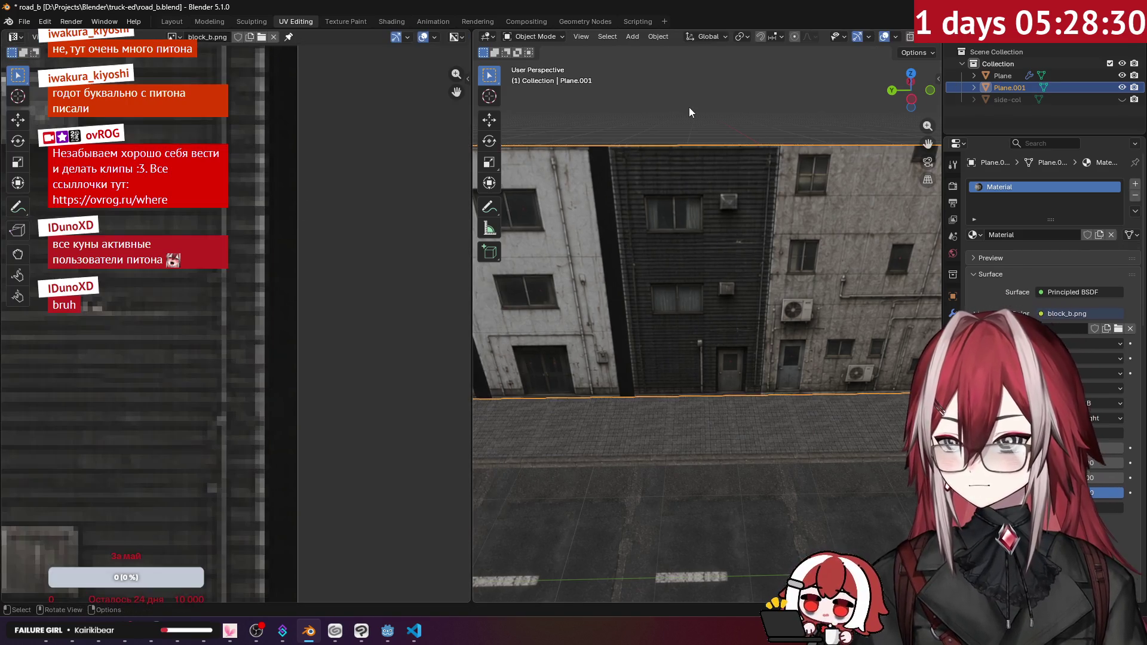
# - Switch to the Layout workspace, frame the whole textured wall along the road, and enter Edit Mode
pyautogui.scroll(-5, 690, 107)
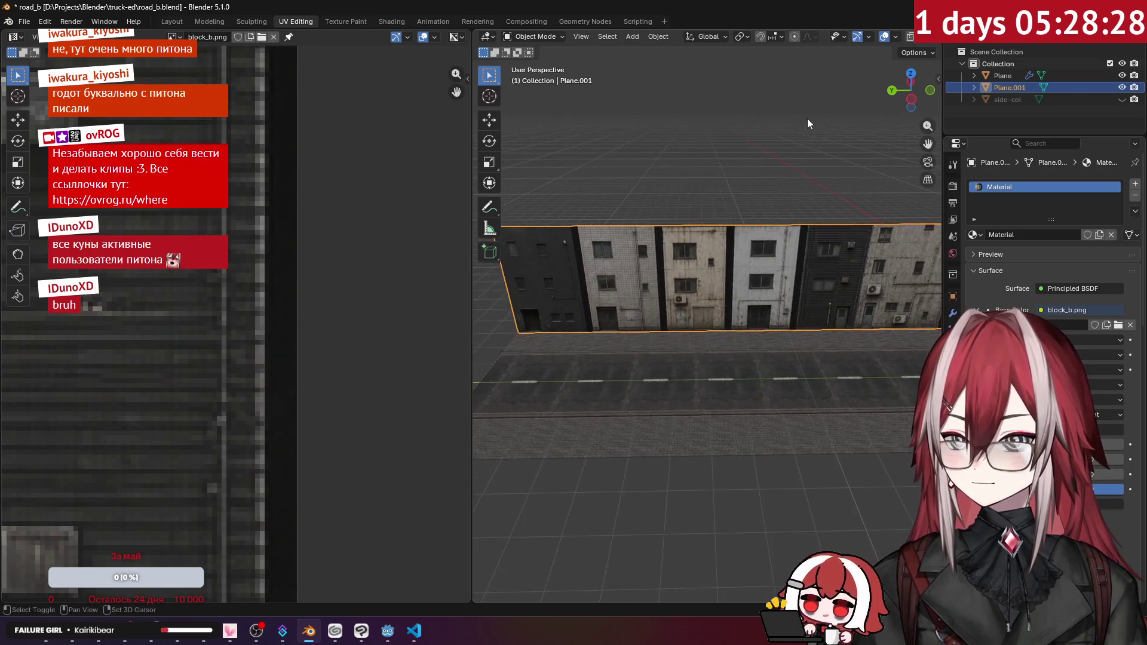
pyautogui.scroll(-3, 690, 238)
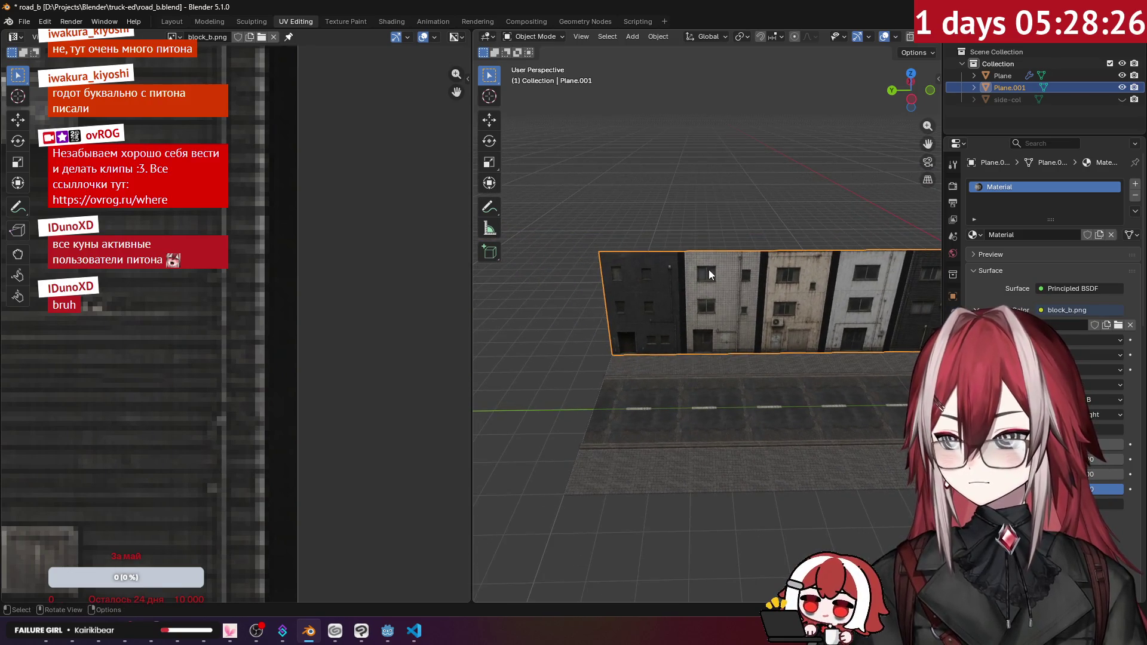
pyautogui.moveTo(743, 254)
pyautogui.mouseDown()
pyautogui.moveTo(737, 238)
pyautogui.moveTo(830, 209)
pyautogui.mouseUp()
pyautogui.click(172, 22)
pyautogui.moveTo(535, 238)
pyautogui.mouseDown()
pyautogui.moveTo(506, 262)
pyautogui.moveTo(459, 257)
pyautogui.moveTo(592, 199)
pyautogui.mouseUp()
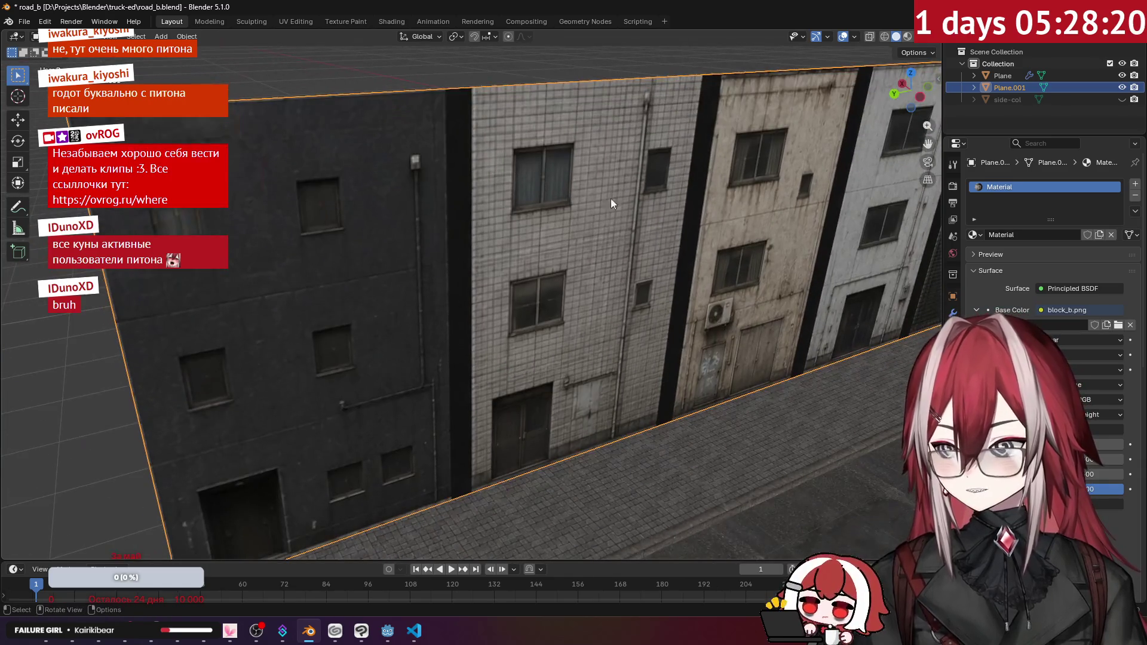
pyautogui.moveTo(747, 110); pyautogui.dragTo(740, 153)
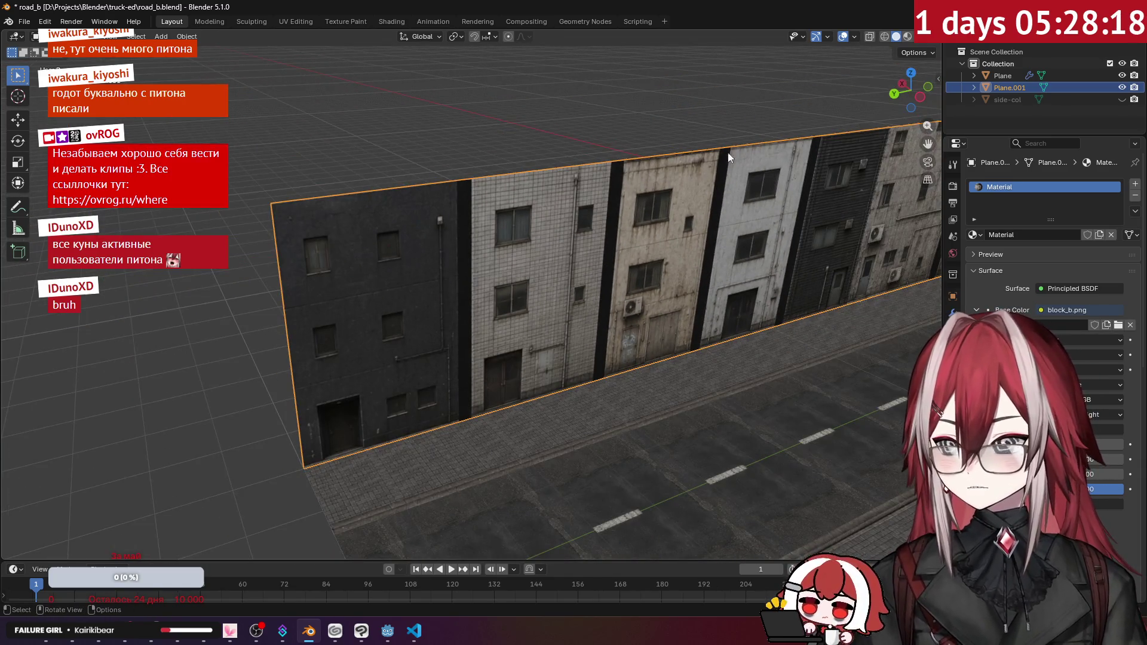
pyautogui.scroll(-5, 751, 151)
pyautogui.press('Tab')
# - Add a centred vertical loop cut across the wall
pyautogui.rightClick(594, 221)
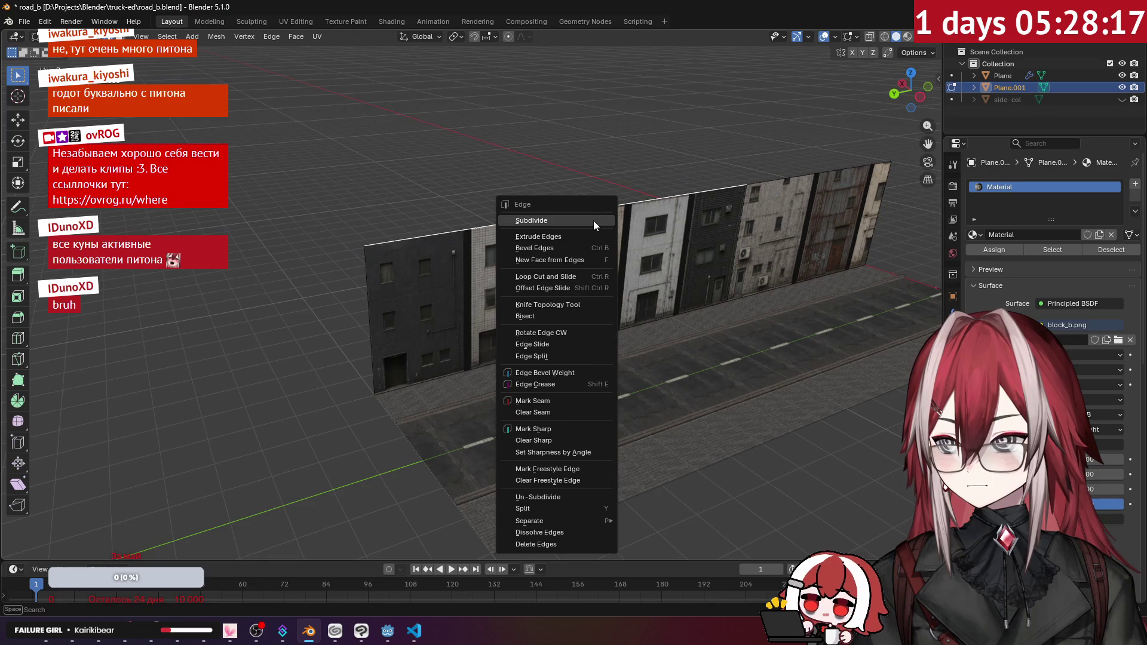
pyautogui.click(689, 197)
pyautogui.hotkey('ctrl', 'r')
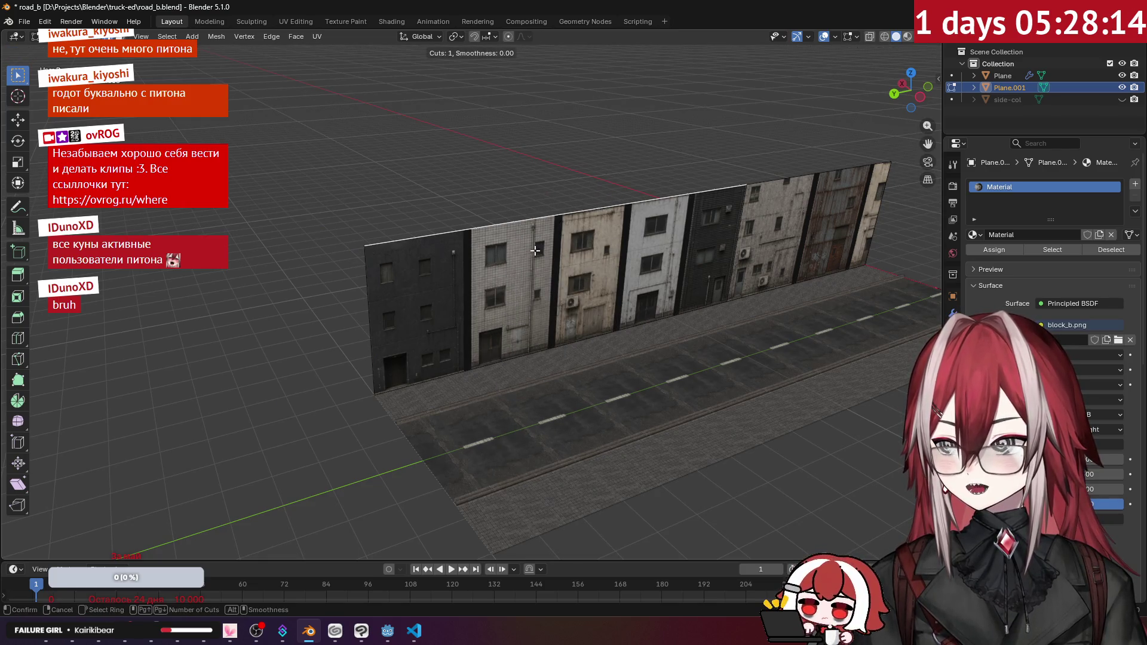
pyautogui.click(571, 223)
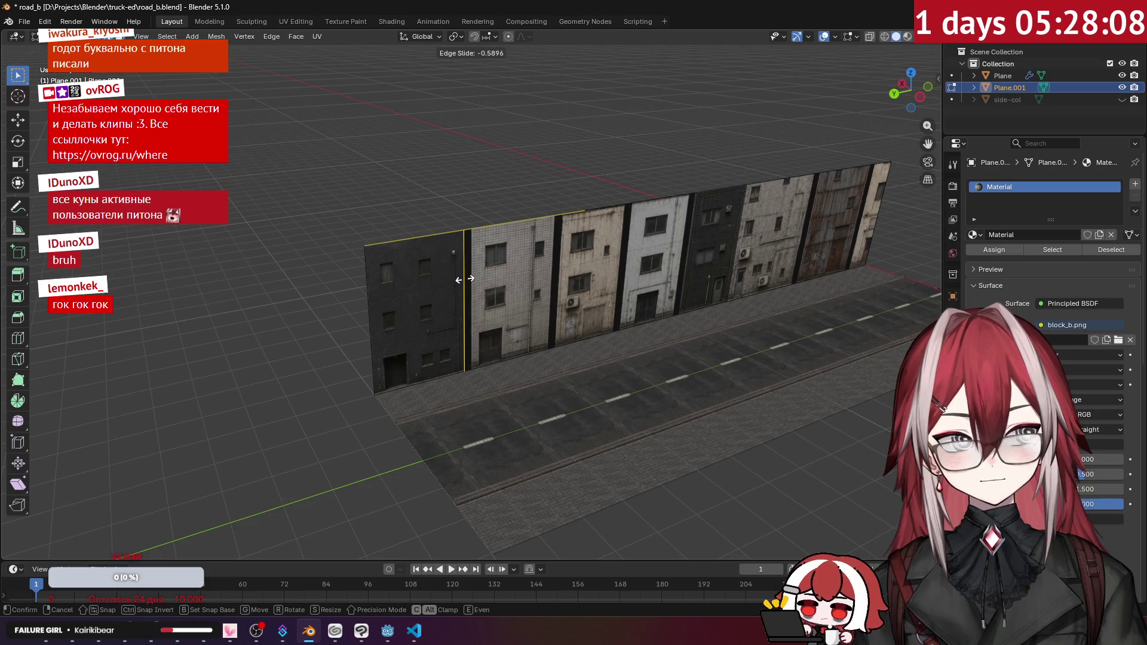
pyautogui.rightClick(466, 279)
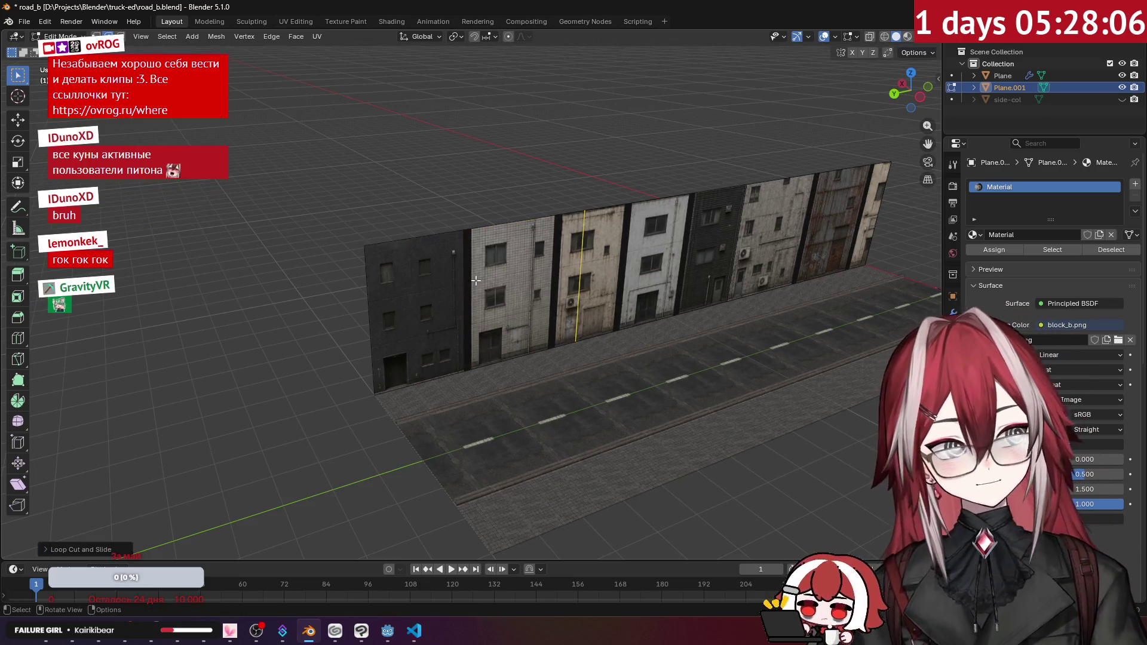
# - Add a second loop cut and slide it onto the dark facade's border
pyautogui.scroll(2, 517, 253)
pyautogui.scroll(5, 518, 253)
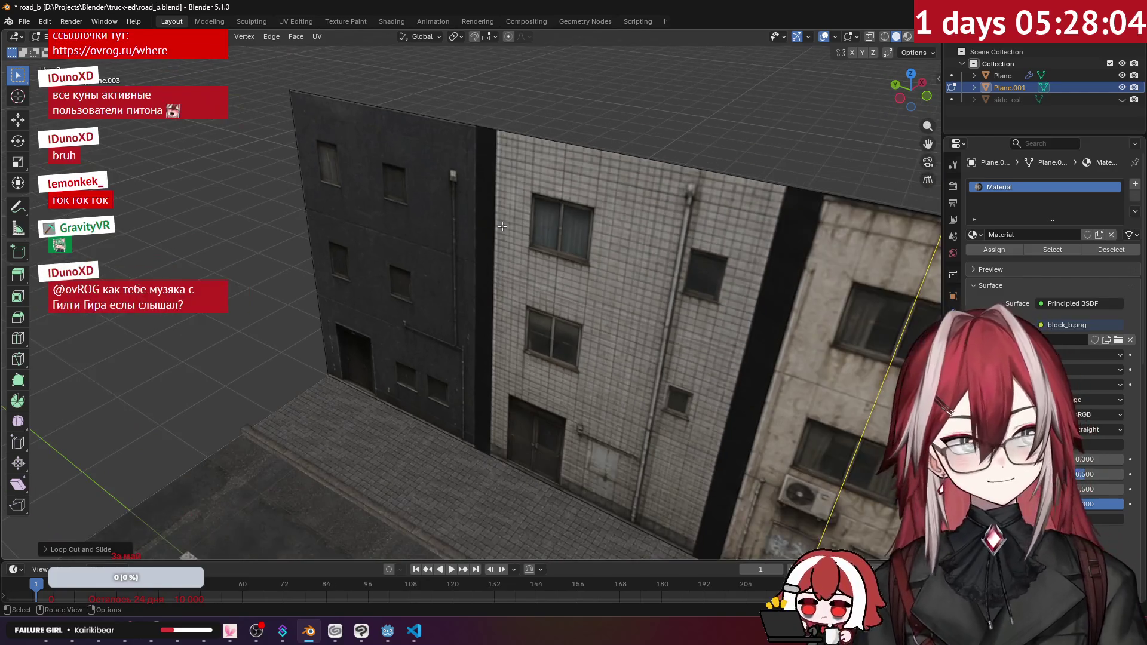
pyautogui.moveTo(502, 225); pyautogui.dragTo(458, 244)
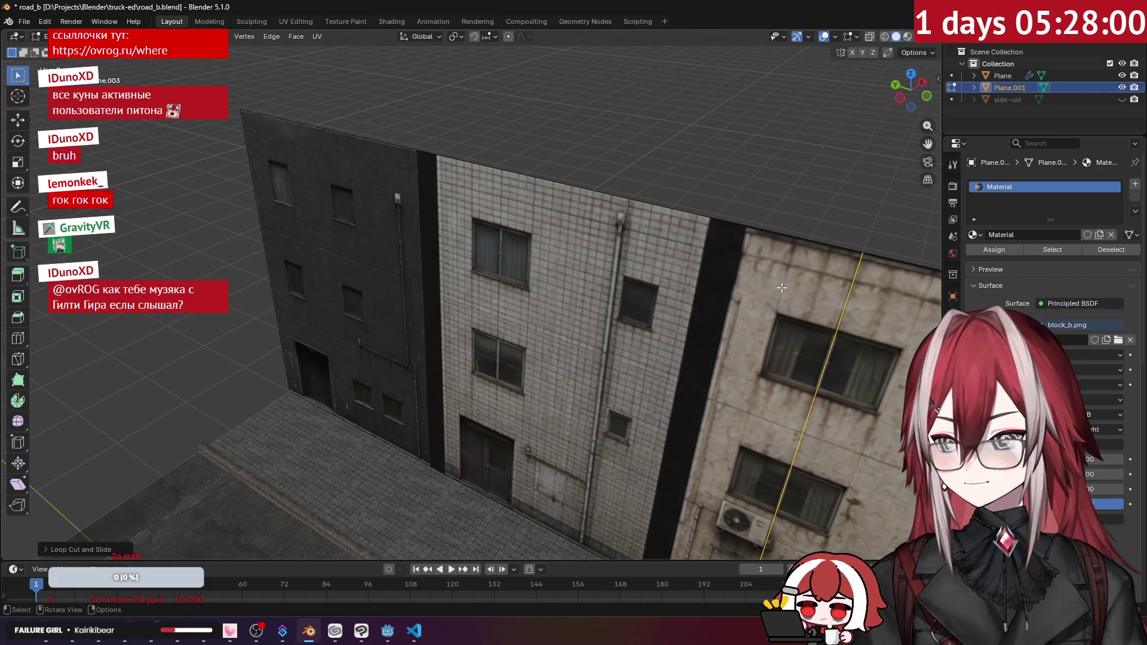
pyautogui.scroll(-3, 778, 286)
pyautogui.rightClick(694, 193)
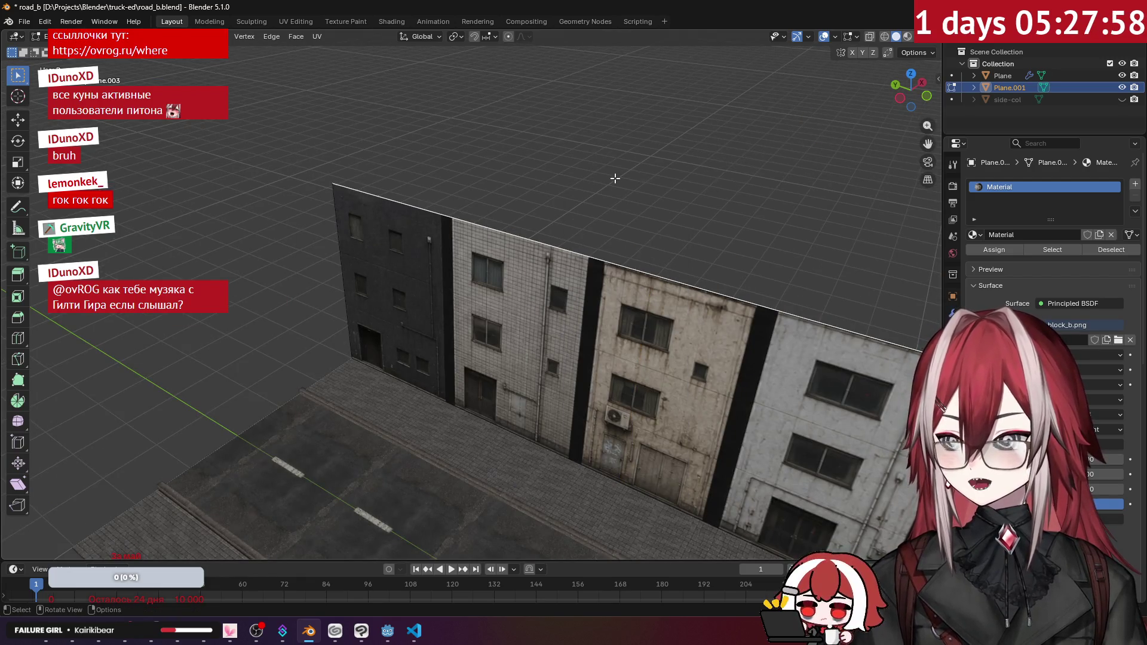
pyautogui.scroll(1, 702, 285)
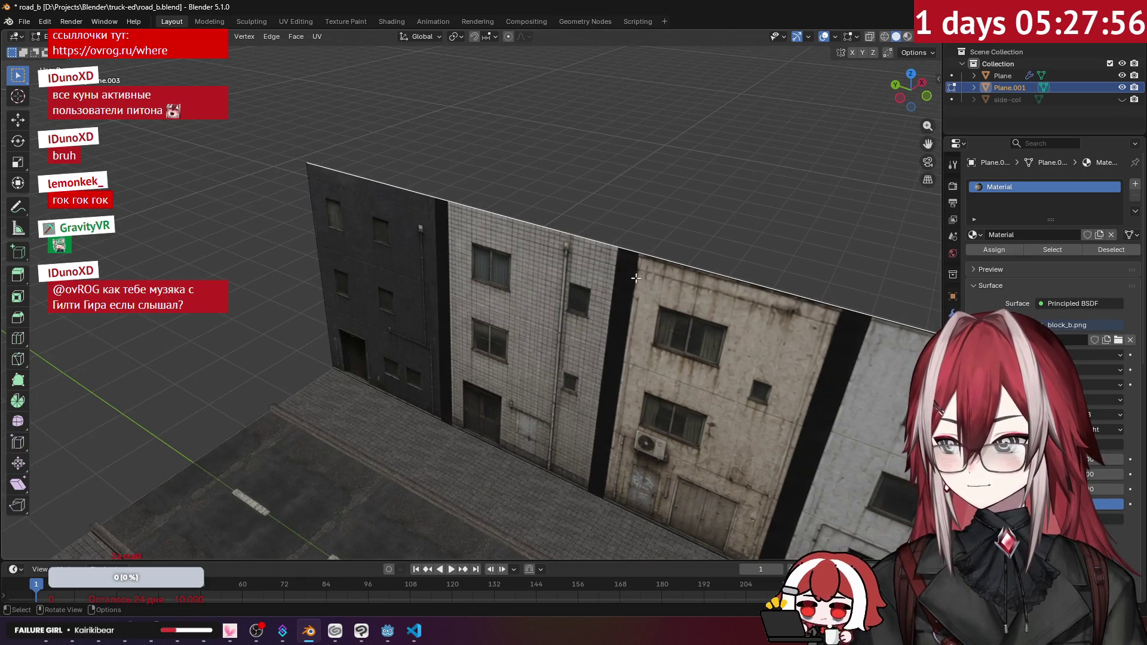
pyautogui.scroll(-1, 618, 273)
pyautogui.hotkey('ctrl', 'r')
pyautogui.click(579, 289)
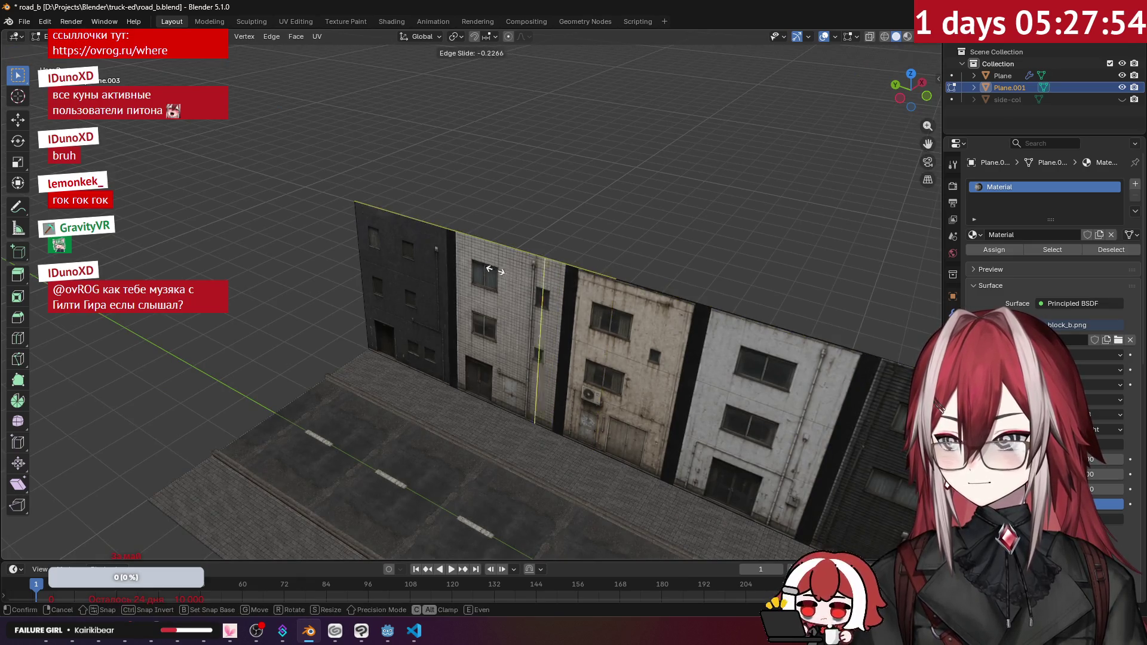
pyautogui.click(382, 263)
# - Orbit around the new edge loop, then open a new Chrome tab
pyautogui.scroll(5, 344, 205)
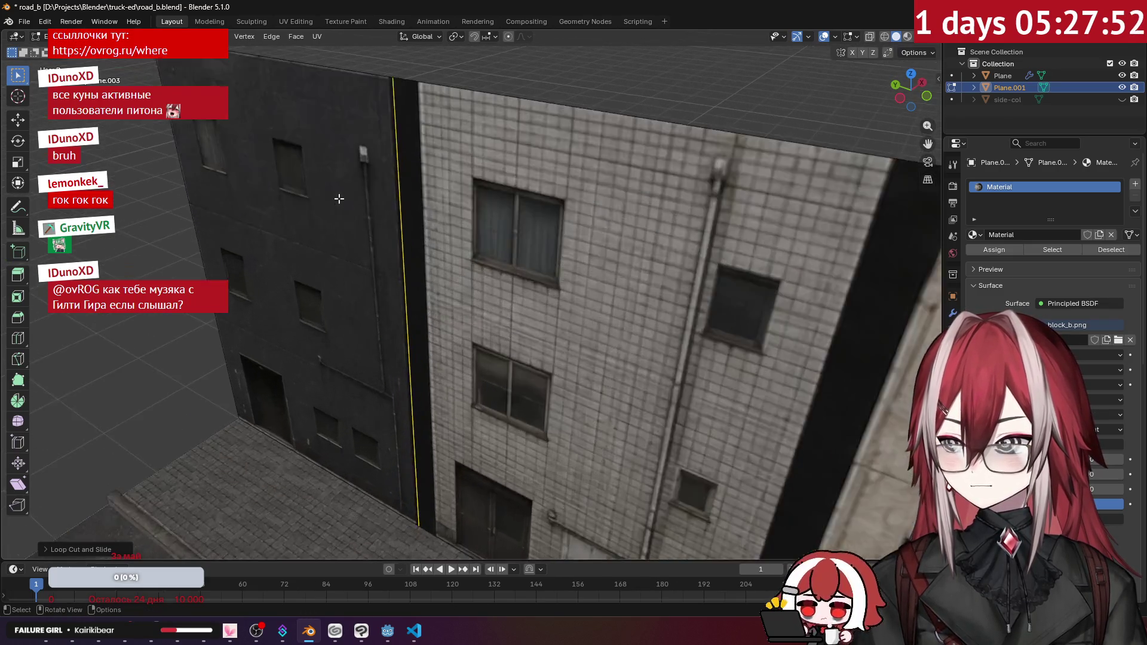
pyautogui.moveTo(362, 191)
pyautogui.mouseDown()
pyautogui.moveTo(404, 172)
pyautogui.moveTo(460, 243)
pyautogui.mouseUp()
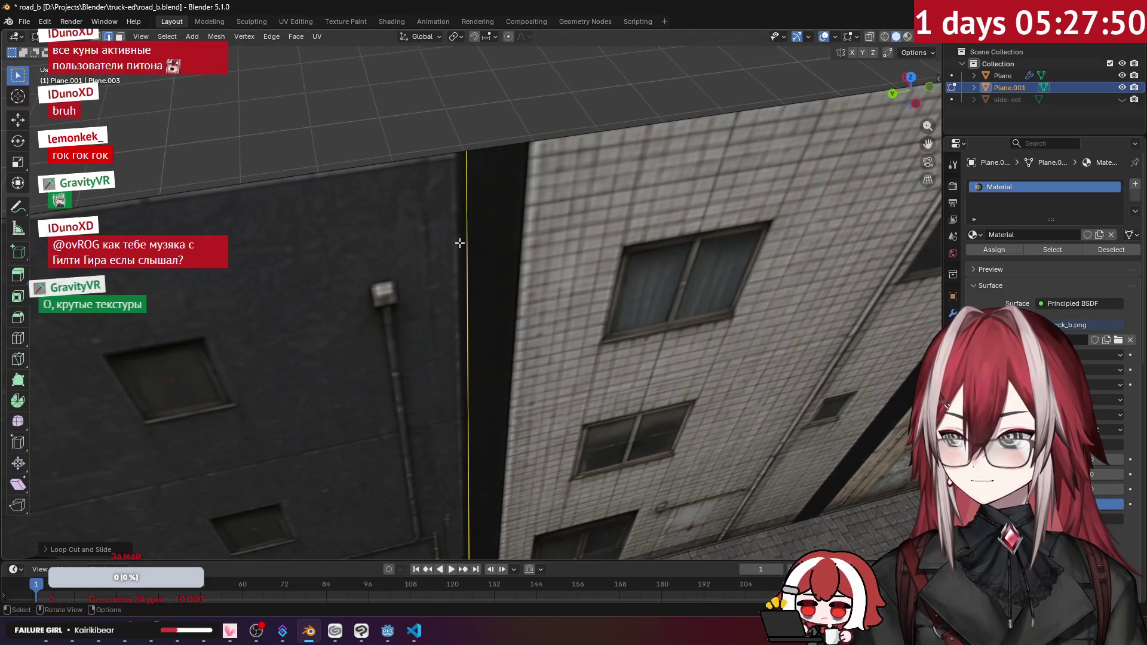
pyautogui.scroll(-1, 459, 243)
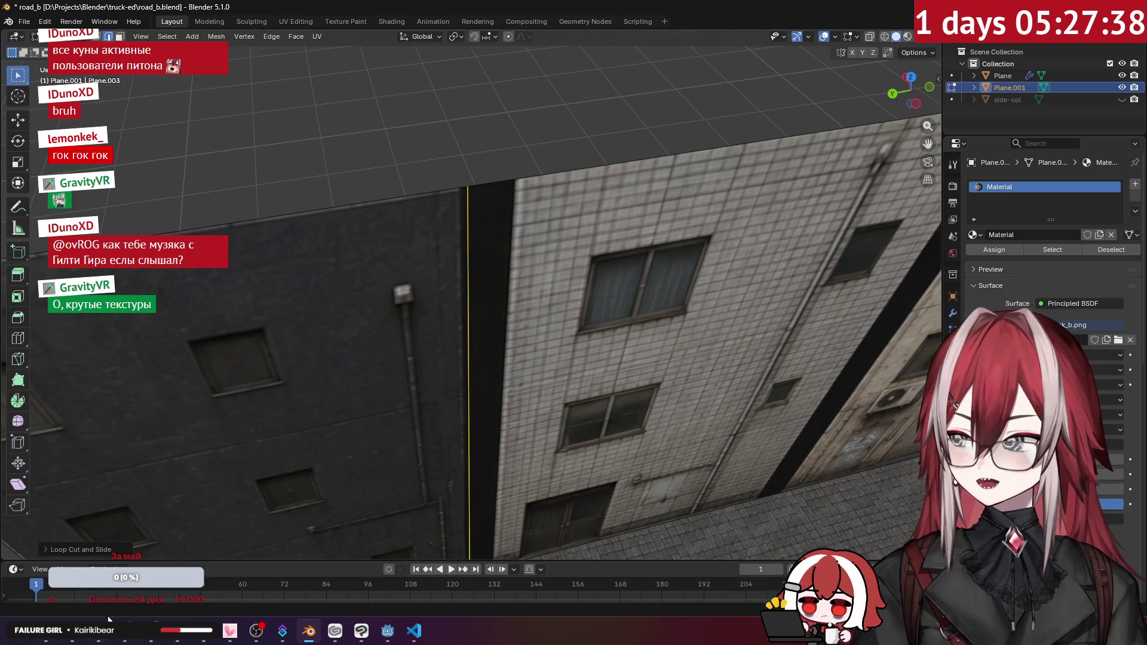
pyautogui.click(72, 631)
pyautogui.hotkey('ctrl', 't')
# - Search Google for 'blender edit keep uv'
pyautogui.write('blender edit')
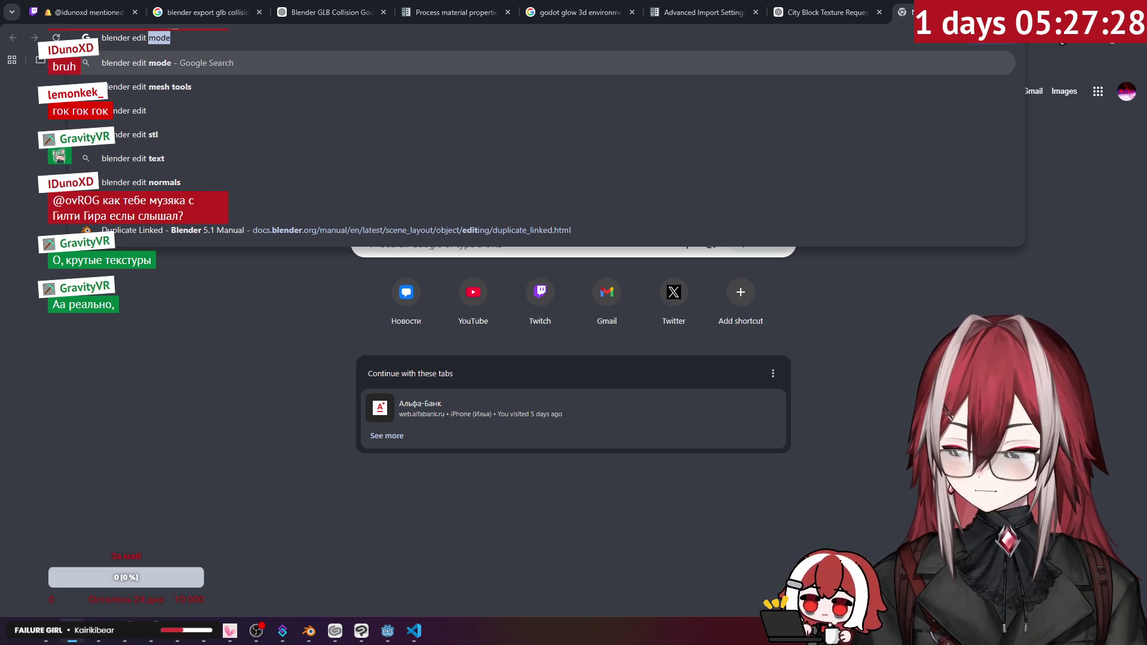
pyautogui.write('keep uv')
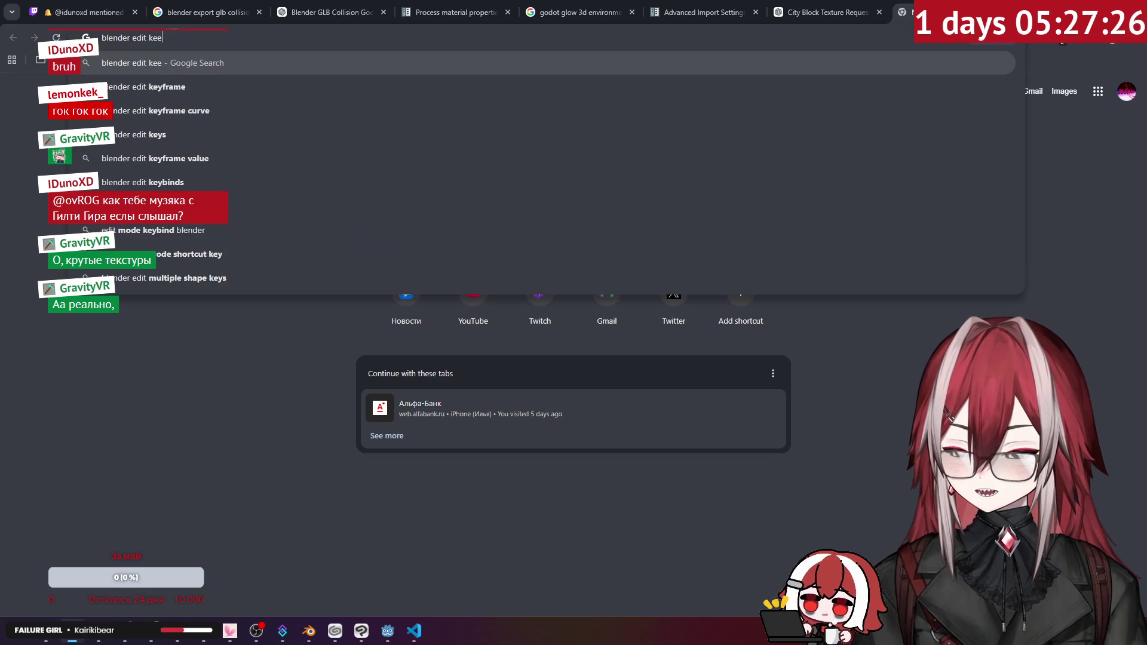
pyautogui.press('Return')
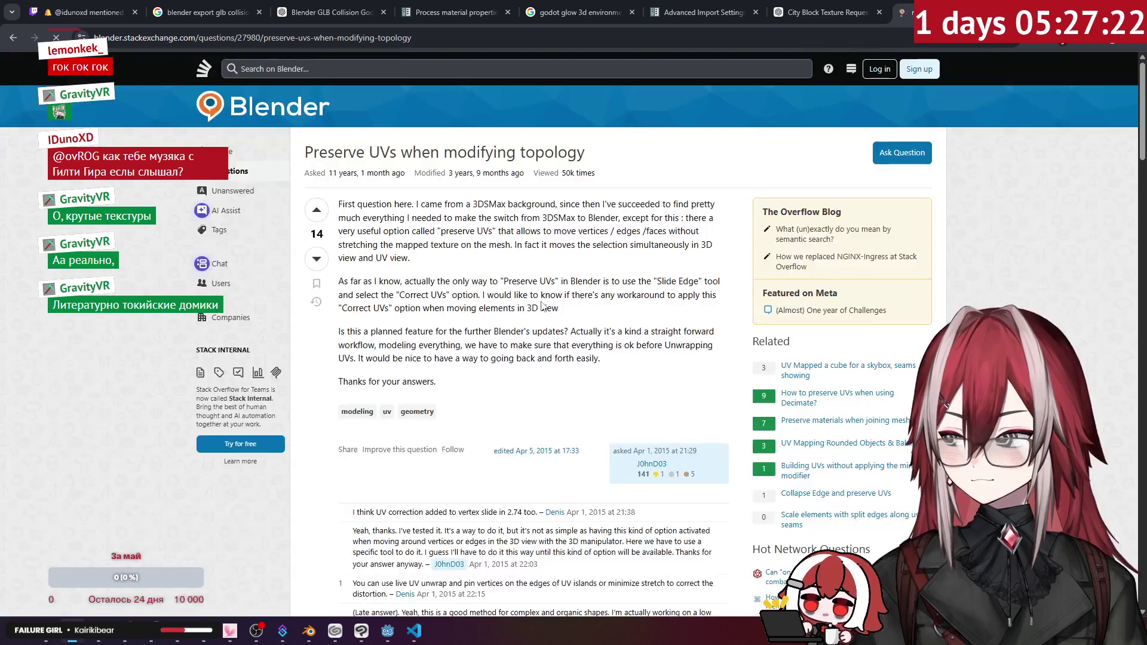
# - Scroll the Stack Exchange thread to the box mapping answer, then resume sliding the wall's edge loop in Blender
pyautogui.scroll(-2, 546, 275)
pyautogui.scroll(-3, 538, 272)
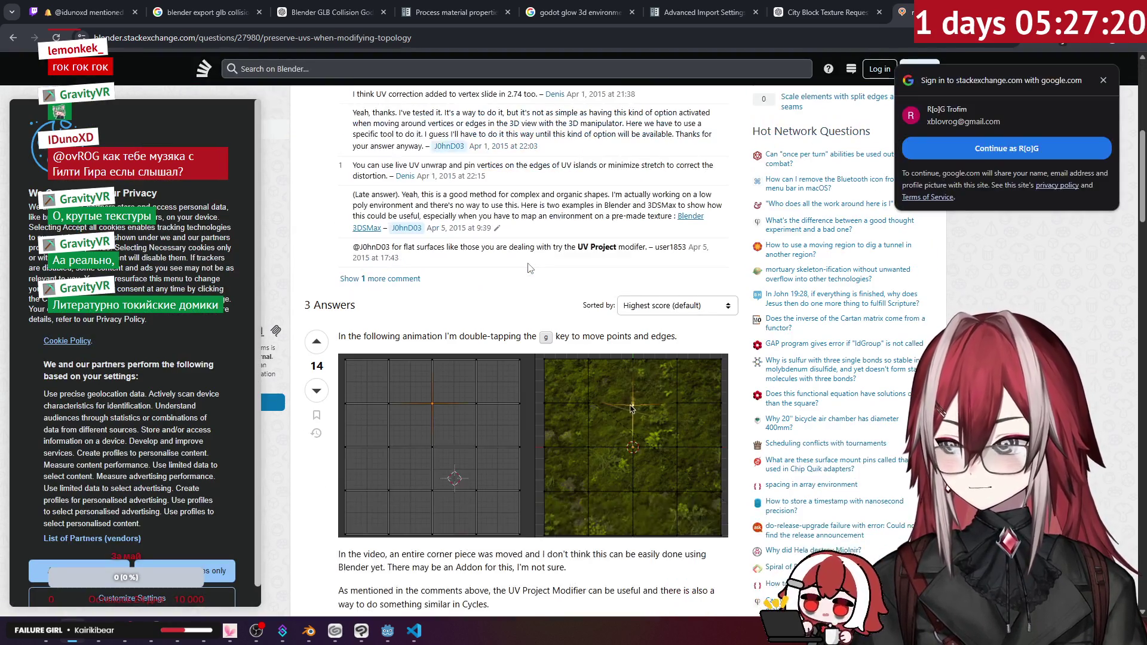
pyautogui.scroll(-3, 528, 268)
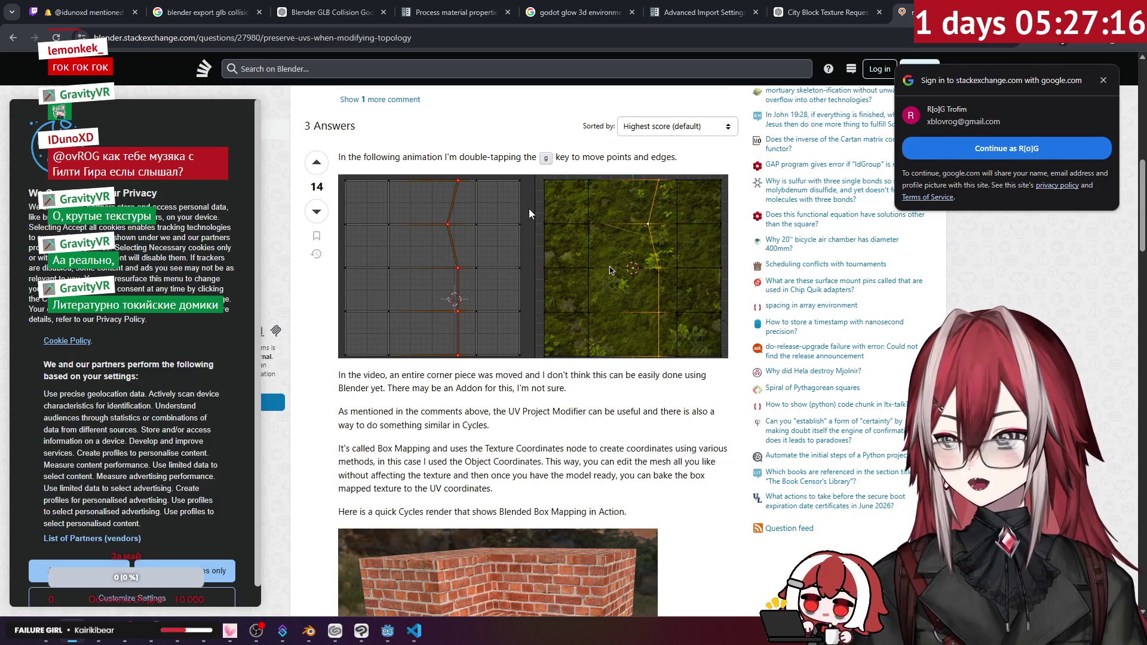
pyautogui.scroll(-2, 529, 214)
pyautogui.scroll(-6, 529, 213)
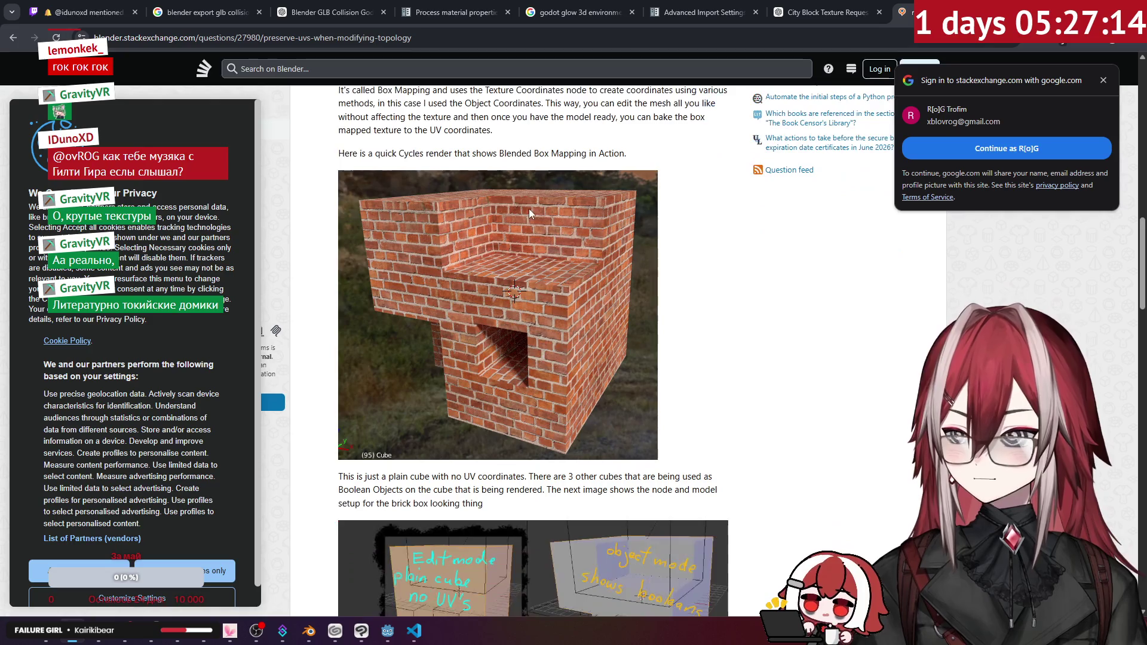
pyautogui.scroll(-4, 529, 214)
pyautogui.hotkey('alt', 'Tab')
pyautogui.press('g')
pyautogui.press('g')
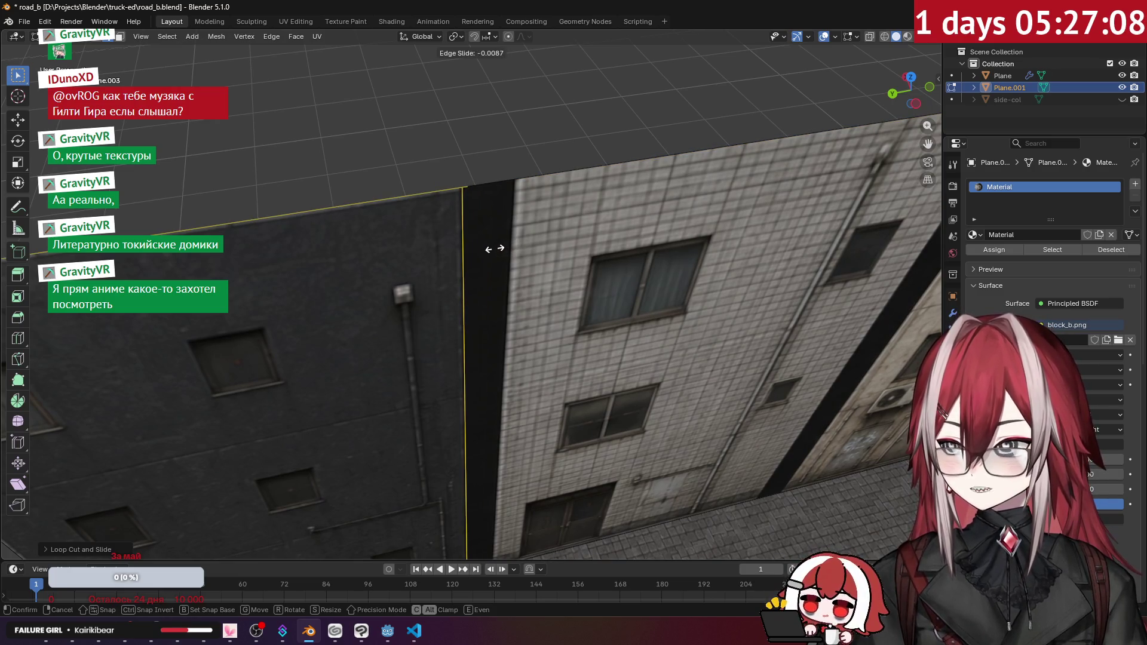
# - Confirm the slid edge loop's new position and view the wall from the side
pyautogui.click(491, 248)
pyautogui.scroll(-2, 499, 146)
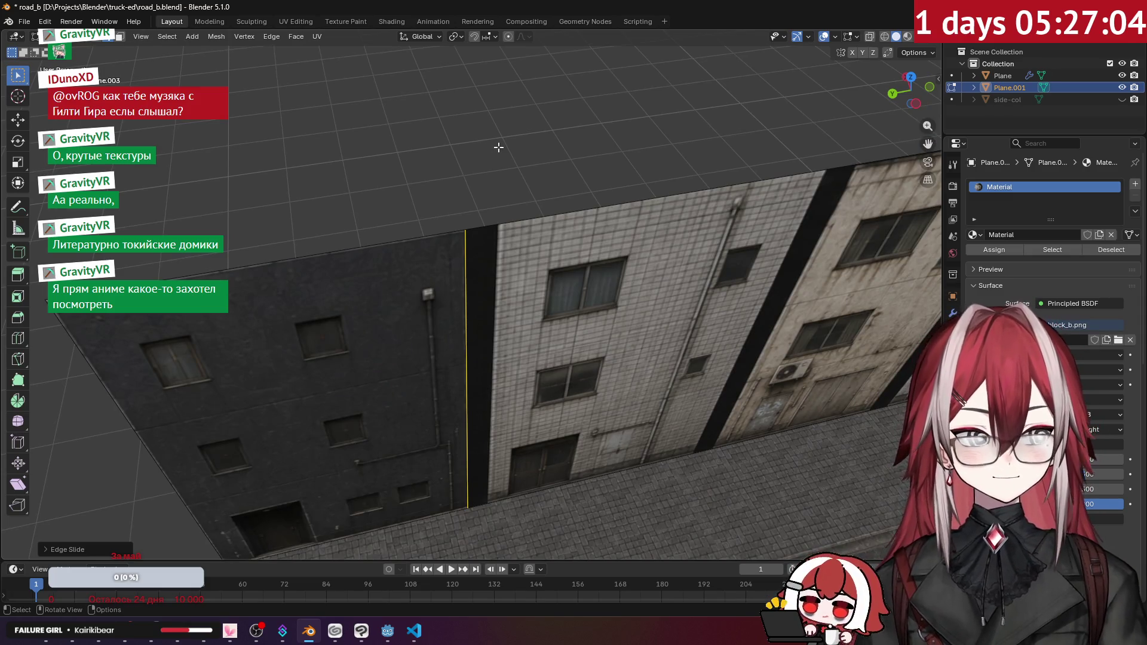
pyautogui.moveTo(472, 227)
pyautogui.mouseDown()
pyautogui.moveTo(501, 164)
pyautogui.moveTo(510, 206)
pyautogui.moveTo(494, 236)
pyautogui.mouseUp()
pyautogui.scroll(4, 501, 164)
pyautogui.scroll(-2, 496, 232)
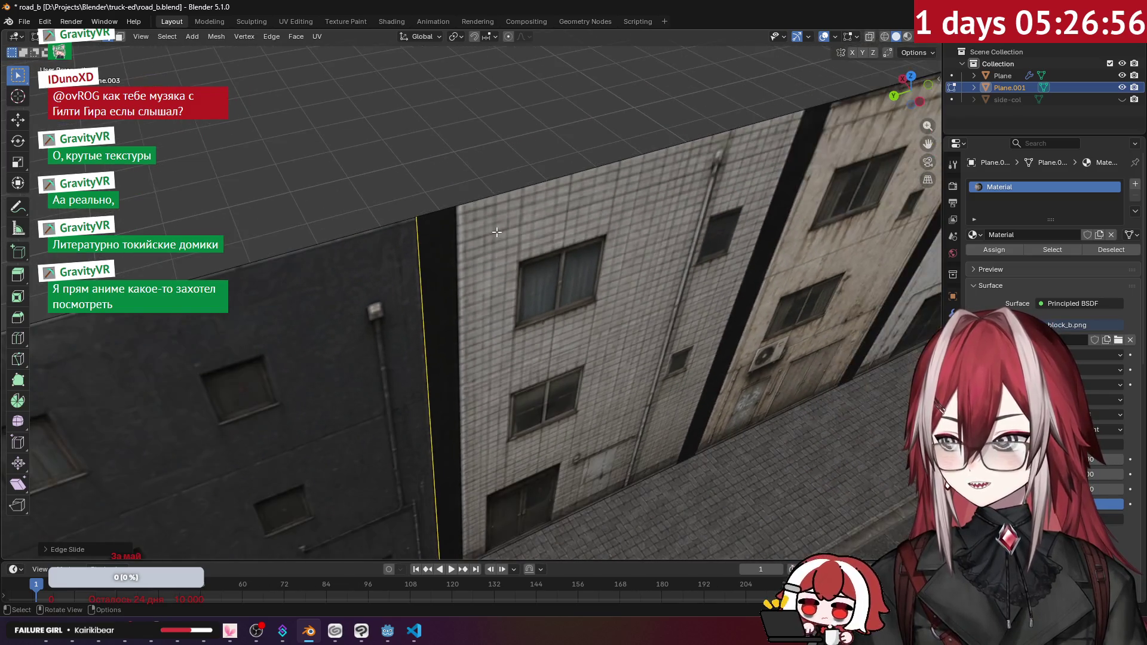
pyautogui.scroll(-2, 500, 231)
pyautogui.scroll(2, 507, 242)
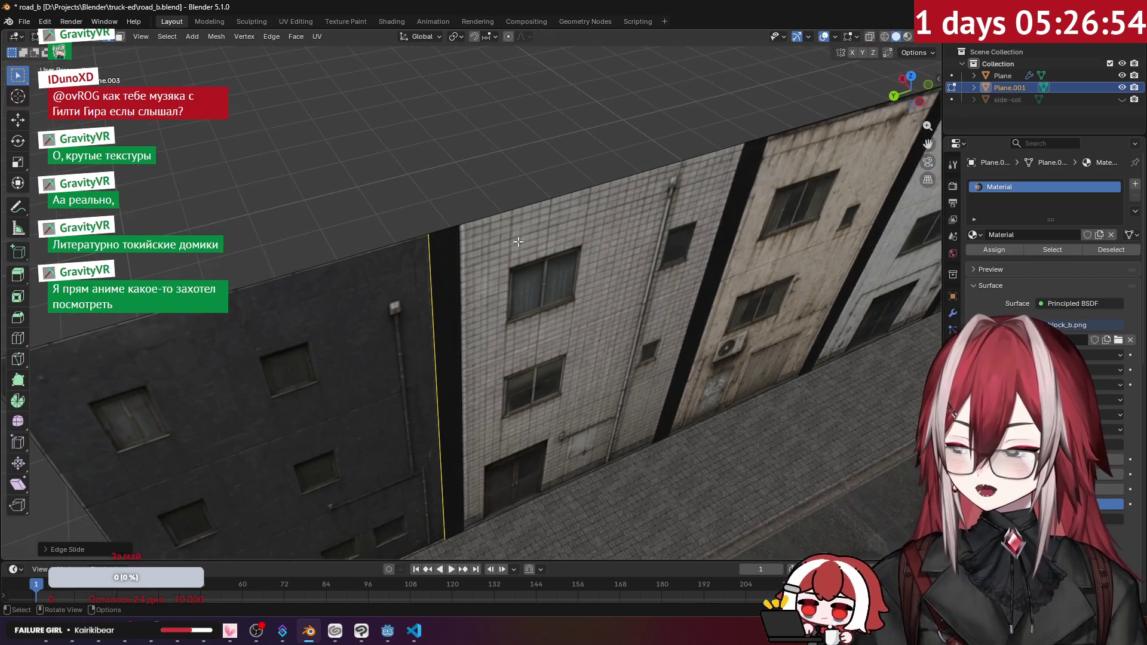
# - Add a loop cut placed tight against the dark/tiled facade corner
pyautogui.hotkey('ctrl', 'r')
pyautogui.click(847, 114)
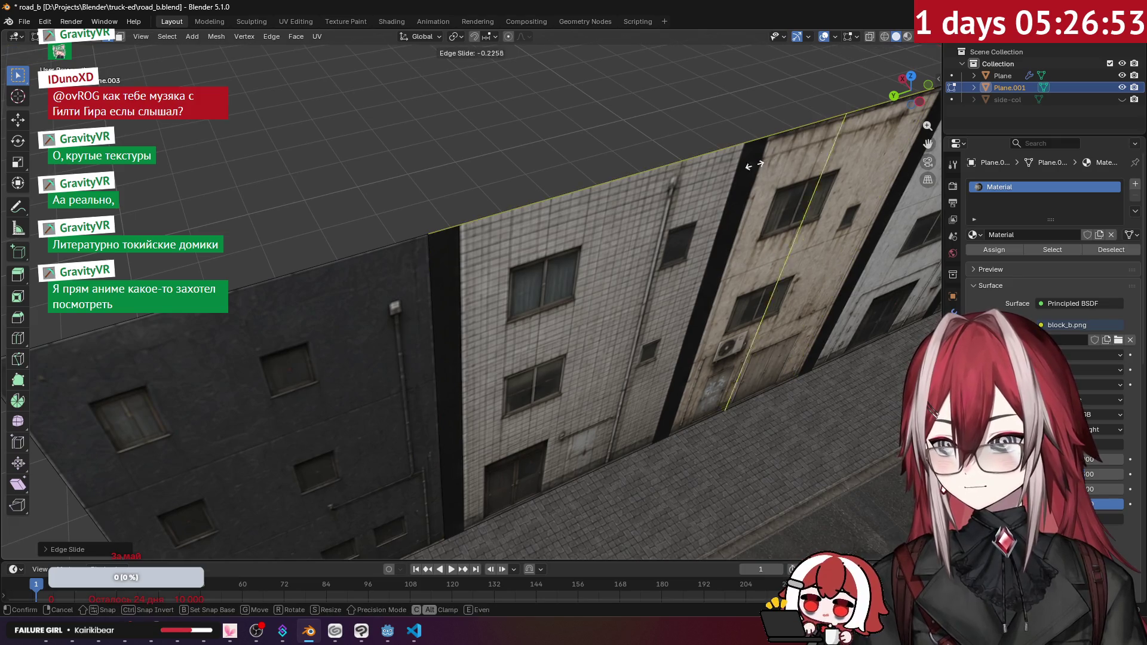
pyautogui.click(469, 256)
pyautogui.scroll(4, 478, 198)
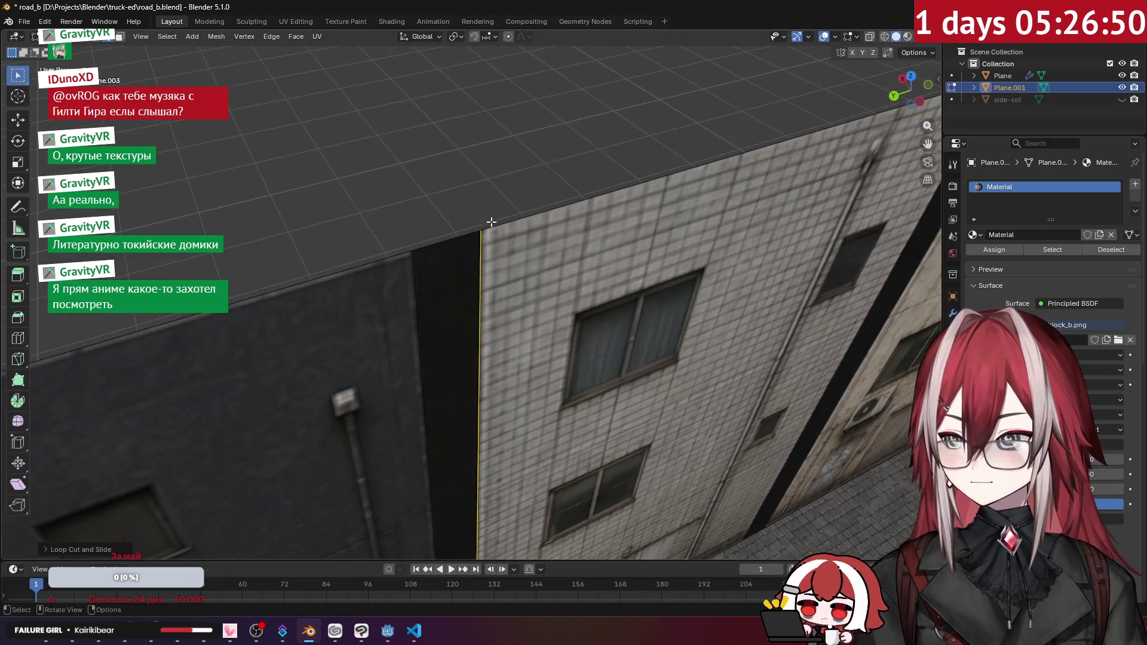
pyautogui.scroll(-6, 494, 216)
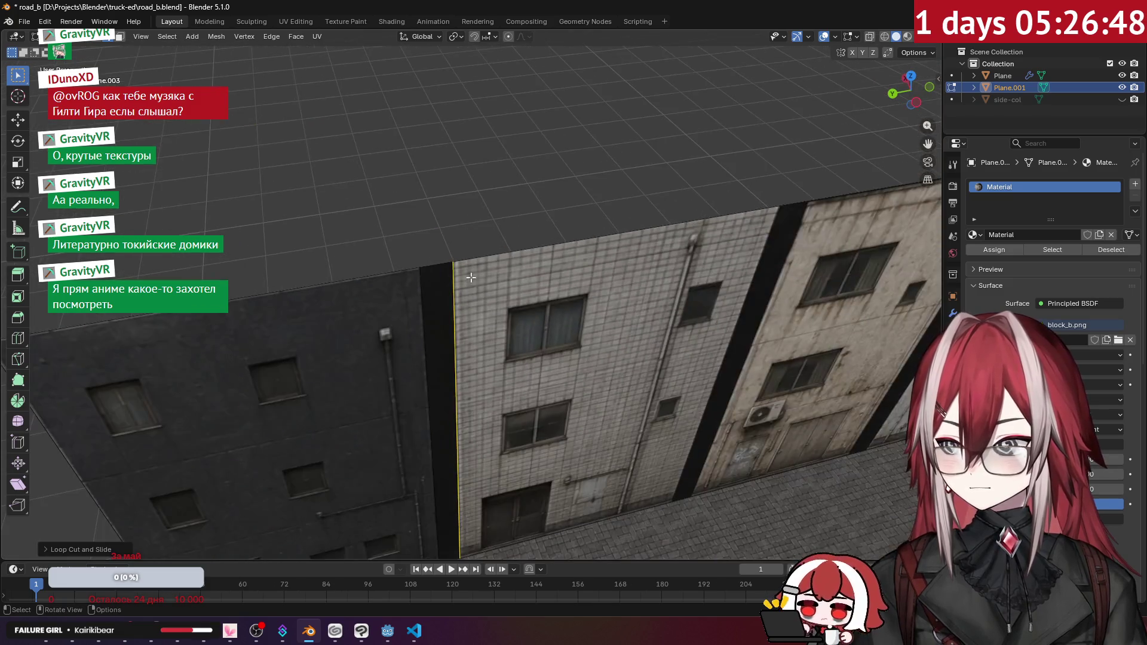
# - Extrude the dark end strip 4 m along X and delete the leftover top strip
pyautogui.scroll(-2, 328, 201)
pyautogui.click(272, 130)
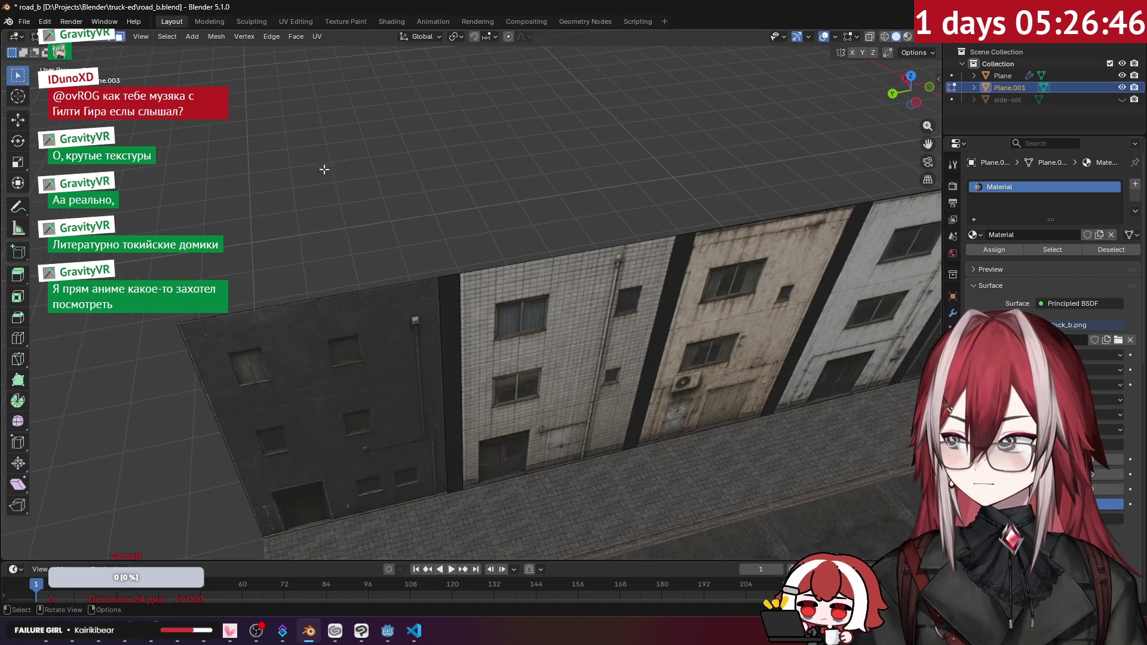
pyautogui.click(461, 323)
pyautogui.press('g')
pyautogui.press('x')
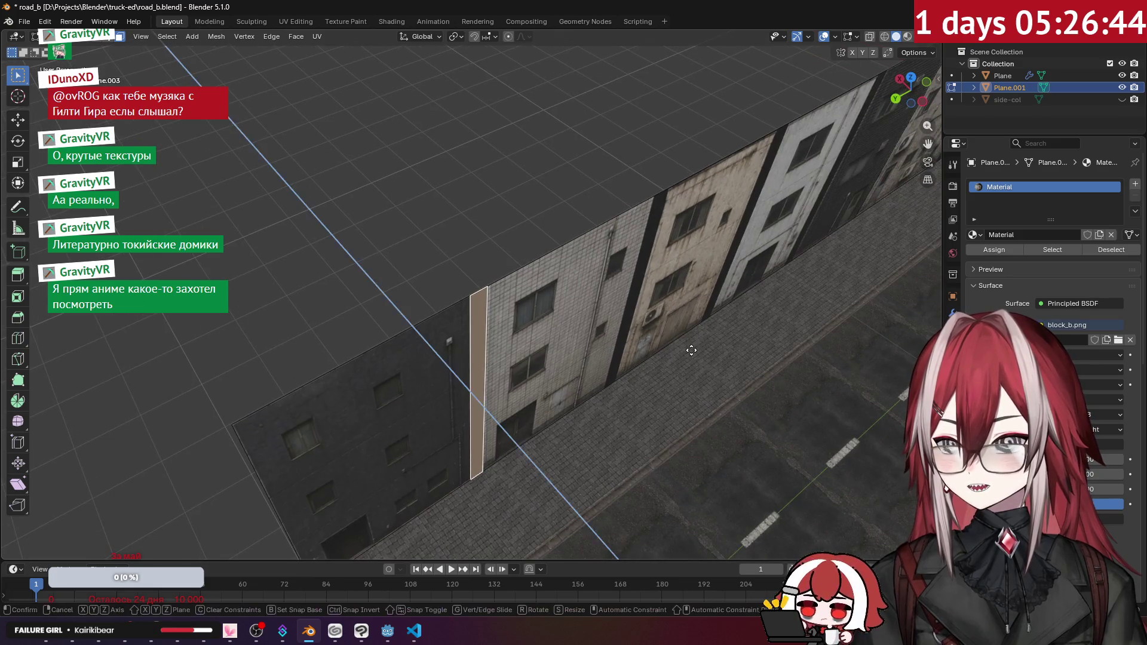
pyautogui.click(497, 227)
pyautogui.press('x')
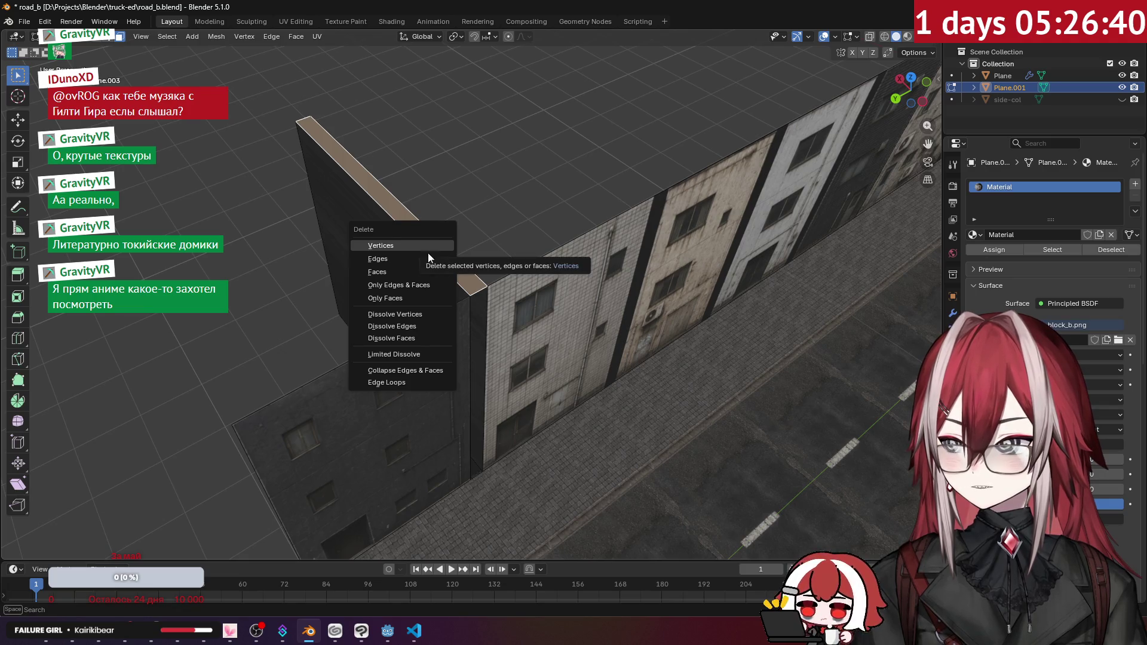
pyautogui.click(403, 269)
# - Extrude the corner vertex along X to form the side wall's edge
pyautogui.moveTo(519, 217)
pyautogui.mouseDown()
pyautogui.moveTo(441, 197)
pyautogui.moveTo(491, 226)
pyautogui.mouseUp()
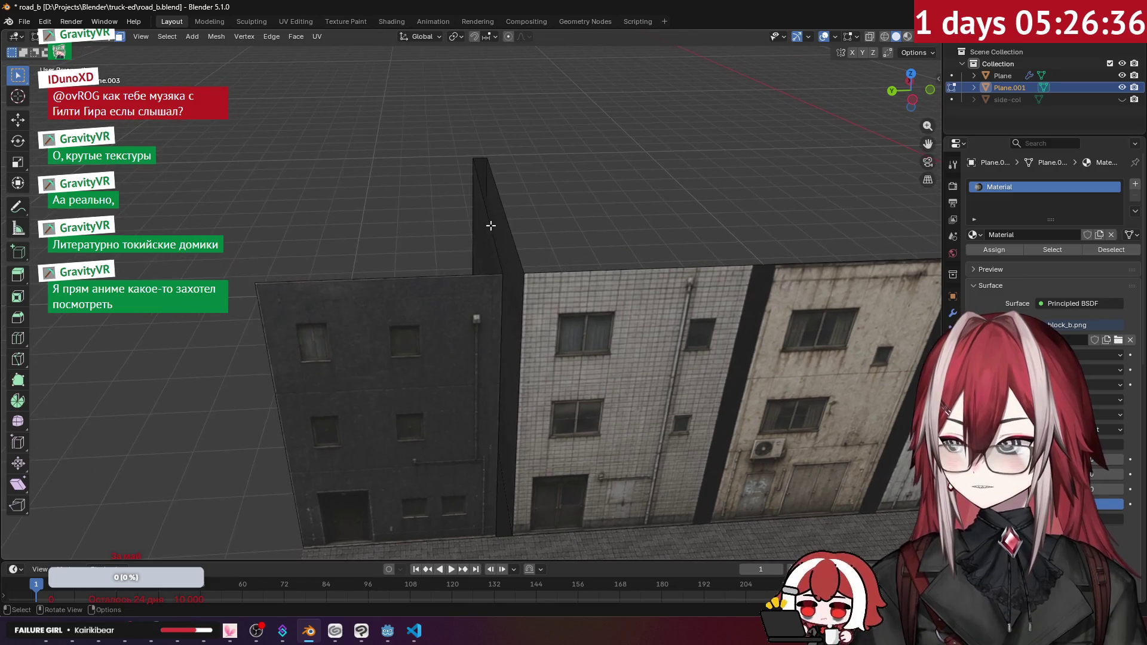
pyautogui.click(454, 298)
pyautogui.moveTo(454, 299)
pyautogui.mouseDown()
pyautogui.moveTo(450, 245)
pyautogui.moveTo(325, 271)
pyautogui.moveTo(424, 232)
pyautogui.moveTo(468, 83)
pyautogui.mouseUp()
pyautogui.click(451, 246)
pyautogui.click(490, 39)
pyautogui.press('g')
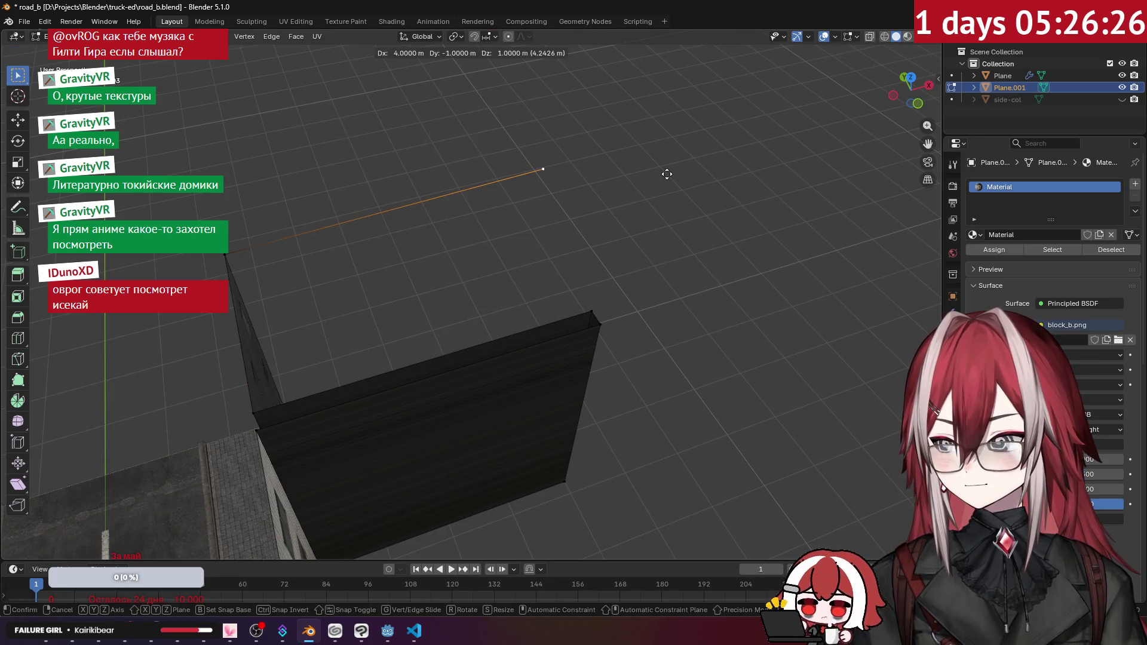
pyautogui.press('x')
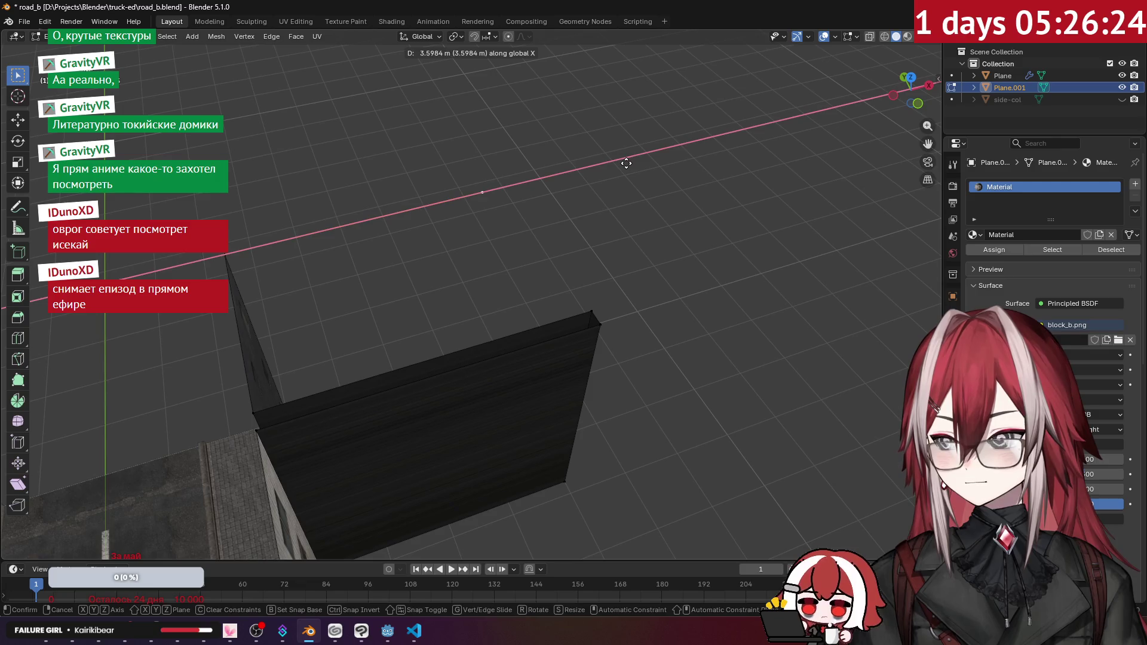
pyautogui.click(644, 155)
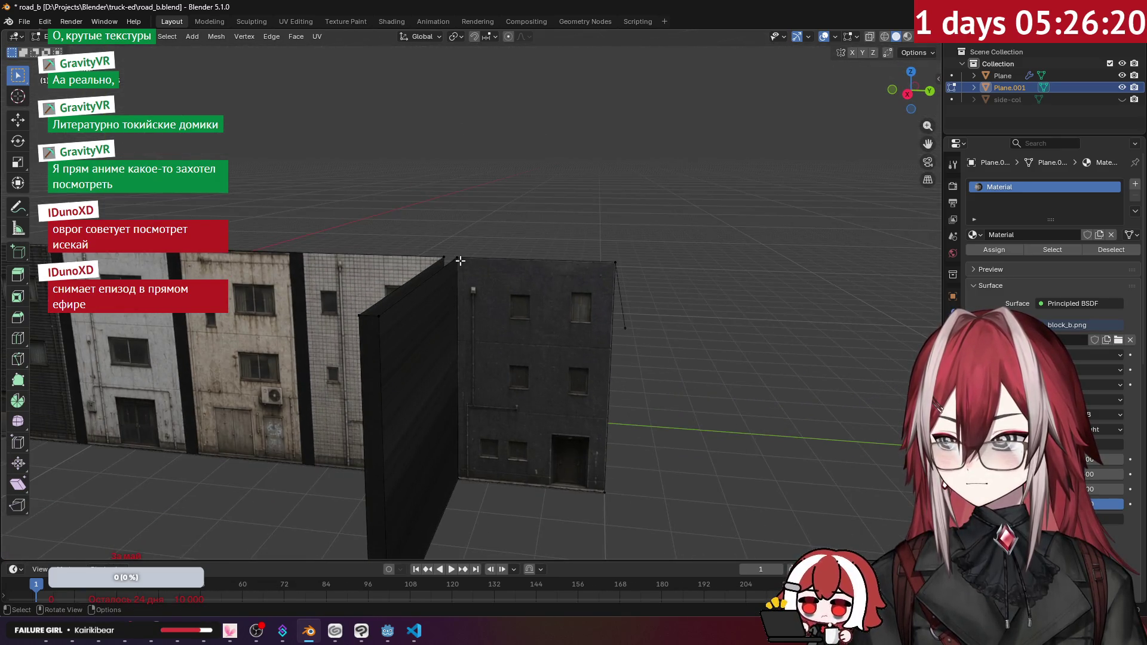
# - Select the roof outline edge loop and frame the building row up close
pyautogui.keyDown('alt'); pyautogui.click(637, 280); pyautogui.keyUp('alt')
pyautogui.moveTo(637, 279)
pyautogui.mouseDown()
pyautogui.moveTo(515, 251)
pyautogui.moveTo(489, 231)
pyautogui.moveTo(619, 232)
pyautogui.moveTo(543, 225)
pyautogui.moveTo(478, 251)
pyautogui.moveTo(426, 166)
pyautogui.moveTo(404, 196)
pyautogui.mouseUp()
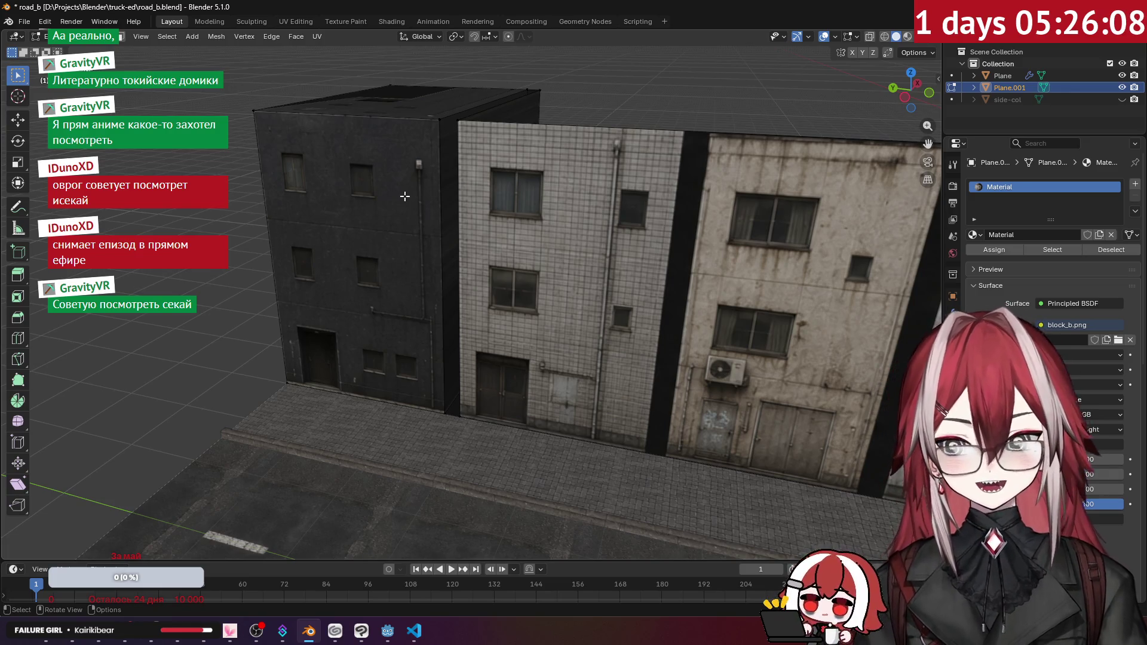
pyautogui.moveTo(465, 174)
pyautogui.mouseDown()
pyautogui.moveTo(548, 205)
pyautogui.moveTo(436, 292)
pyautogui.moveTo(429, 281)
pyautogui.moveTo(520, 191)
pyautogui.moveTo(525, 244)
pyautogui.moveTo(609, 257)
pyautogui.moveTo(430, 225)
pyautogui.moveTo(665, 227)
pyautogui.moveTo(698, 351)
pyautogui.moveTo(589, 177)
pyautogui.moveTo(514, 266)
pyautogui.moveTo(586, 235)
pyautogui.moveTo(571, 290)
pyautogui.moveTo(489, 263)
pyautogui.moveTo(473, 243)
pyautogui.mouseUp()
pyautogui.scroll(3, 477, 244)
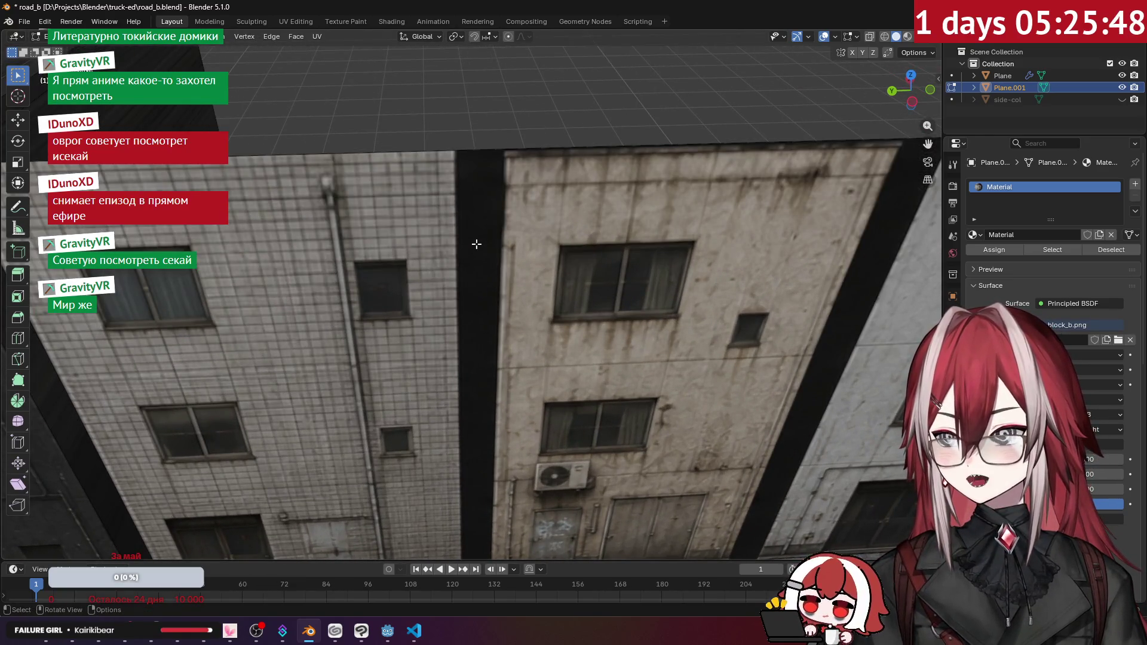
# - Add two loop cuts, each slid against a dark gap or facade corner
pyautogui.hotkey('ctrl', 'r')
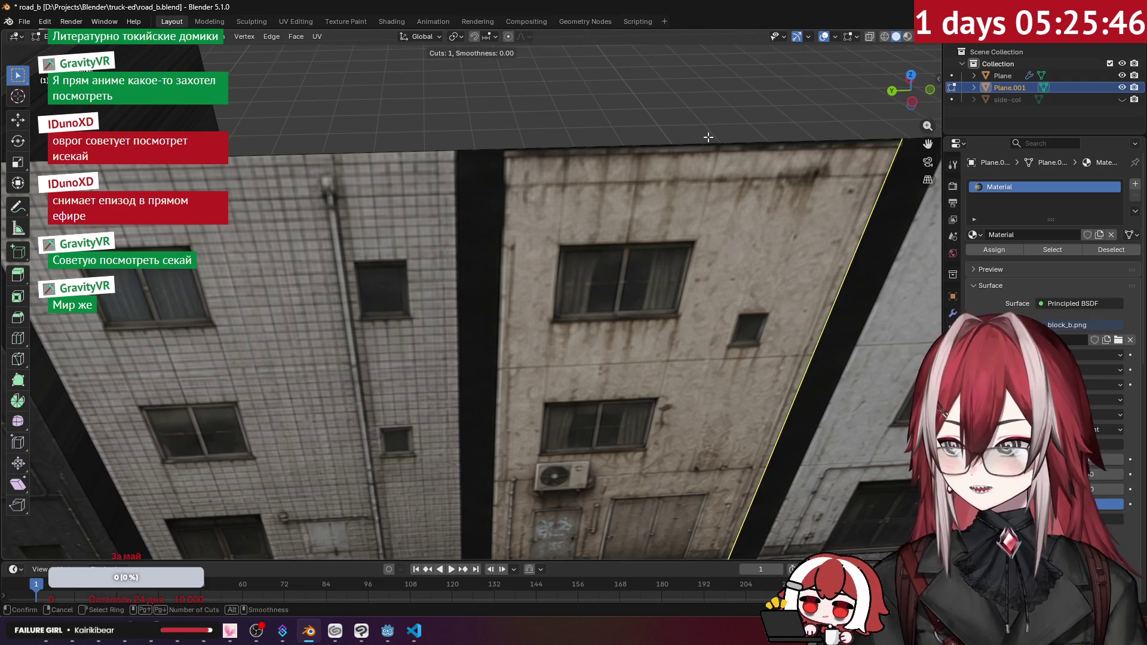
pyautogui.click(466, 241)
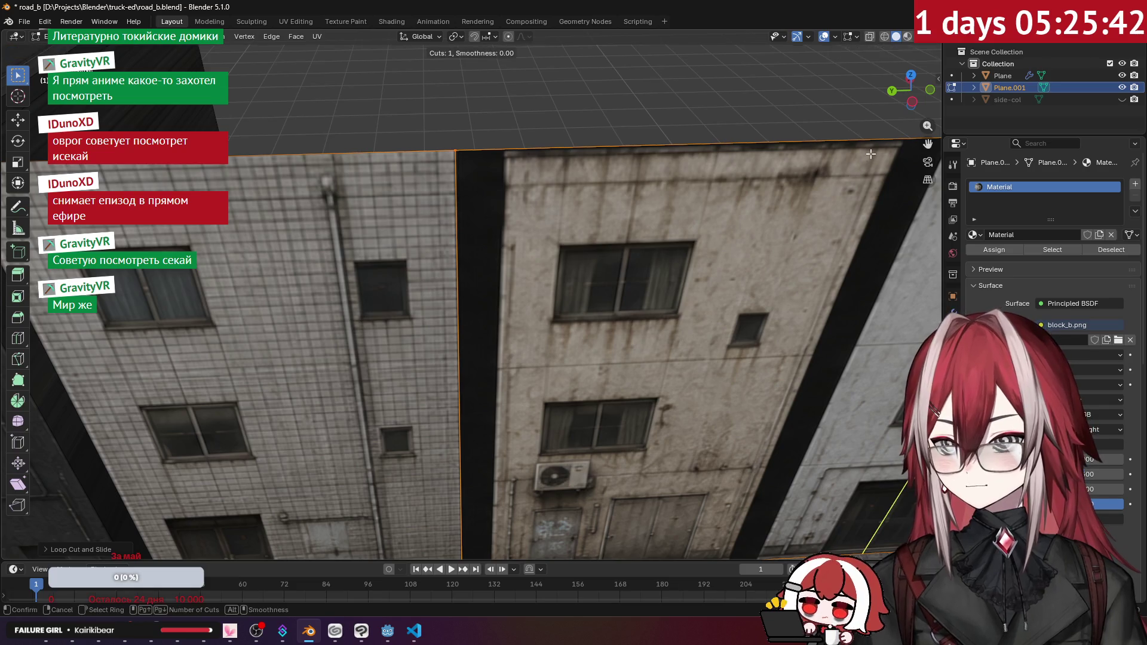
pyautogui.click(850, 151)
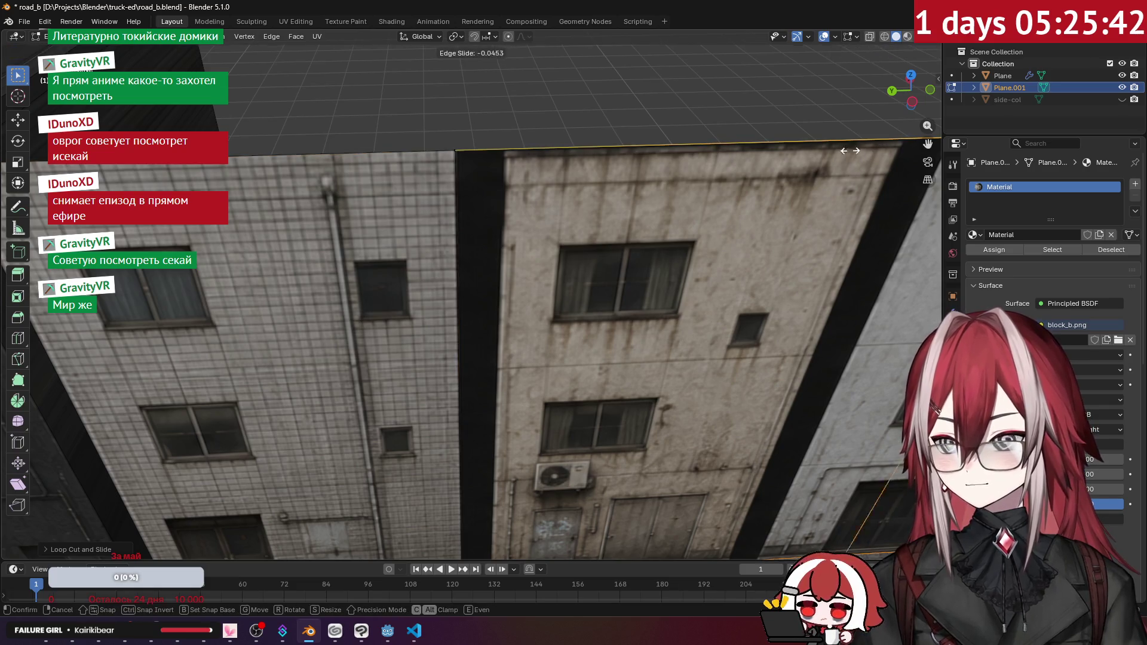
pyautogui.click(291, 304)
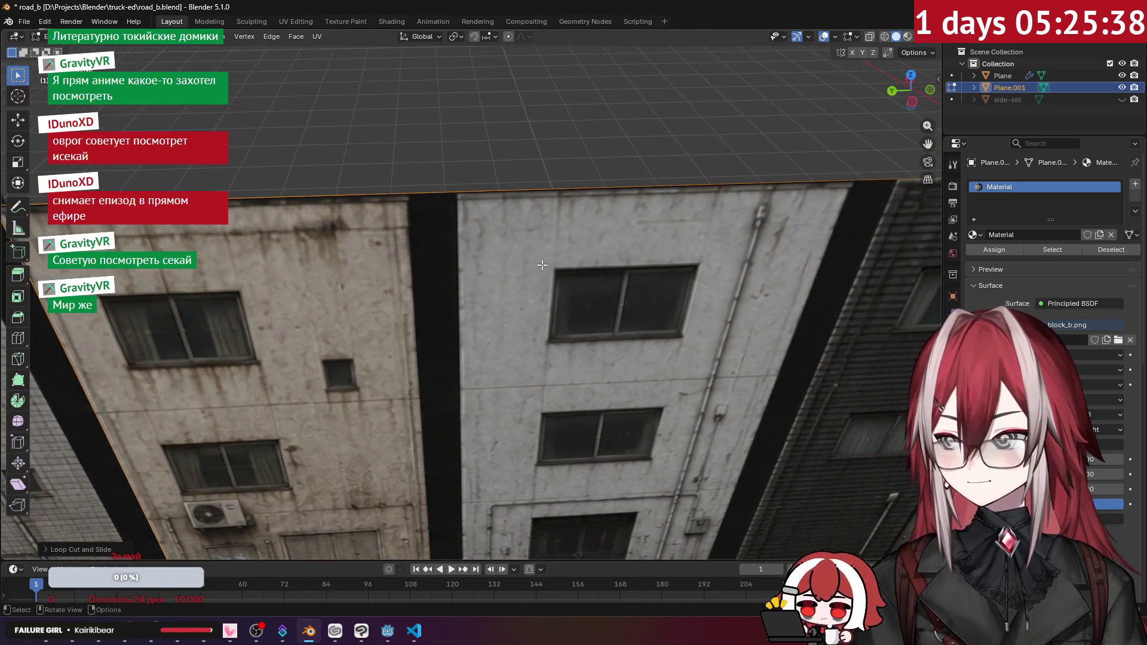
pyautogui.hotkey('ctrl', 'r')
pyautogui.click(598, 263)
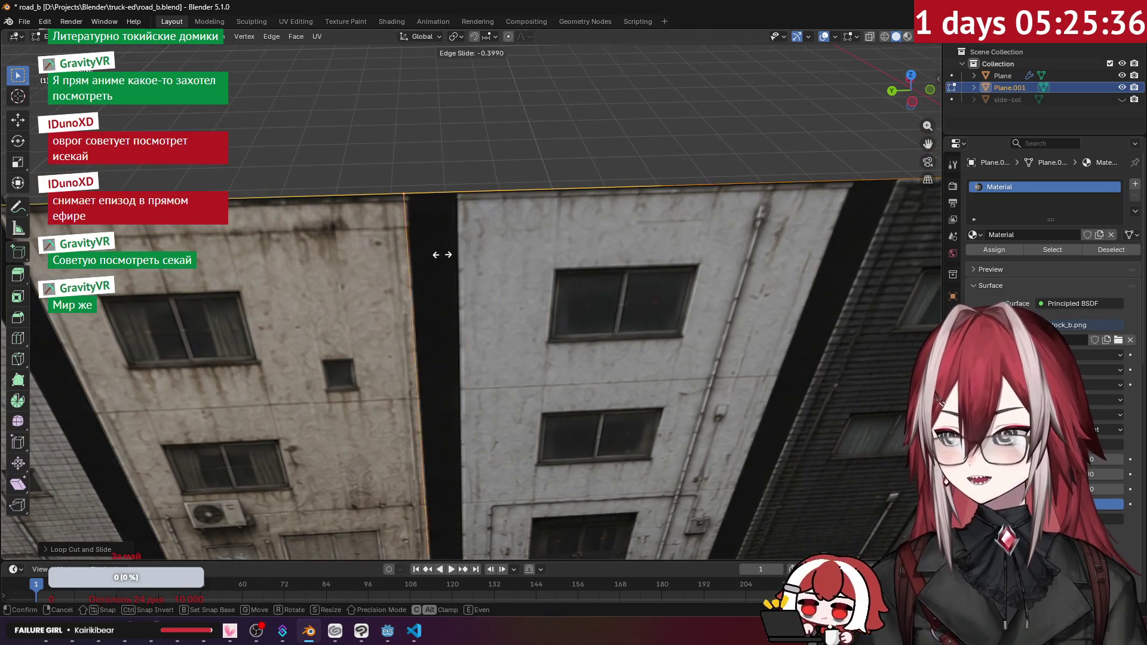
pyautogui.click(442, 260)
# - Add two more loop cuts slid to the corners, including the dark facade's edge
pyautogui.hotkey('ctrl', 'r')
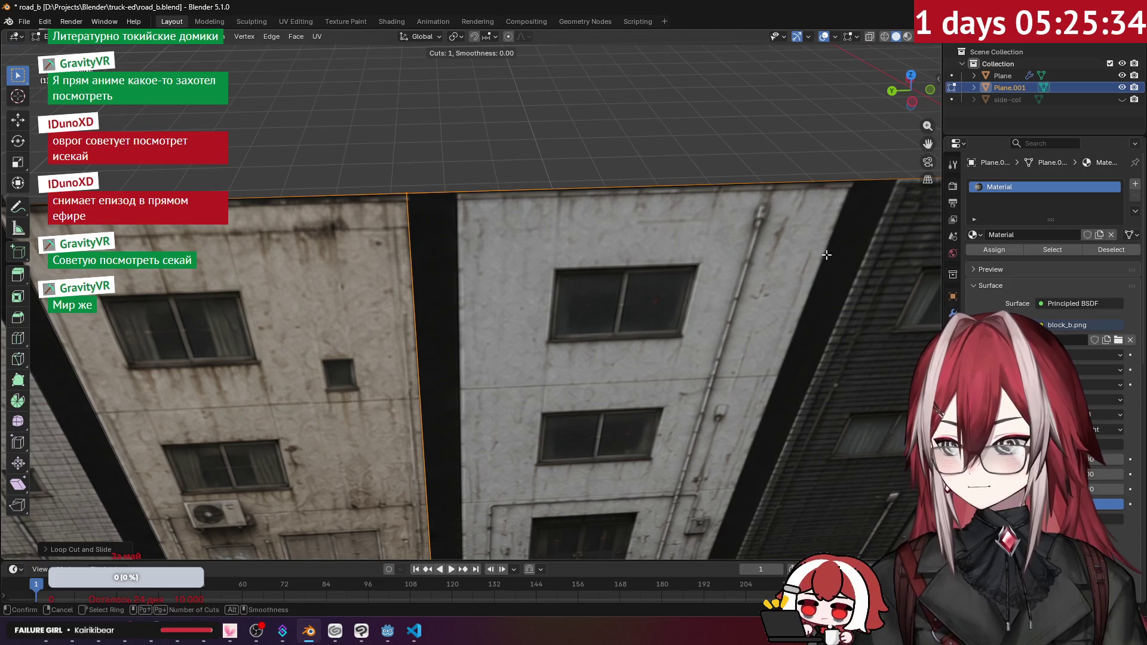
pyautogui.click(597, 285)
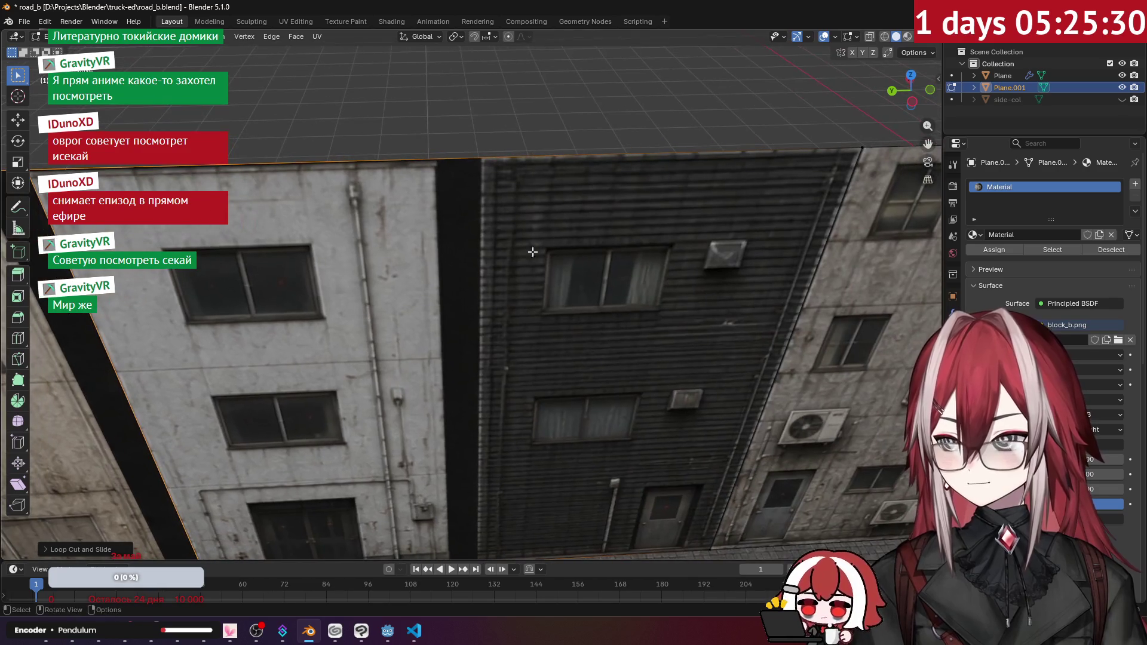
pyautogui.click(552, 173)
pyautogui.hotkey('ctrl', 'r')
pyautogui.click(552, 173)
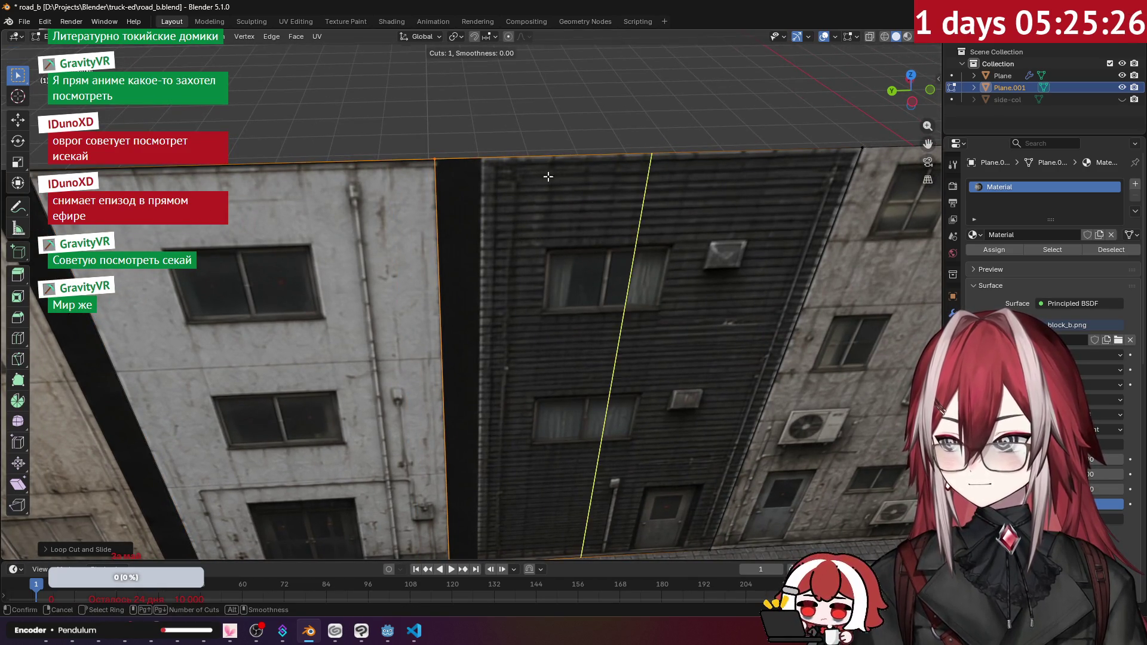
pyautogui.click(348, 260)
# - Deselect everything and select the two dark strips between facades
pyautogui.scroll(-4, 515, 188)
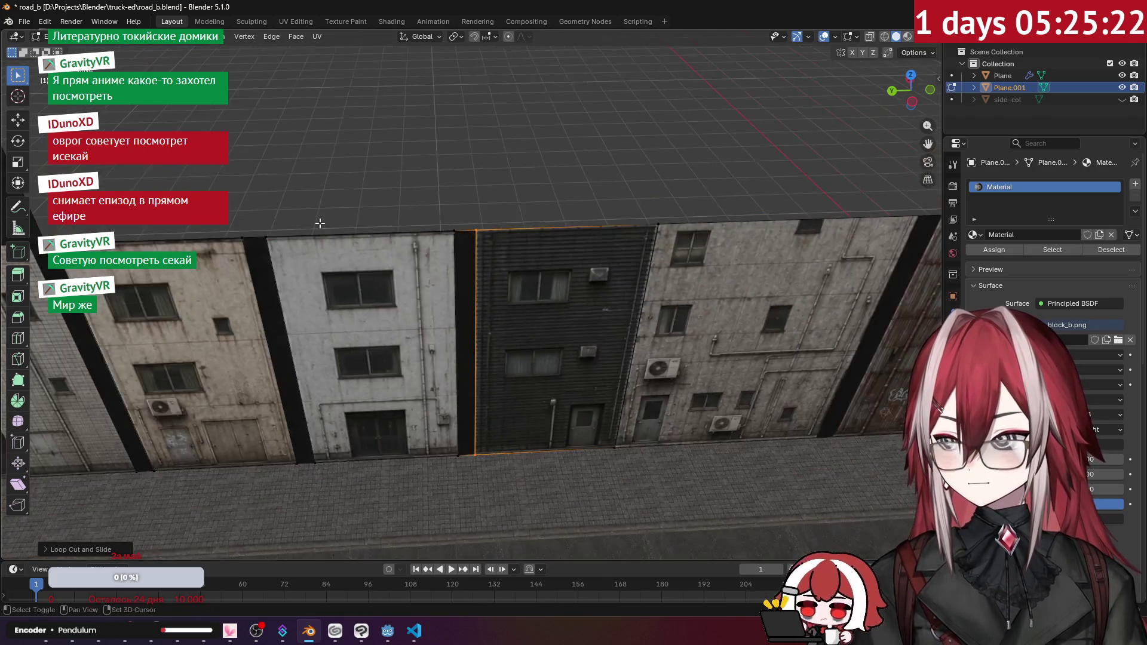
pyautogui.hotkey('alt', 'a')
pyautogui.click(398, 300)
pyautogui.keyDown('shift'); pyautogui.click(582, 306); pyautogui.keyUp('shift')
# - Extrude the dark strips 4 m along X and delete the three wall-top faces
pyautogui.moveTo(788, 308)
pyautogui.mouseDown()
pyautogui.moveTo(568, 238)
pyautogui.moveTo(521, 251)
pyautogui.moveTo(504, 271)
pyautogui.mouseUp()
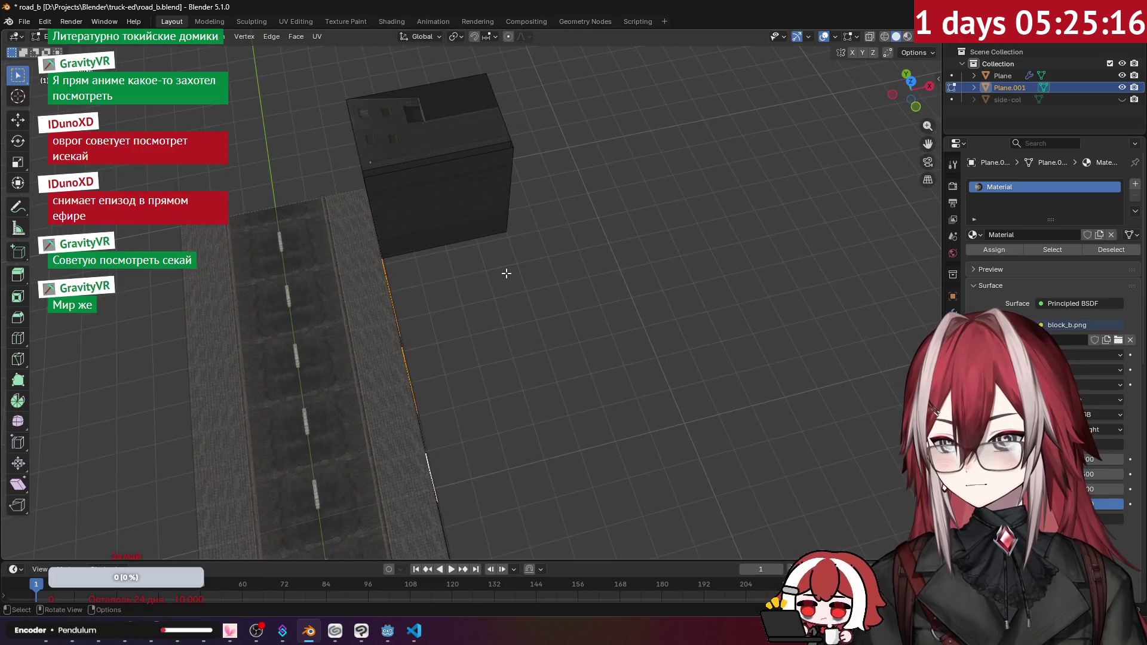
pyautogui.press('e')
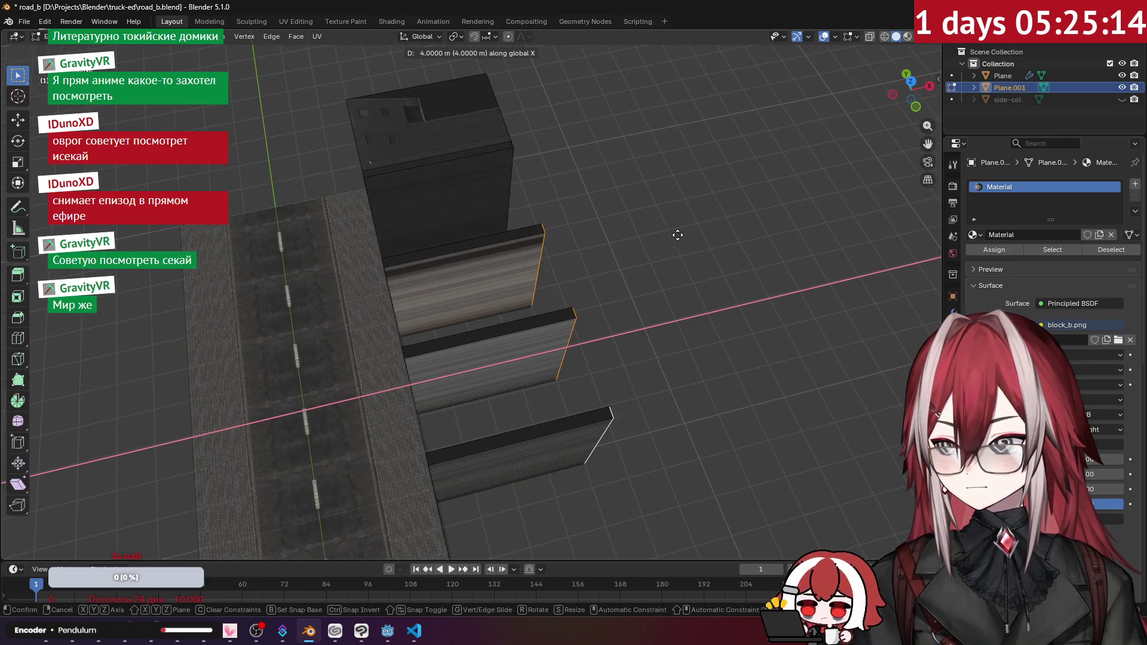
pyautogui.click(617, 254)
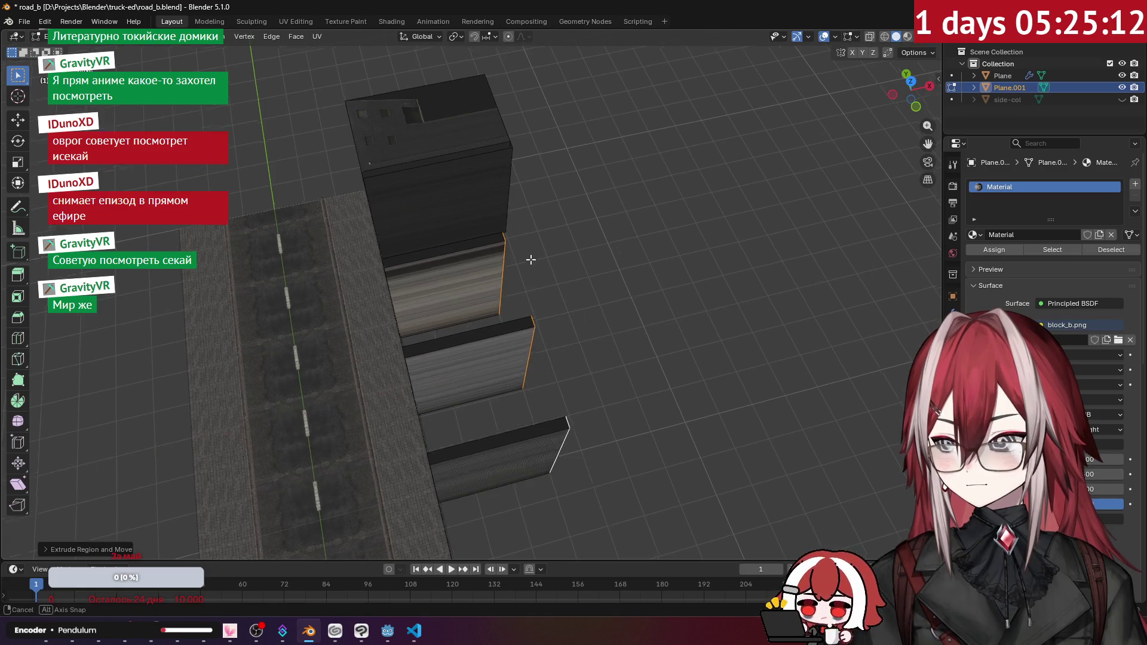
pyautogui.moveTo(617, 254); pyautogui.dragTo(441, 274)
pyautogui.click(440, 274)
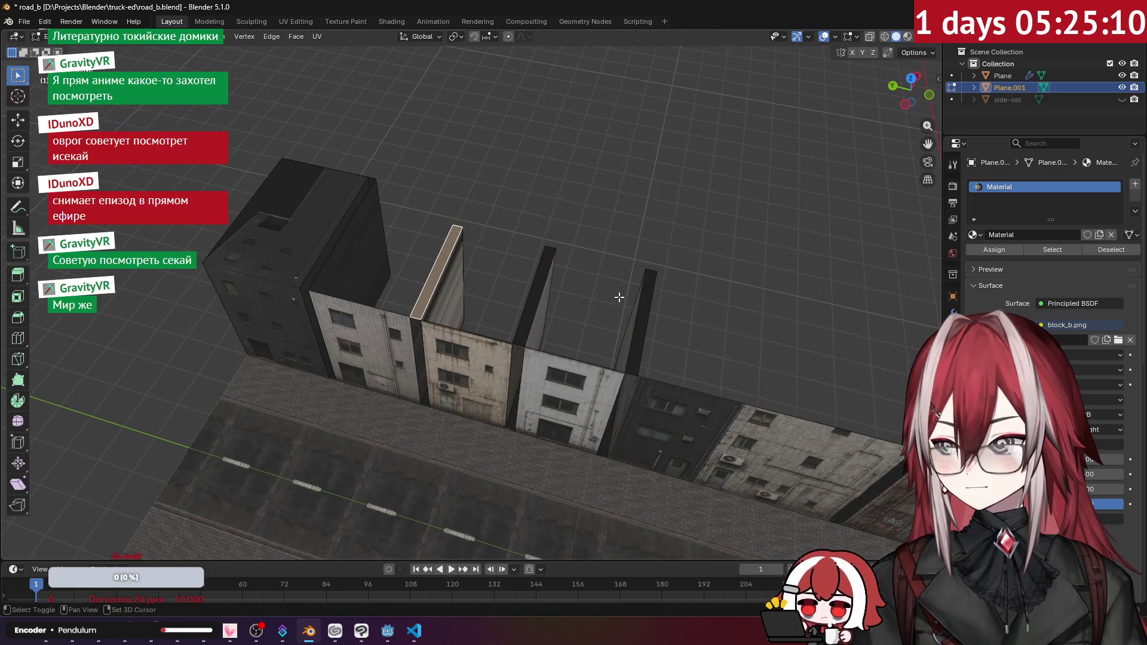
pyautogui.keyDown('shift'); pyautogui.click(534, 293); pyautogui.keyUp('shift')
pyautogui.keyDown('shift'); pyautogui.click(644, 310); pyautogui.keyUp('shift')
pyautogui.rightClick(644, 310)
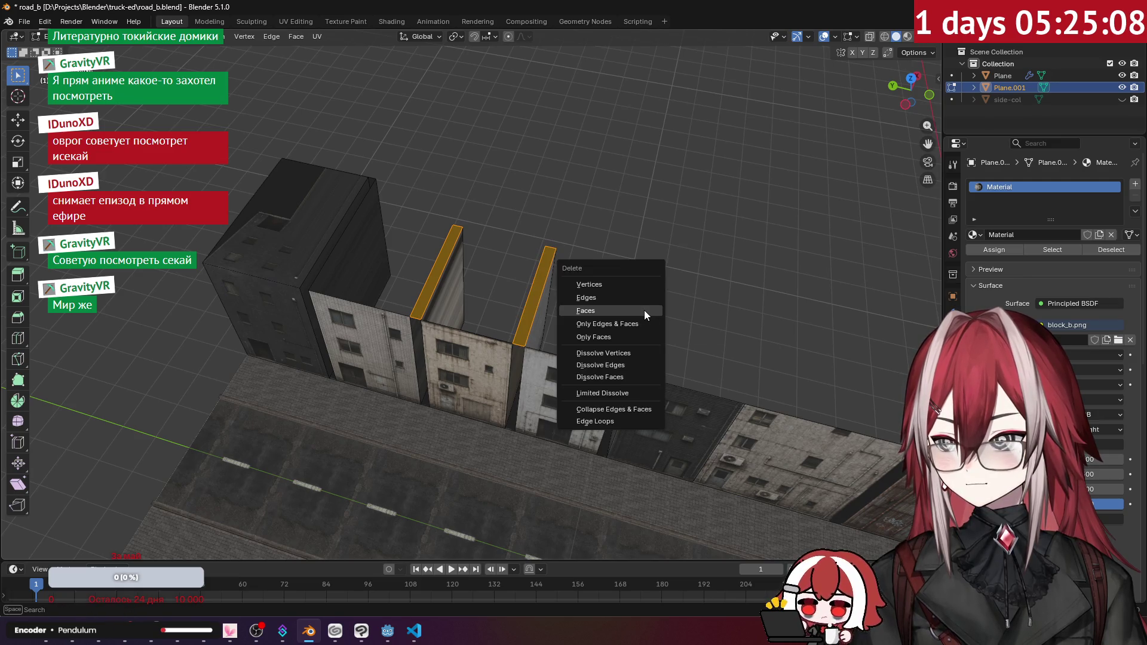
pyautogui.click(644, 310)
# - Fill each building's top edge loop with a roof face
pyautogui.moveTo(513, 221); pyautogui.dragTo(435, 303)
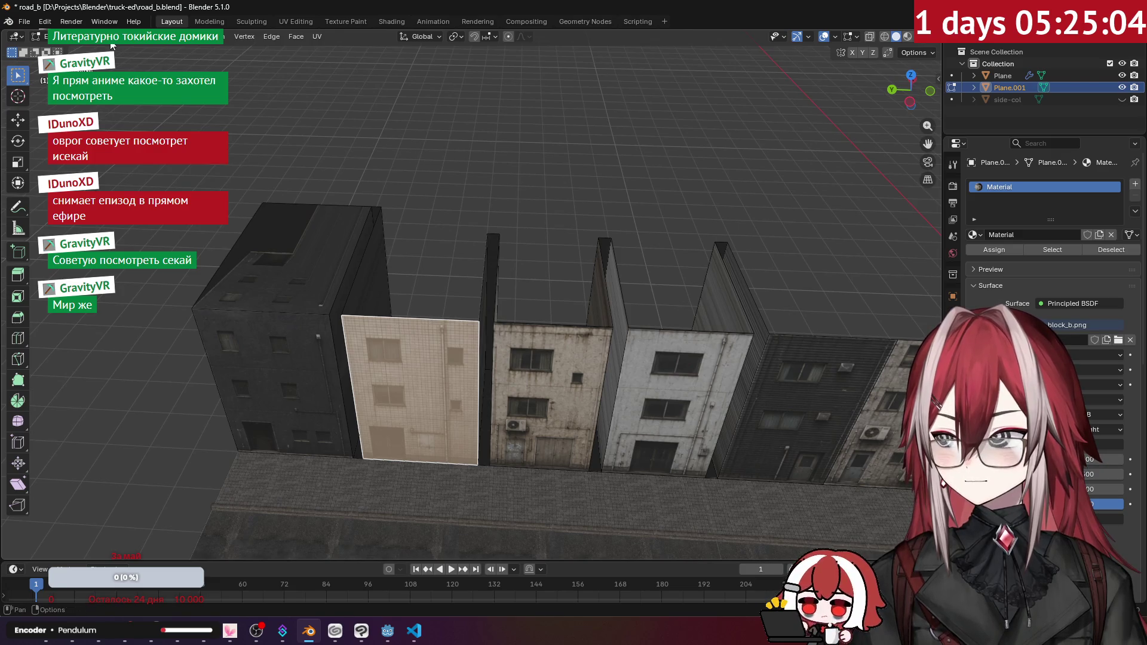
pyautogui.click(405, 291)
pyautogui.press('f')
pyautogui.keyDown('alt'); pyautogui.click(529, 324); pyautogui.keyUp('alt')
pyautogui.press('f')
pyautogui.keyDown('alt'); pyautogui.click(687, 331); pyautogui.keyUp('alt')
pyautogui.press('f')
pyautogui.moveTo(533, 267)
pyautogui.mouseDown()
pyautogui.moveTo(379, 238)
pyautogui.moveTo(366, 255)
pyautogui.mouseUp()
pyautogui.scroll(-1, 442, 267)
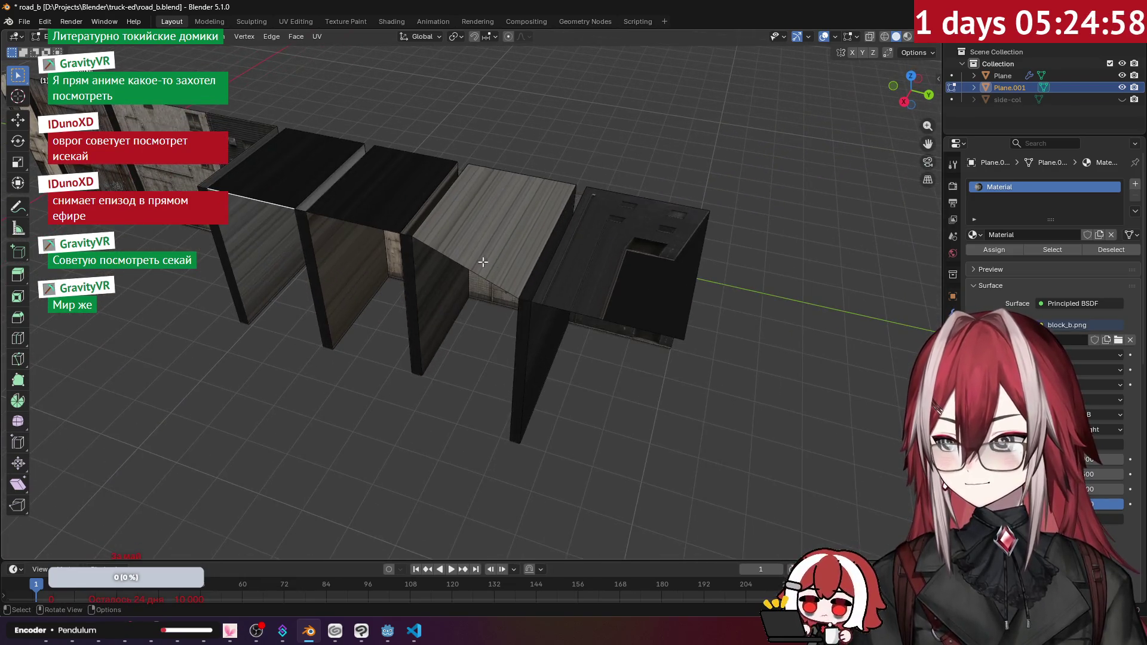
pyautogui.hotkey('ctrl', 'z')
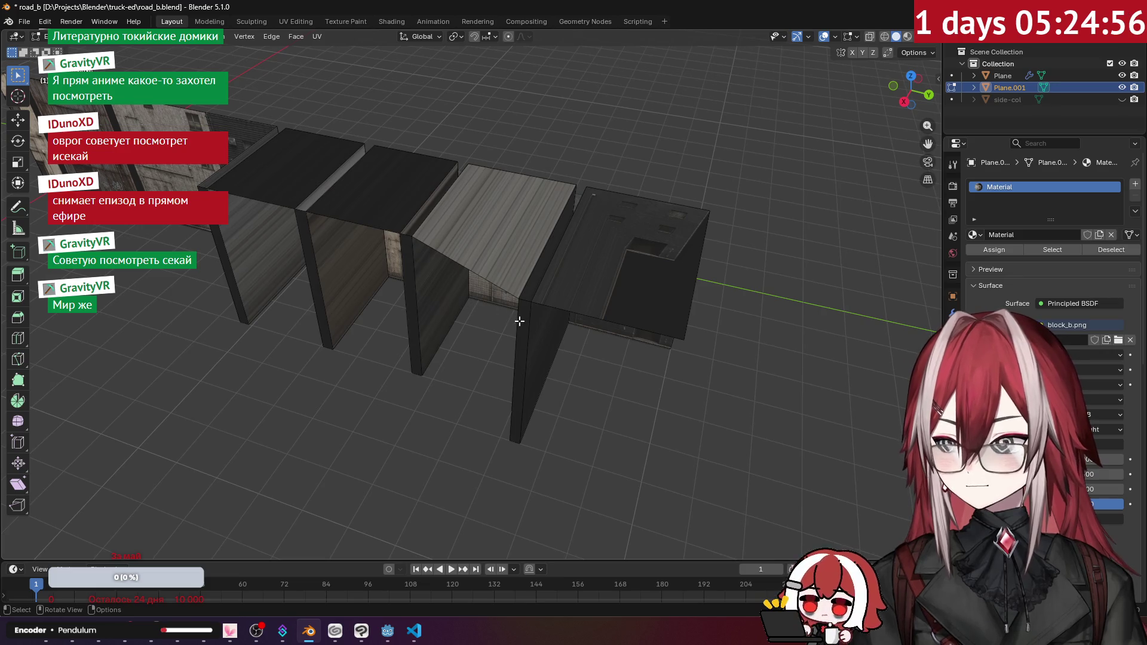
# - Flip the normals of the front pillar faces to fix their dark shading
pyautogui.click(519, 321)
pyautogui.rightClick(430, 281)
pyautogui.click(430, 282)
pyautogui.rightClick(412, 275)
pyautogui.click(412, 275)
pyautogui.click(310, 251)
pyautogui.rightClick(311, 251)
pyautogui.click(311, 251)
pyautogui.click(211, 234)
pyautogui.rightClick(217, 225)
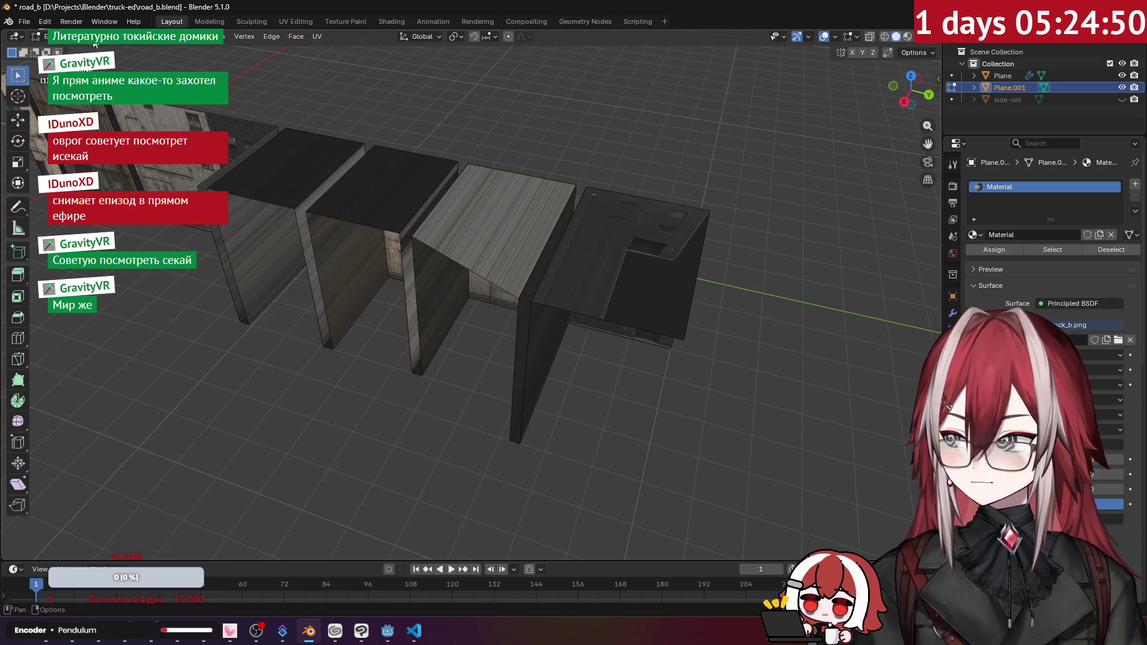
pyautogui.click(414, 261)
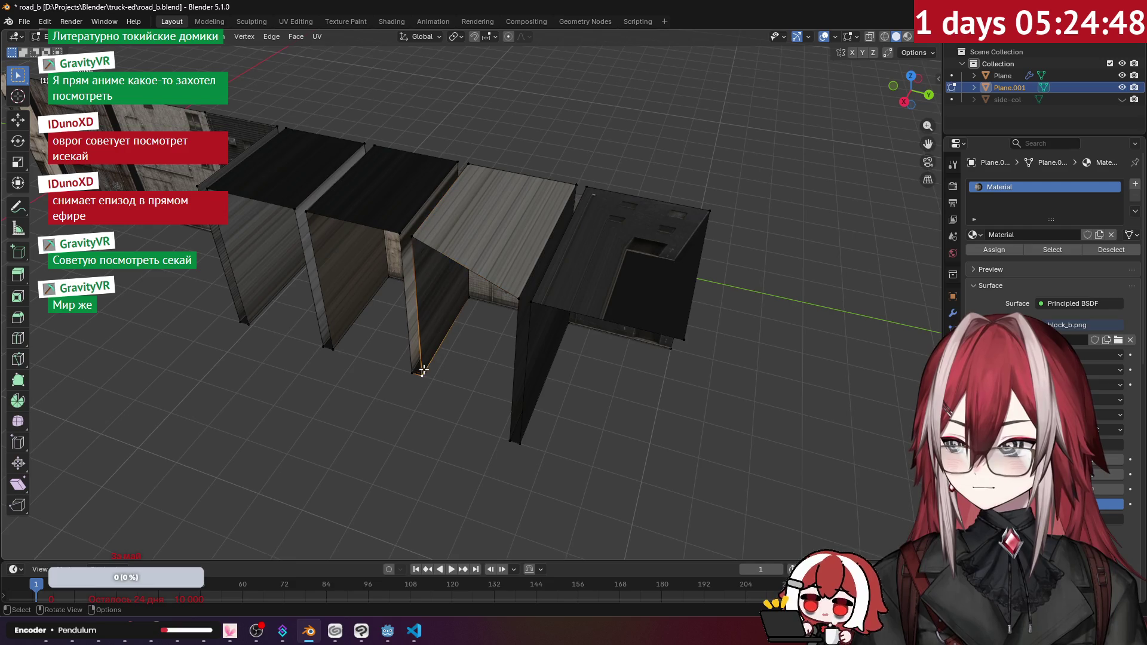
# - Move the pillar's corner edges 0.139 m along Y and return to Object Mode
pyautogui.moveTo(460, 342); pyautogui.dragTo(460, 341)
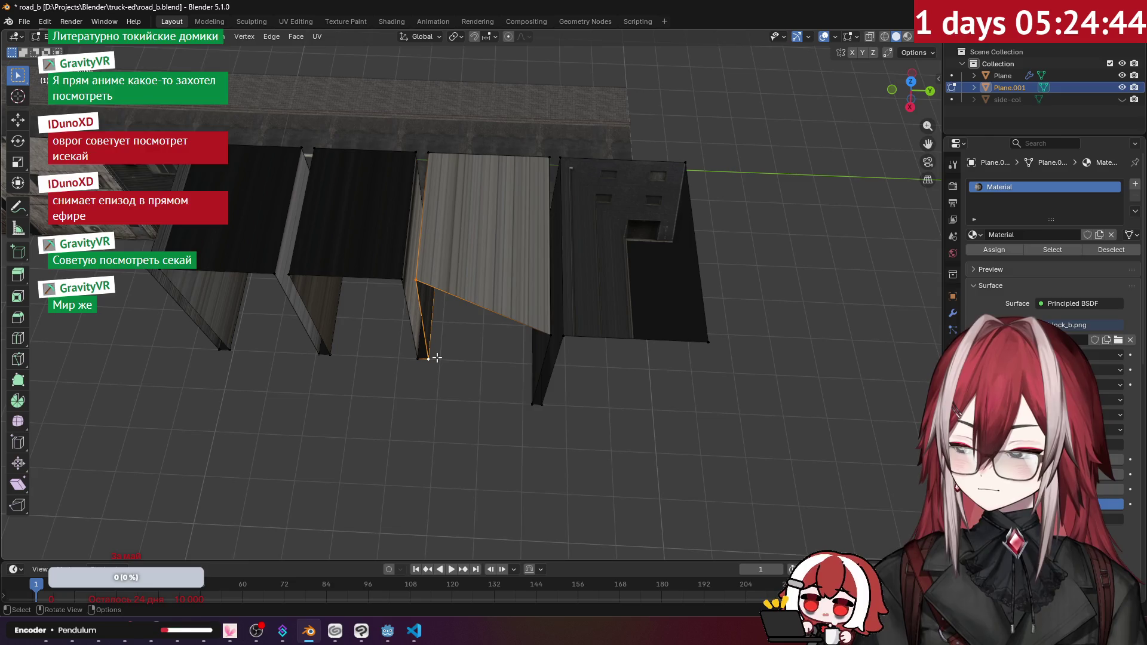
pyautogui.press('g')
pyautogui.press('y')
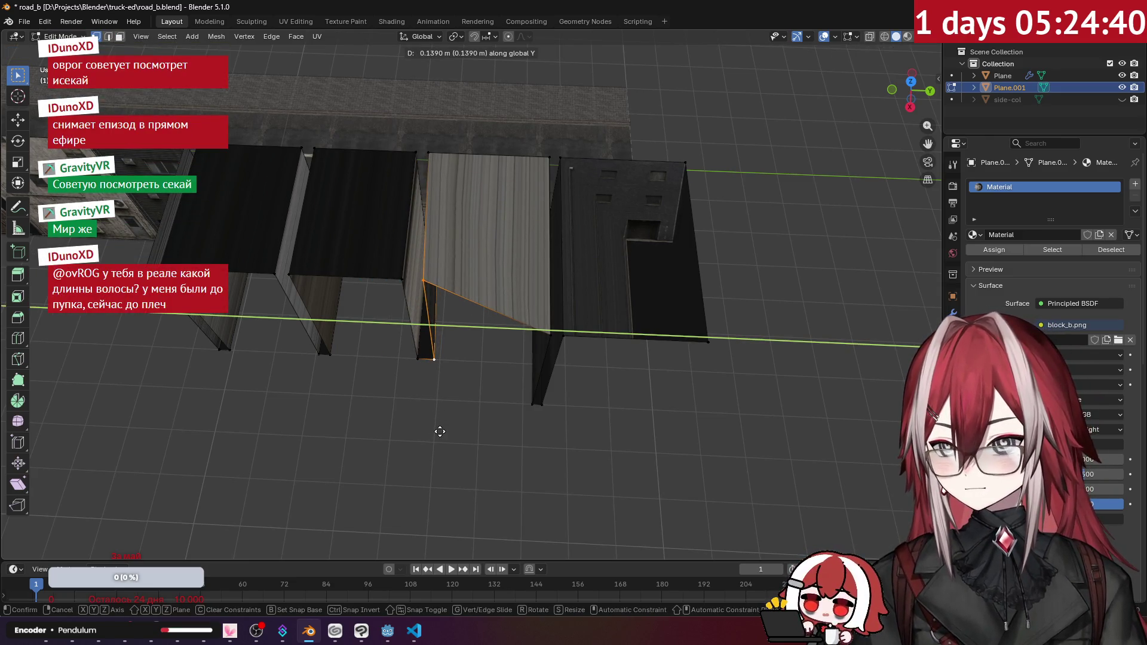
pyautogui.click(436, 401)
pyautogui.moveTo(455, 414); pyautogui.dragTo(541, 376)
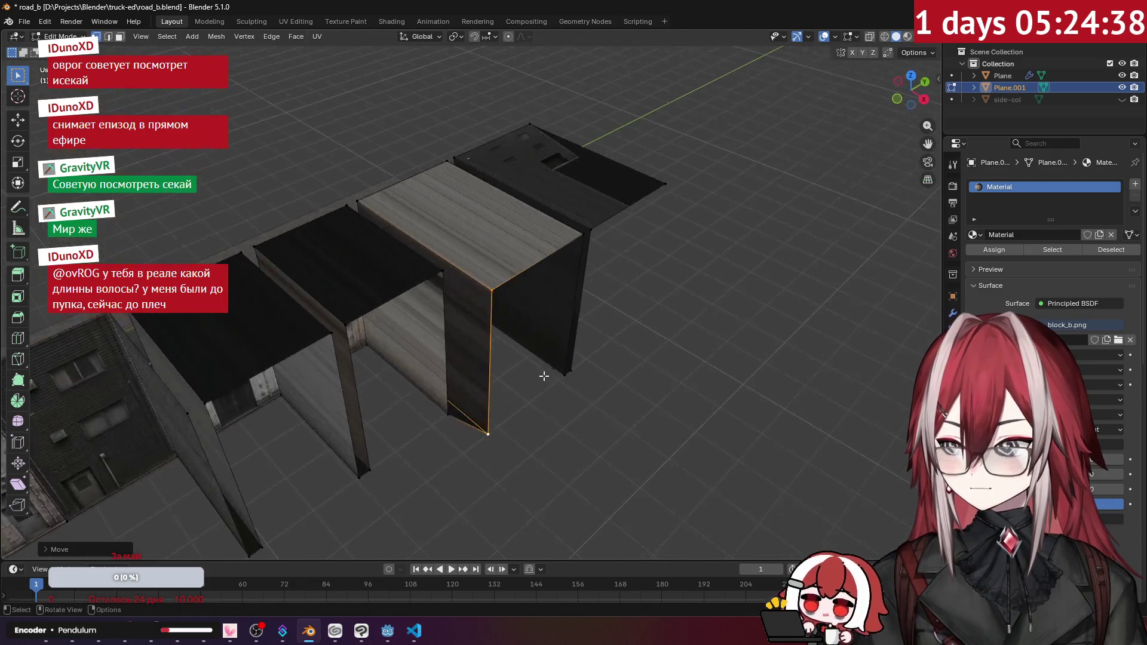
pyautogui.press('Tab')
pyautogui.click(562, 432)
pyautogui.moveTo(561, 432); pyautogui.dragTo(749, 381)
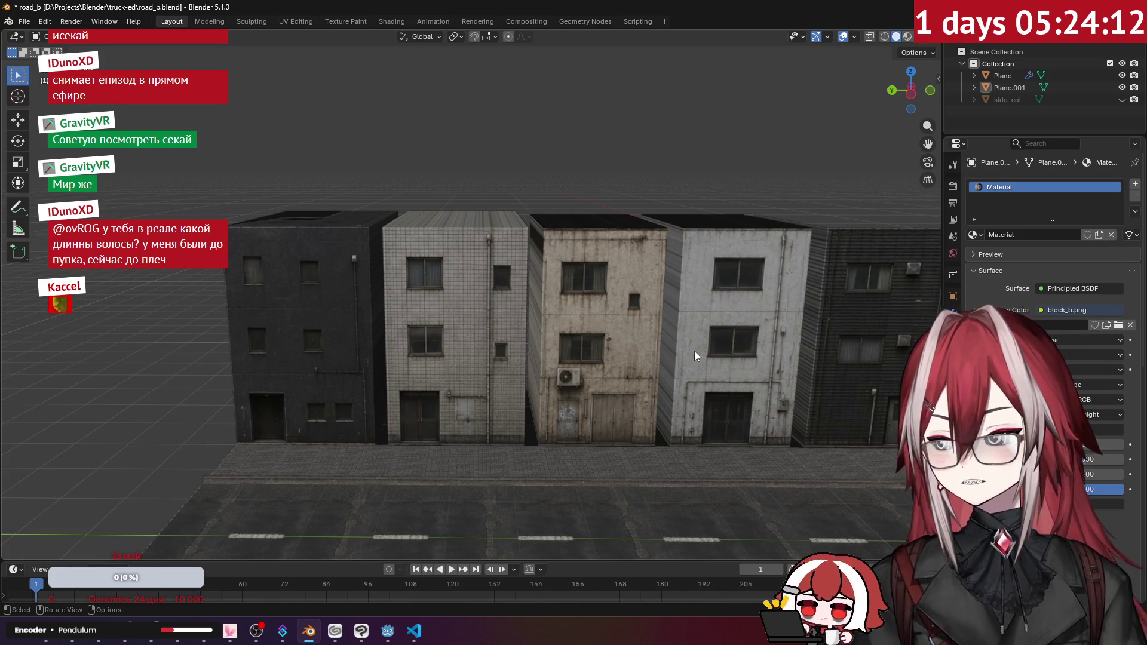
pyautogui.moveTo(619, 334)
pyautogui.mouseDown()
pyautogui.moveTo(579, 360)
pyautogui.moveTo(592, 368)
pyautogui.moveTo(554, 284)
pyautogui.moveTo(532, 274)
pyautogui.mouseUp()
pyautogui.scroll(4, 529, 270)
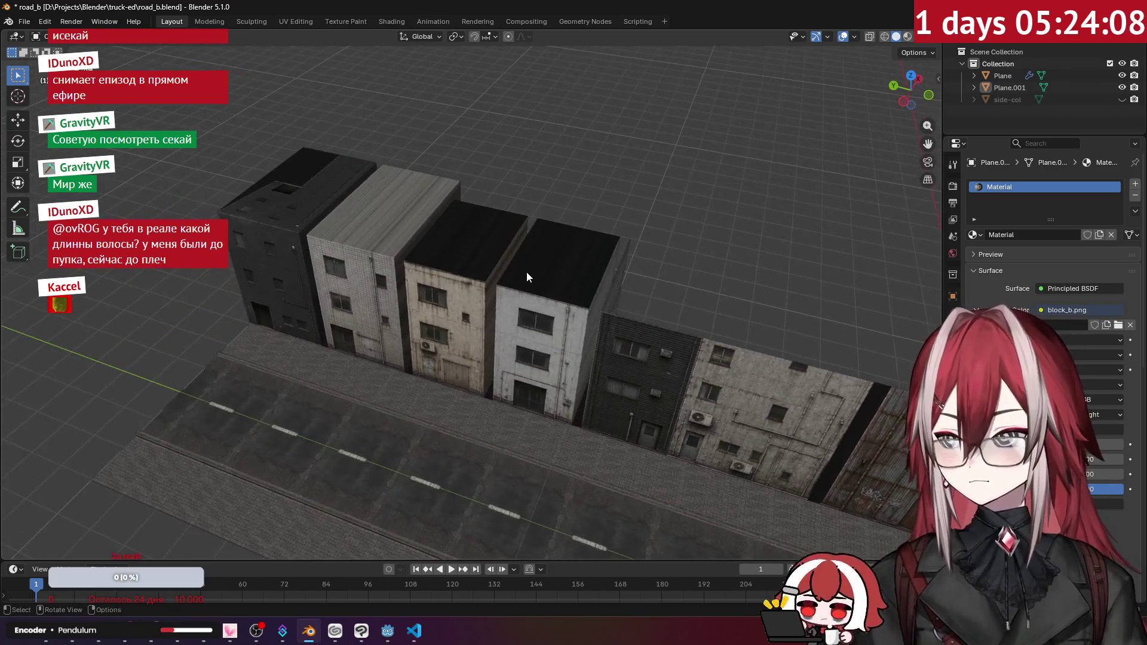
pyautogui.scroll(5, 526, 272)
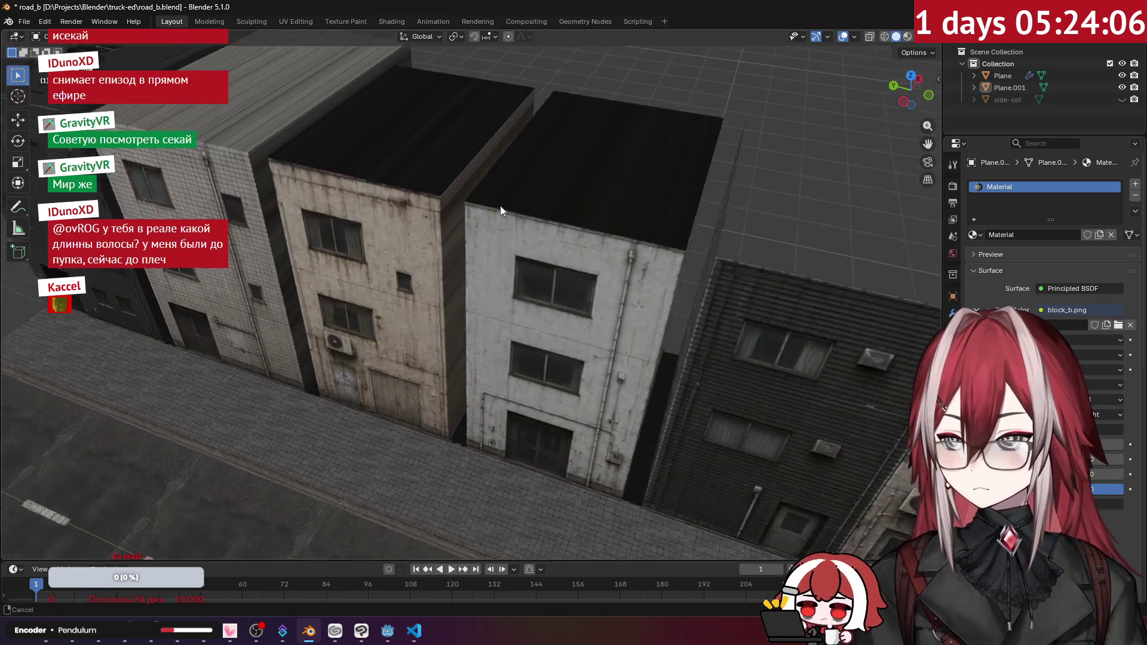
pyautogui.moveTo(469, 216)
pyautogui.mouseDown()
pyautogui.moveTo(672, 253)
pyautogui.moveTo(446, 210)
pyautogui.moveTo(508, 186)
pyautogui.moveTo(498, 172)
pyautogui.moveTo(381, 172)
pyautogui.moveTo(438, 198)
pyautogui.moveTo(435, 181)
pyautogui.mouseUp()
pyautogui.moveTo(210, 56)
pyautogui.mouseDown()
pyautogui.moveTo(359, 158)
pyautogui.moveTo(511, 172)
pyautogui.moveTo(554, 142)
pyautogui.moveTo(421, 172)
pyautogui.moveTo(327, 156)
pyautogui.moveTo(308, 185)
pyautogui.mouseUp()
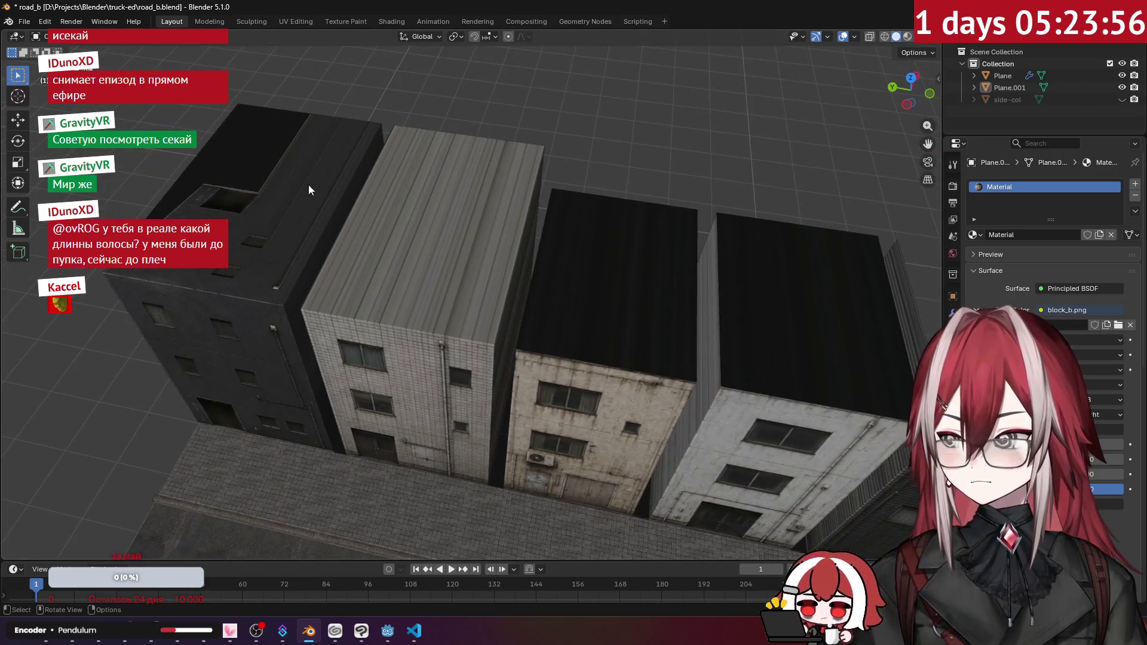
pyautogui.click(264, 161)
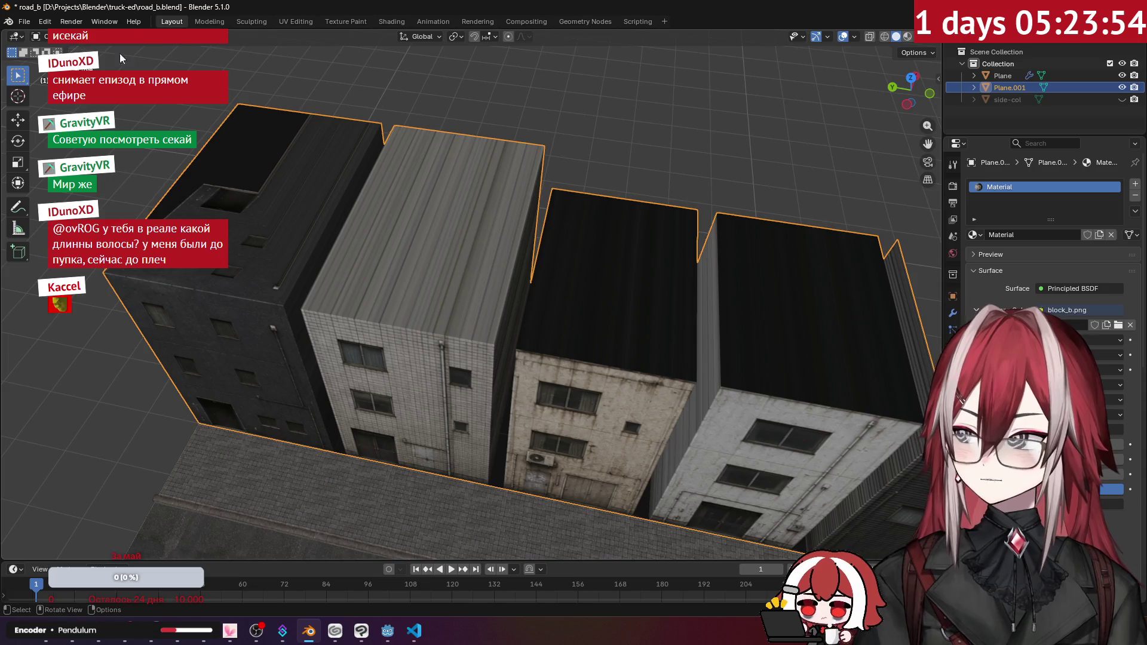
# - In Edit Mode, select the four buildings' roof faces and view them from above
pyautogui.press('Tab')
pyautogui.click(287, 183)
pyautogui.keyDown('shift'); pyautogui.click(442, 227); pyautogui.keyUp('shift')
pyautogui.keyDown('shift'); pyautogui.click(609, 269); pyautogui.keyUp('shift')
pyautogui.keyDown('shift'); pyautogui.click(810, 287); pyautogui.keyUp('shift')
pyautogui.press('KP_7')
pyautogui.scroll(-3, 717, 276)
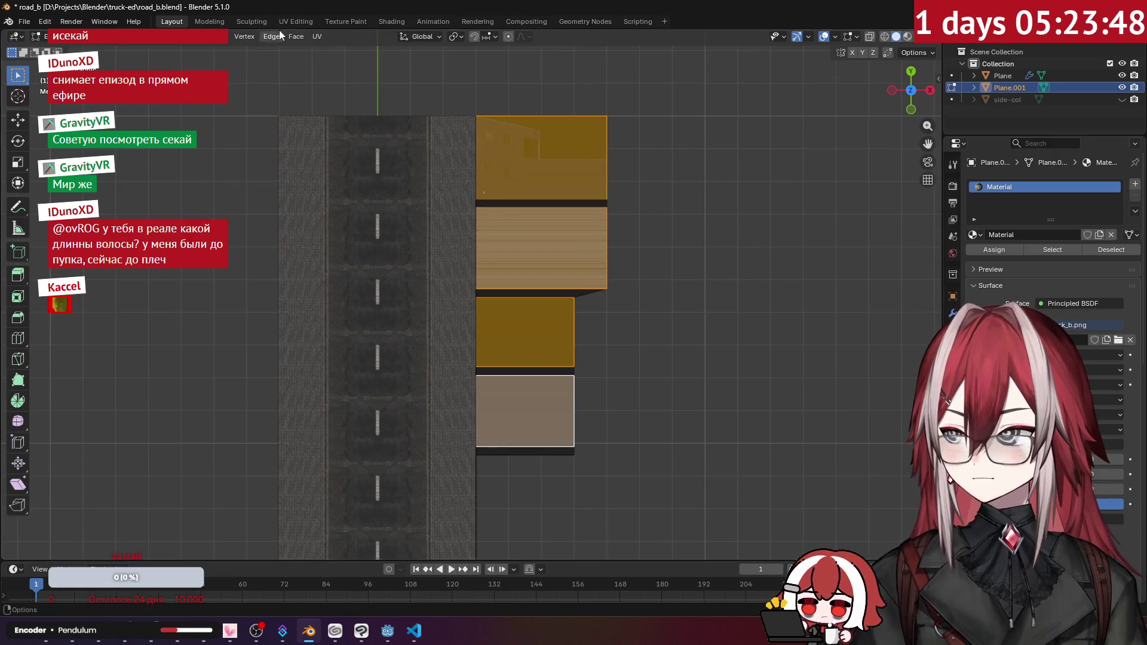
# - Switch to the UV Editing layout with an orthographic top view of the roofs
pyautogui.click(295, 22)
pyautogui.moveTo(373, 189)
pyautogui.mouseDown()
pyautogui.moveTo(424, 192)
pyautogui.moveTo(419, 201)
pyautogui.mouseUp()
pyautogui.press('KP_5')
pyautogui.scroll(5, 645, 202)
pyautogui.press('KP_7')
pyautogui.scroll(-5, 705, 192)
pyautogui.scroll(3, 765, 184)
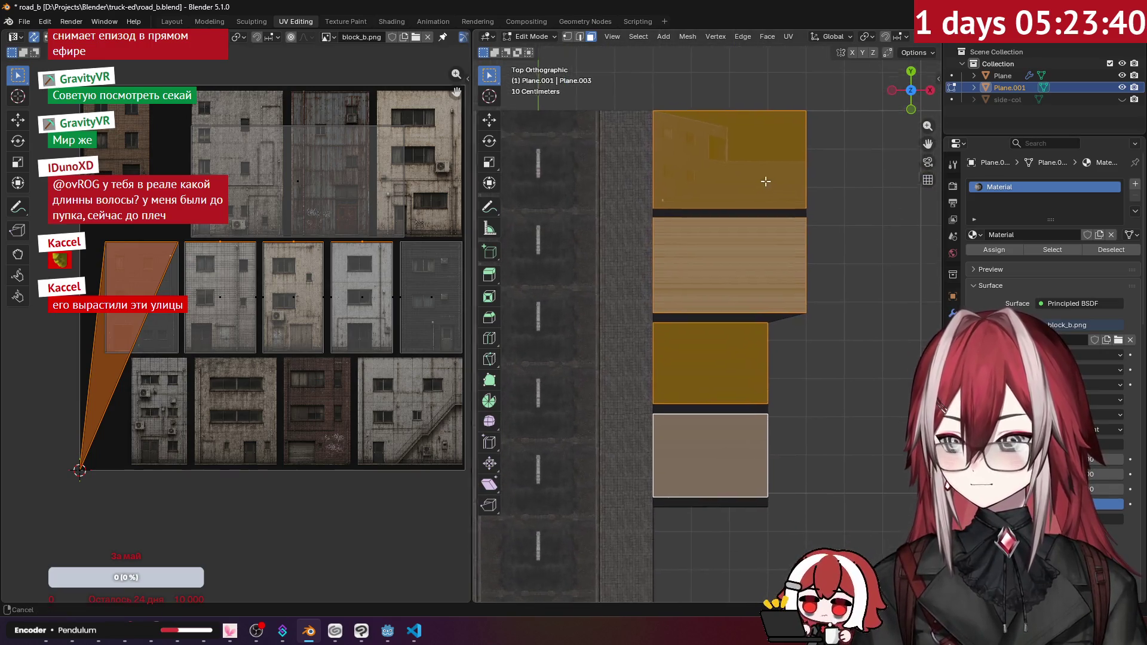
# - Project the roof UVs from view, then scale the first roof's island by half
pyautogui.click(789, 37)
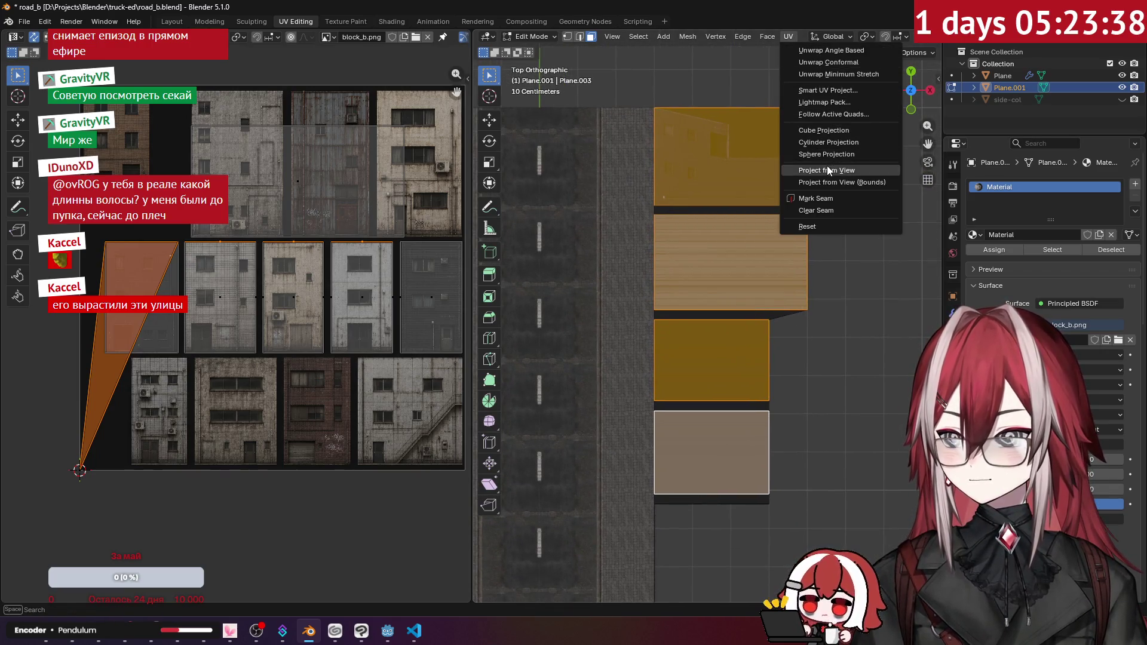
pyautogui.click(827, 171)
pyautogui.click(291, 170)
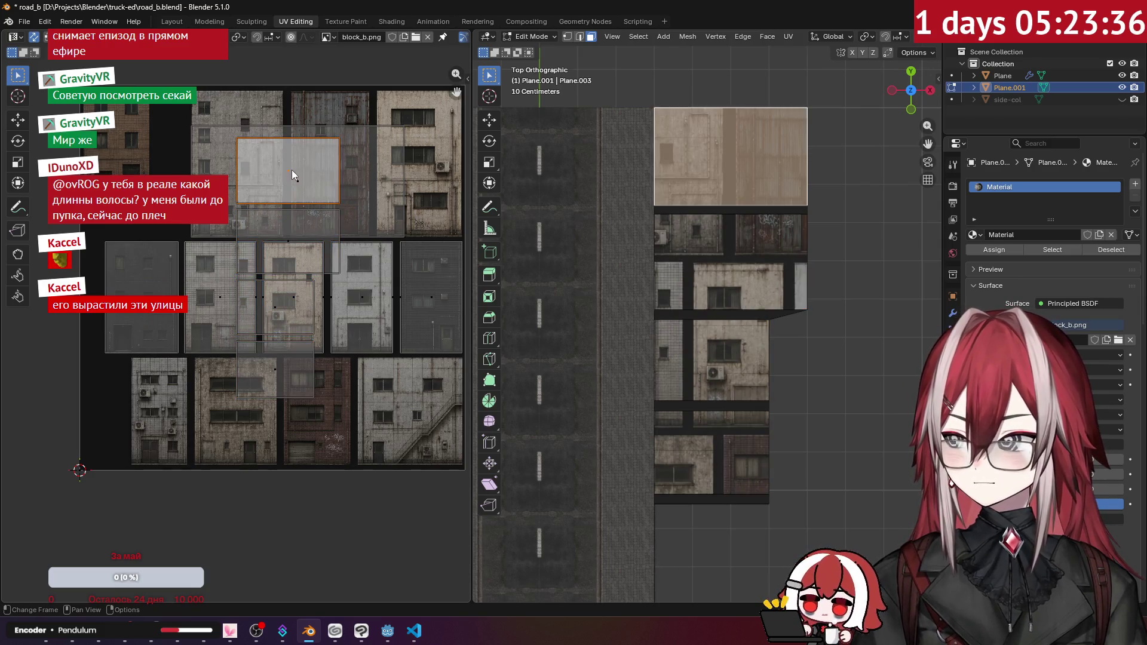
pyautogui.scroll(4, 358, 227)
pyautogui.press('s')
pyautogui.click(333, 239)
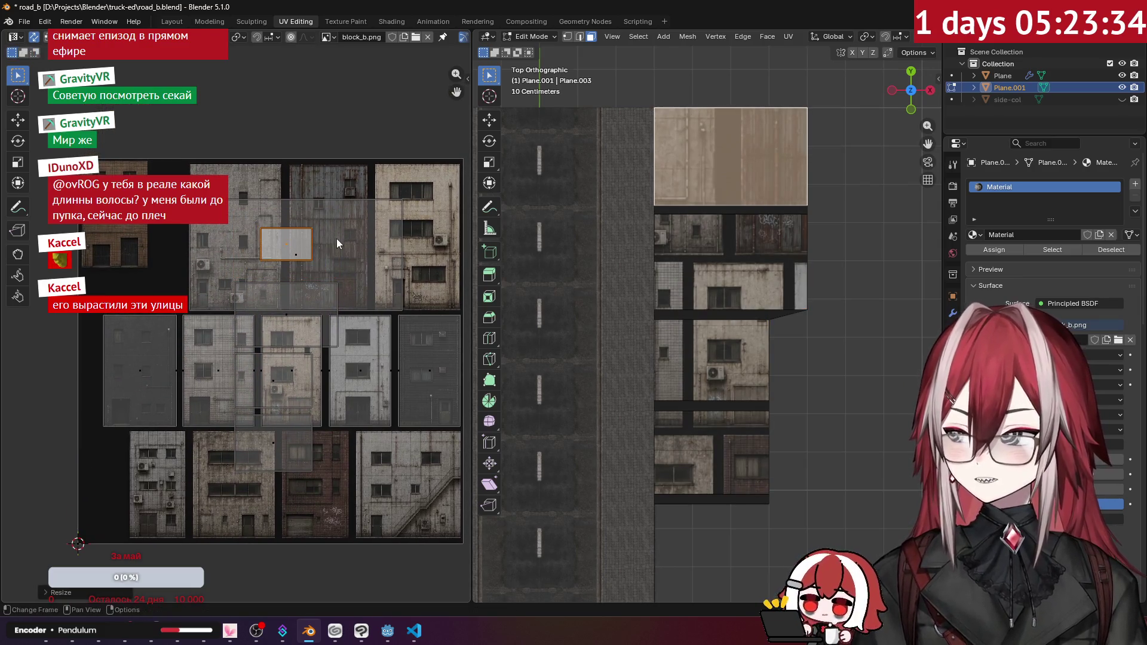
# - Move and shrink the first roof's island onto plain wall texture of the atlas
pyautogui.press('g')
pyautogui.click(288, 215)
pyautogui.scroll(4, 288, 215)
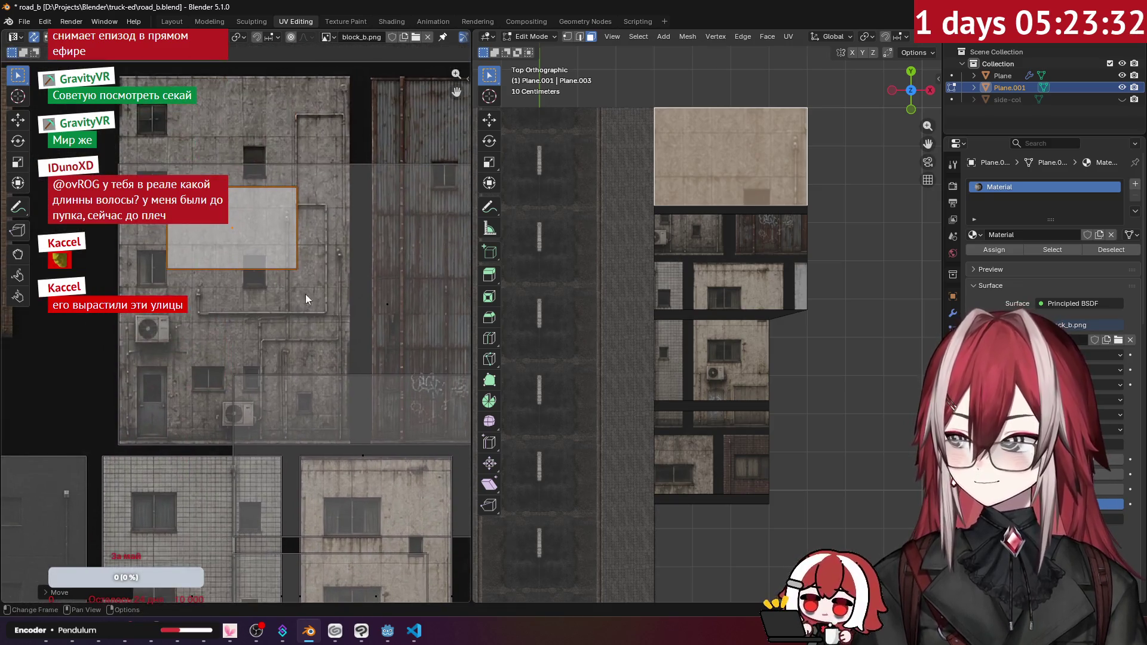
pyautogui.press('s')
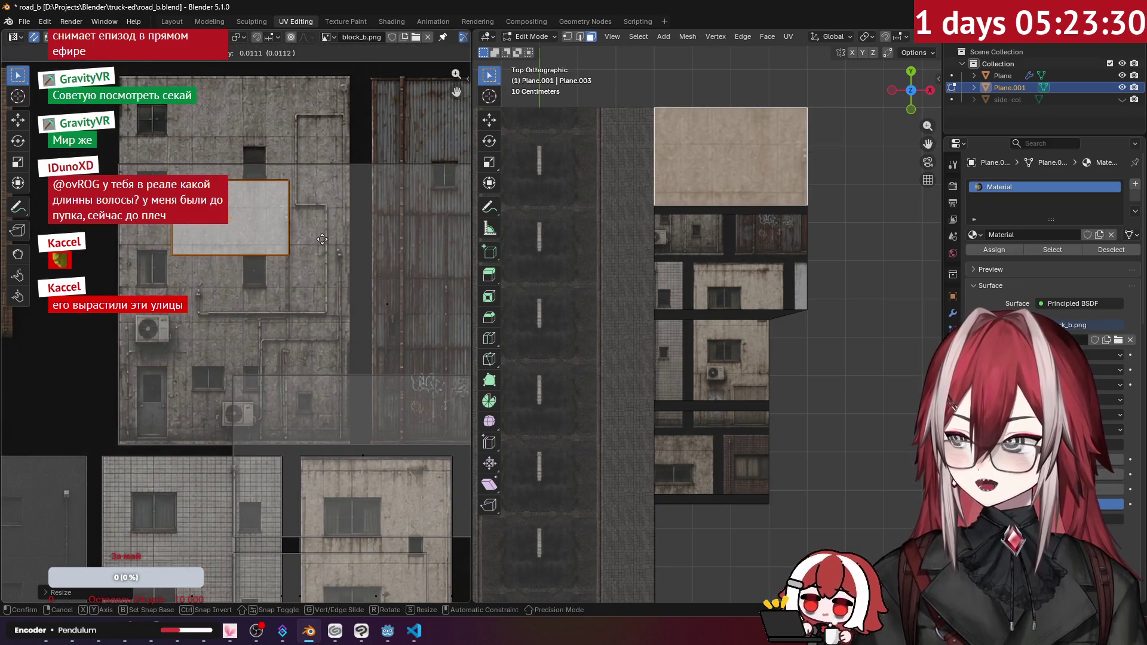
pyautogui.press('s')
pyautogui.click(320, 231)
pyautogui.press('g')
pyautogui.click(318, 233)
# - Move the second roof's island over a plain wall area, rotate it 90° and shrink it
pyautogui.moveTo(657, 299); pyautogui.dragTo(716, 239)
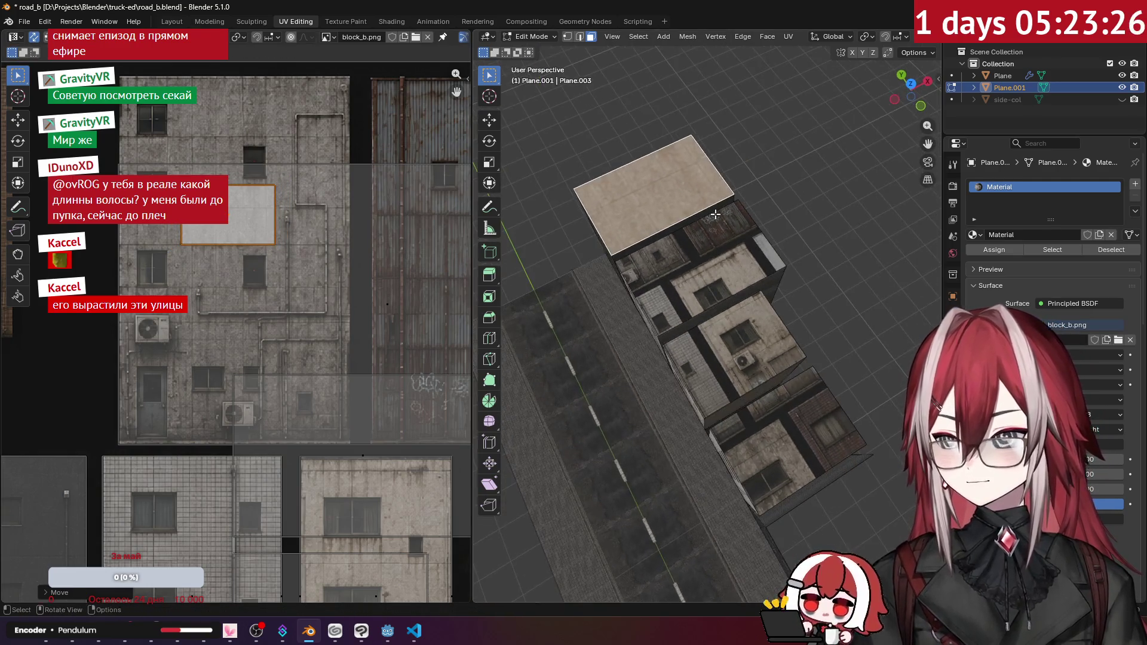
pyautogui.click(720, 237)
pyautogui.scroll(-3, 393, 364)
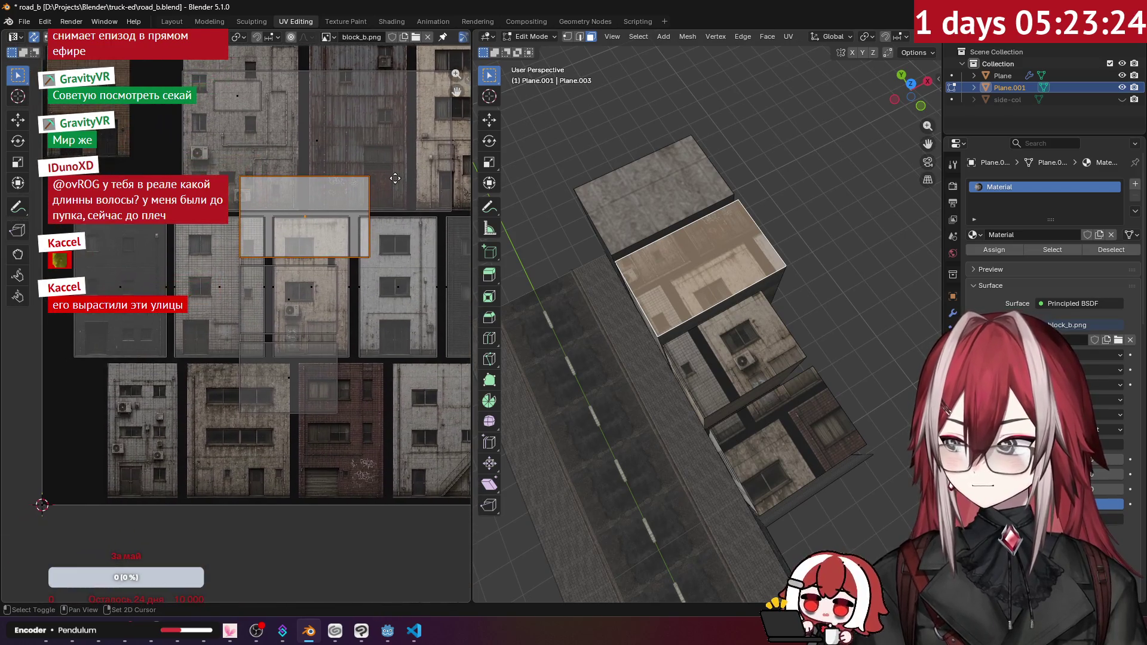
pyautogui.scroll(-3, 406, 144)
pyautogui.press('g')
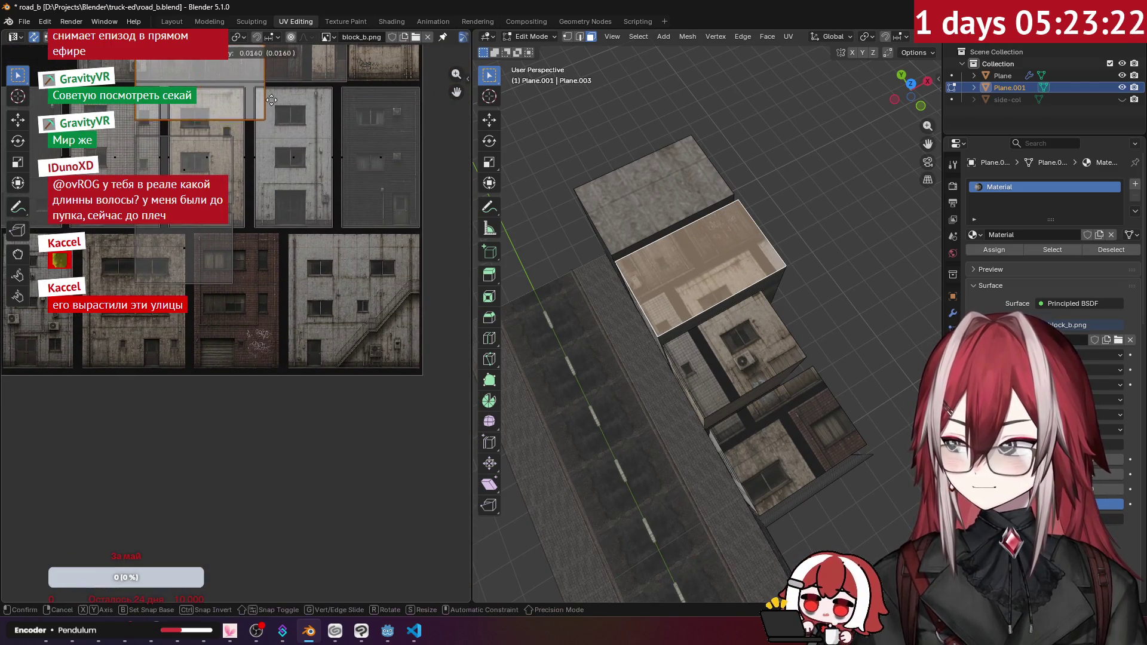
pyautogui.scroll(4, 430, 274)
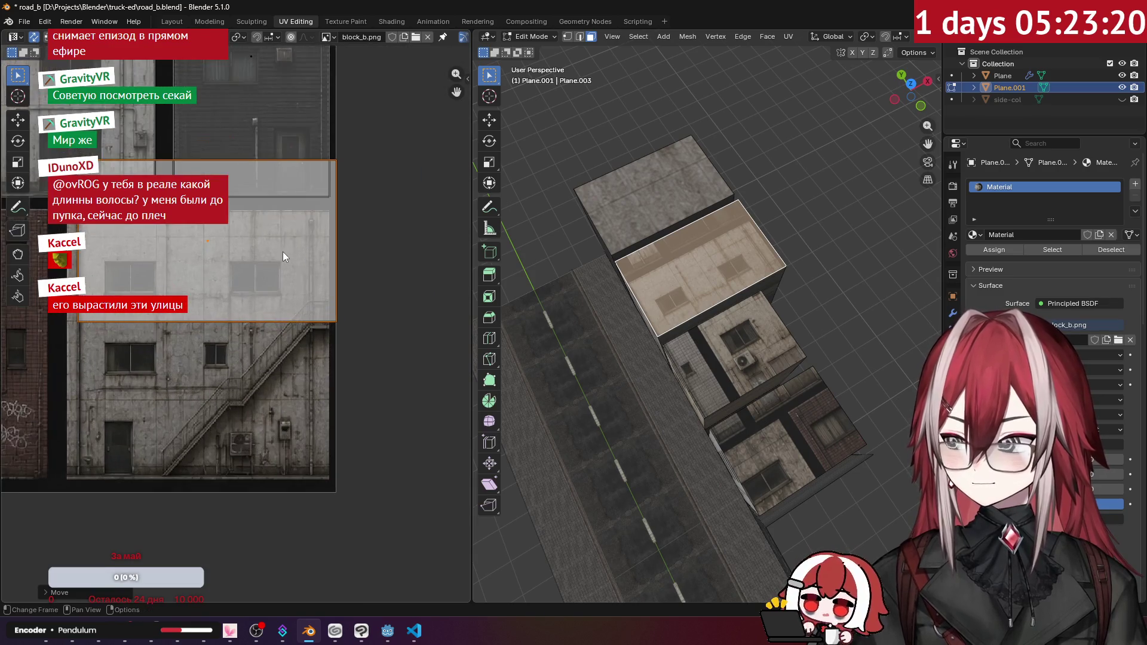
pyautogui.click(328, 266)
pyautogui.press('r')
pyautogui.click(395, 357)
pyautogui.press('s')
pyautogui.click(327, 299)
# - Resize and settle the second roof island on blank wall between windows, then select the third roof
pyautogui.press('g')
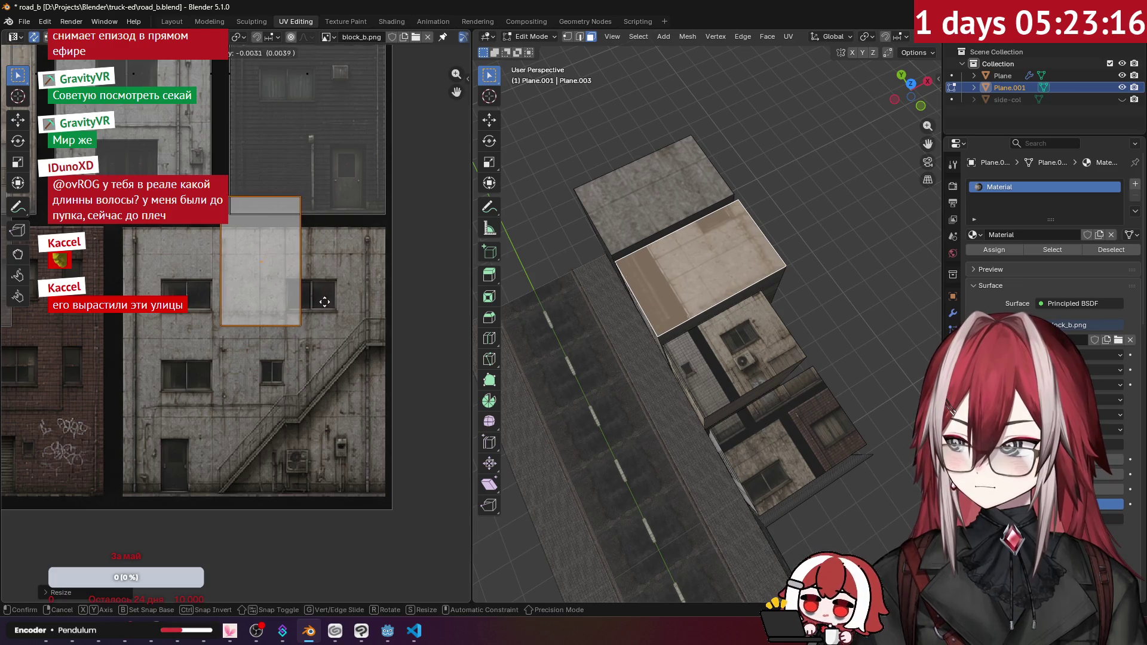
pyautogui.click(332, 323)
pyautogui.scroll(3, 359, 311)
pyautogui.press('s')
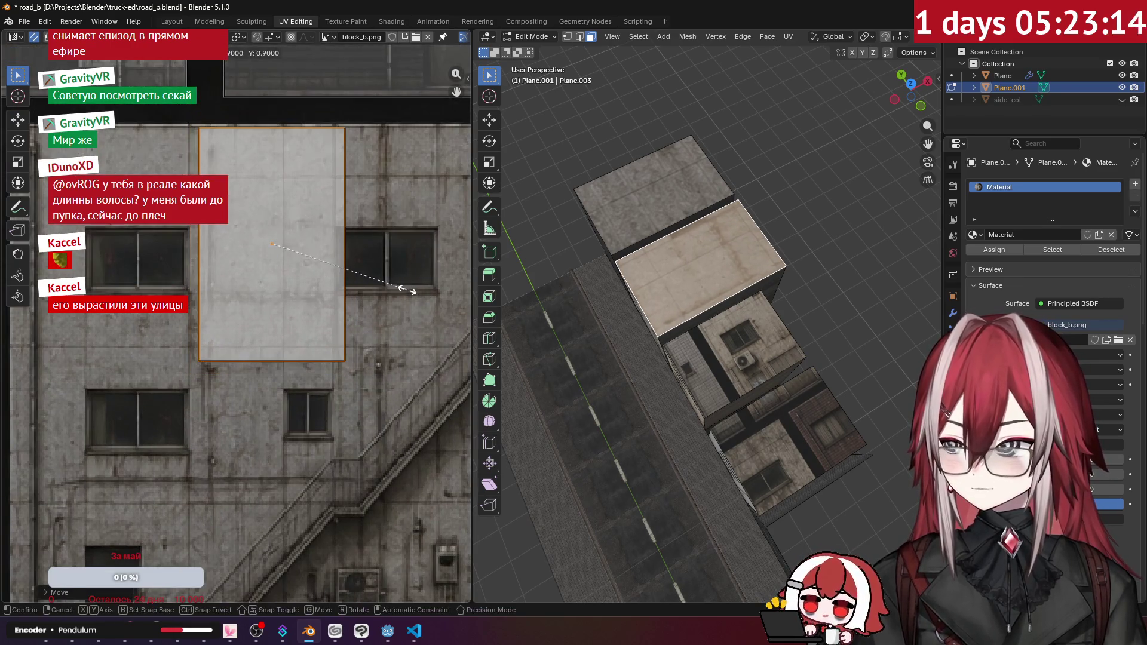
pyautogui.click(395, 289)
pyautogui.press('g')
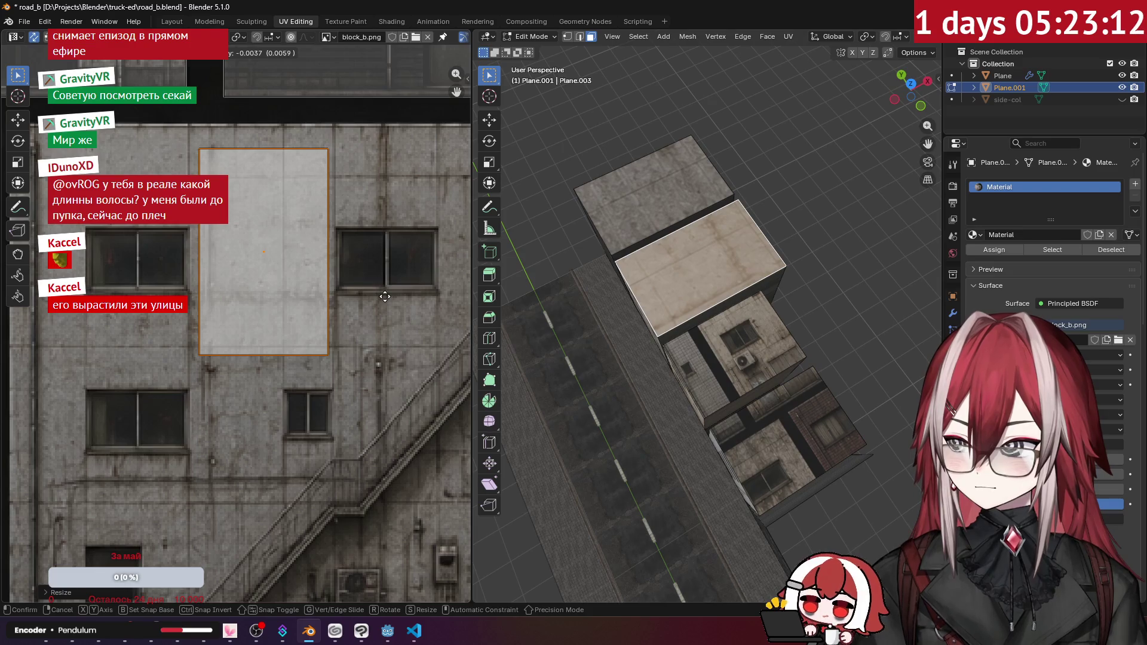
pyautogui.click(385, 297)
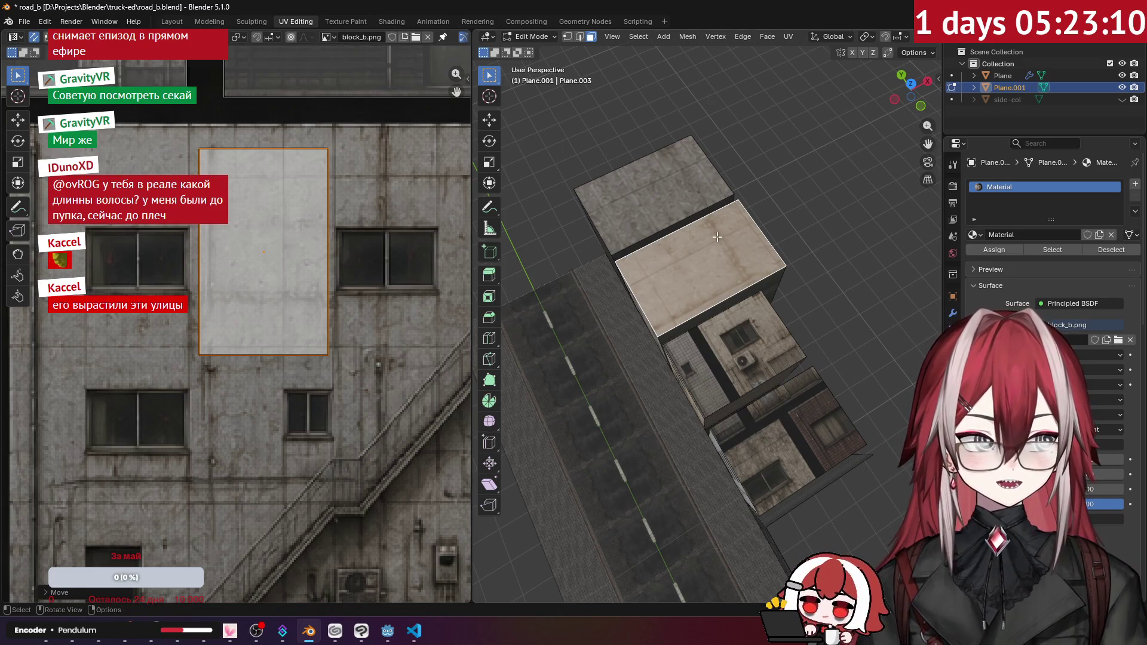
pyautogui.scroll(-3, 717, 237)
pyautogui.click(729, 335)
pyautogui.scroll(-3, 287, 258)
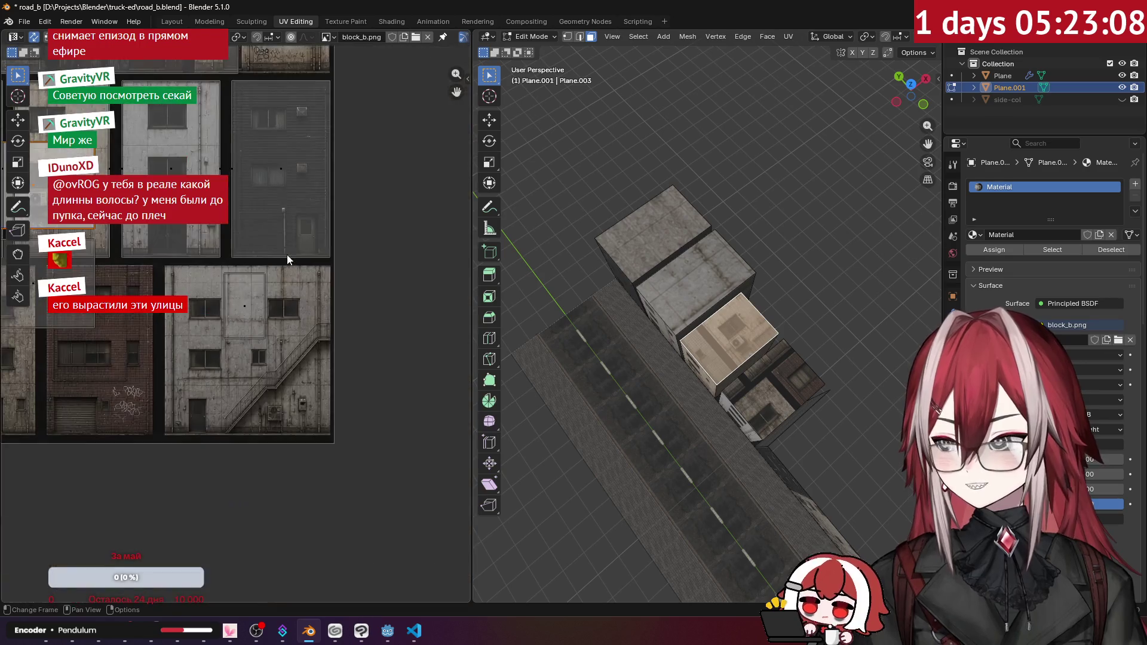
# - Move the third roof's UV island to a new spot on the atlas
pyautogui.scroll(5, 286, 258)
pyautogui.scroll(-3, 311, 259)
pyautogui.scroll(3, 438, 214)
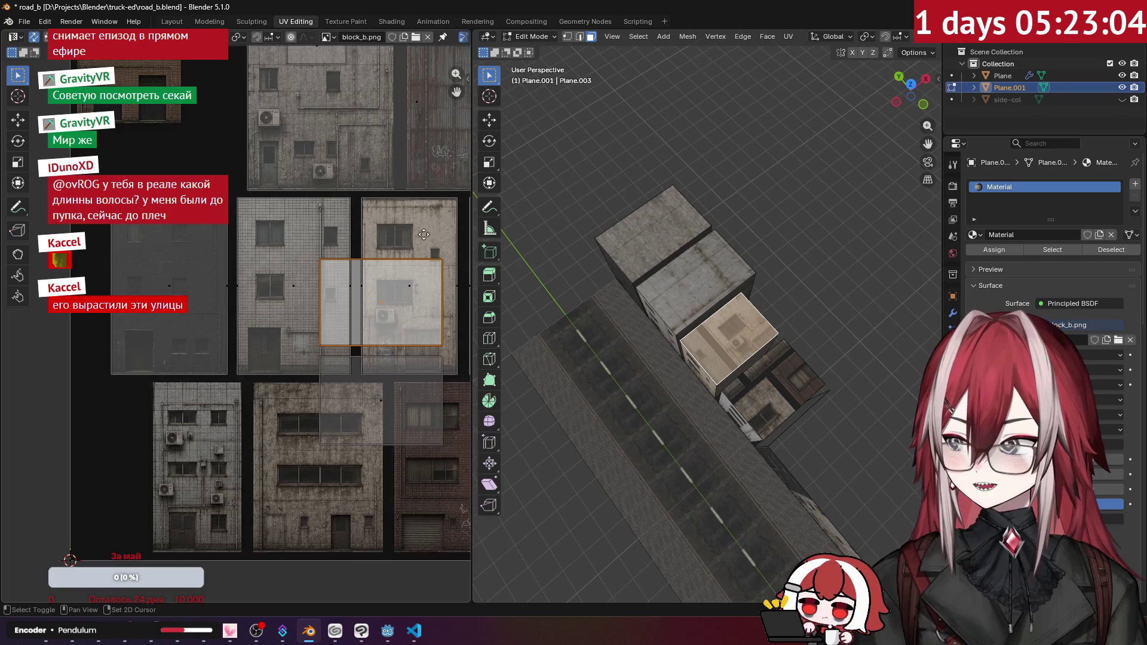
pyautogui.scroll(-2, 424, 246)
pyautogui.hscroll(4, 424, 246)
pyautogui.press('g')
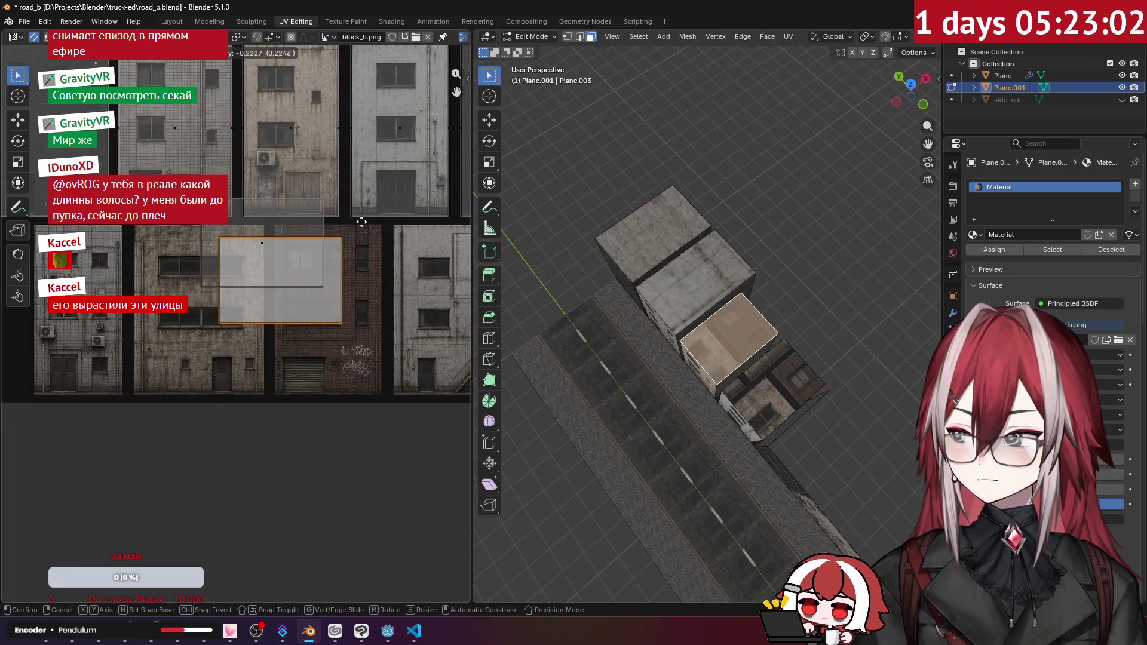
pyautogui.scroll(4, 232, 274)
pyautogui.scroll(-5, 180, 368)
pyautogui.click(349, 265)
# - Place the third roof island on the atlas's top tile and shrink it
pyautogui.scroll(5, 349, 265)
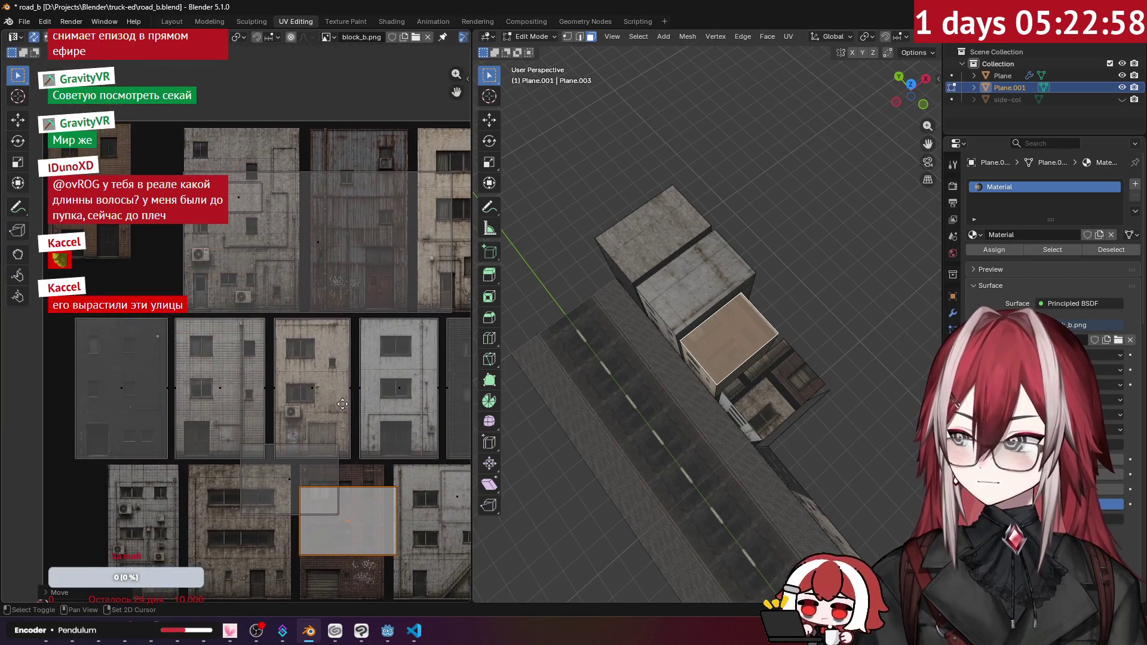
pyautogui.press('g')
pyautogui.click(281, 98)
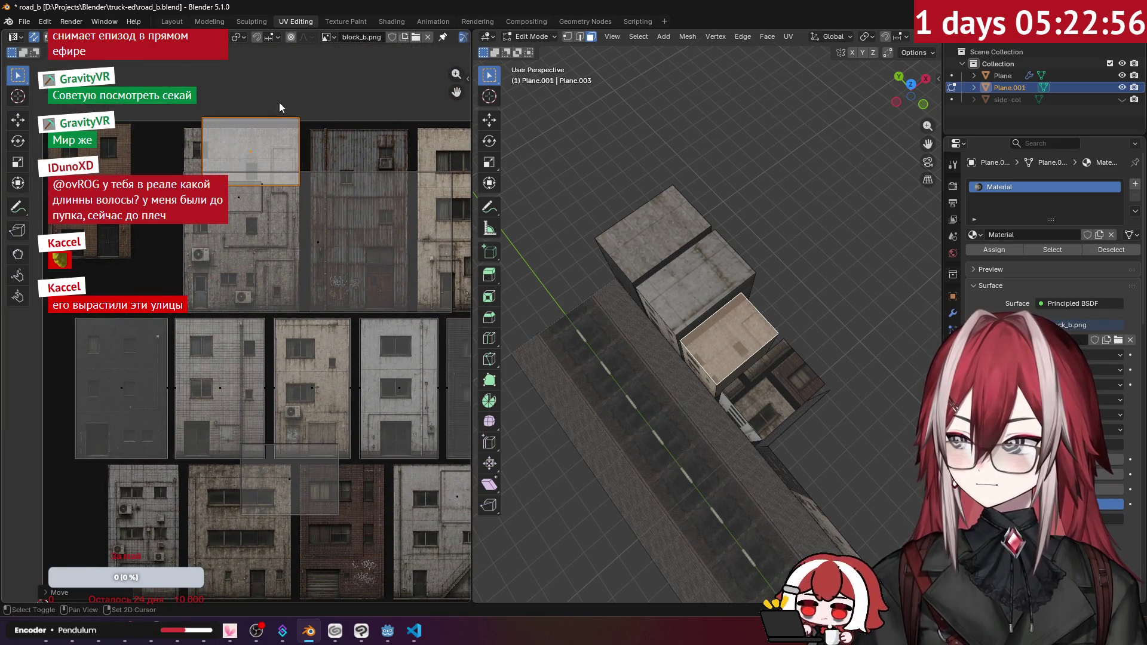
pyautogui.scroll(5, 279, 224)
pyautogui.press('s')
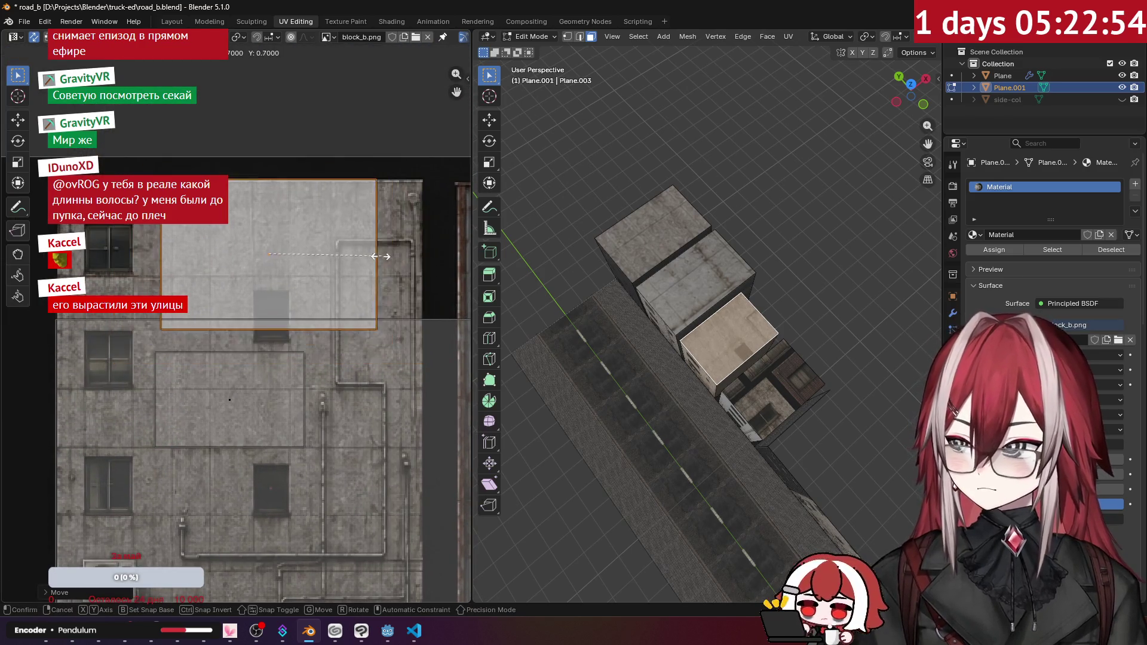
pyautogui.click(350, 242)
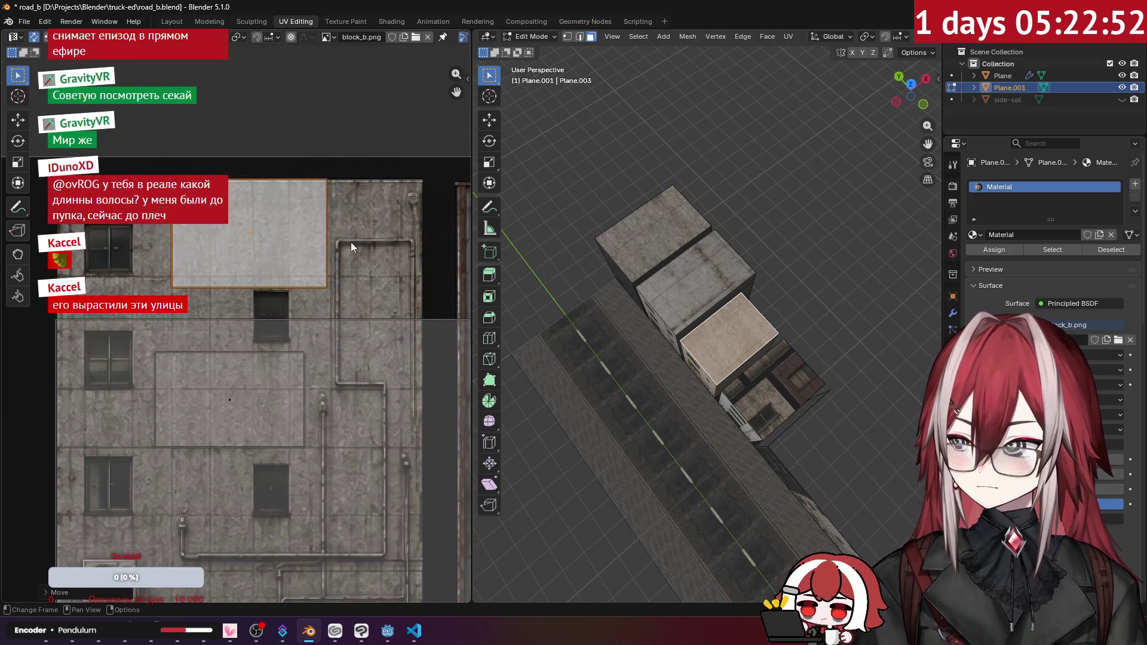
# - Select the fourth roof face and rotate its island 90 degrees
pyautogui.click(713, 225)
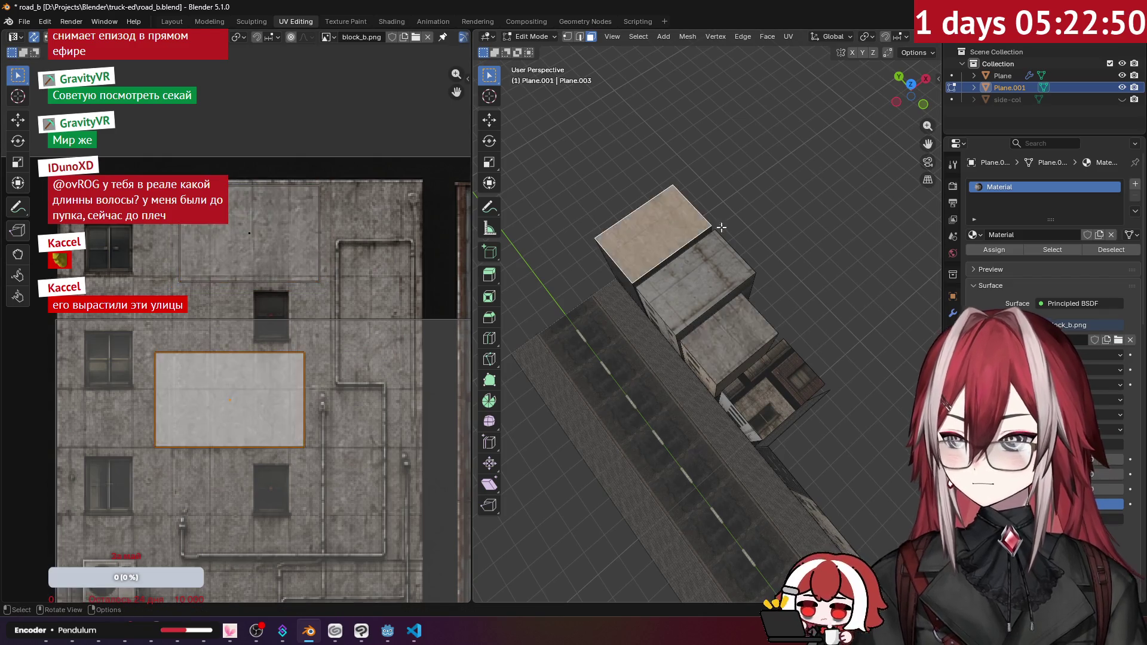
pyautogui.click(705, 307)
pyautogui.scroll(-4, 344, 339)
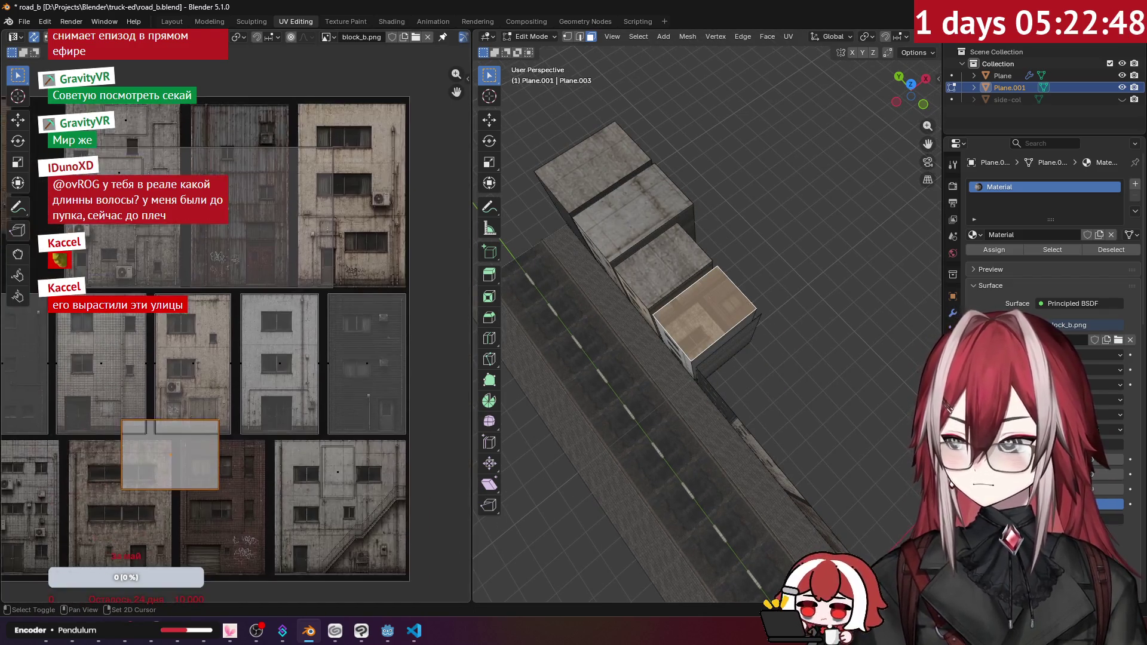
pyautogui.scroll(3, 243, 274)
pyautogui.press('s')
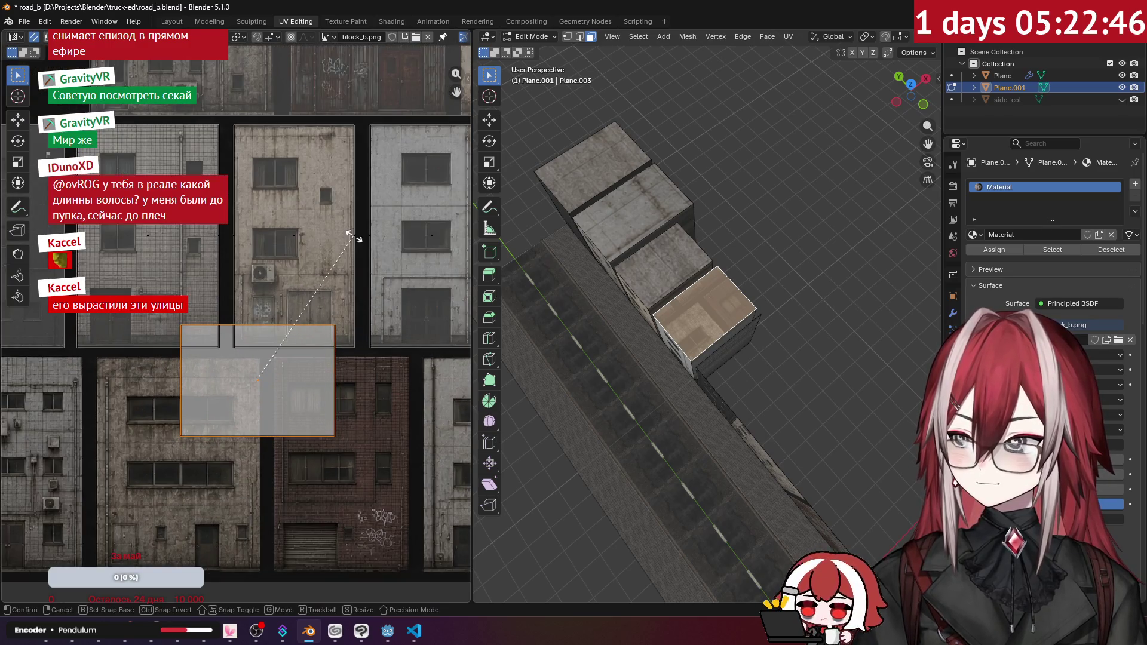
pyautogui.press('Escape')
pyautogui.write('r90')
pyautogui.press('Return')
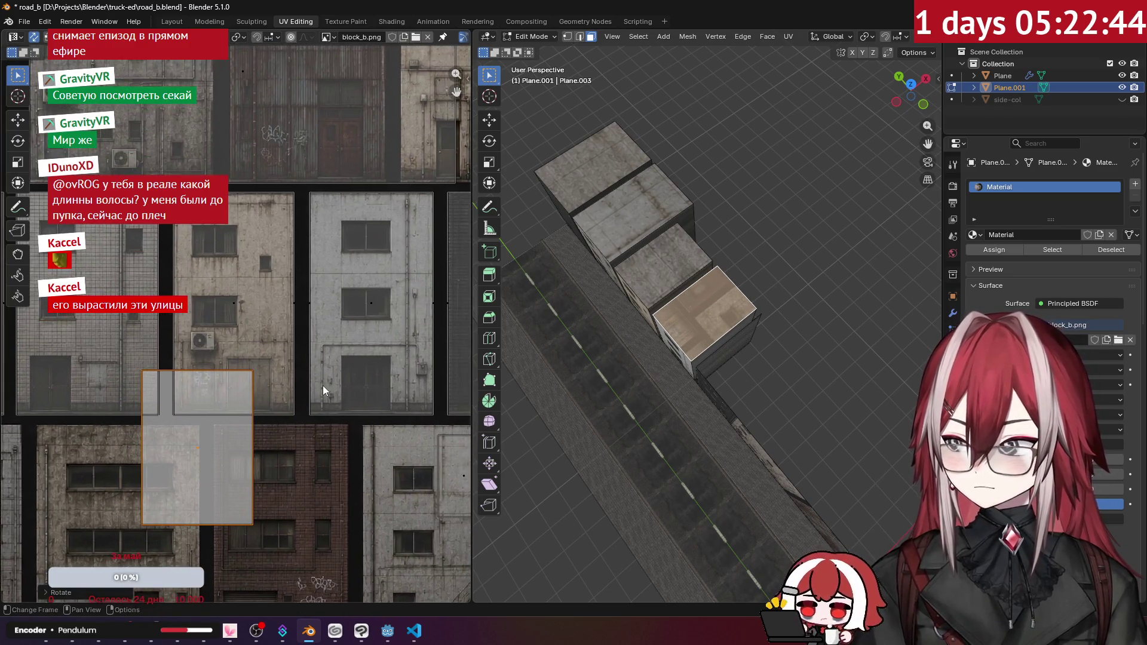
# - Fit the fourth roof island over a building tile, scaled to 0.4
pyautogui.press('g')
pyautogui.click(393, 261)
pyautogui.press('s')
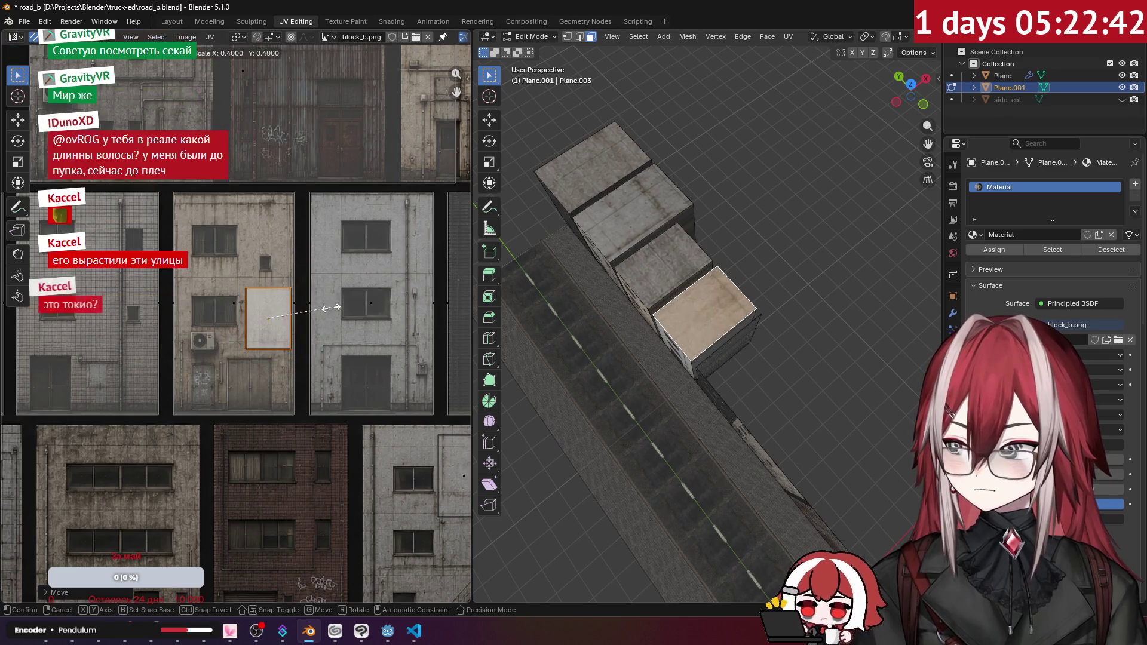
pyautogui.click(332, 307)
pyautogui.scroll(2, 332, 307)
pyautogui.press('g')
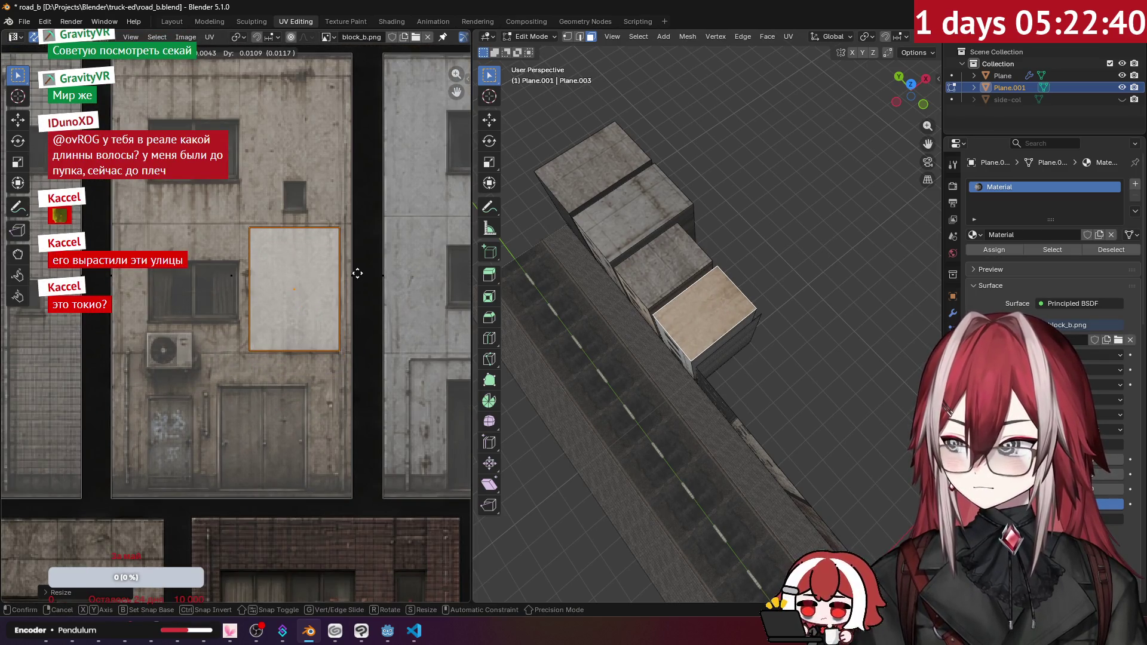
pyautogui.click(357, 273)
# - Leave Edit Mode to review the roofs at street level, then open the 'blender export glb collision' search
pyautogui.press('Tab')
pyautogui.moveTo(786, 193)
pyautogui.mouseDown()
pyautogui.moveTo(769, 195)
pyautogui.moveTo(770, 186)
pyautogui.moveTo(743, 201)
pyautogui.mouseUp()
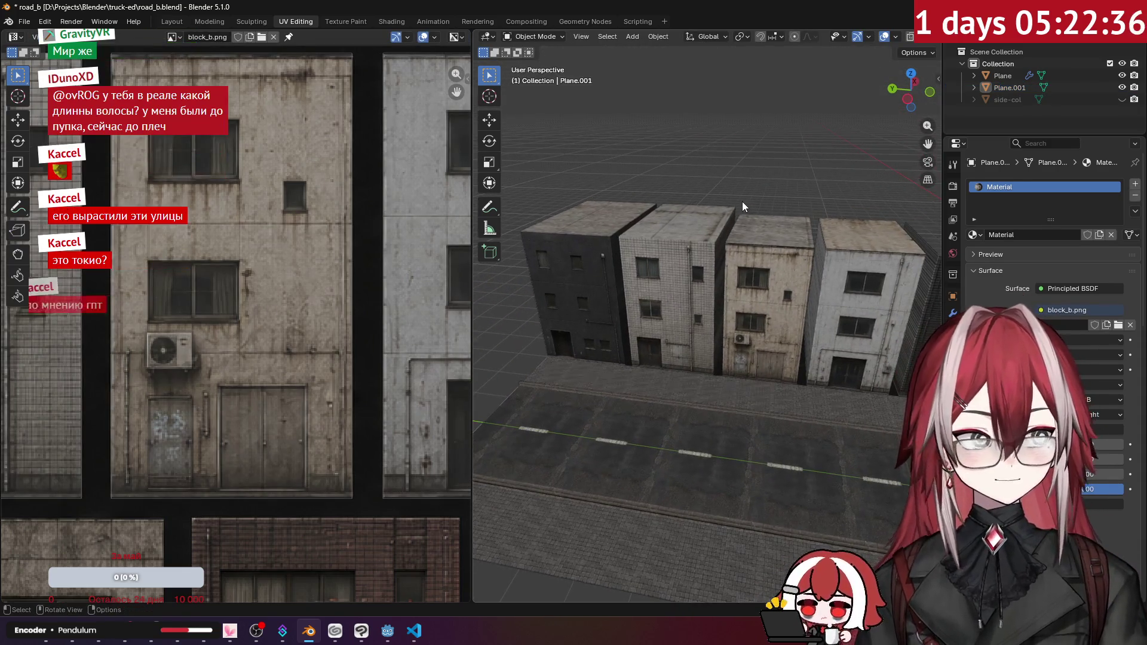
pyautogui.hotkey('alt', 'Tab')
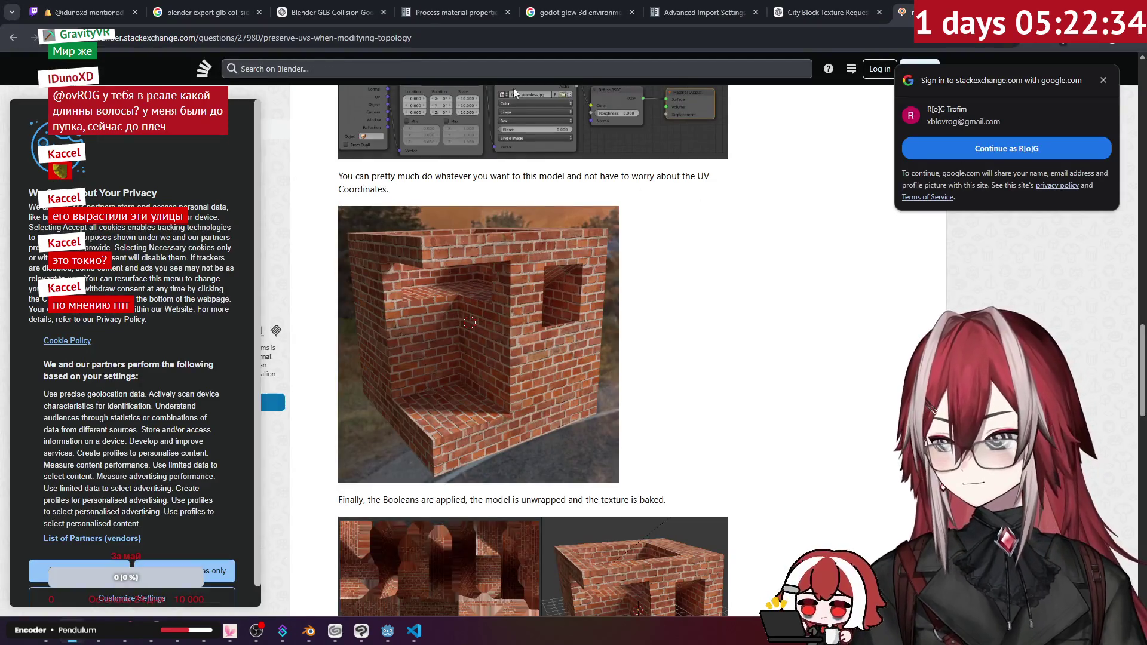
pyautogui.click(241, 11)
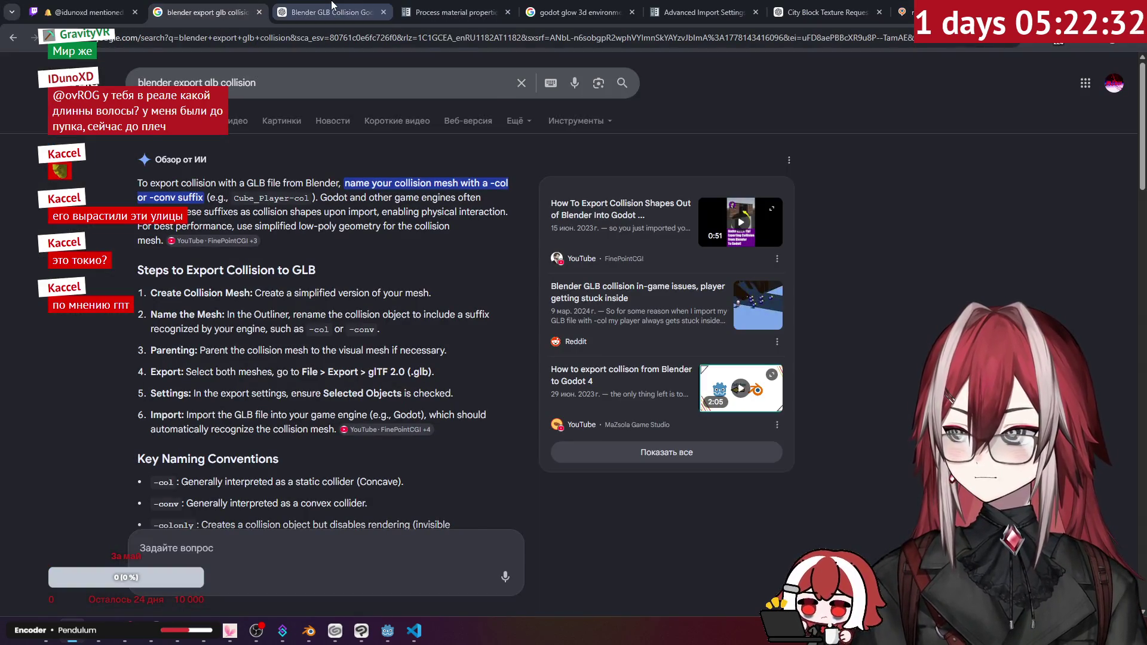
# - Go through the ChatGPT chats to the City Block Texture Request conversation
pyautogui.click(332, 12)
pyautogui.click(417, 7)
pyautogui.click(833, 11)
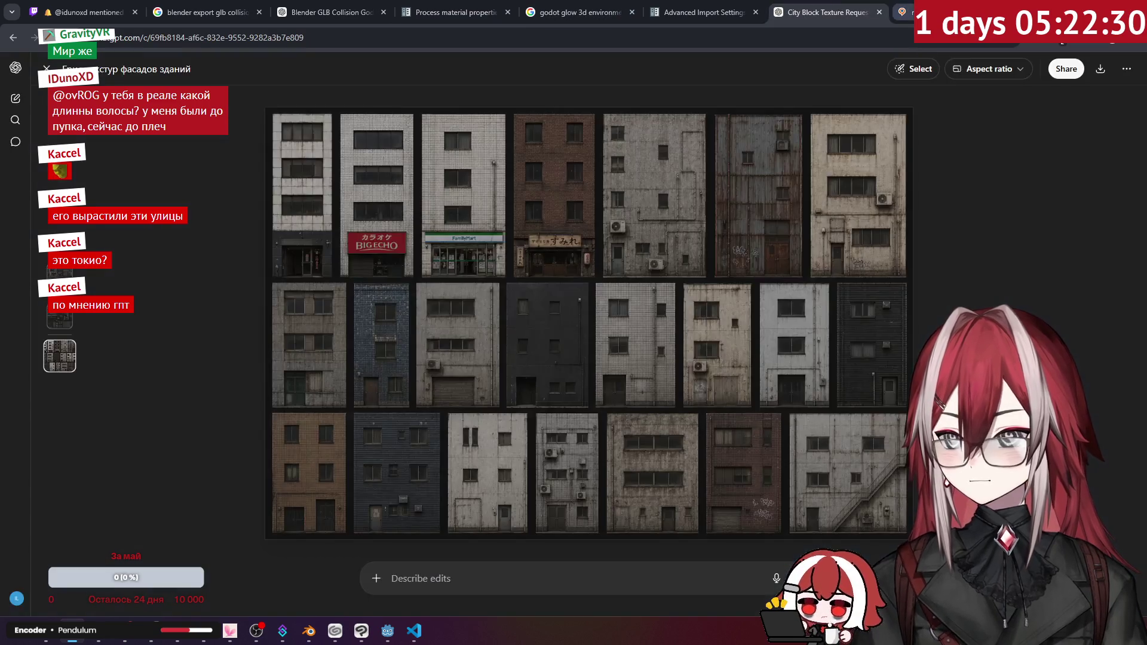
pyautogui.press('Escape')
pyautogui.scroll(10, 609, 150)
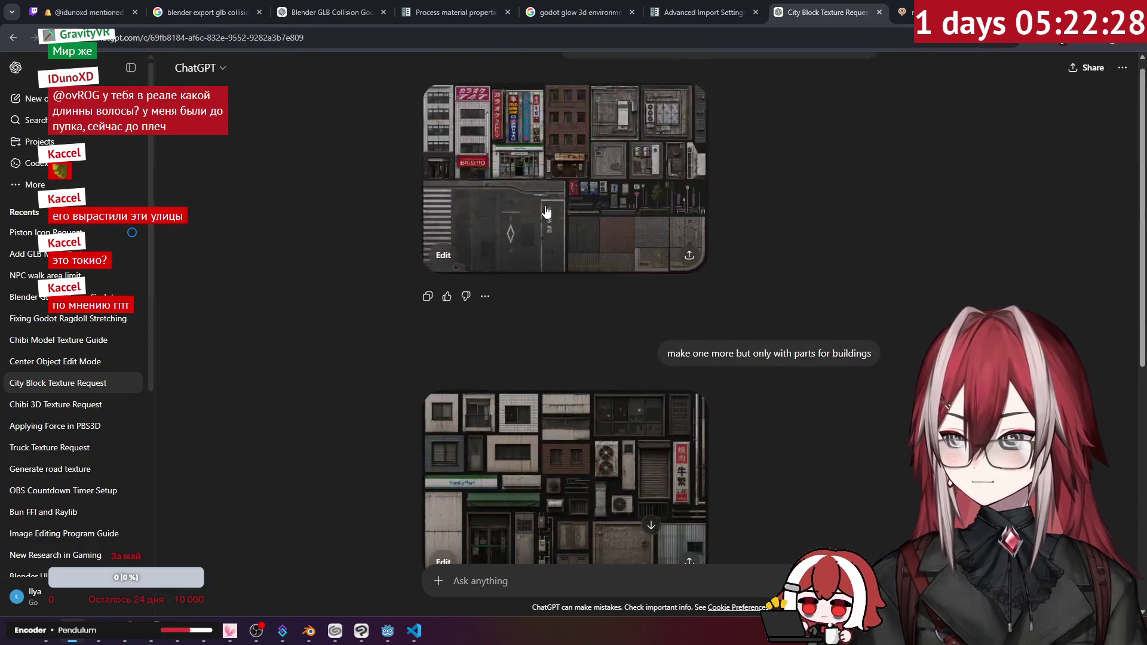
# - View the first generated city texture and the building facade atlas at full size
pyautogui.moveTo(610, 103); pyautogui.dragTo(738, 103)
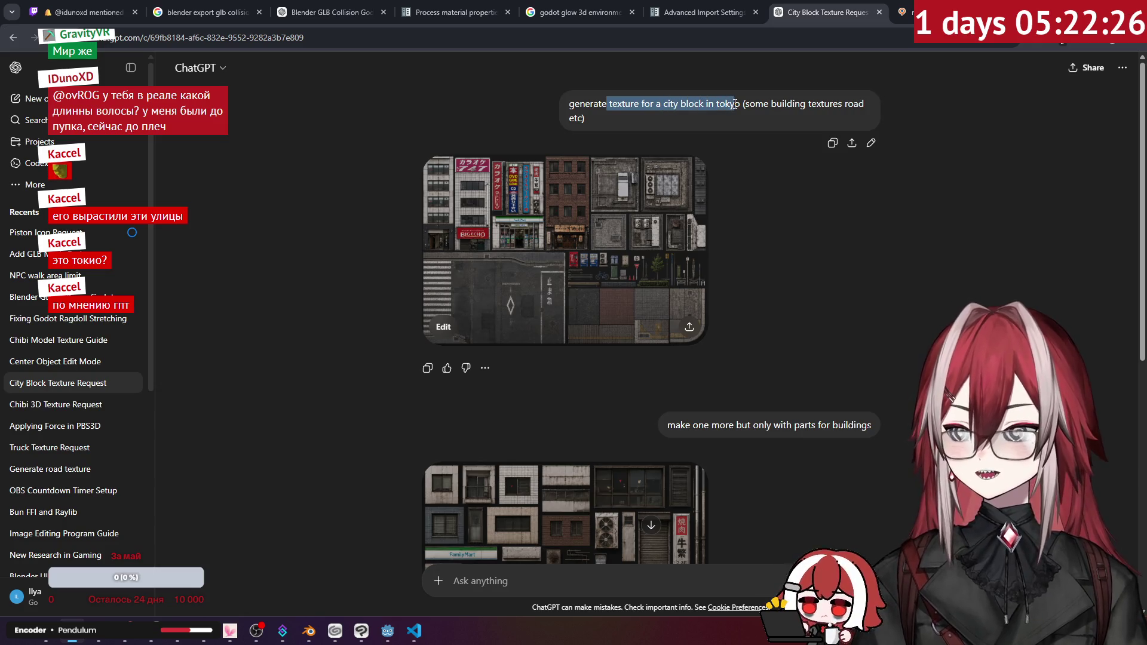
pyautogui.click(604, 206)
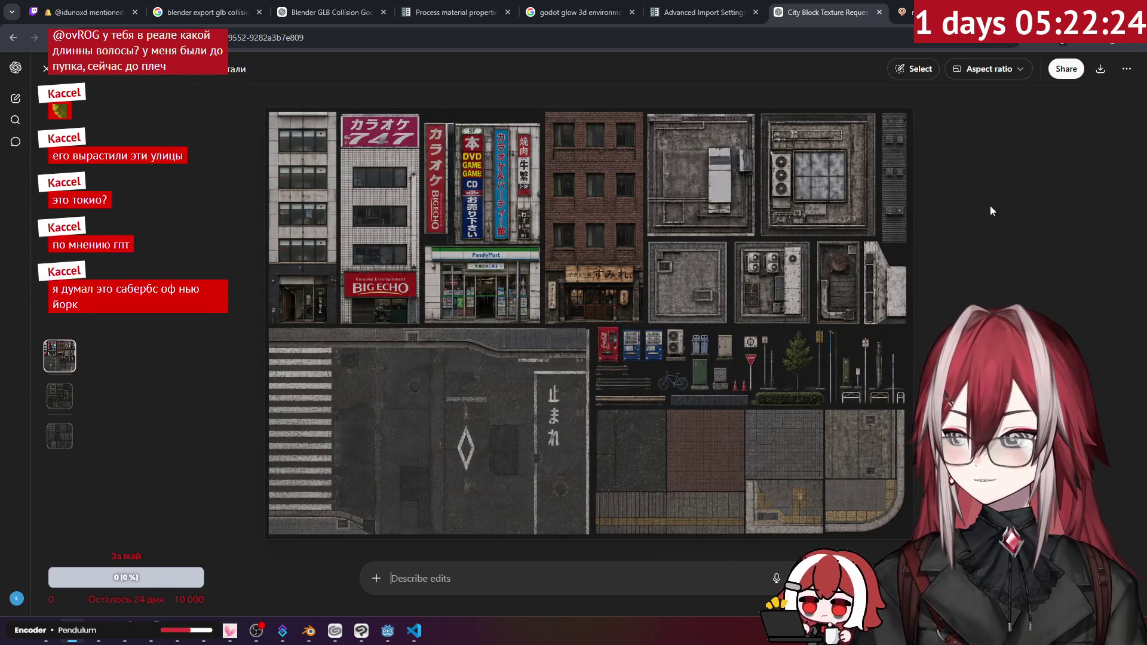
pyautogui.press('Escape')
pyautogui.scroll(-5, 635, 242)
pyautogui.scroll(-2, 635, 242)
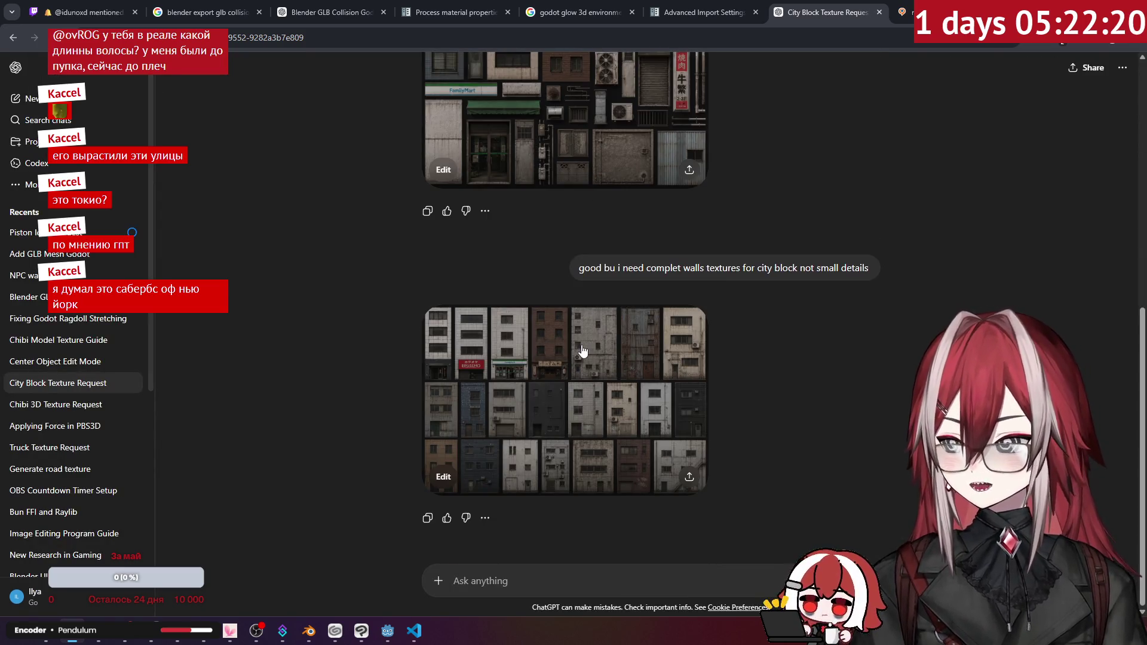
pyautogui.click(542, 325)
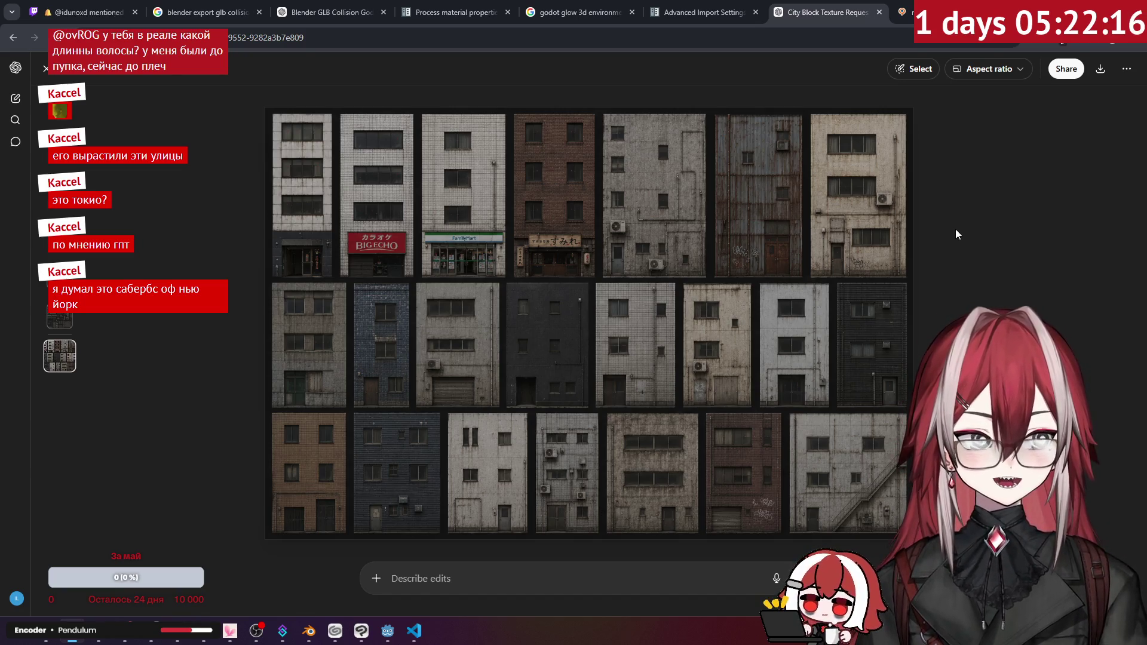
pyautogui.press('Escape')
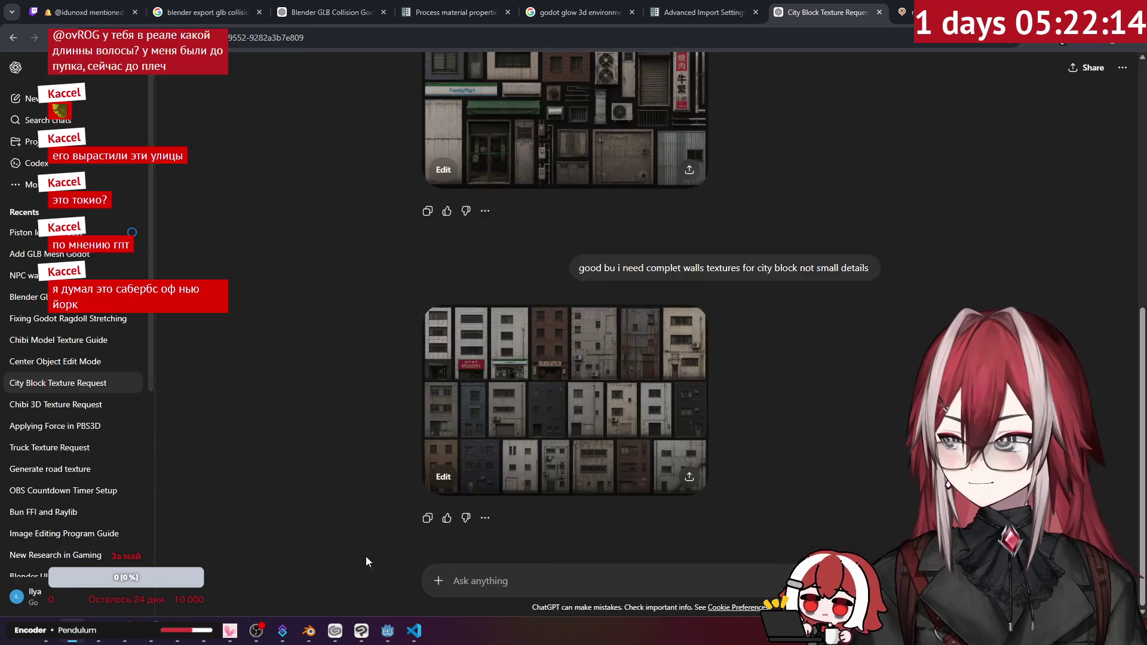
pyautogui.click(414, 631)
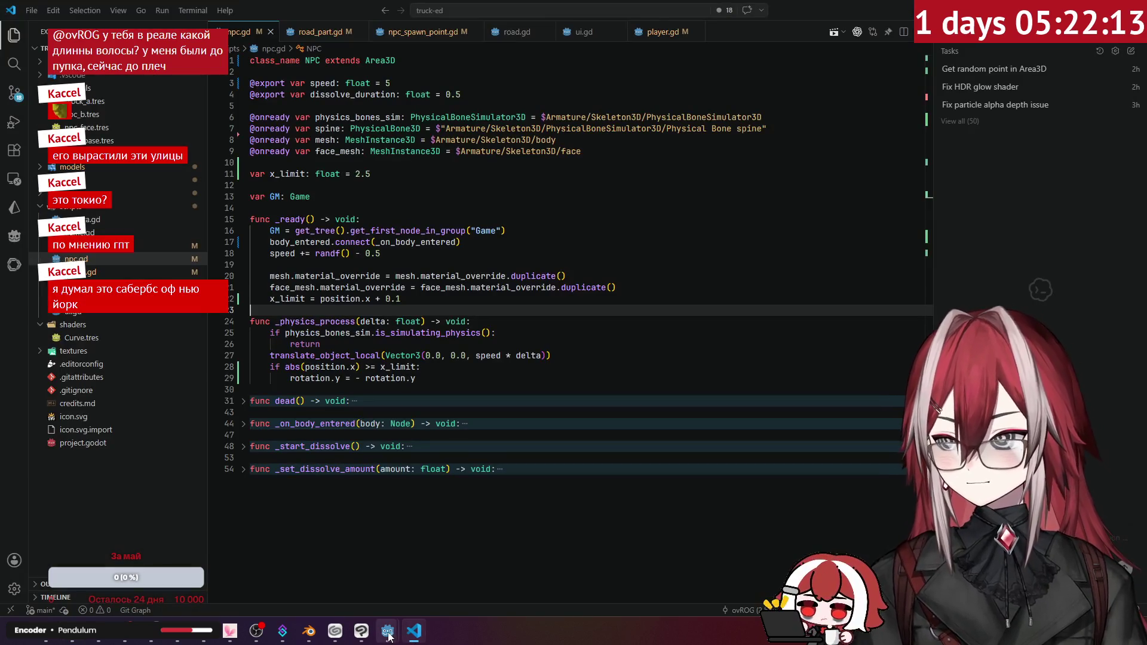
# - Bring road_b.blend back up and orbit to a street view of the four textured buildings
pyautogui.click(318, 635)
pyautogui.moveTo(683, 249)
pyautogui.mouseDown()
pyautogui.moveTo(722, 263)
pyautogui.moveTo(654, 249)
pyautogui.mouseUp()
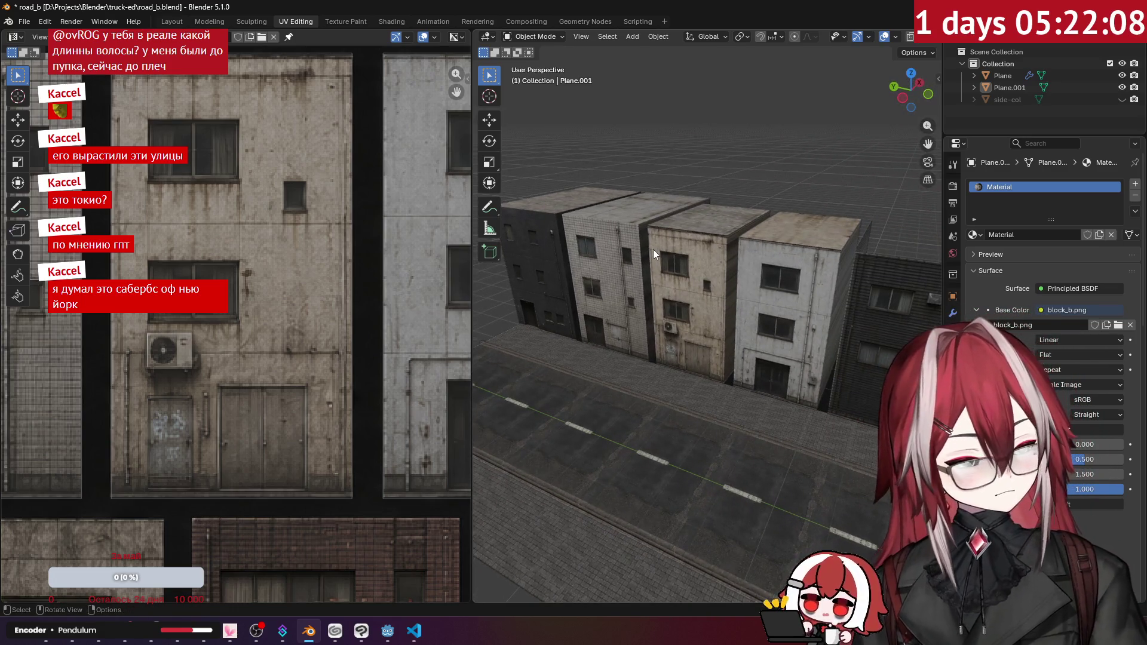
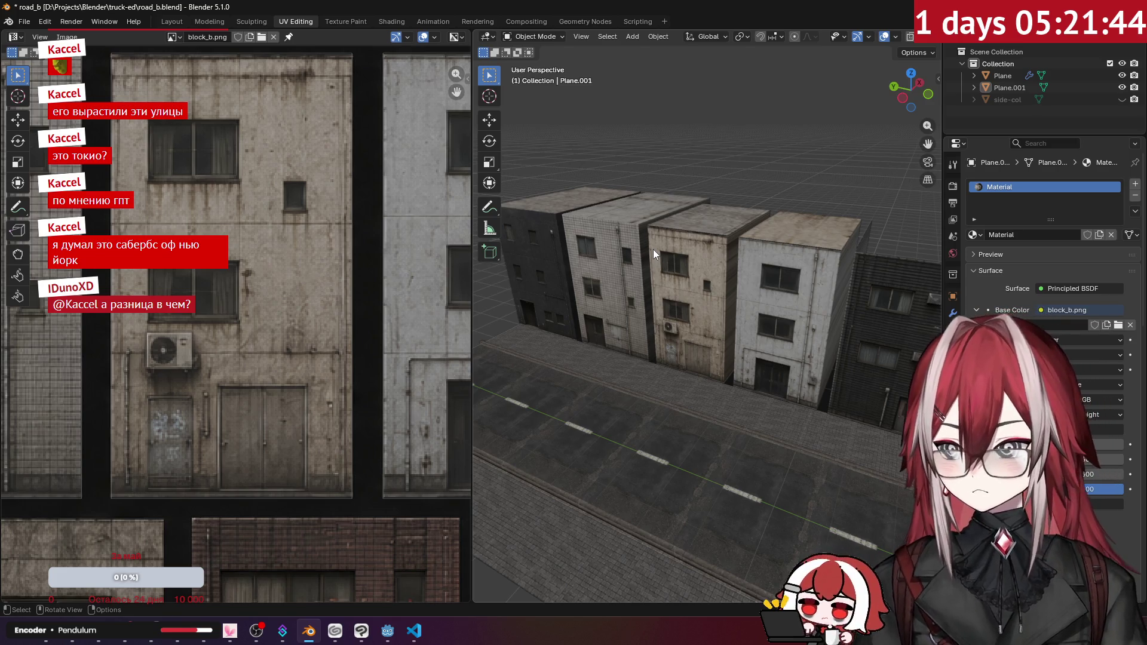
# - At street level, select the facade mesh Plane.001 in Edit Mode and pick one of its wall faces
pyautogui.moveTo(733, 350)
pyautogui.mouseDown()
pyautogui.moveTo(614, 263)
pyautogui.moveTo(723, 269)
pyautogui.moveTo(695, 266)
pyautogui.moveTo(672, 295)
pyautogui.moveTo(706, 306)
pyautogui.moveTo(780, 303)
pyautogui.moveTo(705, 327)
pyautogui.mouseUp()
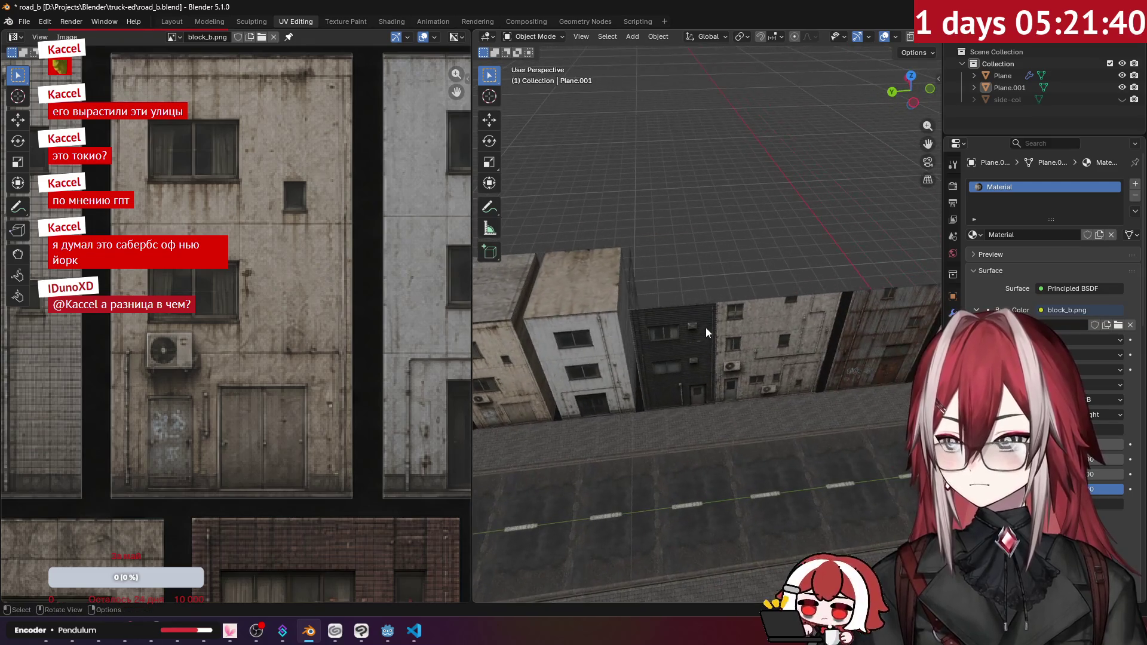
pyautogui.click(705, 327)
pyautogui.press('Tab')
pyautogui.click(727, 293)
pyautogui.click(727, 288)
# - From the top view, extrude the wall's end 0.4 m along the X axis
pyautogui.press('1')
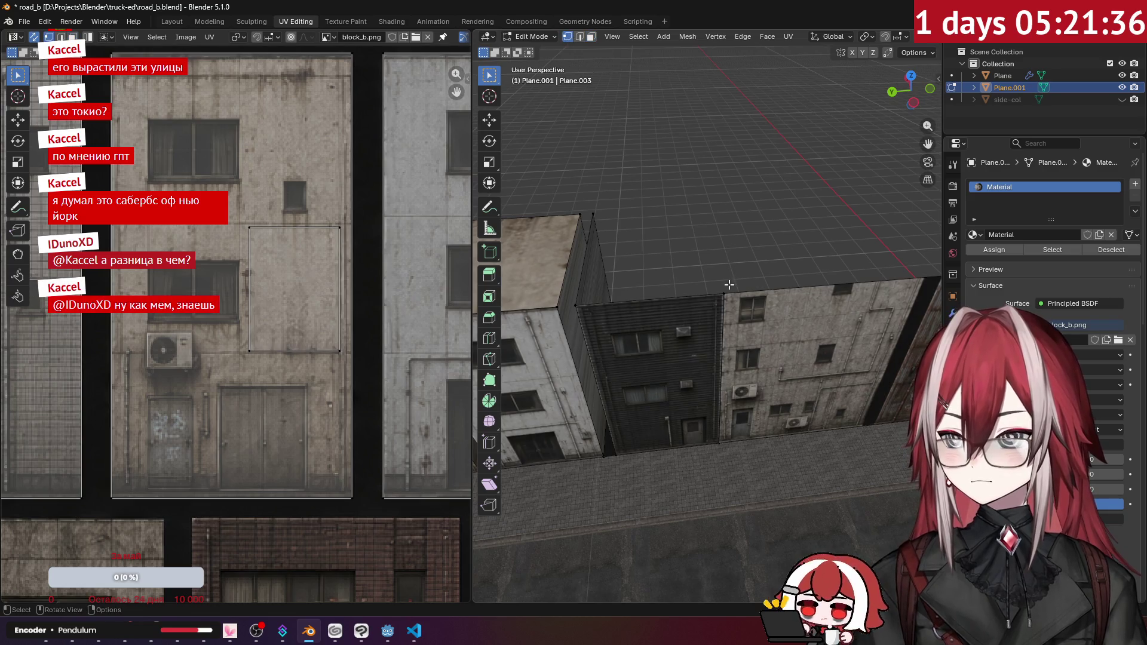
pyautogui.press('KP_7')
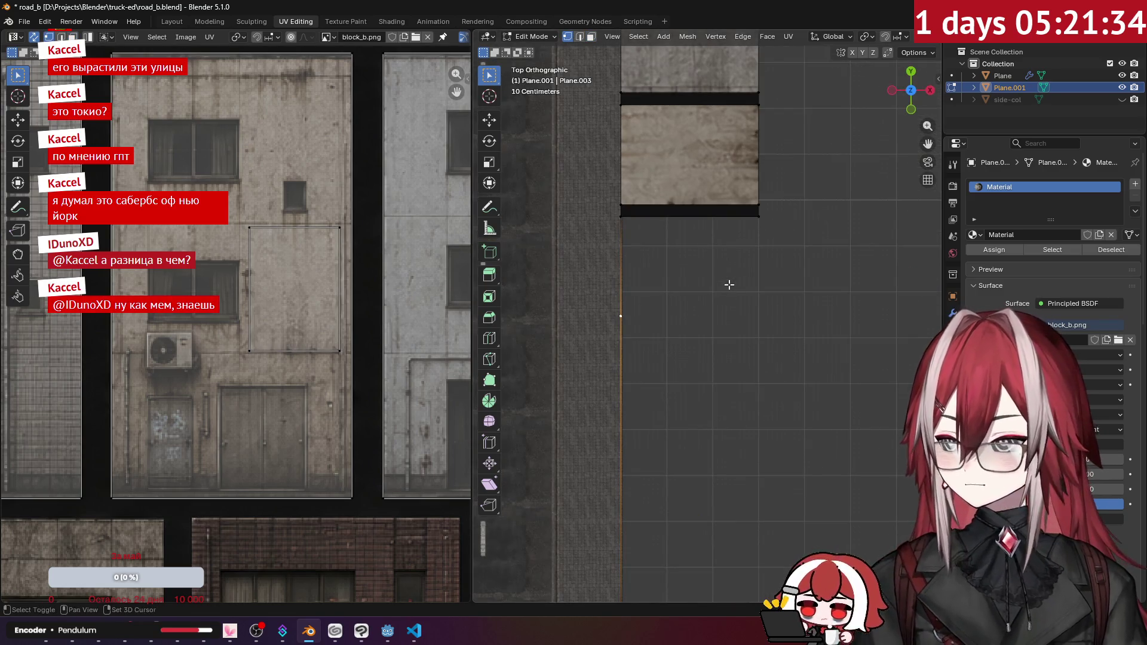
pyautogui.moveTo(729, 285); pyautogui.dragTo(644, 305)
pyautogui.press('g')
pyautogui.press('x')
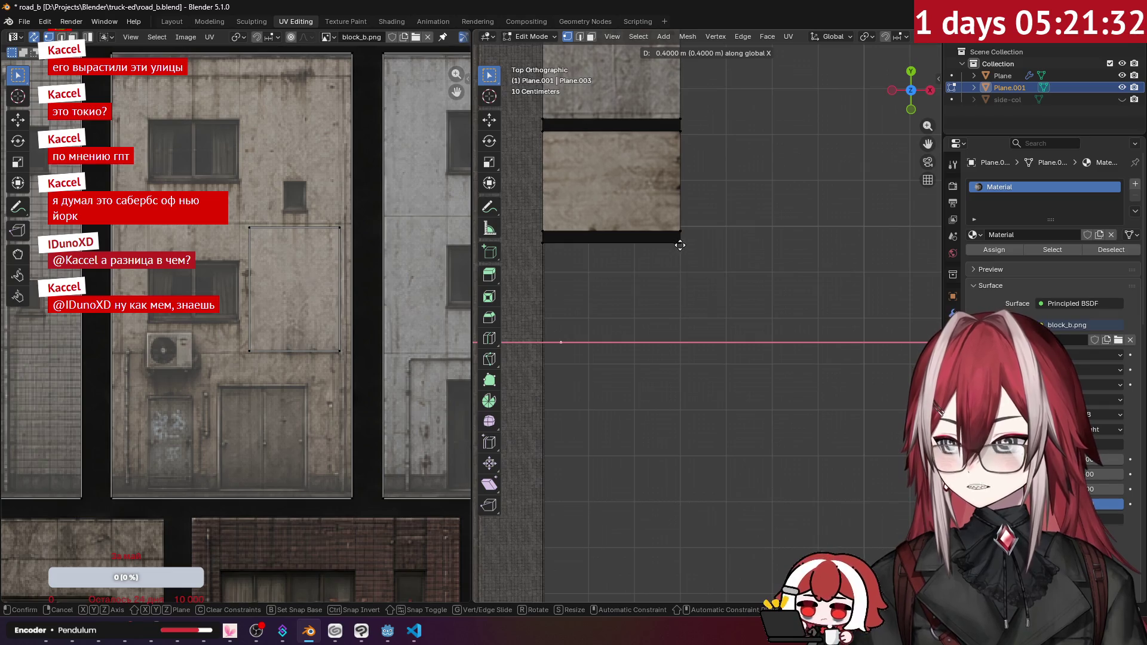
pyautogui.click(796, 296)
# - Extrude the new section's top edge into a roof face and select that face
pyautogui.moveTo(795, 296); pyautogui.dragTo(743, 251)
pyautogui.press('2')
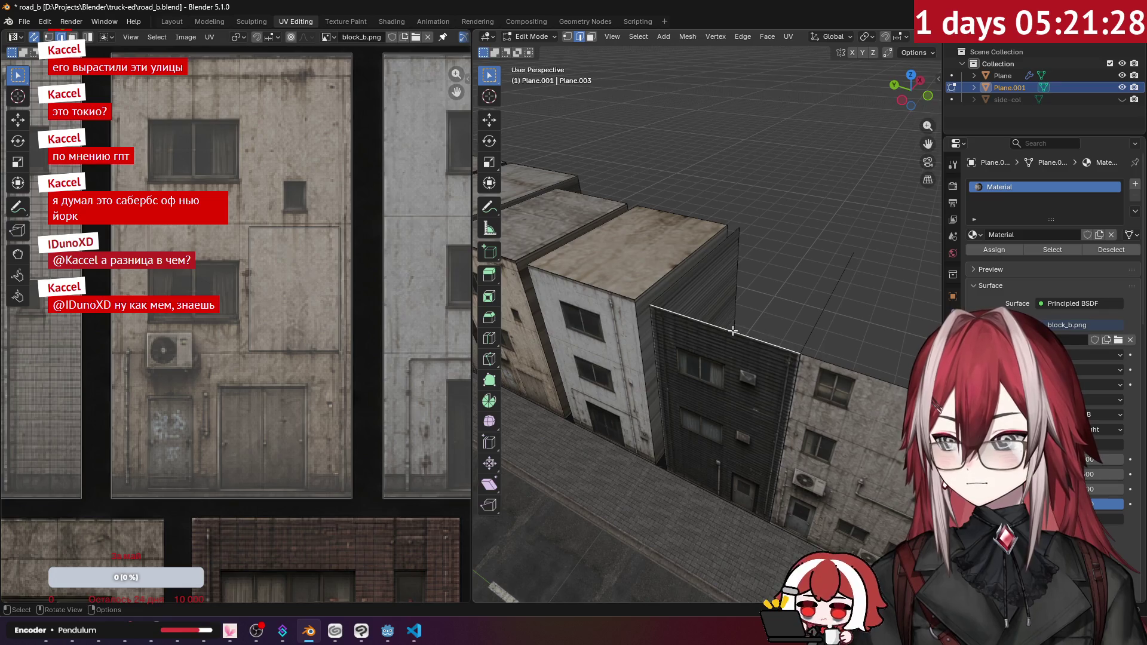
pyautogui.keyDown('ctrl'); pyautogui.rightClick(795, 265); pyautogui.keyUp('ctrl')
pyautogui.press('3')
pyautogui.click(789, 272)
pyautogui.moveTo(788, 272); pyautogui.dragTo(680, 286)
pyautogui.press('KP_7')
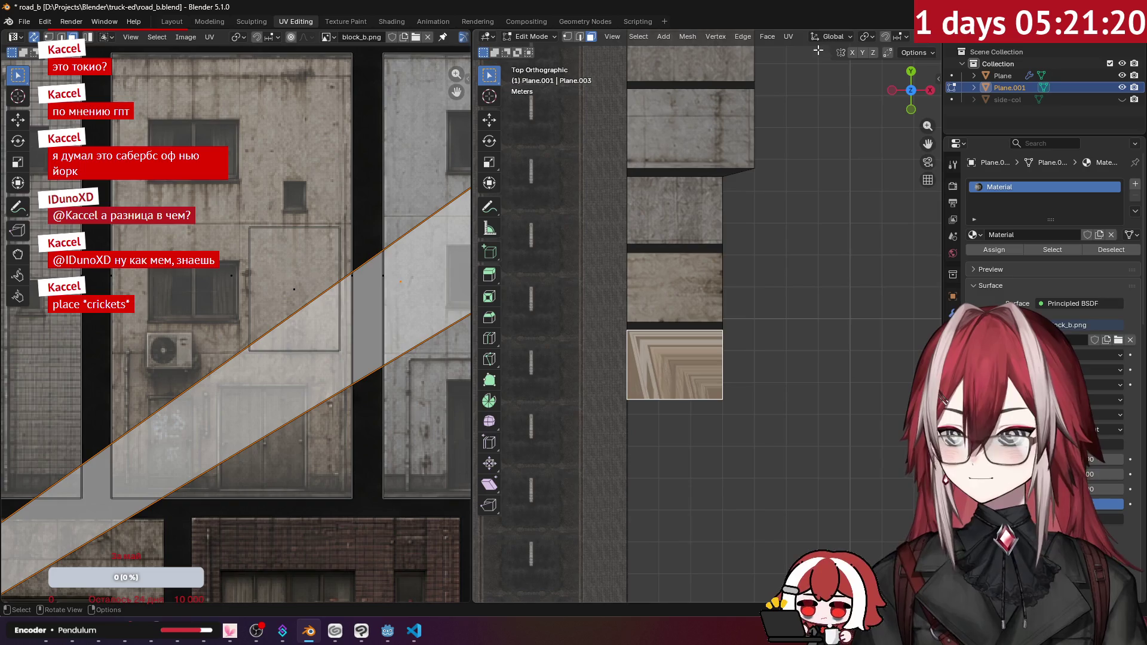
pyautogui.click(789, 38)
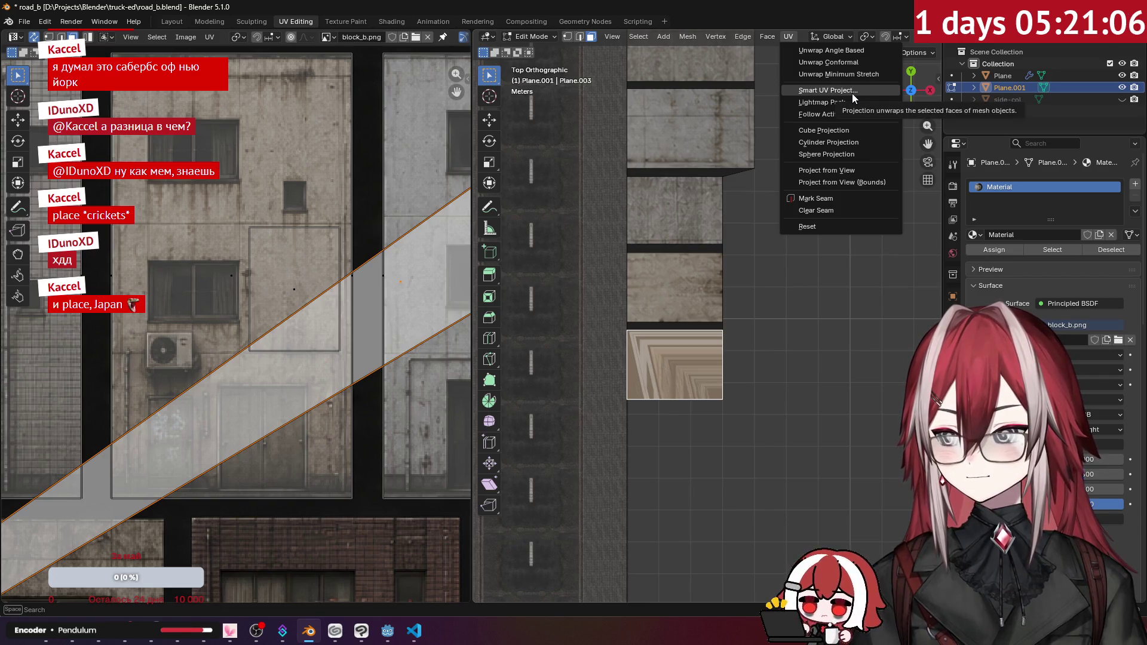
# - Cube-project the roof face's UVs and shrink the island to a small patch
pyautogui.click(849, 131)
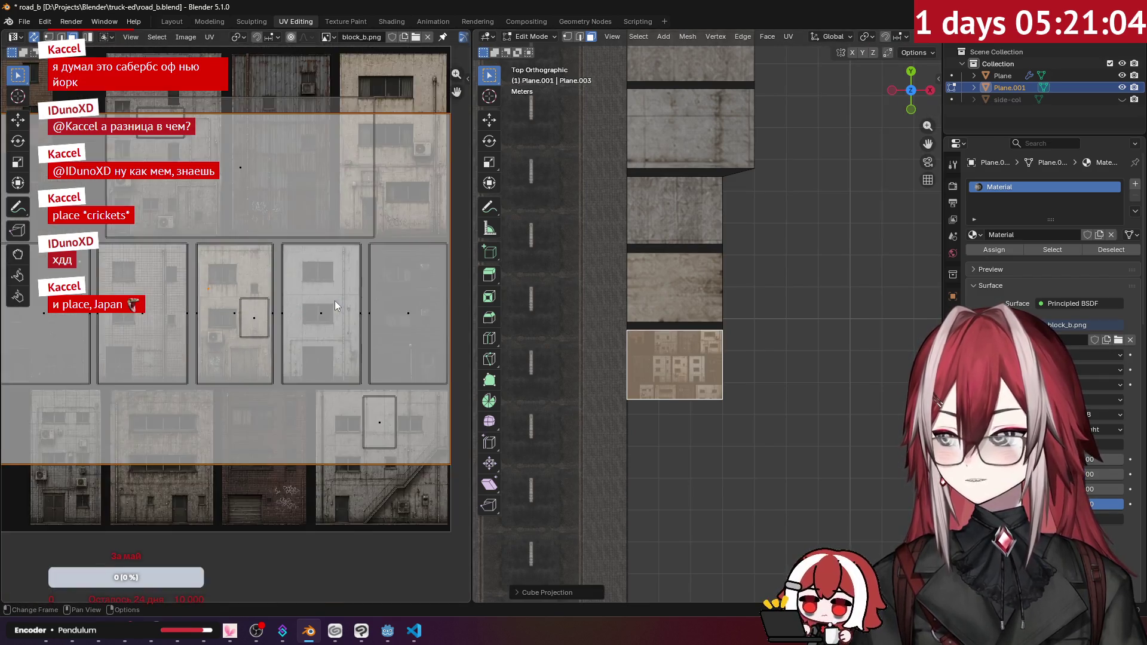
pyautogui.scroll(-2, 335, 300)
pyautogui.press('s')
pyautogui.click(200, 291)
pyautogui.scroll(3, 200, 290)
pyautogui.press('s')
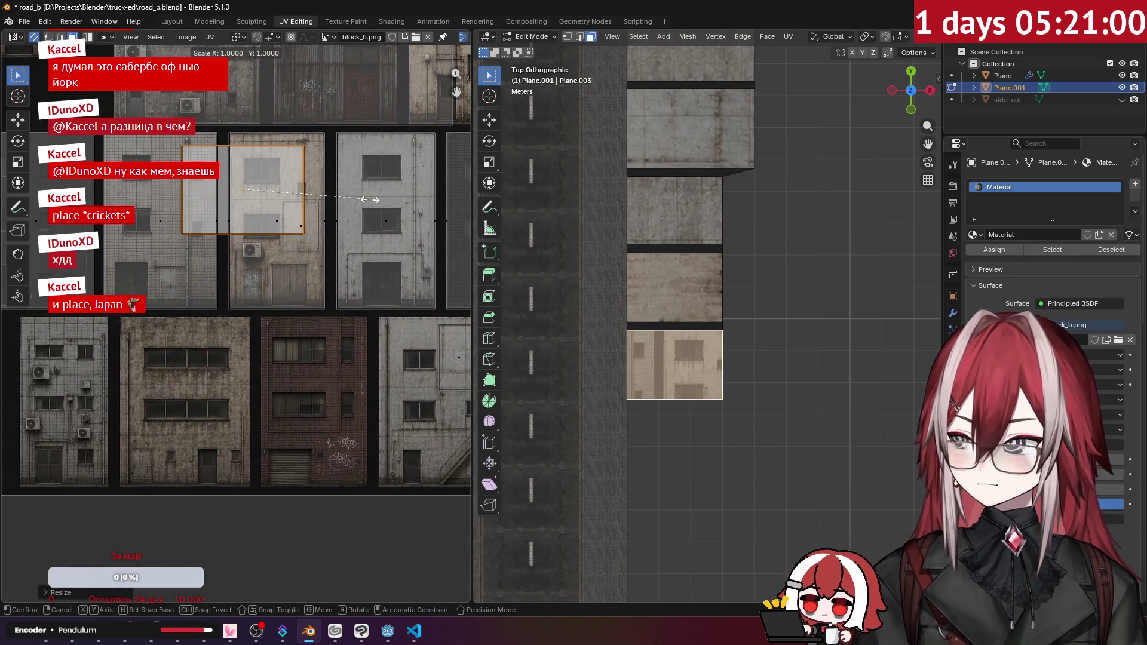
pyautogui.click(301, 227)
pyautogui.moveTo(301, 227); pyautogui.dragTo(228, 186)
# - Place the shrunken UV island on a small patch of the dark ribbed facade in block_b.png
pyautogui.press('g')
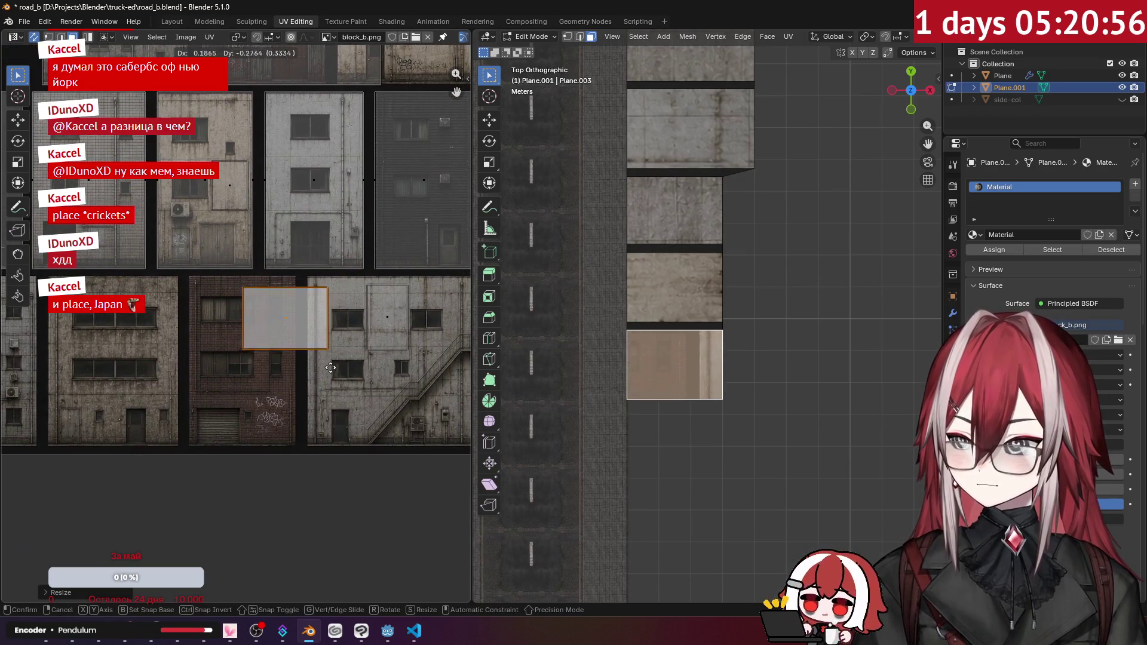
pyautogui.click(304, 451)
pyautogui.hscroll(3, 267, 395)
pyautogui.scroll(5, 267, 395)
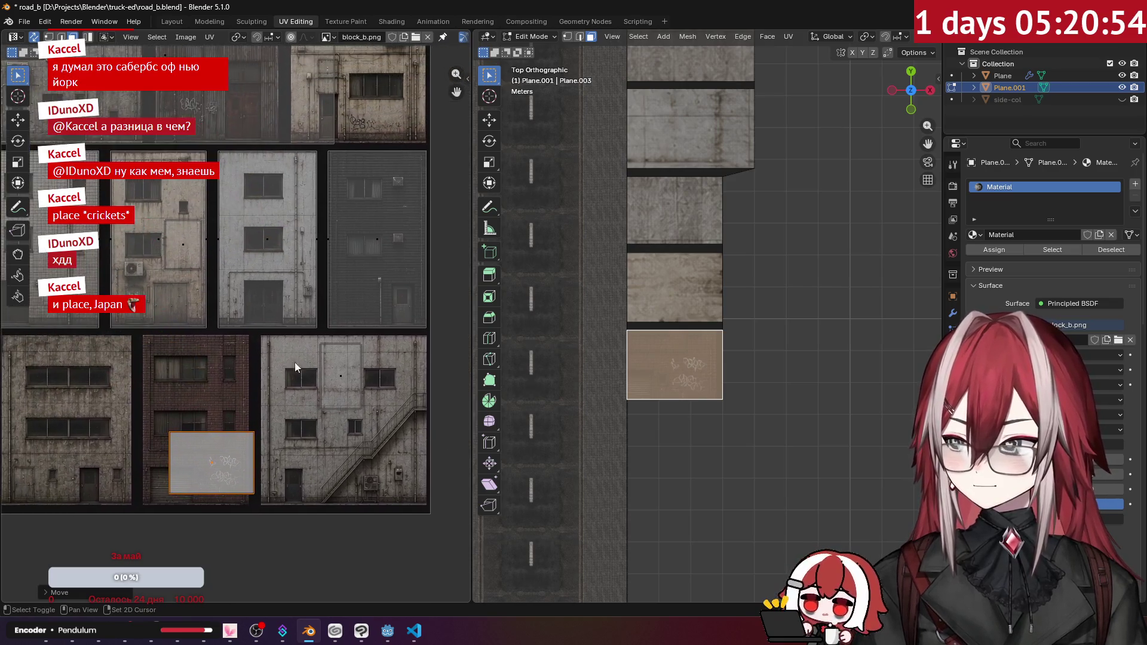
pyautogui.press('g')
pyautogui.click(434, 201)
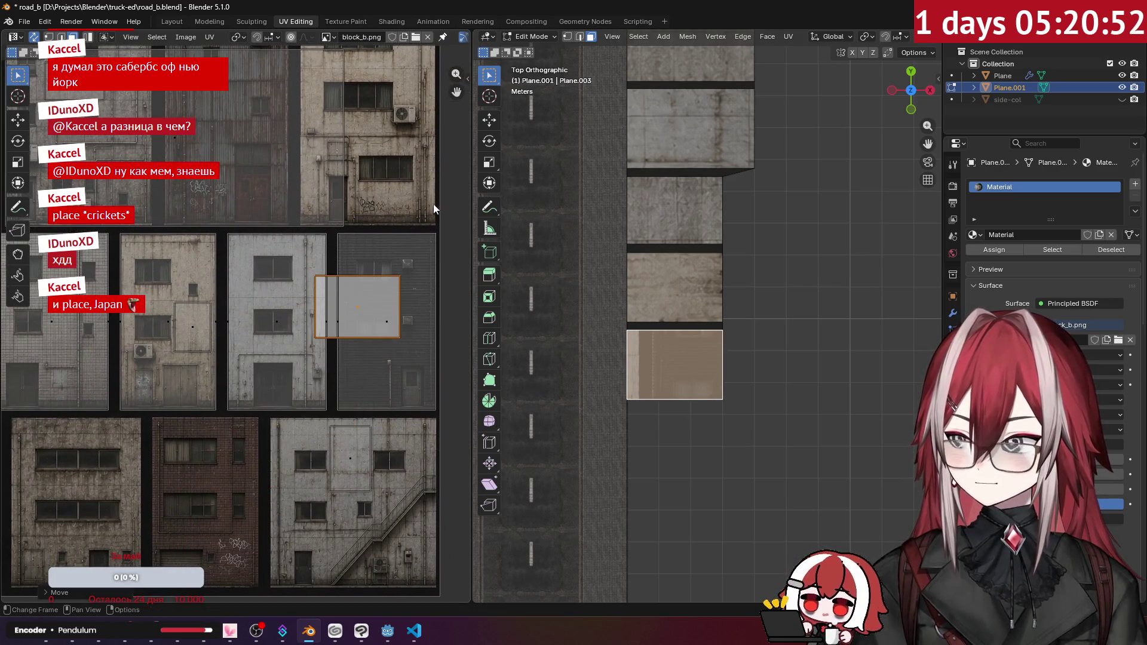
pyautogui.scroll(3, 281, 320)
pyautogui.press('s')
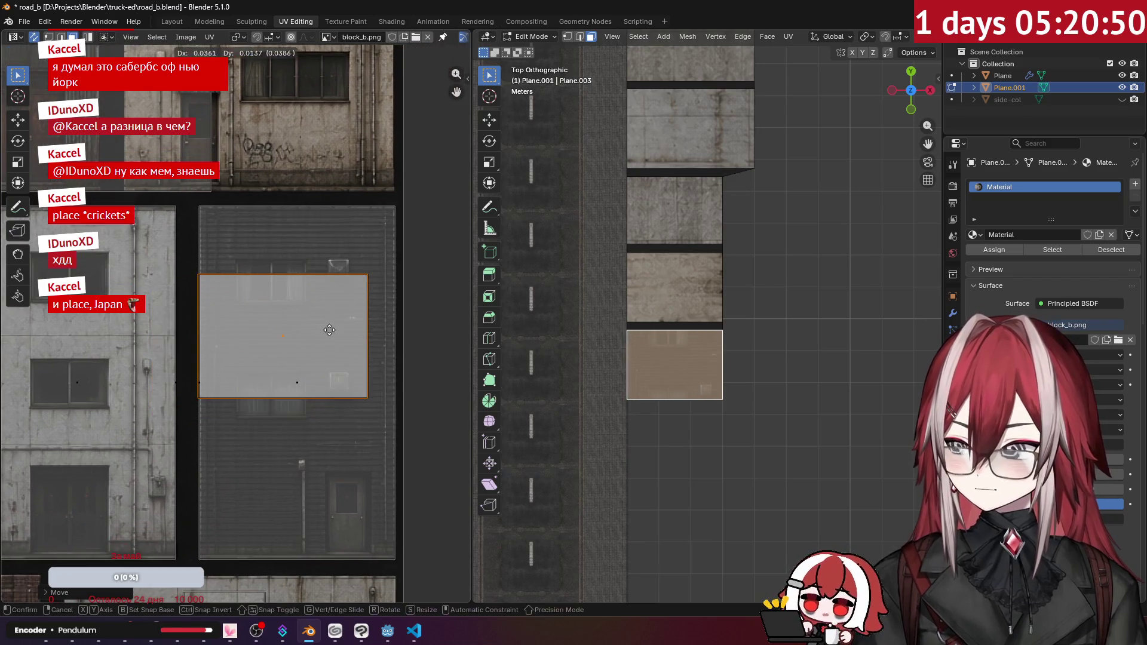
pyautogui.click(327, 341)
pyautogui.press('g')
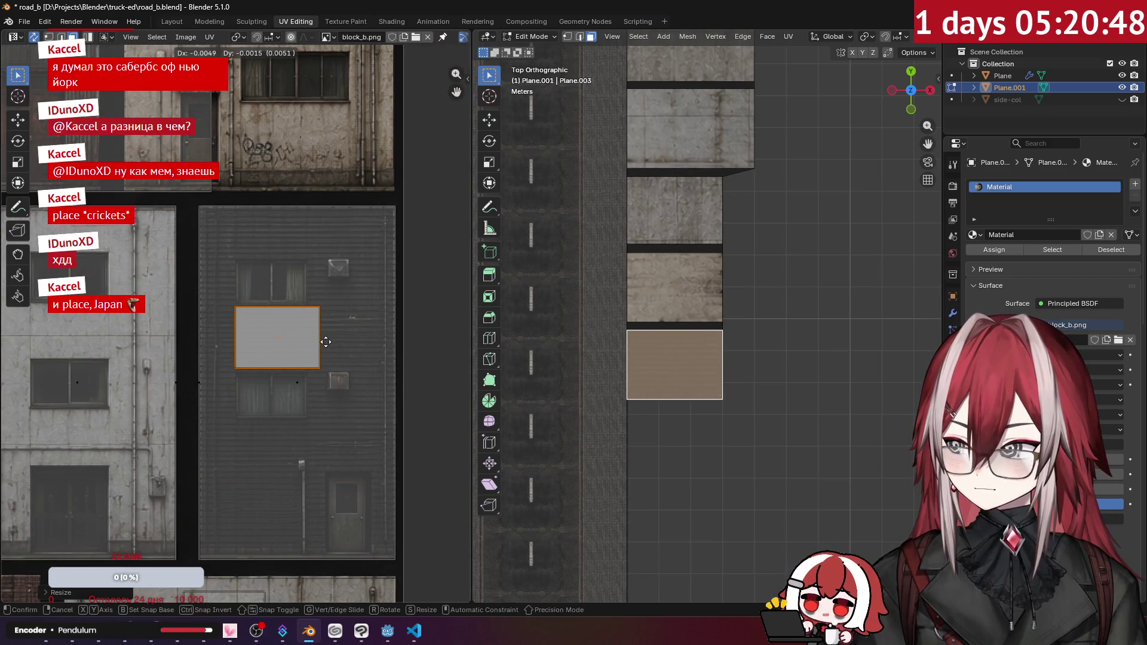
pyautogui.click(323, 342)
# - Leave Edit Mode and reselect the facade plane
pyautogui.moveTo(705, 281)
pyautogui.mouseDown()
pyautogui.moveTo(804, 334)
pyautogui.moveTo(708, 242)
pyautogui.moveTo(796, 289)
pyautogui.moveTo(769, 309)
pyautogui.moveTo(700, 241)
pyautogui.moveTo(758, 257)
pyautogui.moveTo(692, 316)
pyautogui.mouseUp()
pyautogui.press('Tab')
pyautogui.click(690, 321)
pyautogui.scroll(5, 690, 323)
# - From the Right view, extrude the facade's top edge 1.8 m up along Z, then switch to the browser
pyautogui.press('Tab')
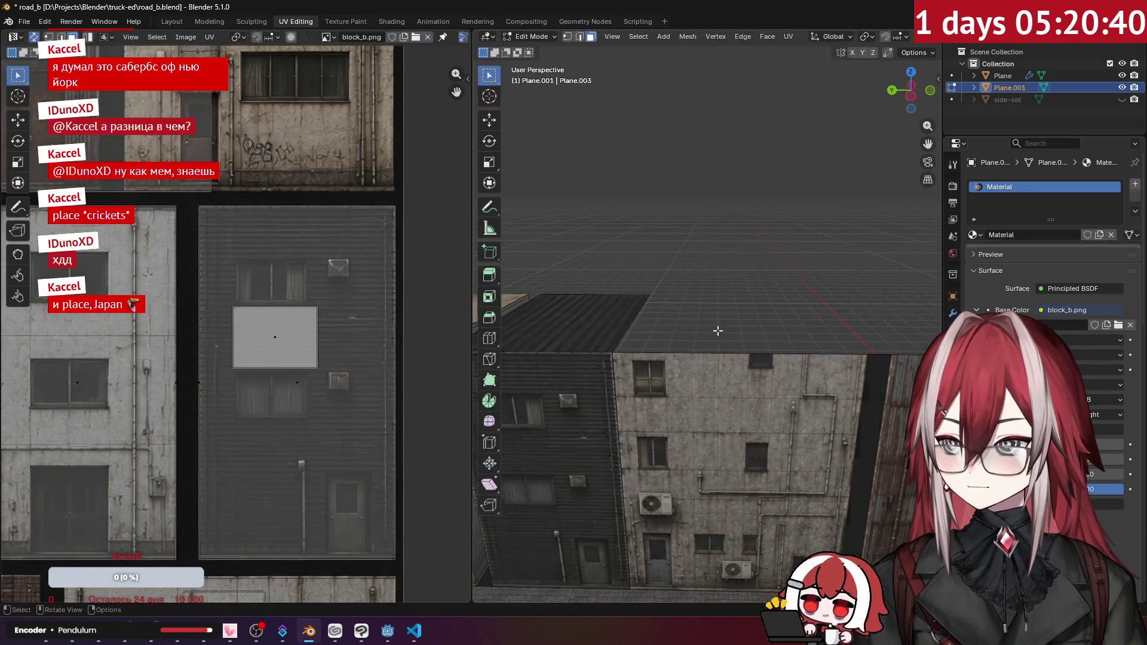
pyautogui.press('2')
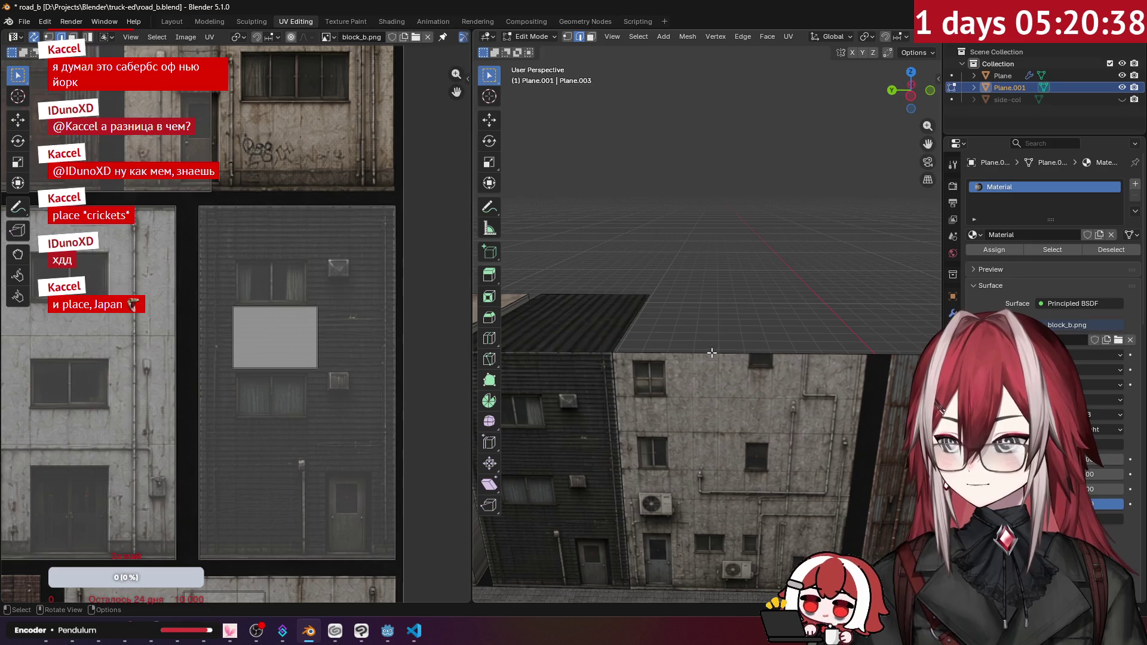
pyautogui.press('KP_3')
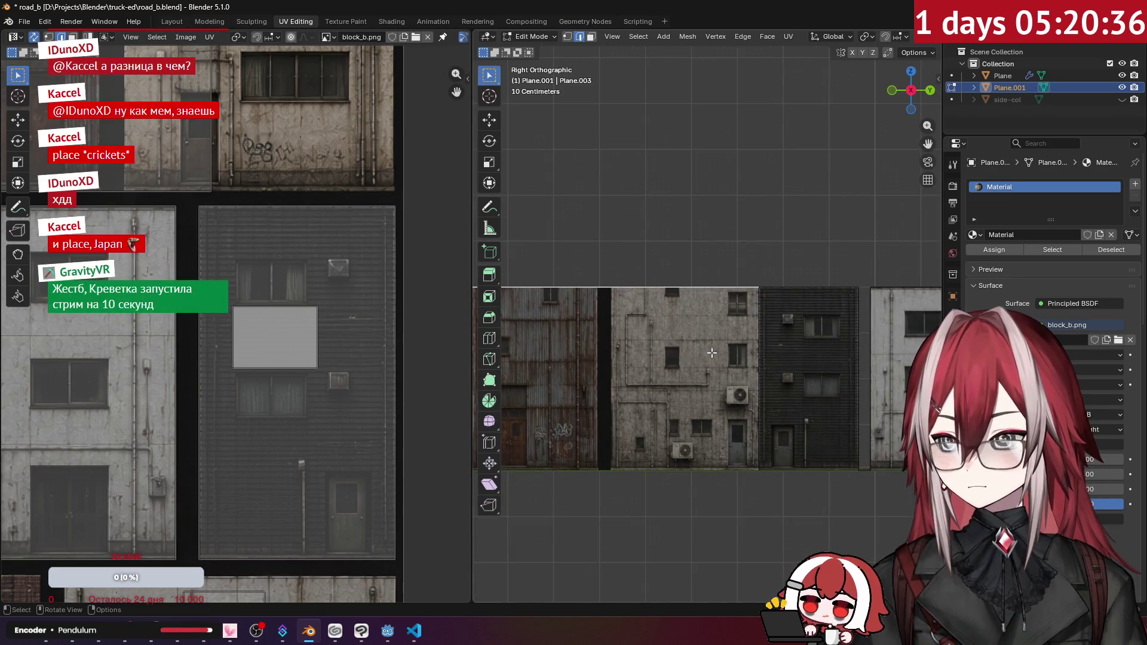
pyautogui.scroll(-5, 711, 352)
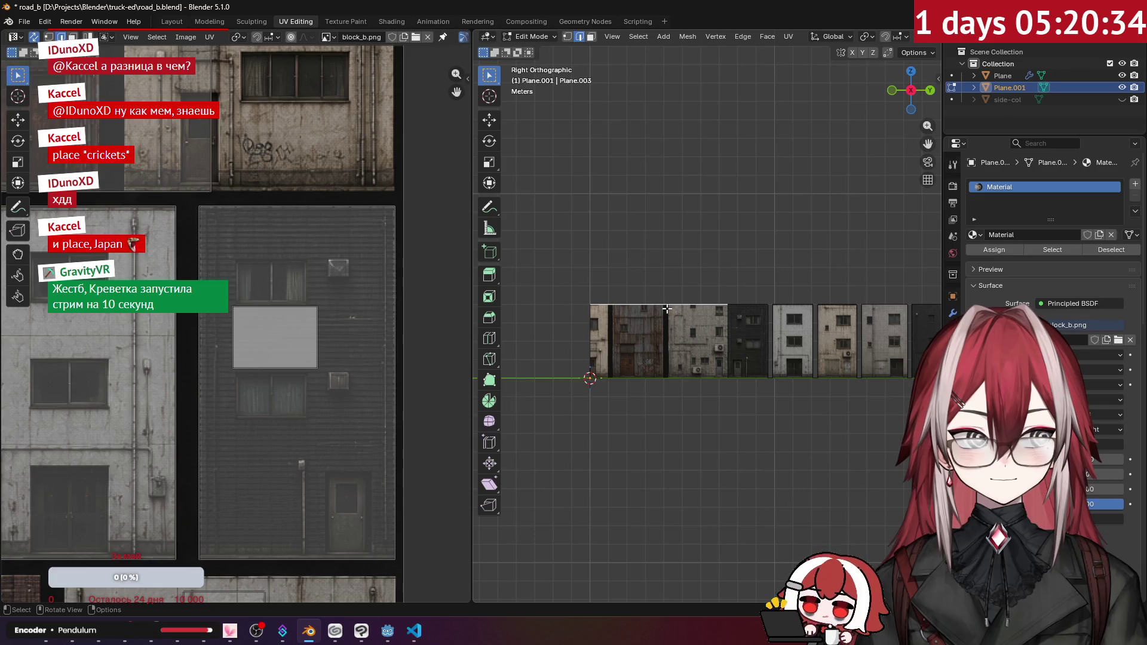
pyautogui.scroll(5, 651, 276)
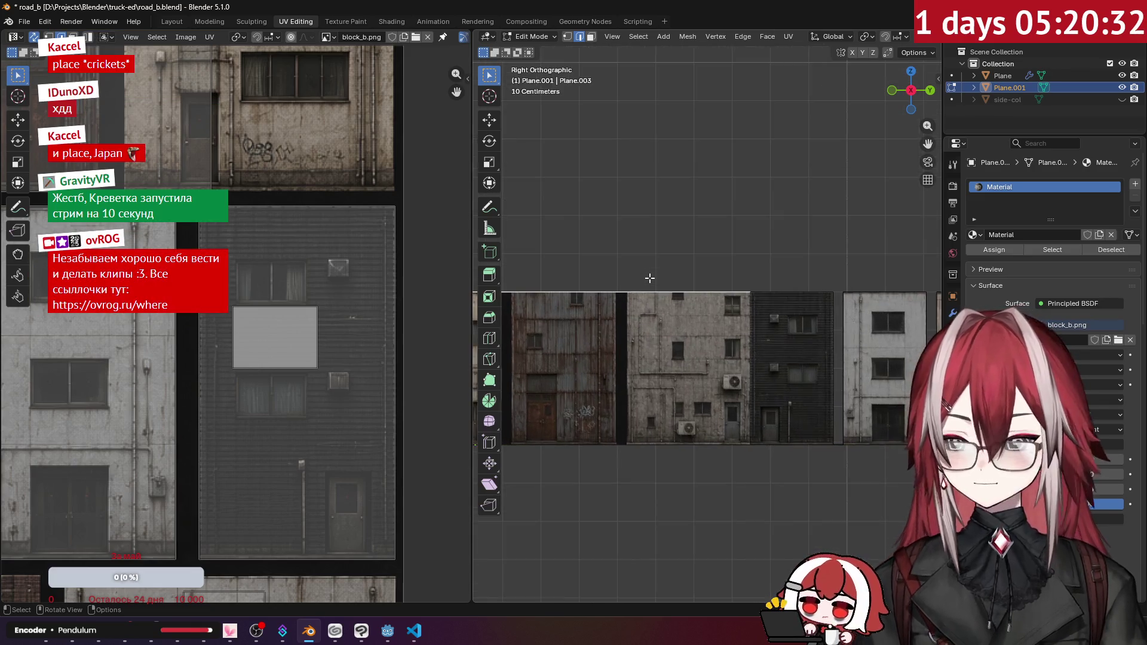
pyautogui.moveTo(789, 311); pyautogui.dragTo(751, 311)
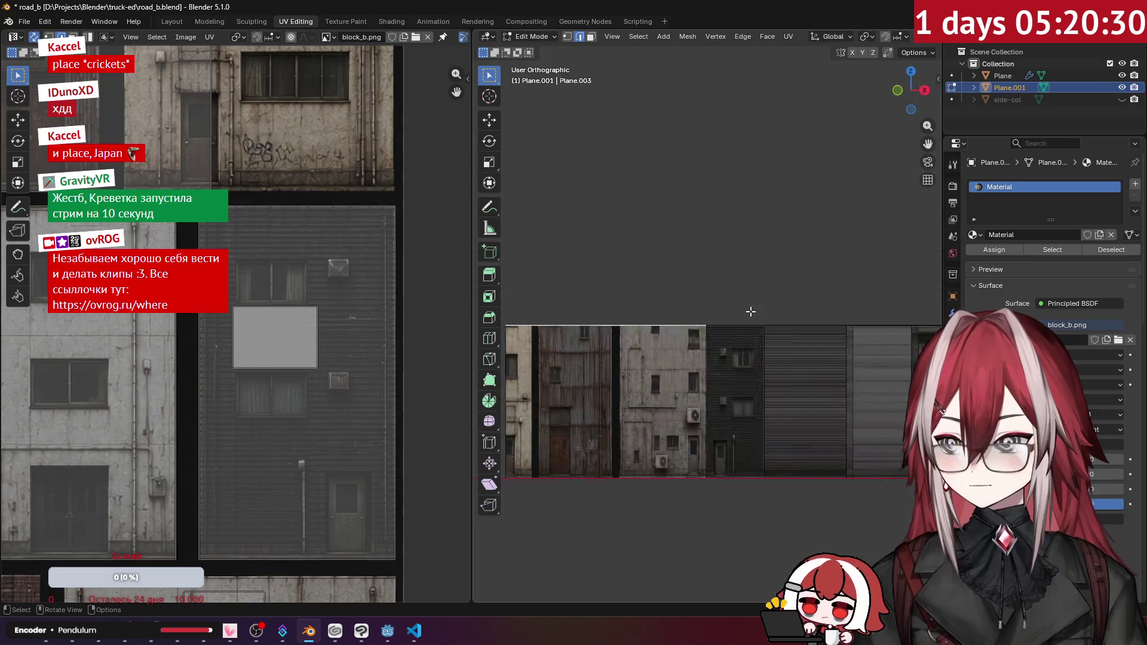
pyautogui.scroll(2, 751, 311)
pyautogui.press('g')
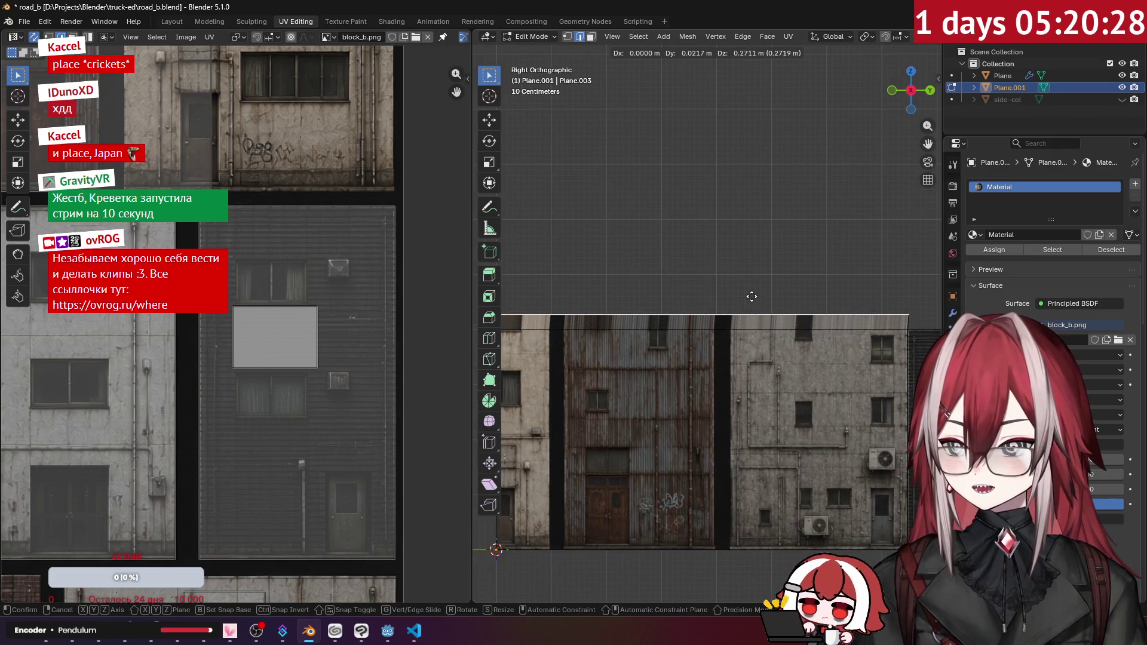
pyautogui.press('z')
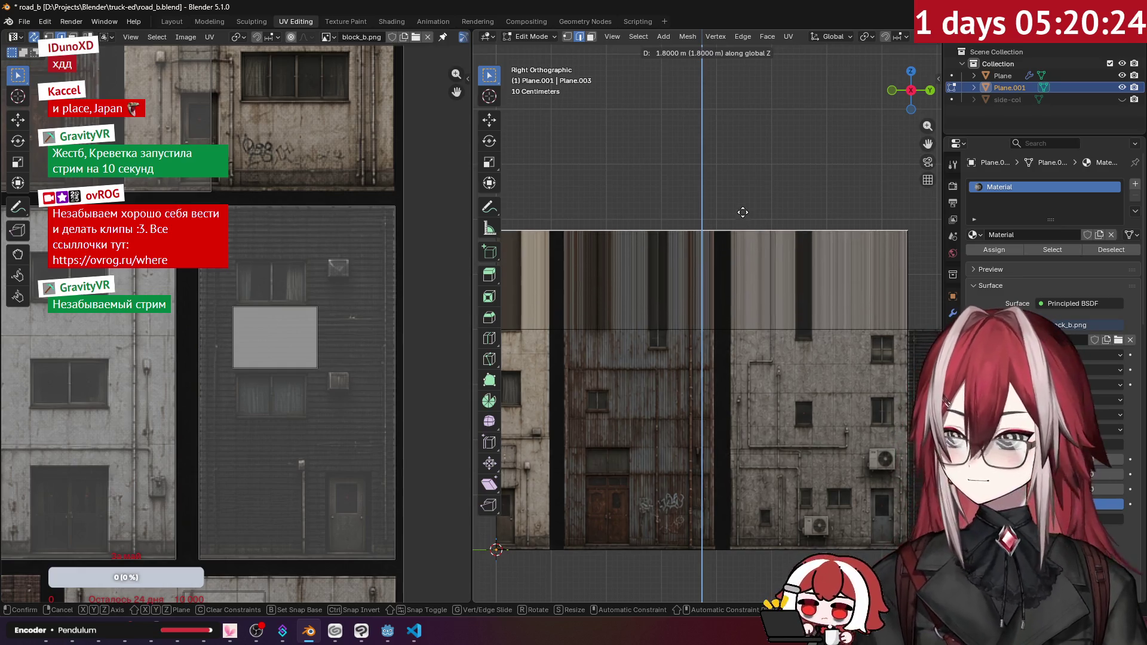
pyautogui.click(740, 208)
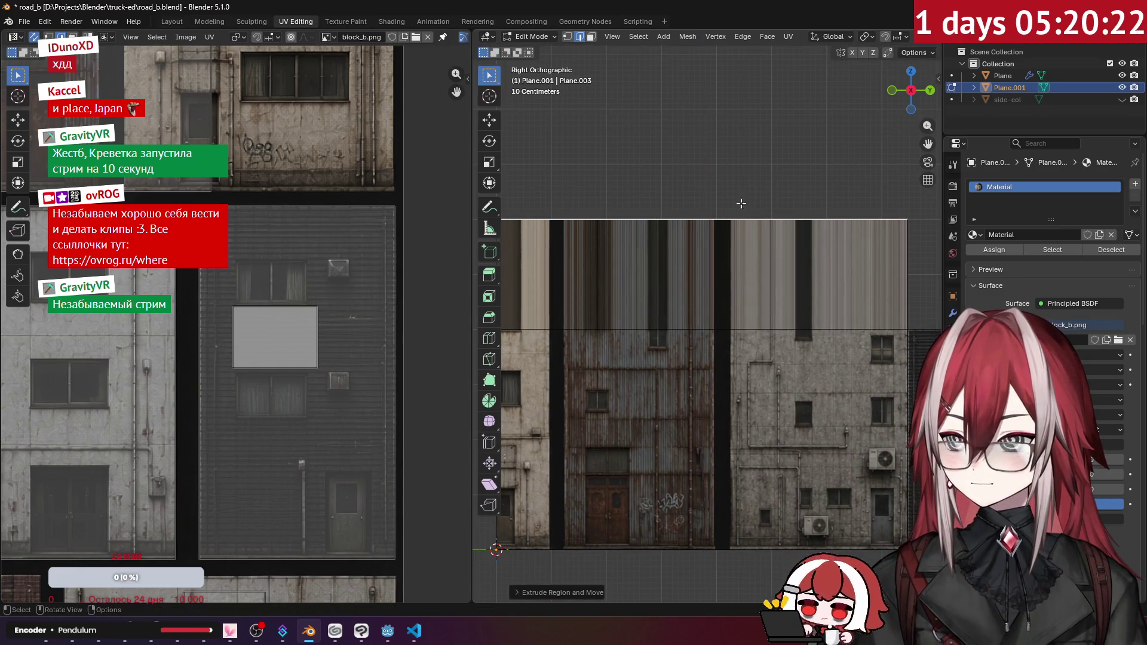
pyautogui.scroll(-4, 740, 208)
pyautogui.hotkey('alt', 'Tab')
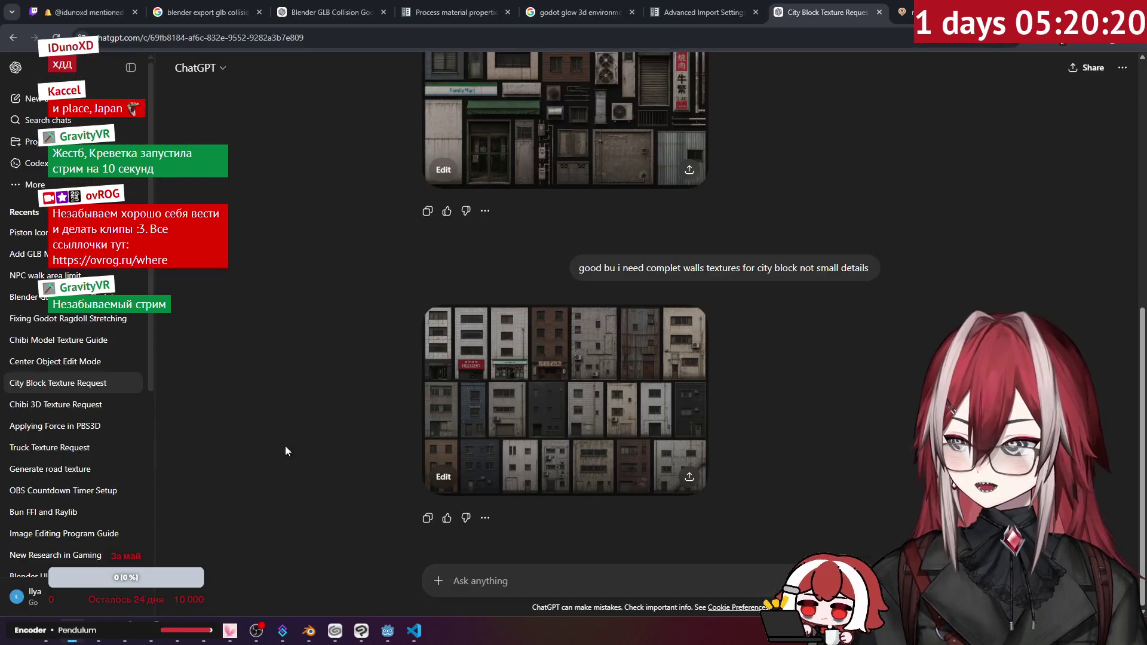
# - Search Google for 'blender extrud with uv' and open the 'Extruding Faces, uv messes up' thread
pyautogui.click(904, 12)
pyautogui.scroll(-3, 660, 128)
pyautogui.hotkey('alt', 'Left')
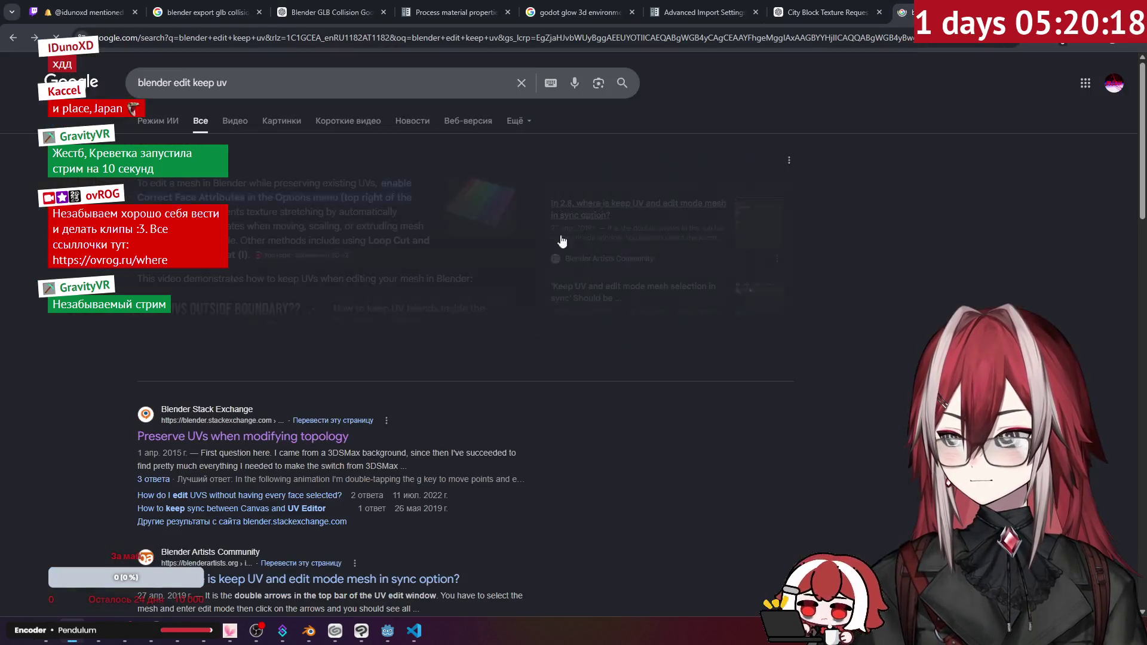
pyautogui.moveTo(177, 83); pyautogui.dragTo(329, 81)
pyautogui.write('e')
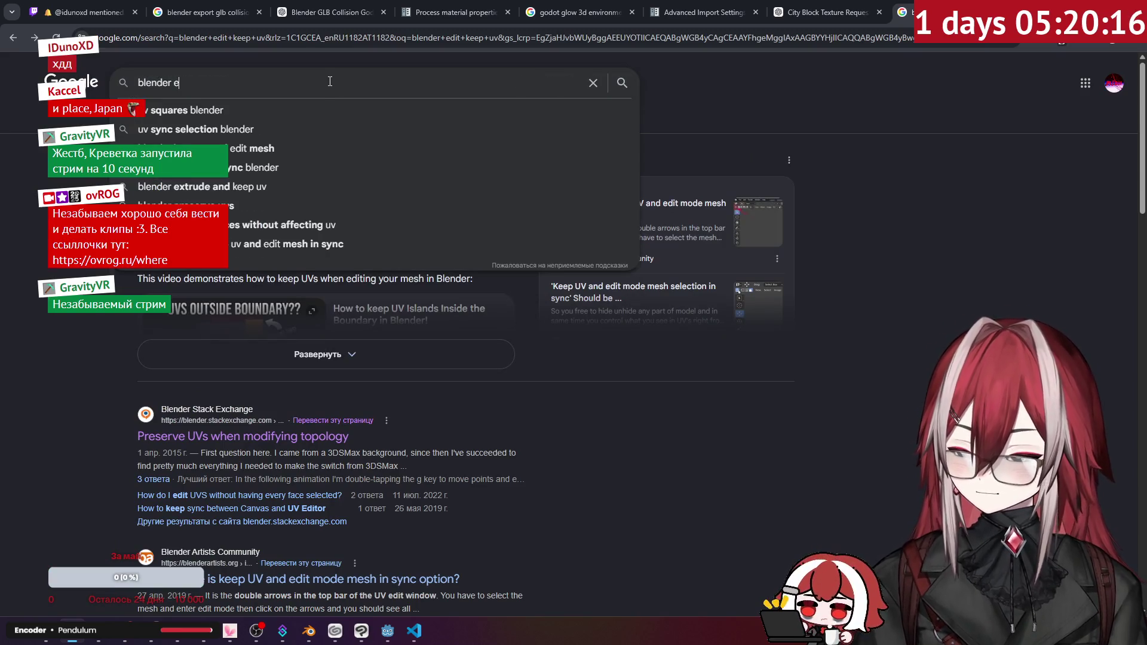
pyautogui.write('xte')
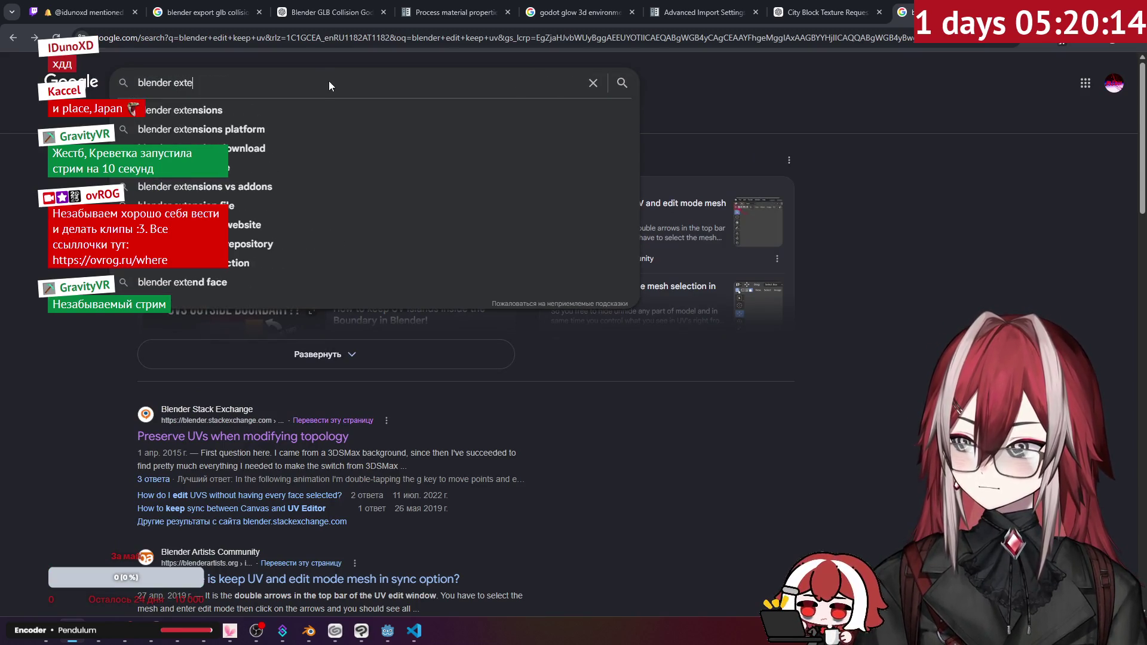
pyautogui.press('BackSpace')
pyautogui.write('rud')
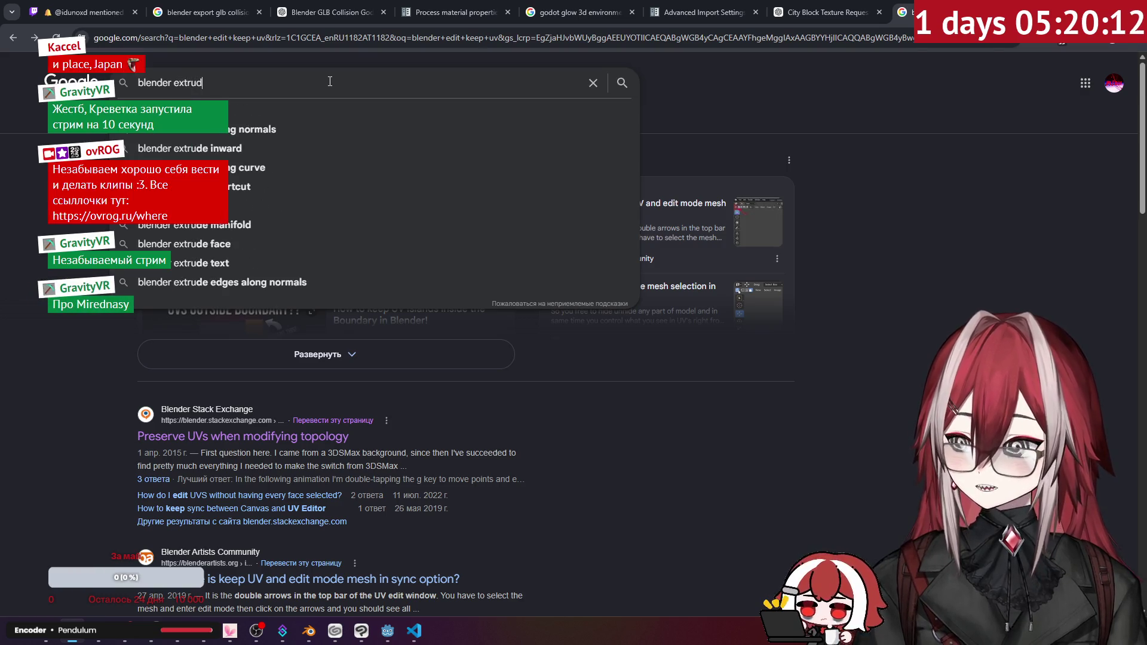
pyautogui.write(' with uv')
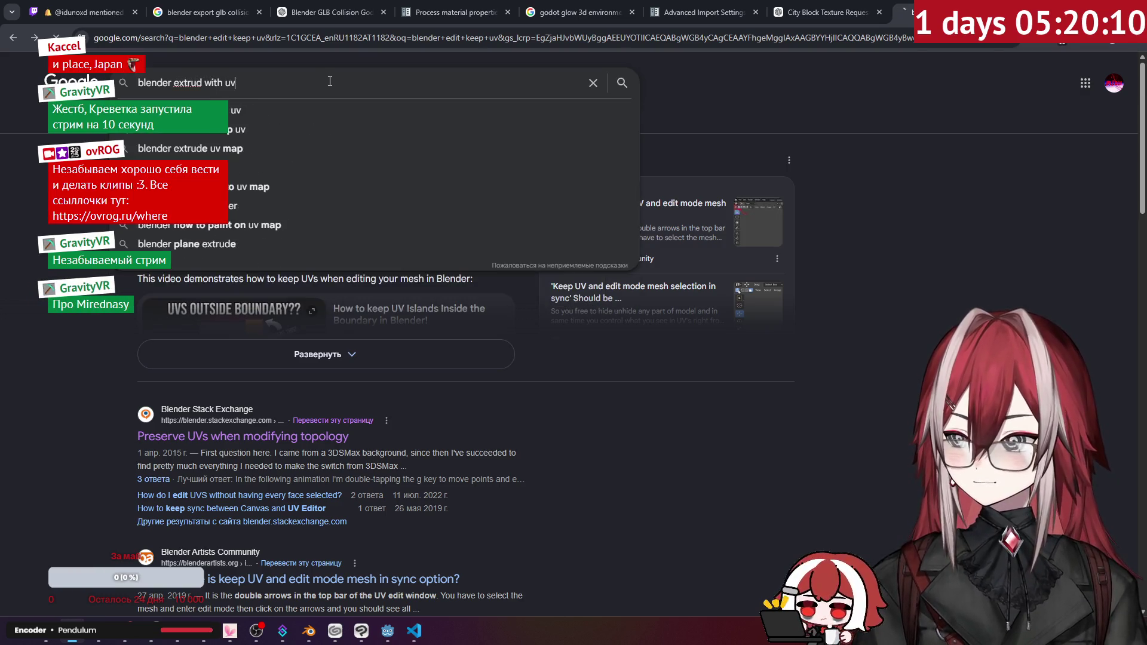
pyautogui.press('Return')
pyautogui.scroll(-2, 434, 206)
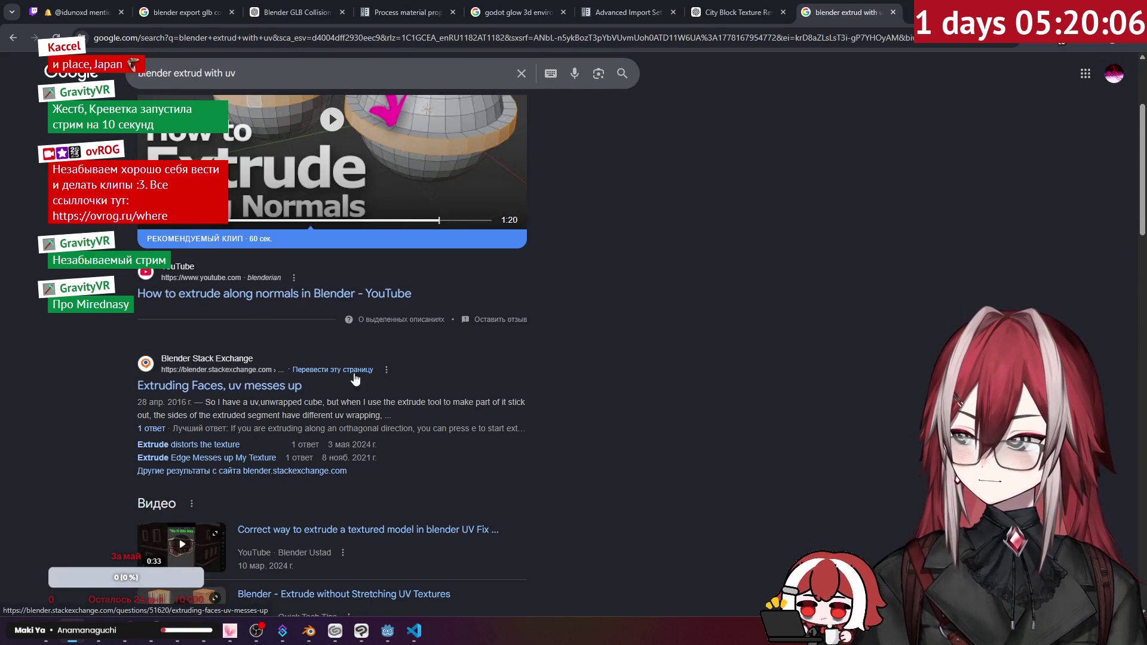
pyautogui.click(237, 386)
# - Scroll to the answer about keeping UVs while extruding, dismiss the game window, and return to Blender
pyautogui.scroll(-3, 616, 263)
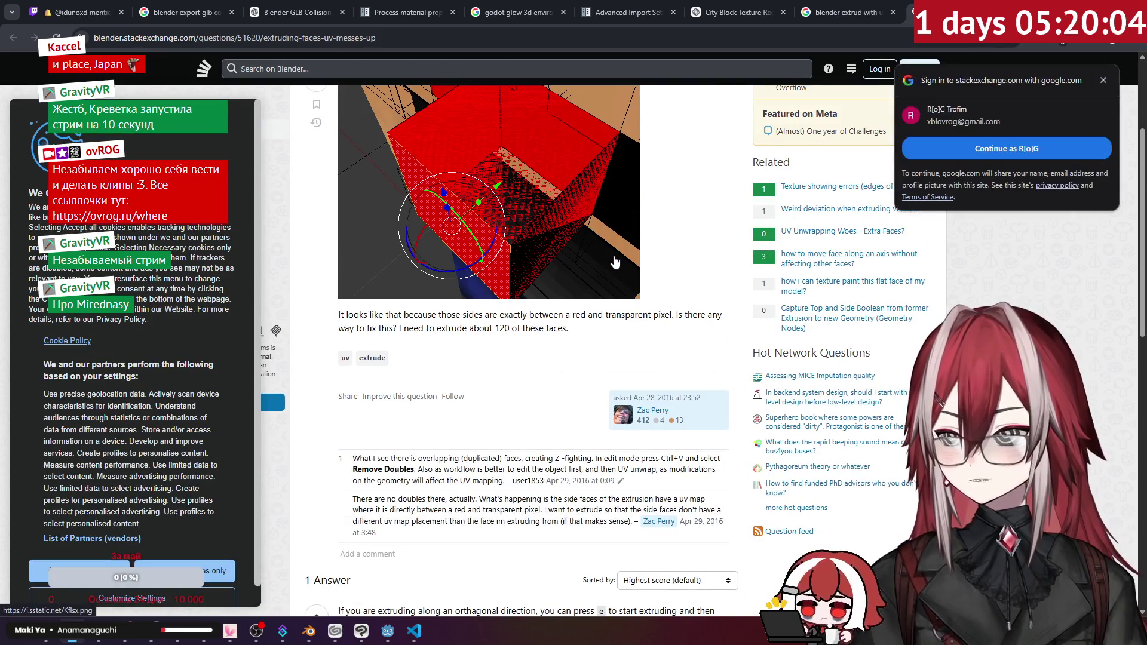
pyautogui.scroll(-7, 615, 263)
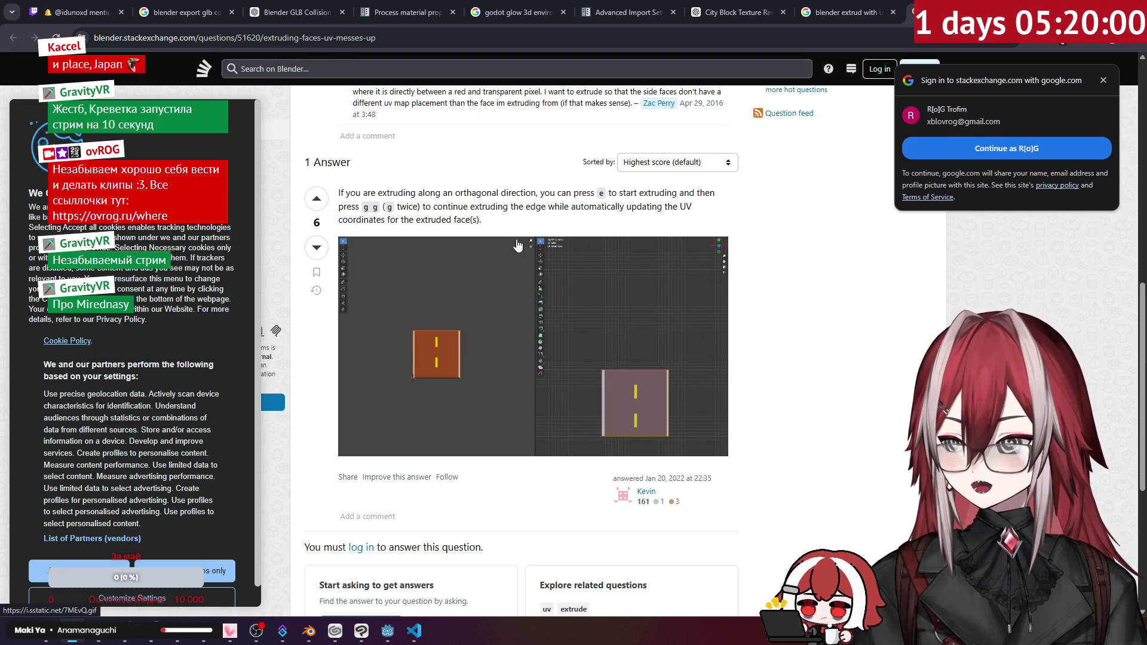
pyautogui.moveTo(382, 635)
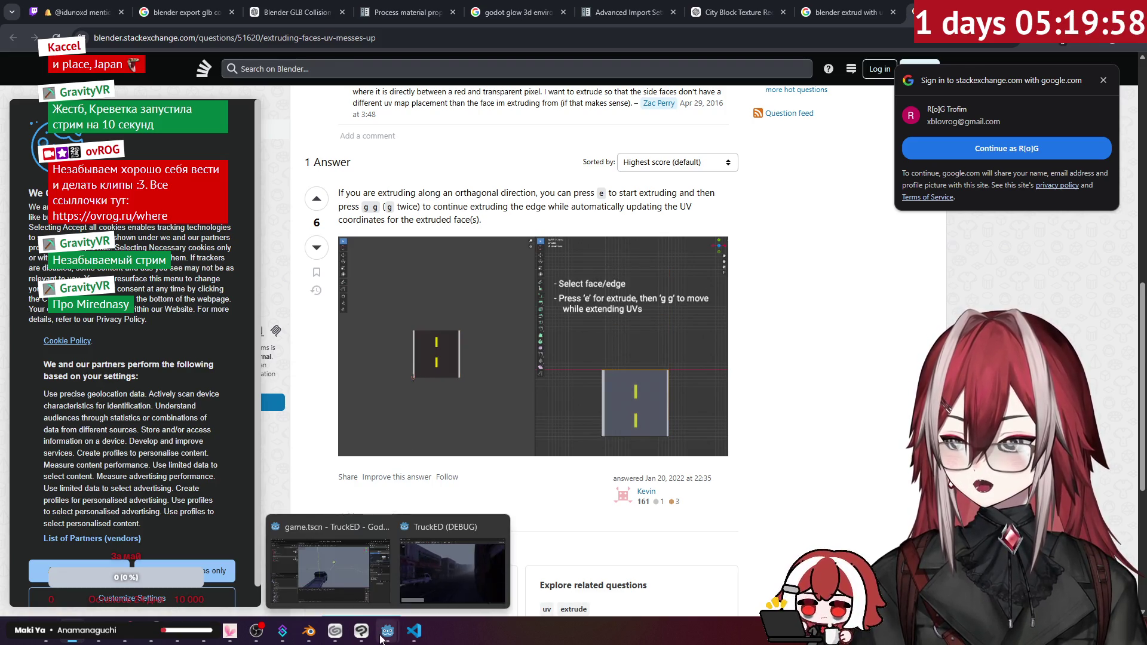
pyautogui.click(452, 570)
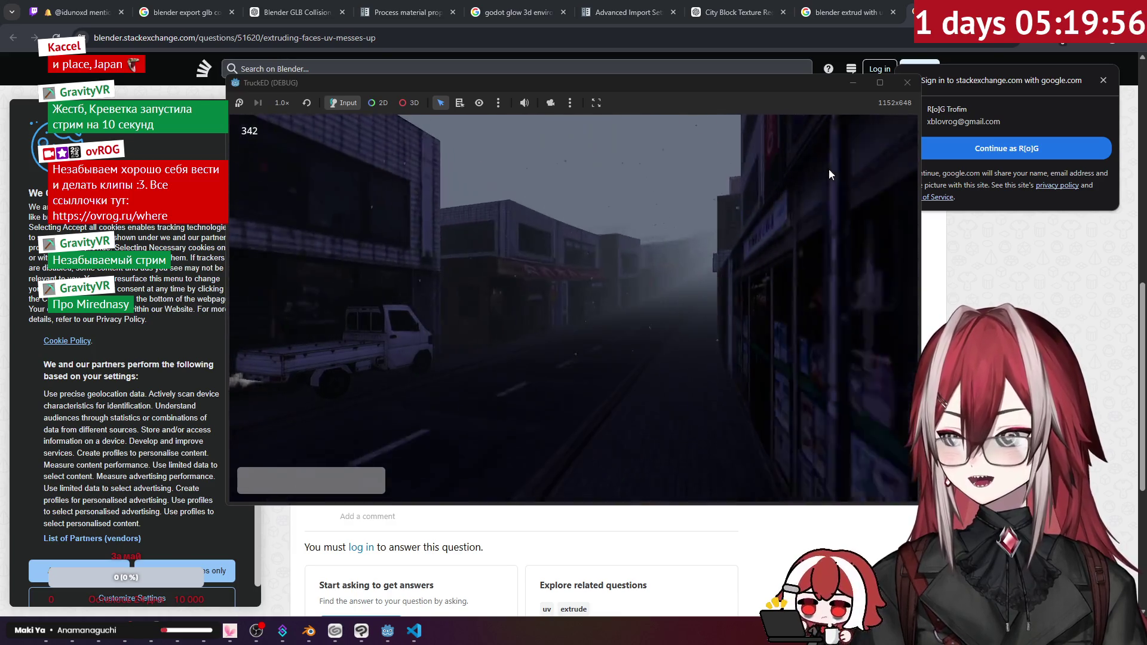
pyautogui.click(908, 82)
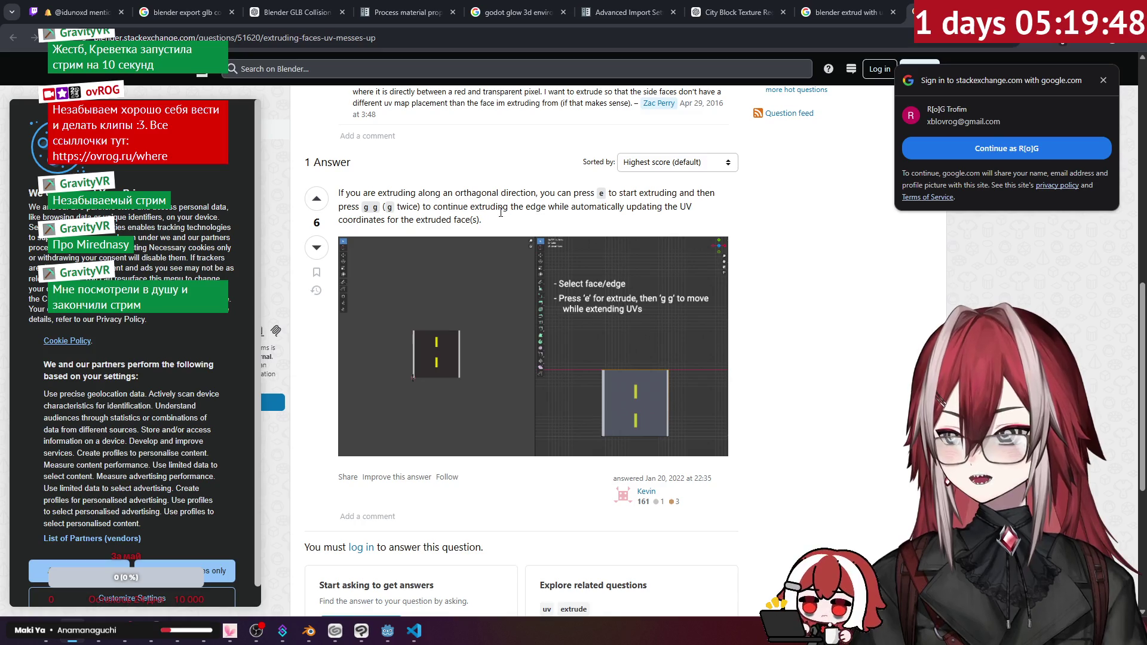
pyautogui.click(308, 630)
pyautogui.scroll(3, 668, 310)
# - Slide the wall's top edge about 1.28 m up along Z, keeping its UVs attached
pyautogui.press('g')
pyautogui.press('g')
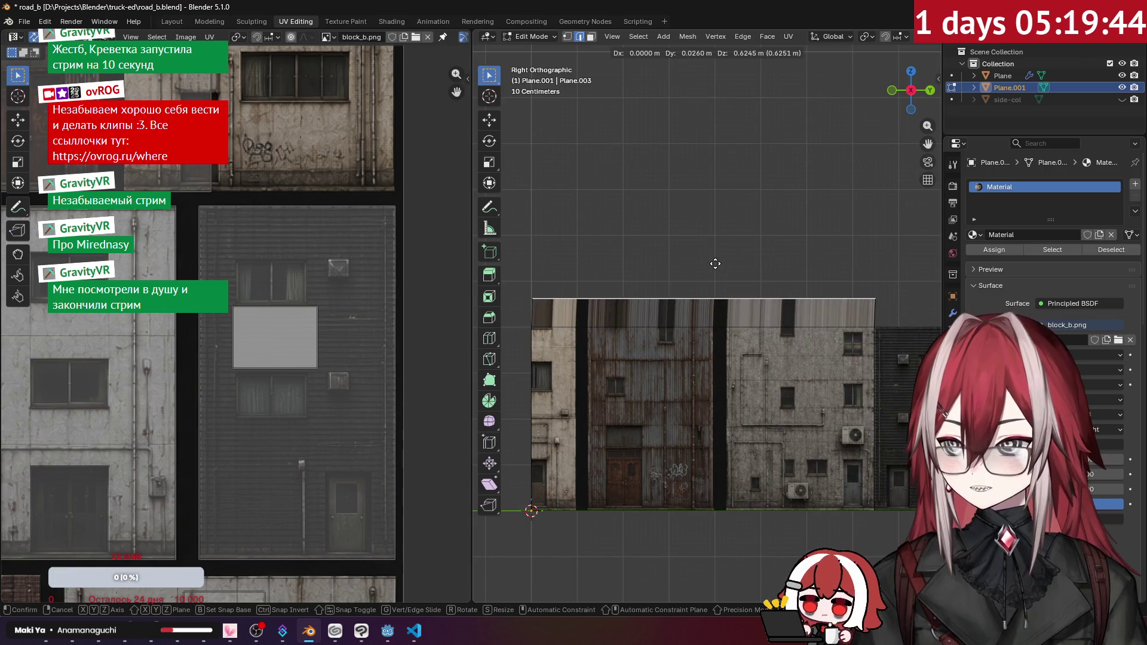
pyautogui.press('g')
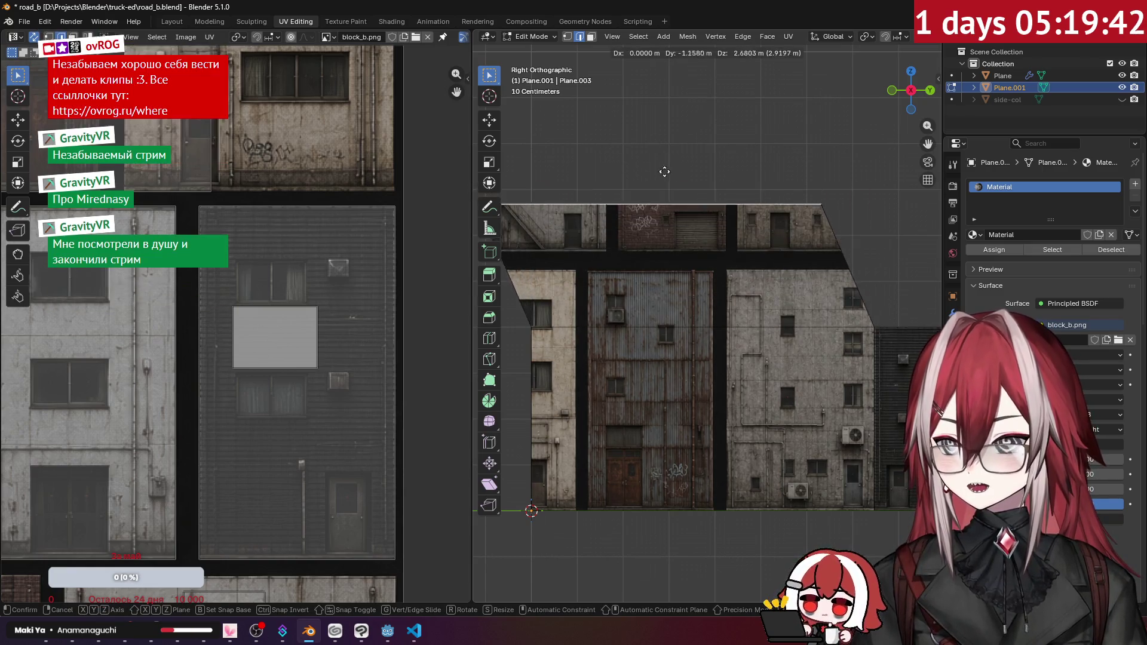
pyautogui.press('z')
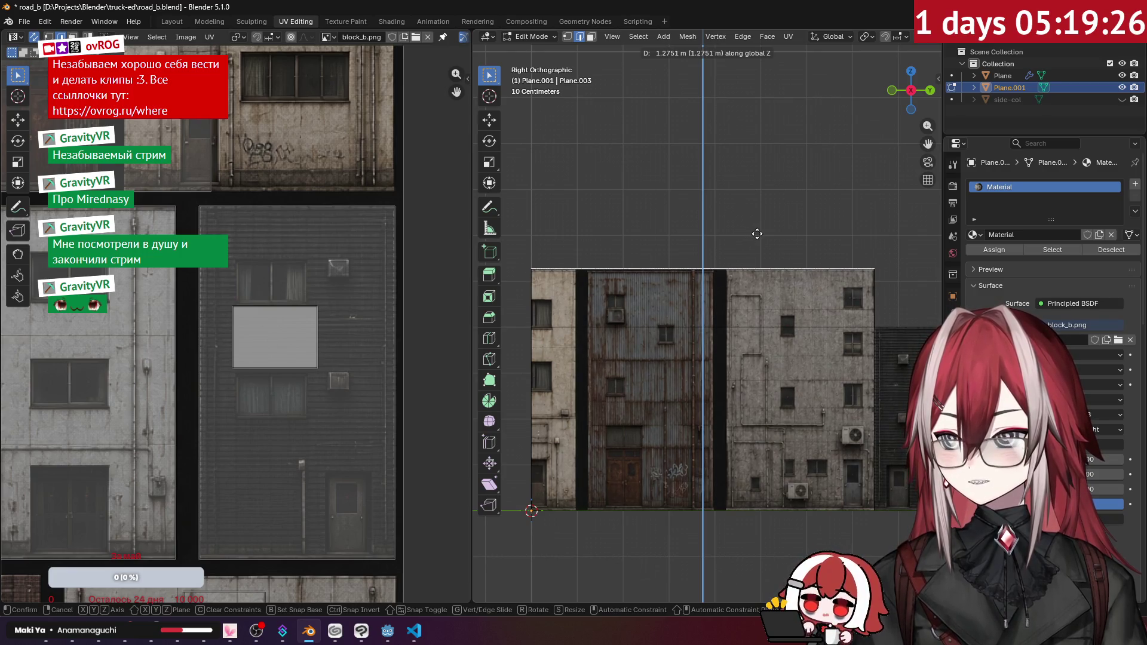
pyautogui.click(735, 239)
pyautogui.scroll(6, 730, 261)
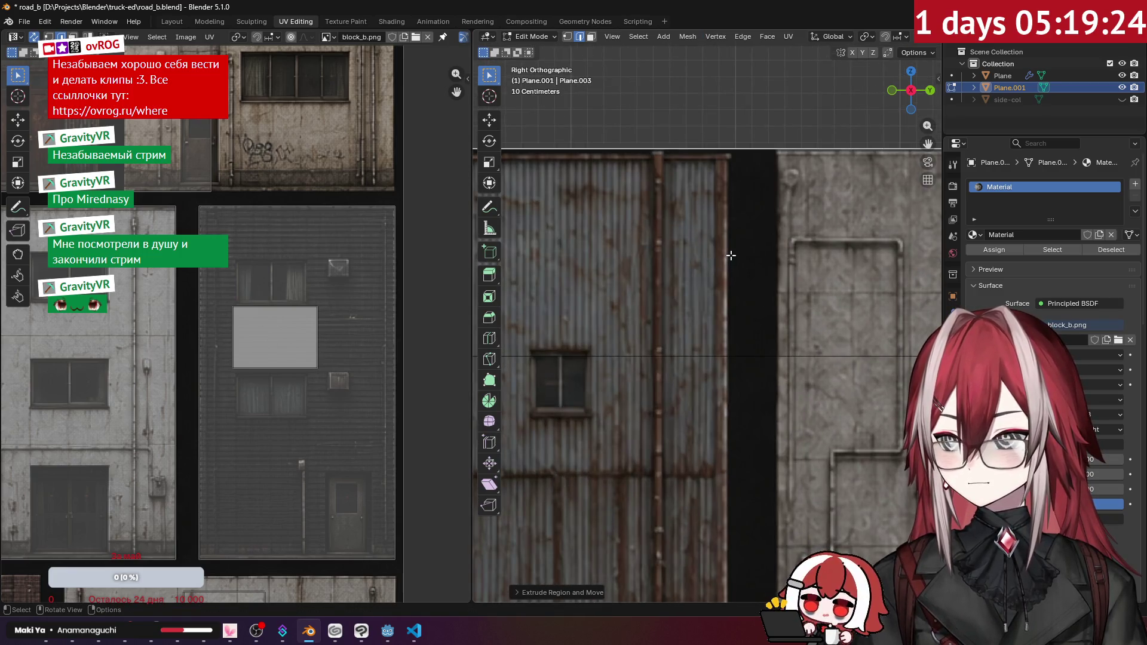
pyautogui.scroll(-10, 731, 256)
pyautogui.hscroll(5, 756, 254)
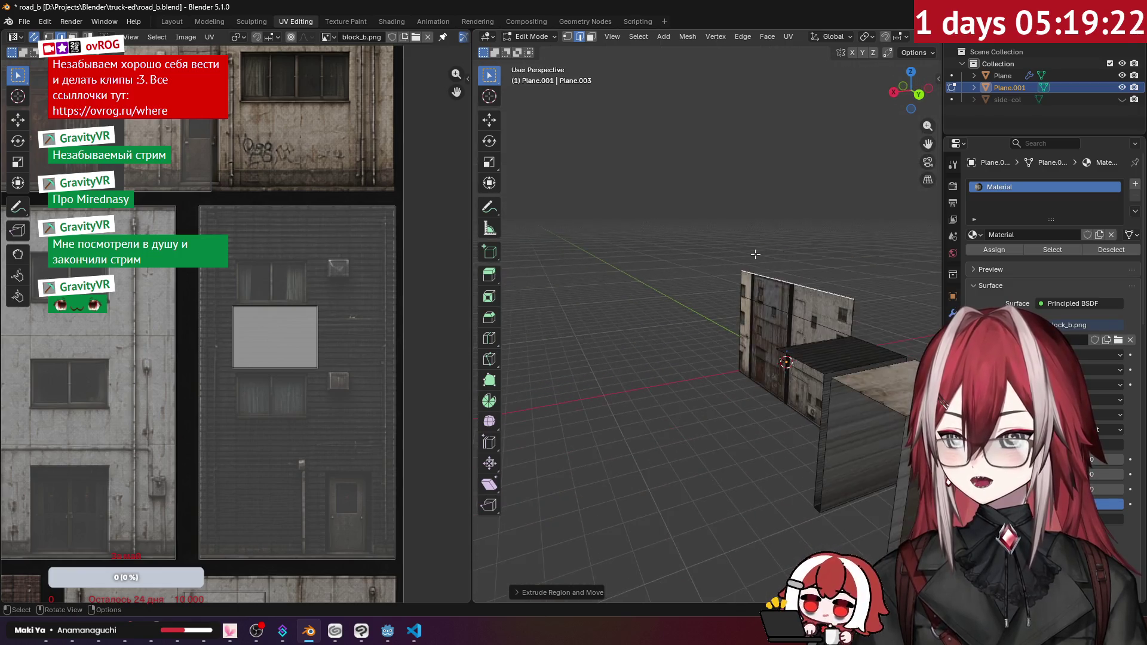
pyautogui.scroll(8, 756, 253)
pyautogui.scroll(-8, 618, 257)
pyautogui.scroll(8, 676, 255)
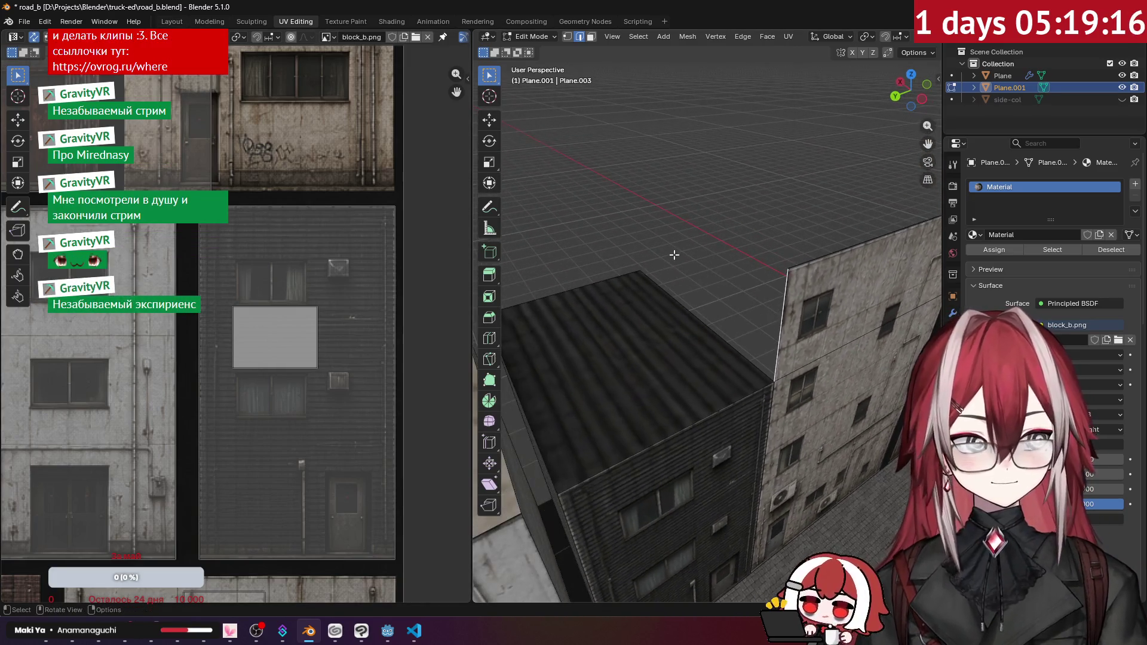
pyautogui.scroll(1, 711, 249)
# - In vertex mode, move the selected vertices along the X axis, extending the wall 3 m
pyautogui.click(568, 37)
pyautogui.scroll(6, 786, 247)
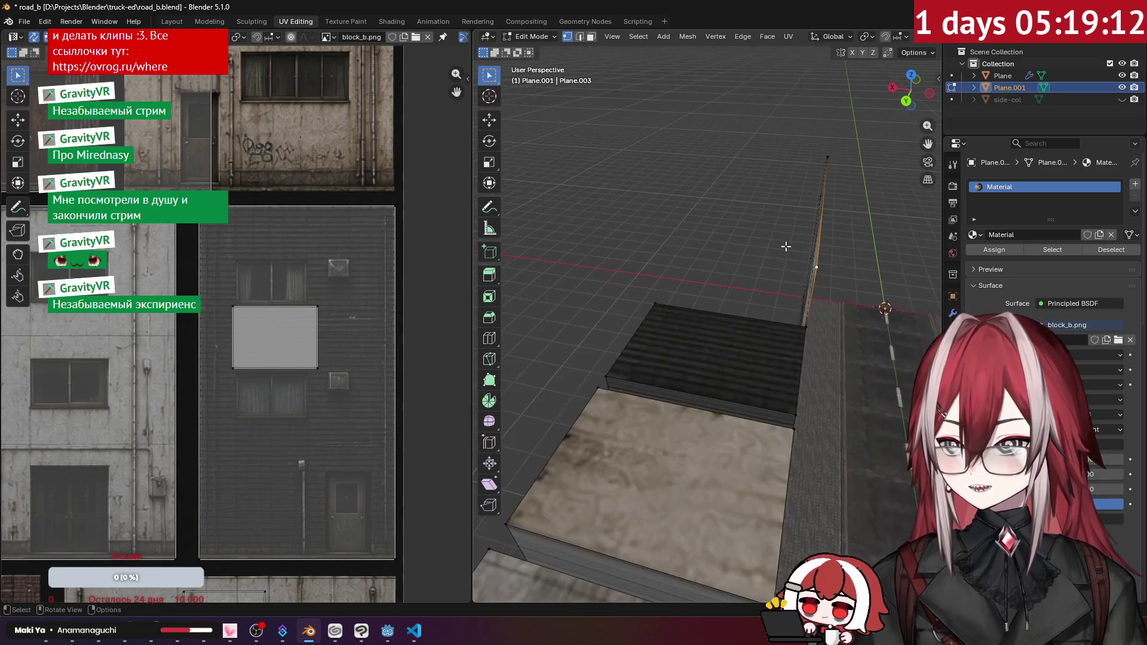
pyautogui.press('g')
pyautogui.write('y')
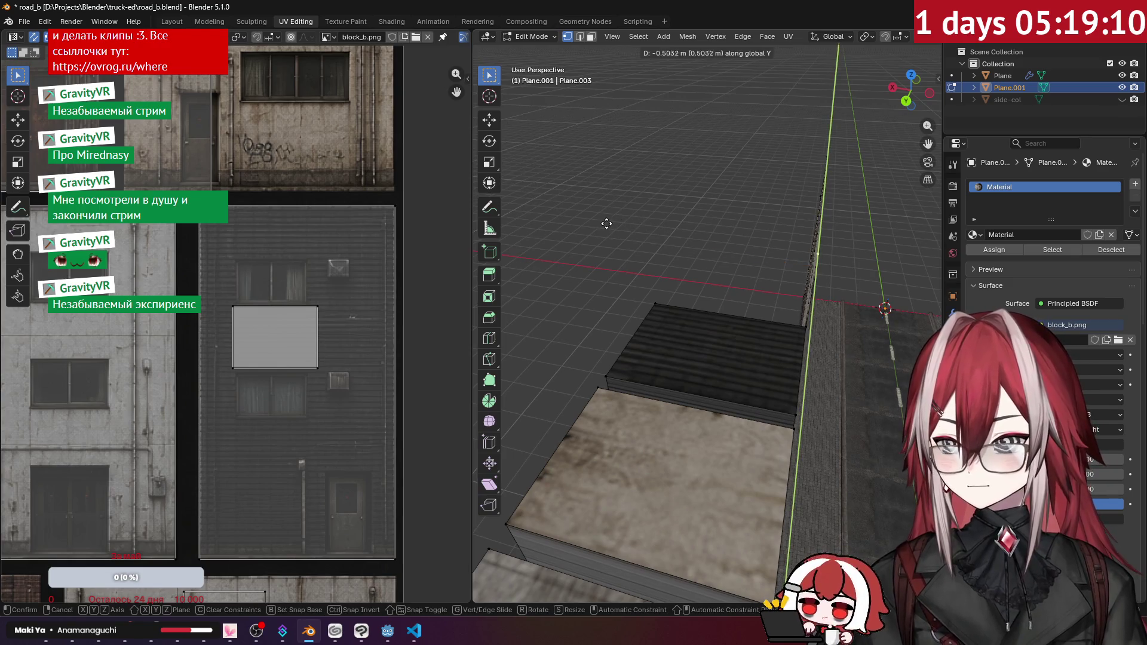
pyautogui.write('x3')
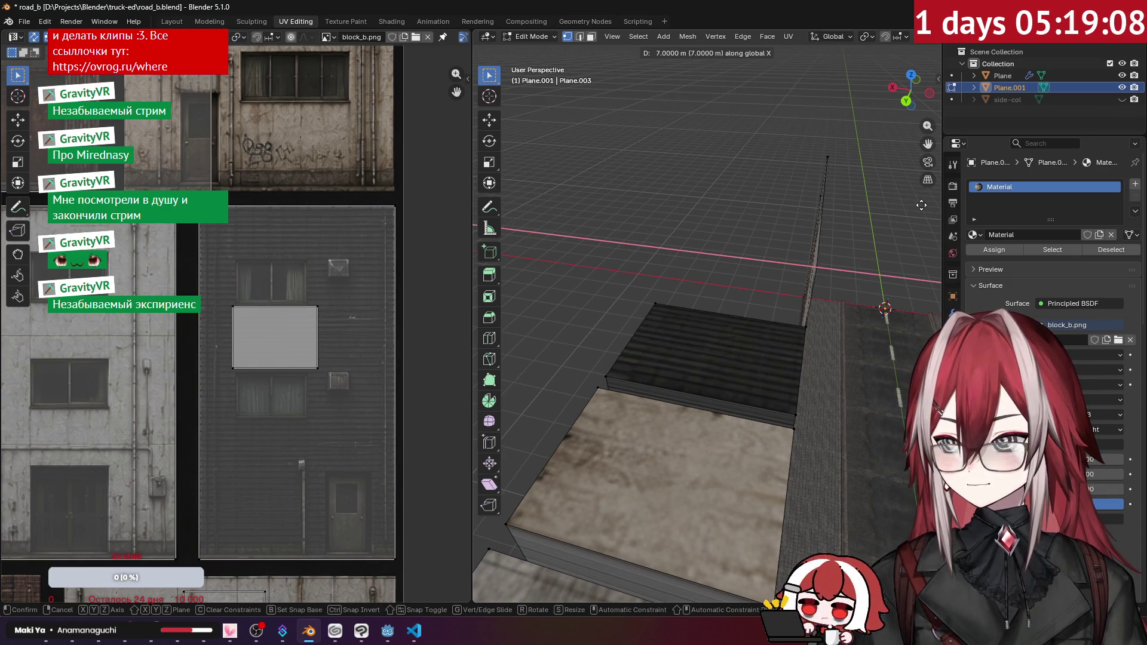
pyautogui.press('Return')
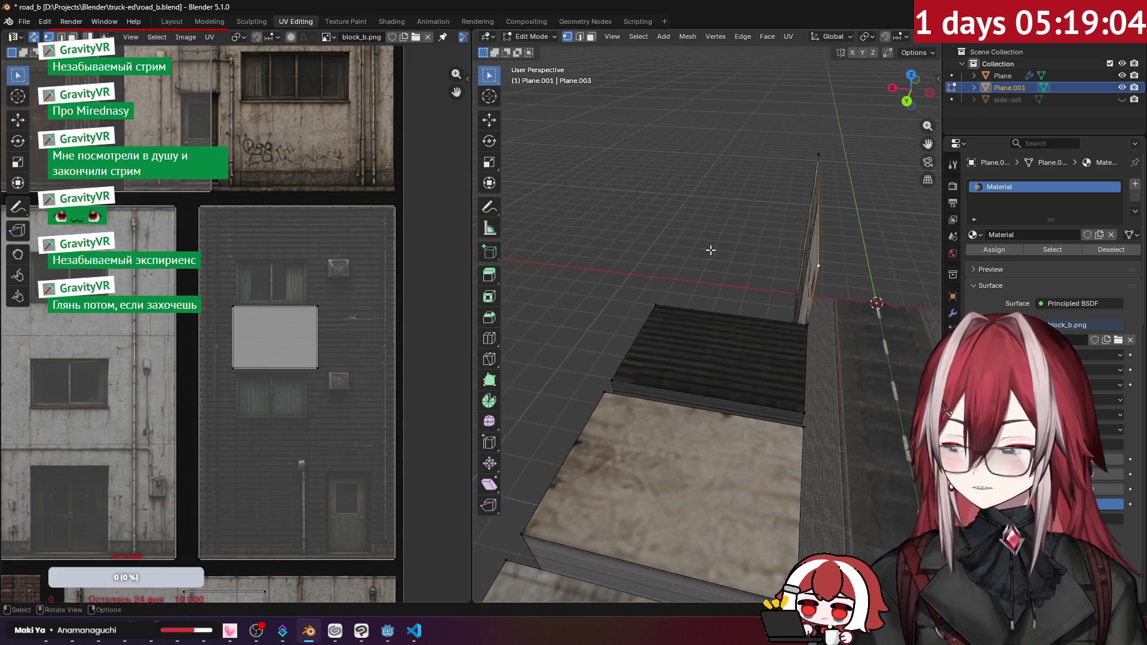
pyautogui.press('g')
pyautogui.press('x')
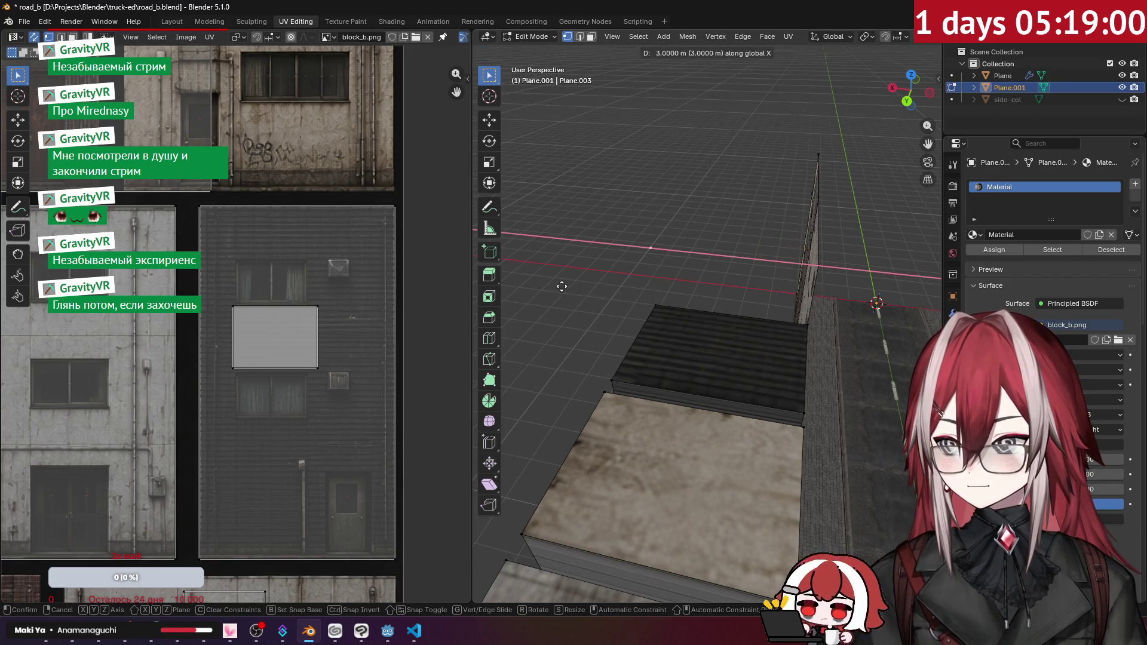
pyautogui.press('Return')
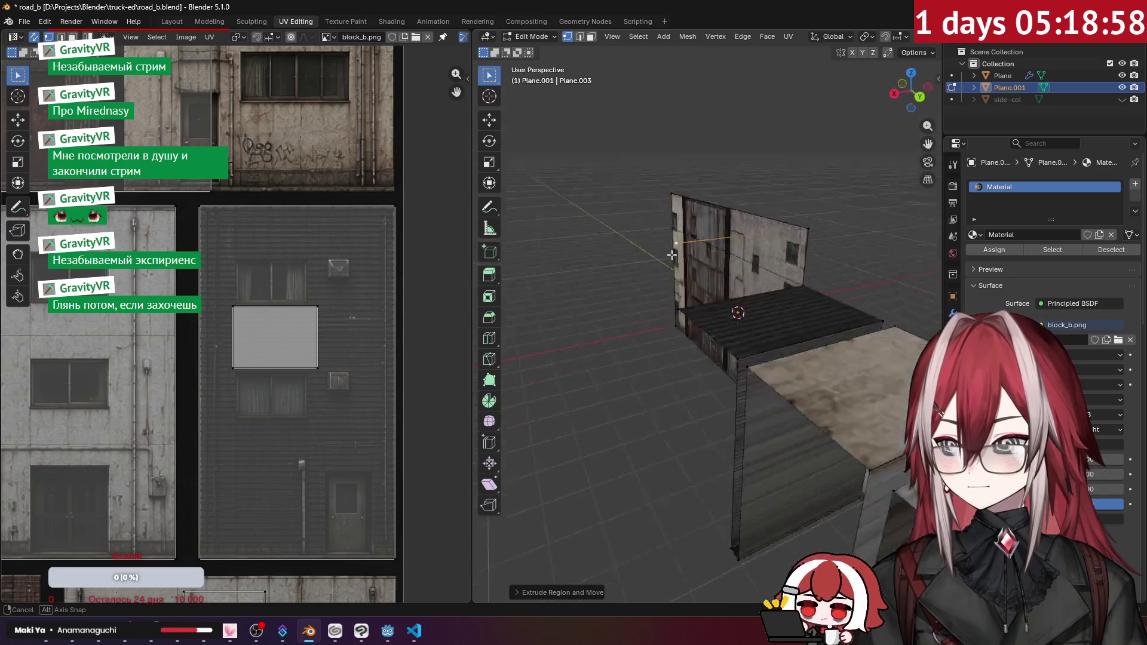
# - Select the building's top edge in edge select mode
pyautogui.click(579, 37)
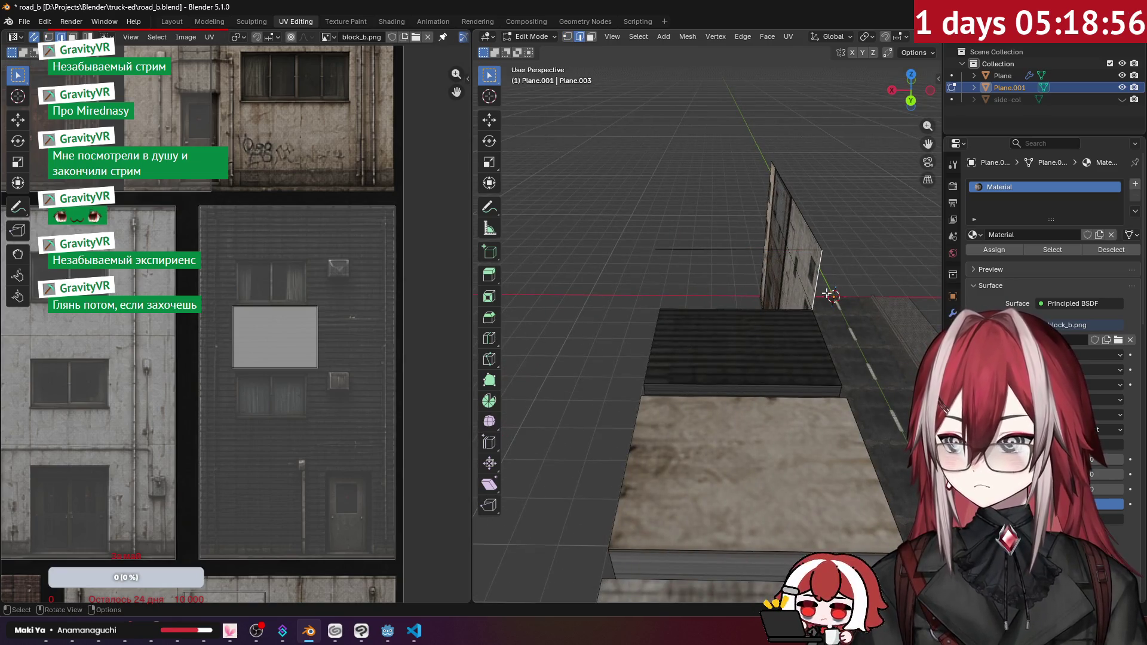
pyautogui.click(827, 294)
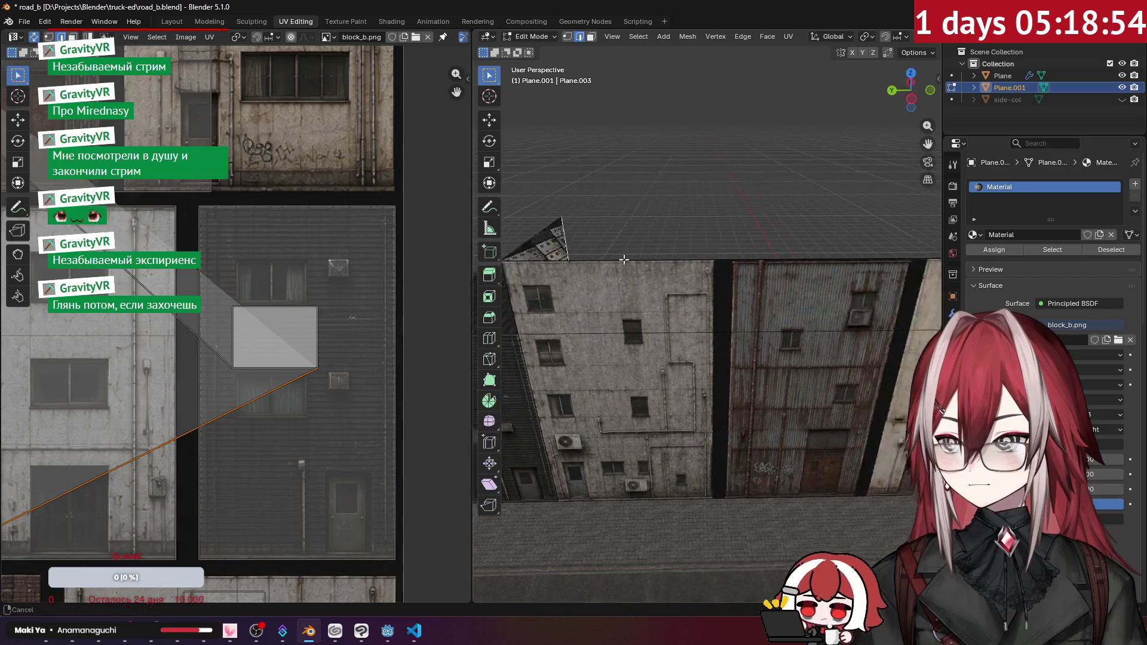
pyautogui.click(690, 260)
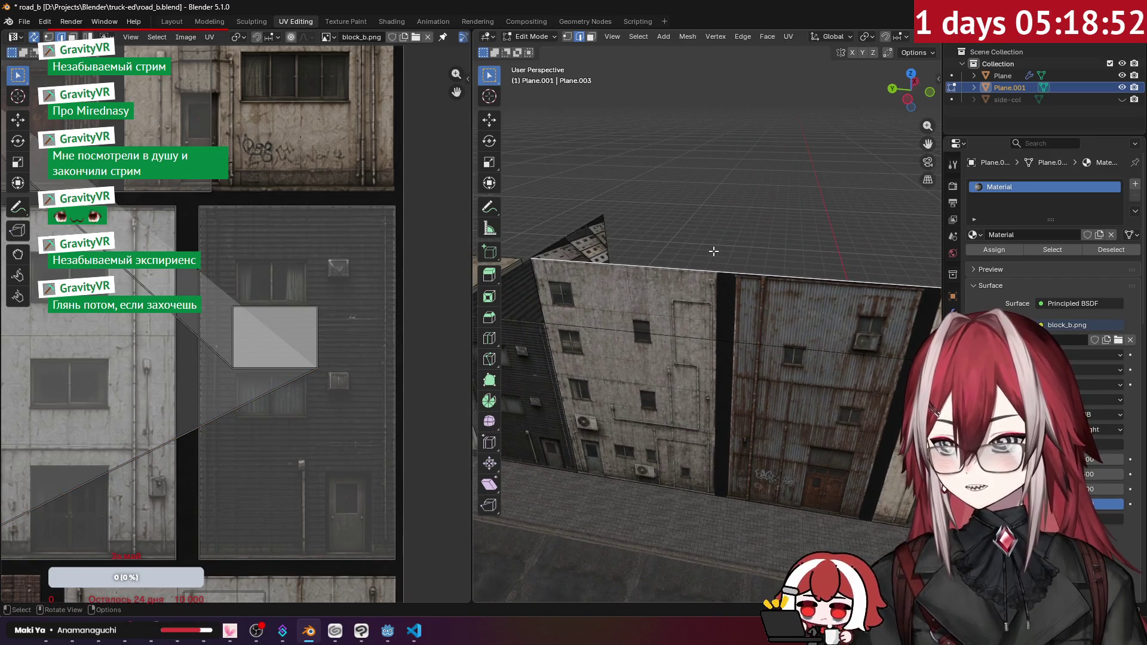
pyautogui.click(591, 37)
pyautogui.scroll(3, 691, 181)
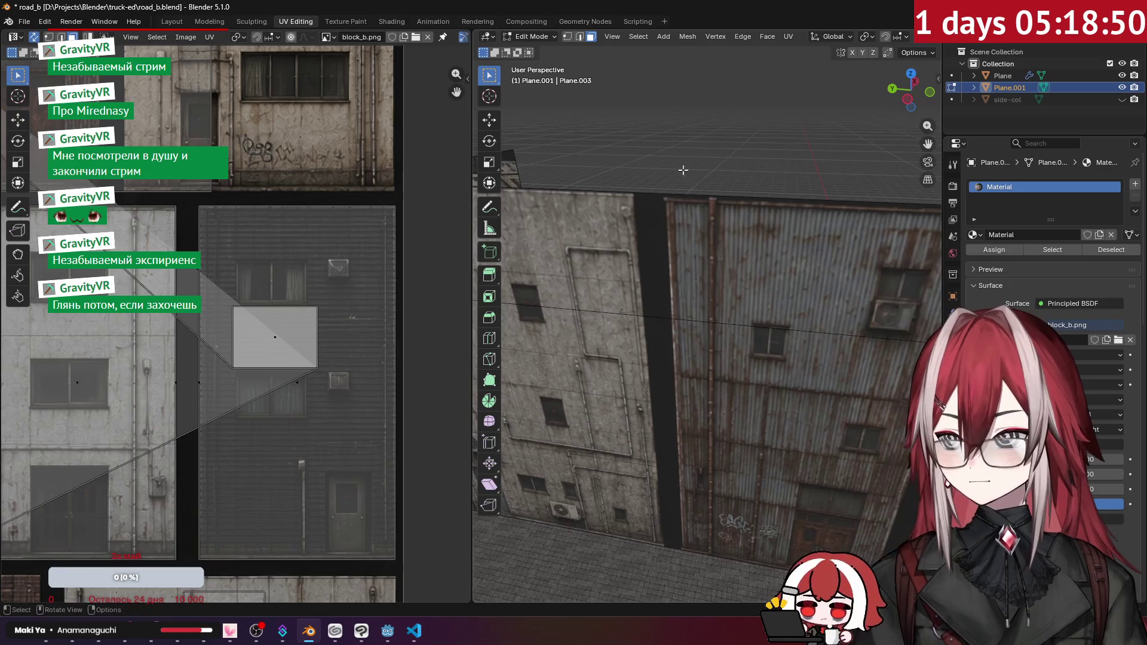
pyautogui.click(578, 38)
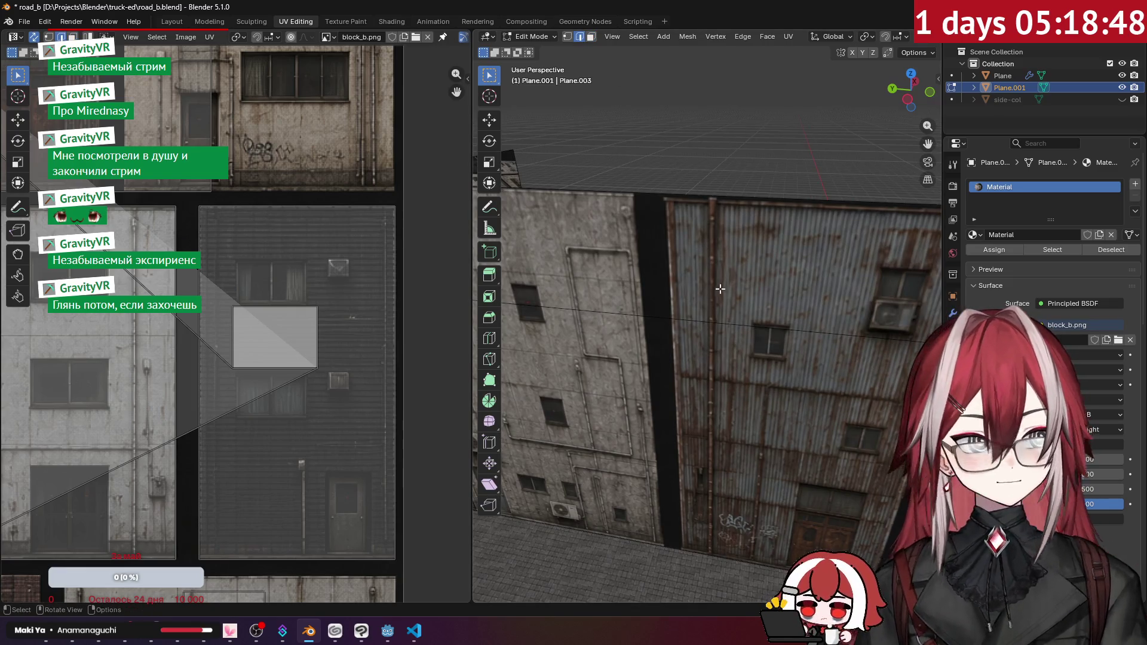
# - Add two vertical loop cuts on the wall, placed on the seams between facade textures
pyautogui.hotkey('ctrl', 'r')
pyautogui.click(655, 200)
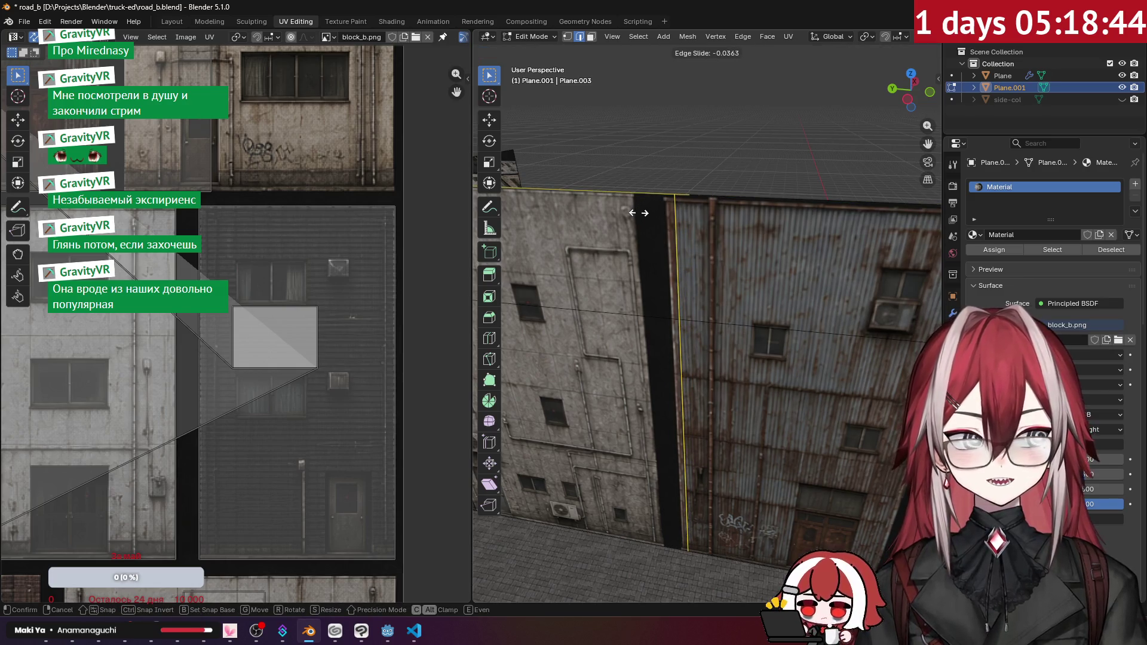
pyautogui.click(591, 296)
pyautogui.press('g')
pyautogui.press('g')
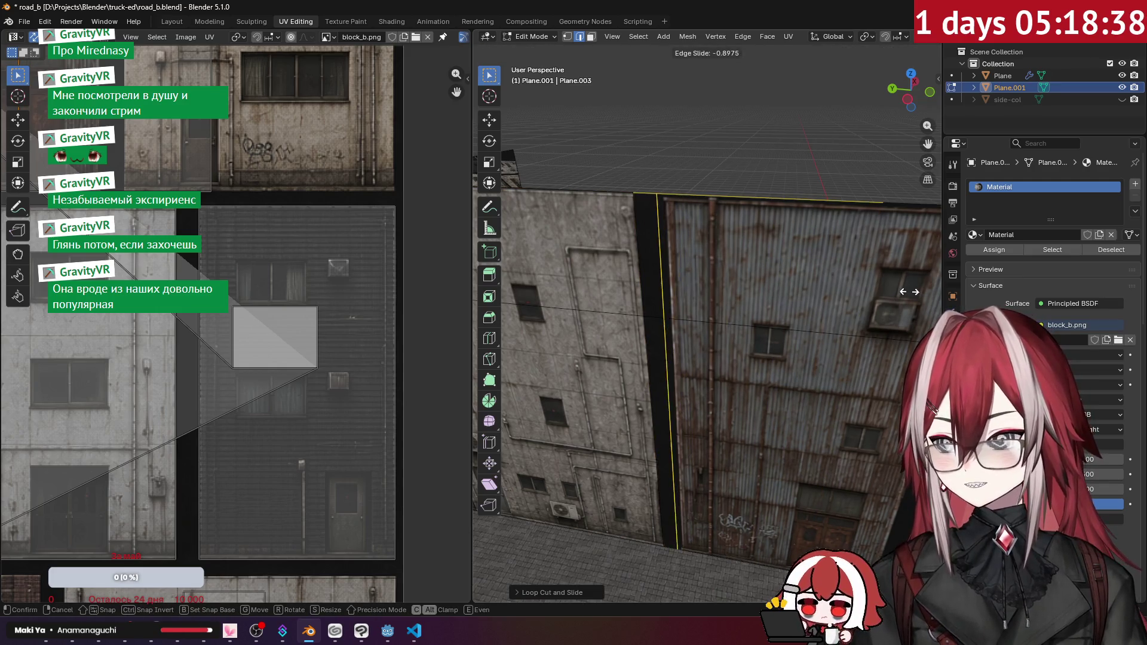
pyautogui.rightClick(918, 293)
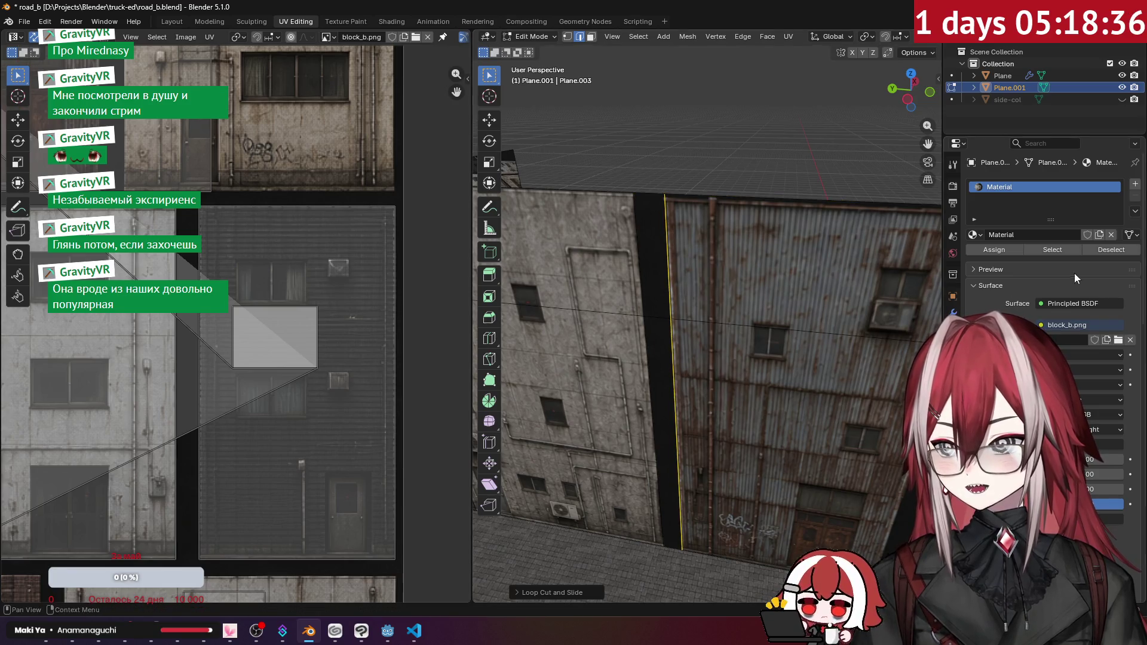
pyautogui.hotkey('ctrl', 'r')
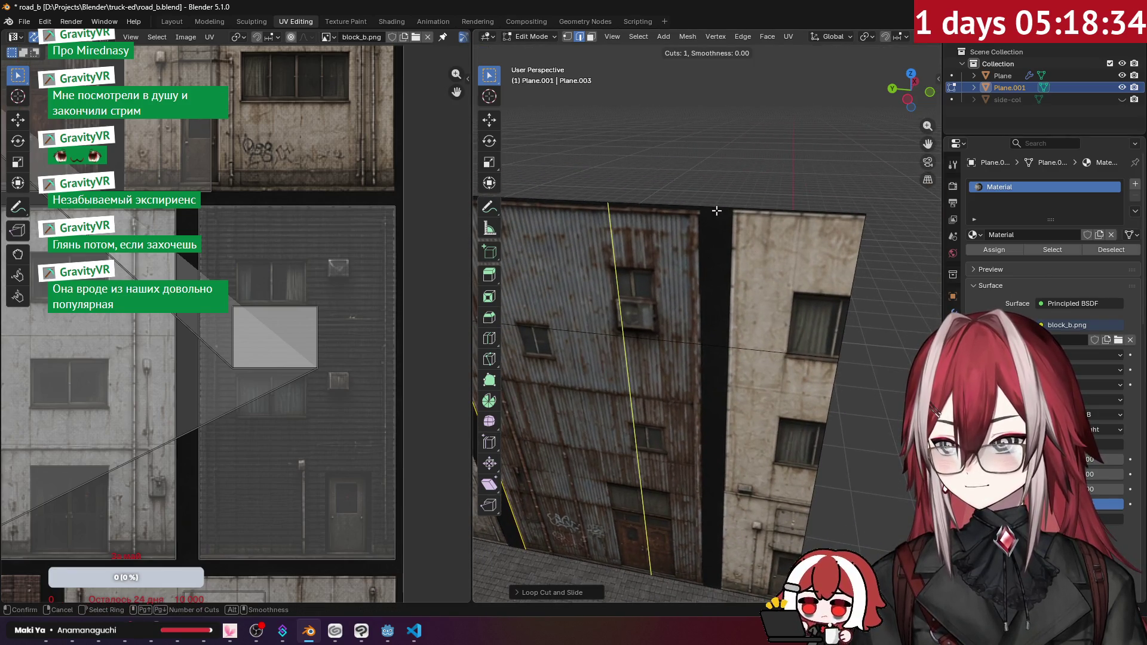
pyautogui.click(633, 239)
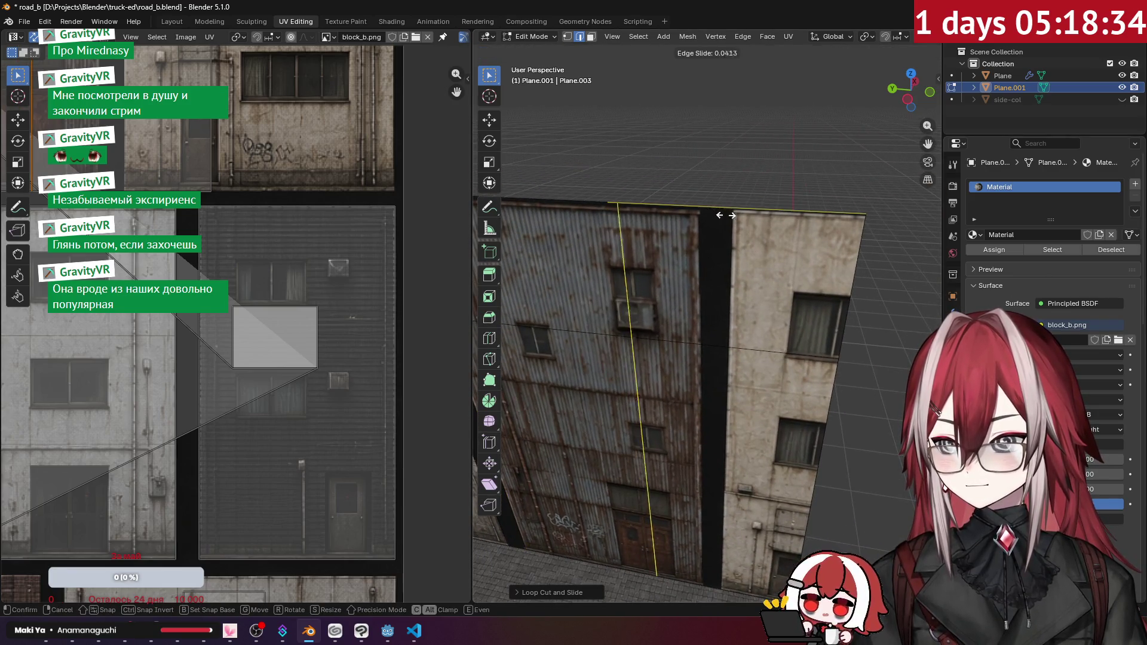
pyautogui.rightClick(801, 248)
pyautogui.moveTo(785, 224)
pyautogui.mouseDown()
pyautogui.moveTo(686, 263)
pyautogui.moveTo(649, 218)
pyautogui.mouseUp()
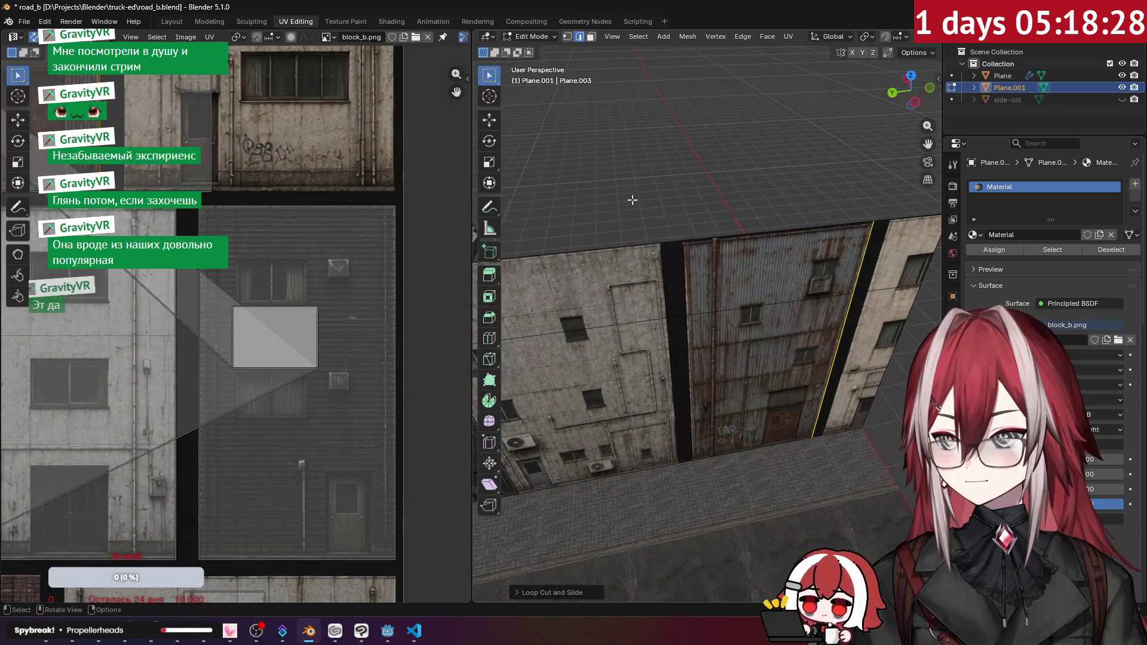
# - Extrude the dark strip and right wall faces 6 m back into new walls
pyautogui.click(591, 37)
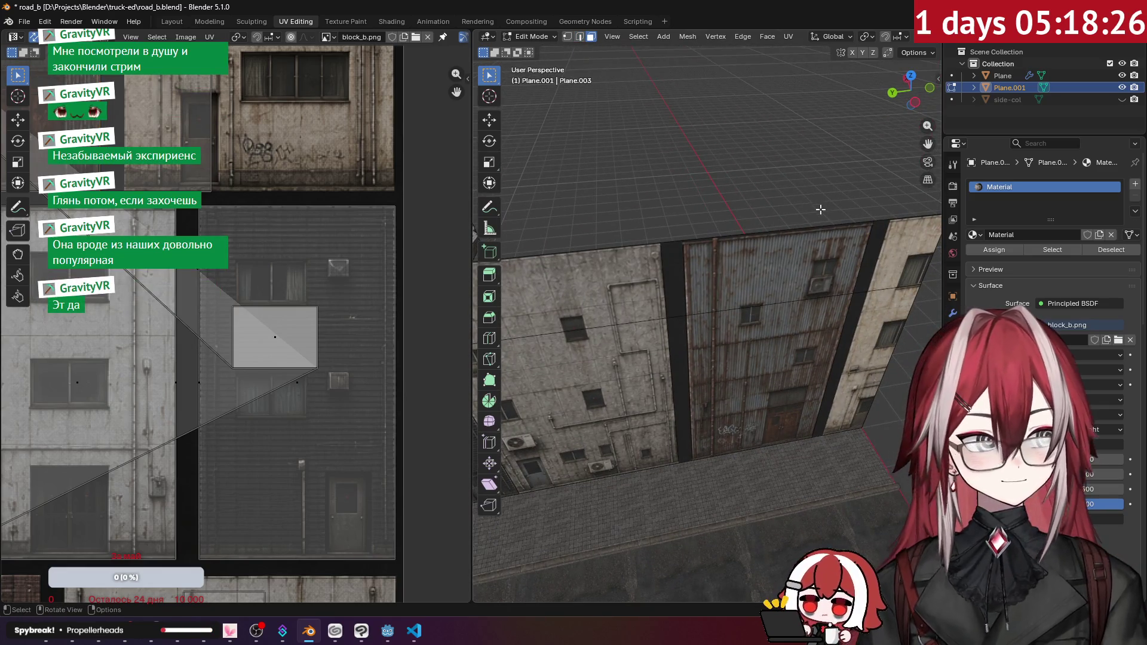
pyautogui.click(673, 281)
pyautogui.keyDown('shift'); pyautogui.click(886, 313); pyautogui.keyUp('shift')
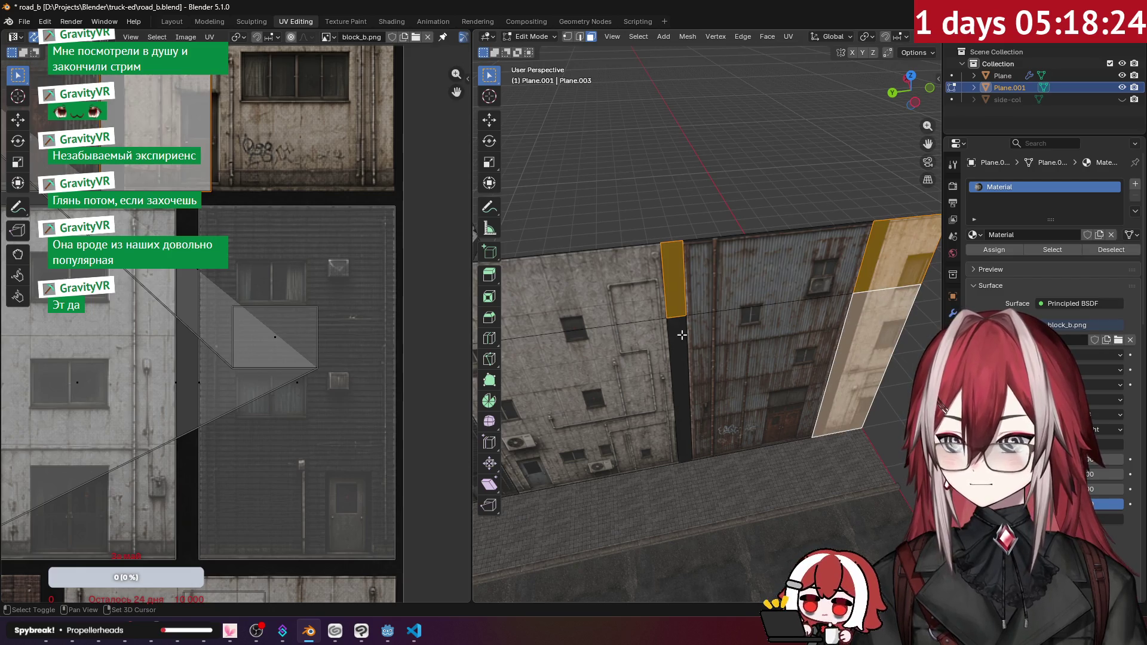
pyautogui.moveTo(886, 313); pyautogui.dragTo(711, 274)
pyautogui.press('e')
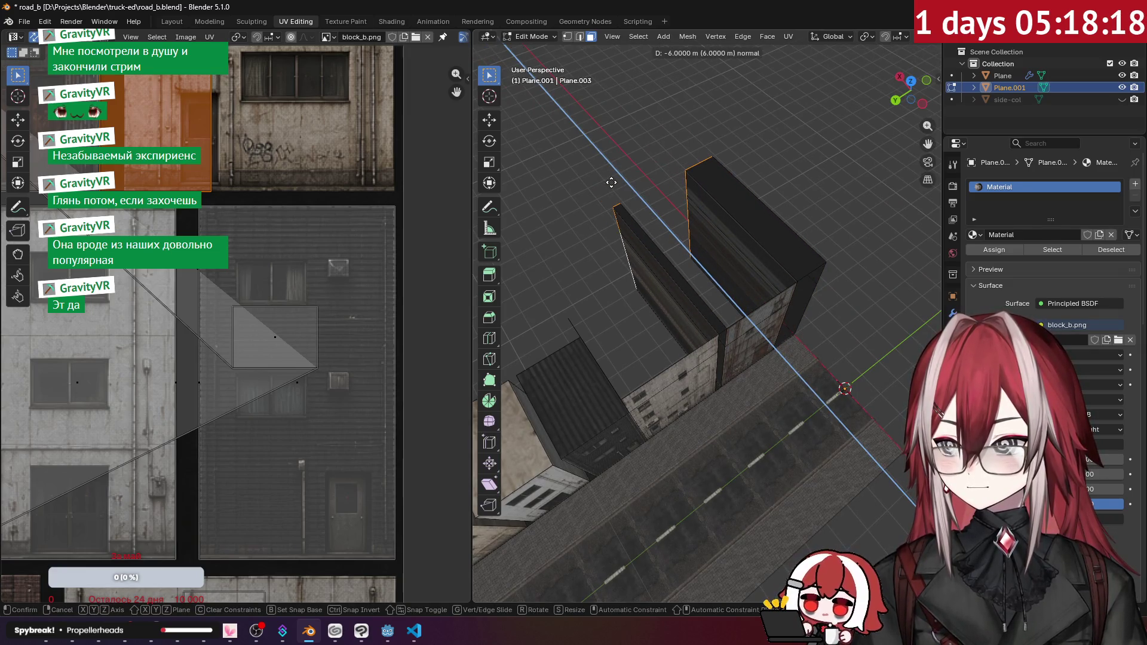
pyautogui.click(613, 186)
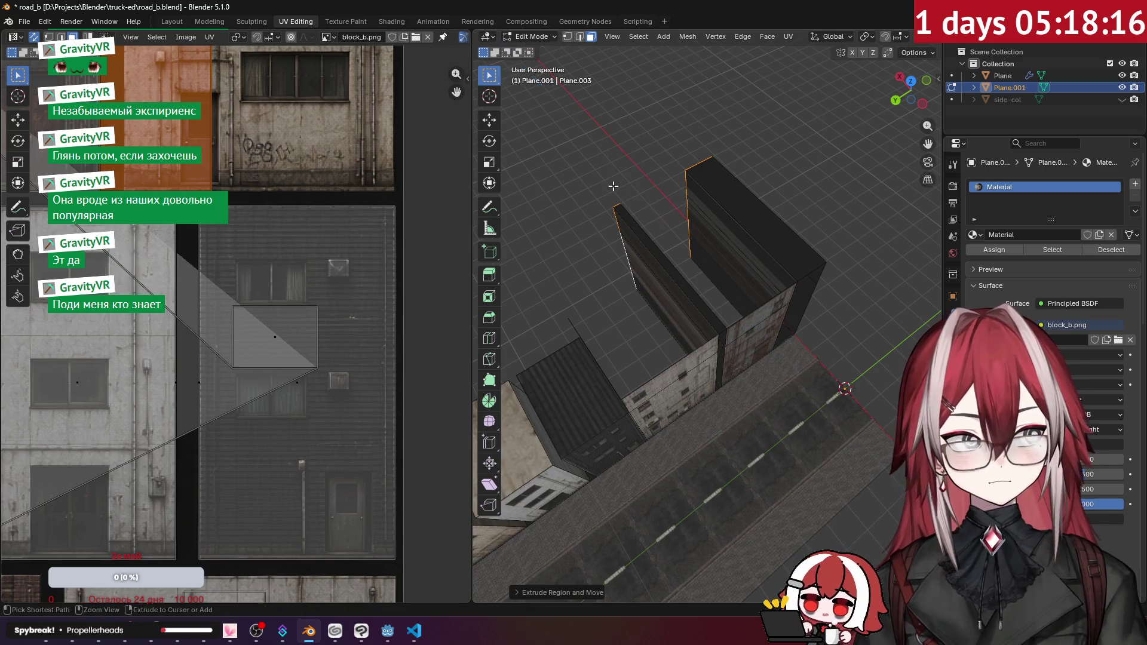
pyautogui.moveTo(690, 208); pyautogui.dragTo(556, 77)
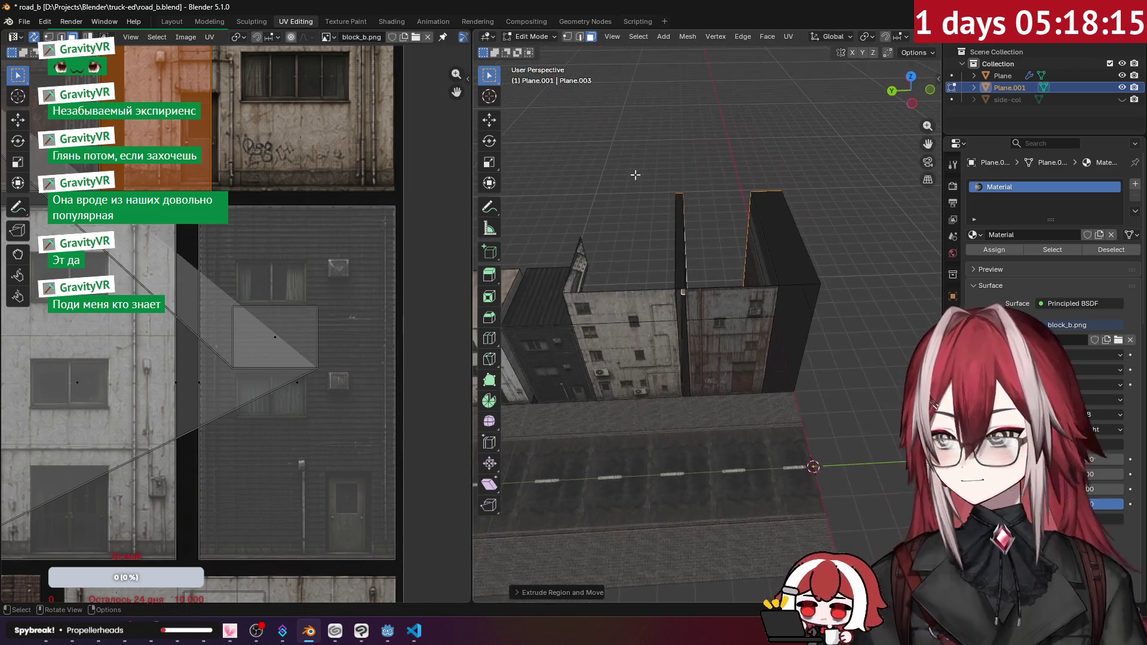
# - Delete the thin tall leftover faces and the right wall's top face
pyautogui.click(679, 239)
pyautogui.press('x')
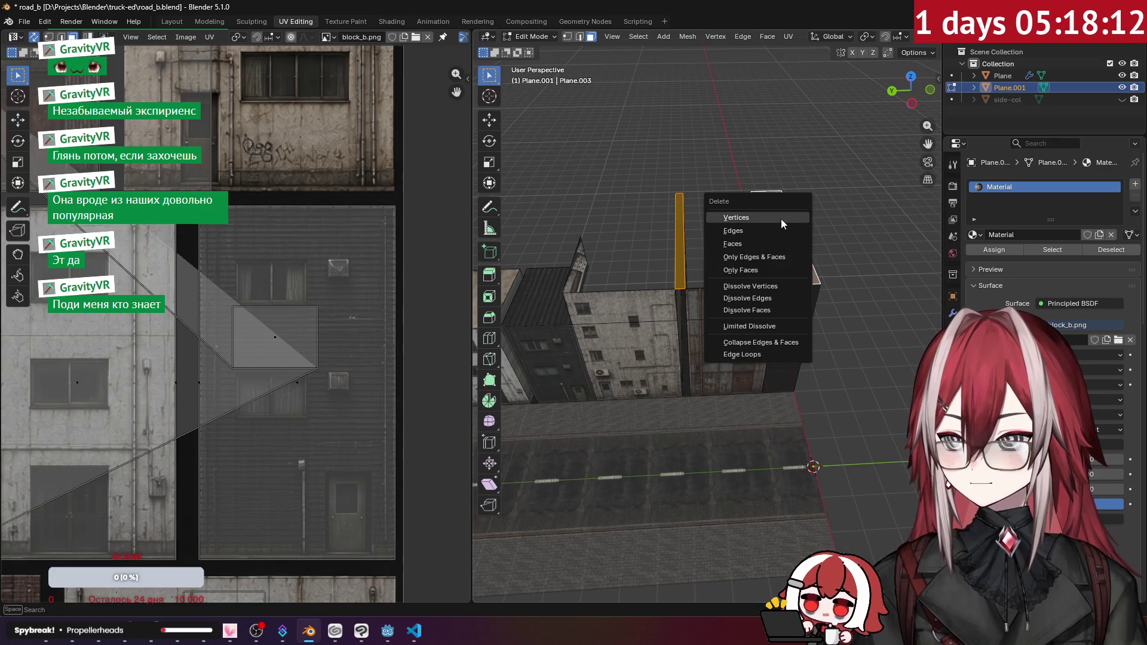
pyautogui.click(767, 243)
pyautogui.click(768, 207)
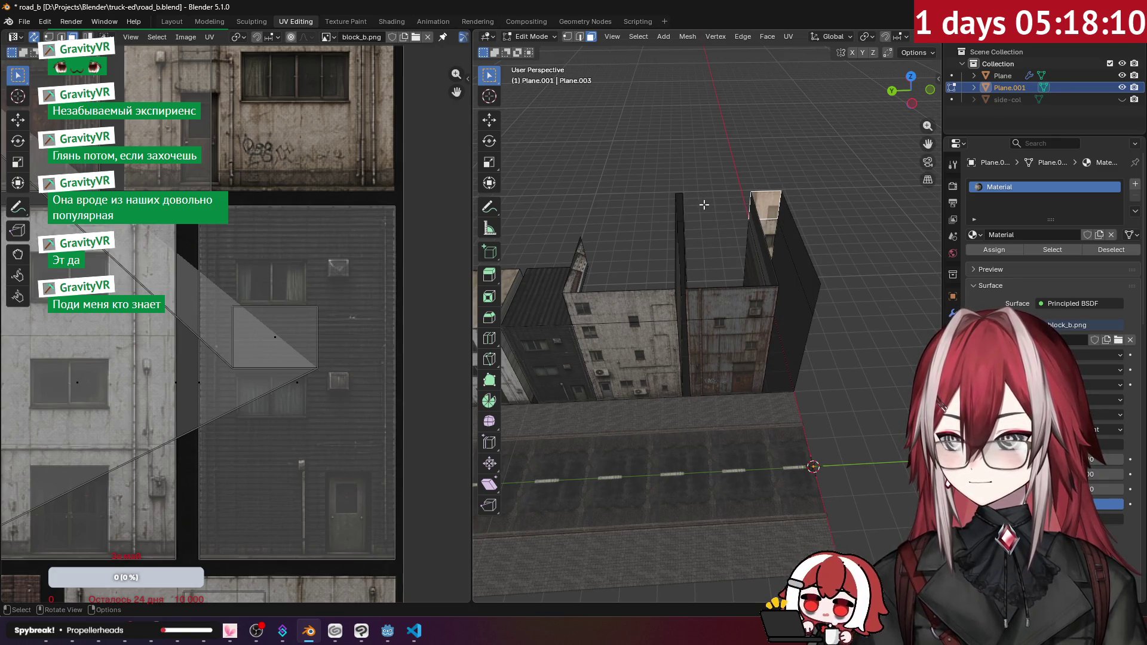
pyautogui.keyDown('shift'); pyautogui.click(680, 197); pyautogui.keyUp('shift')
pyautogui.press('x')
pyautogui.click(768, 230)
# - Select the front building's top face and orbit to an overhead view of the buildings
pyautogui.click(791, 242)
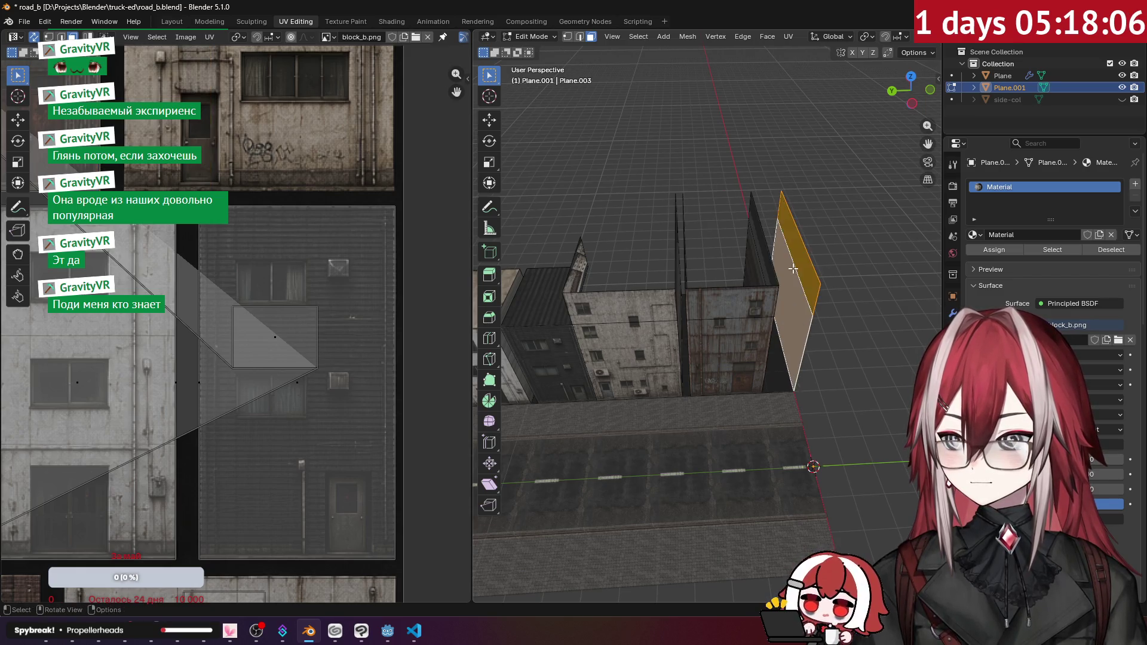
pyautogui.moveTo(832, 259)
pyautogui.mouseDown()
pyautogui.moveTo(687, 228)
pyautogui.moveTo(765, 268)
pyautogui.moveTo(656, 299)
pyautogui.moveTo(675, 227)
pyautogui.moveTo(707, 190)
pyautogui.moveTo(663, 212)
pyautogui.mouseUp()
pyautogui.click(655, 301)
pyautogui.click(580, 37)
pyautogui.moveTo(295, 189); pyautogui.dragTo(329, 182)
pyautogui.moveTo(624, 227)
pyautogui.mouseDown()
pyautogui.moveTo(759, 282)
pyautogui.moveTo(597, 225)
pyautogui.moveTo(644, 247)
pyautogui.mouseUp()
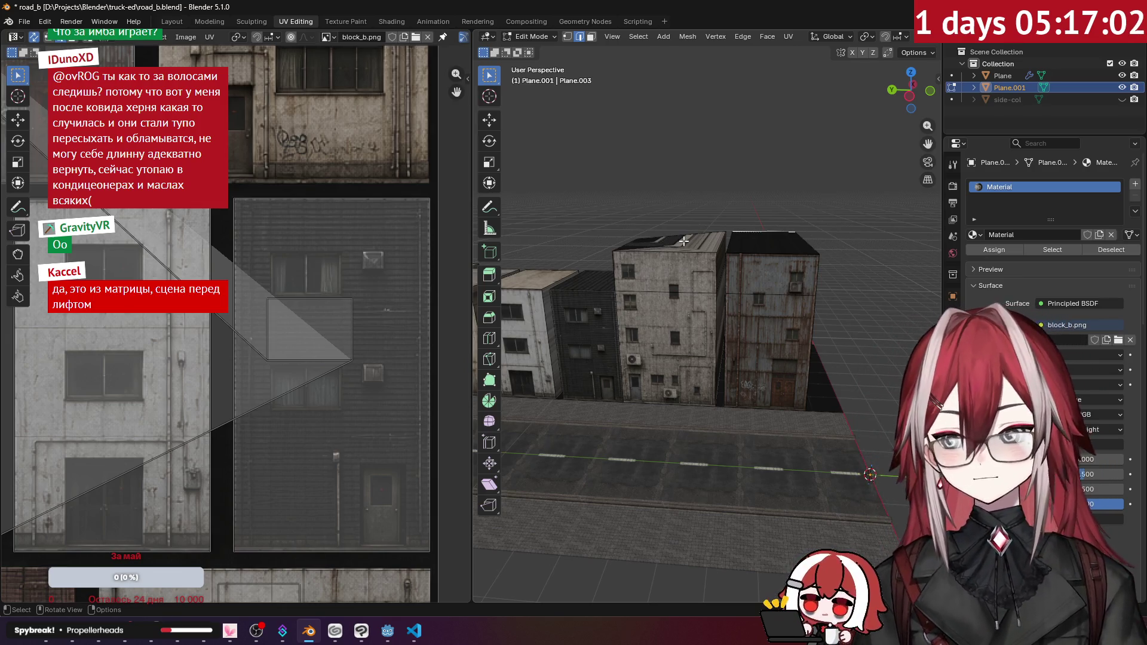
pyautogui.hotkey('shift', '`')
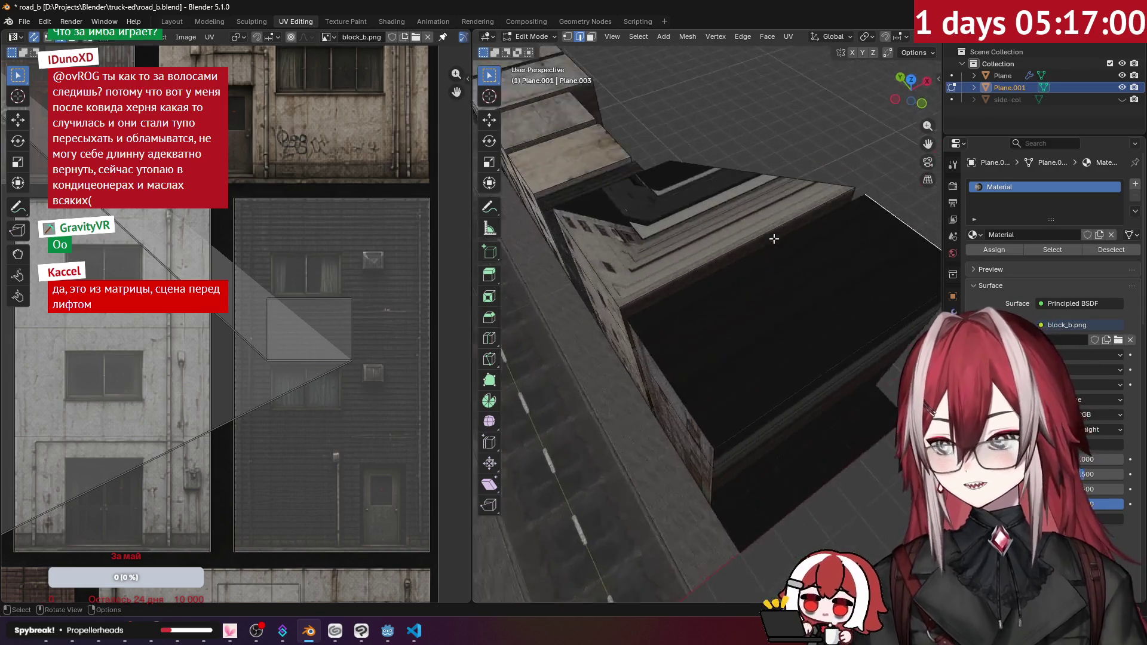
pyautogui.click(726, 232)
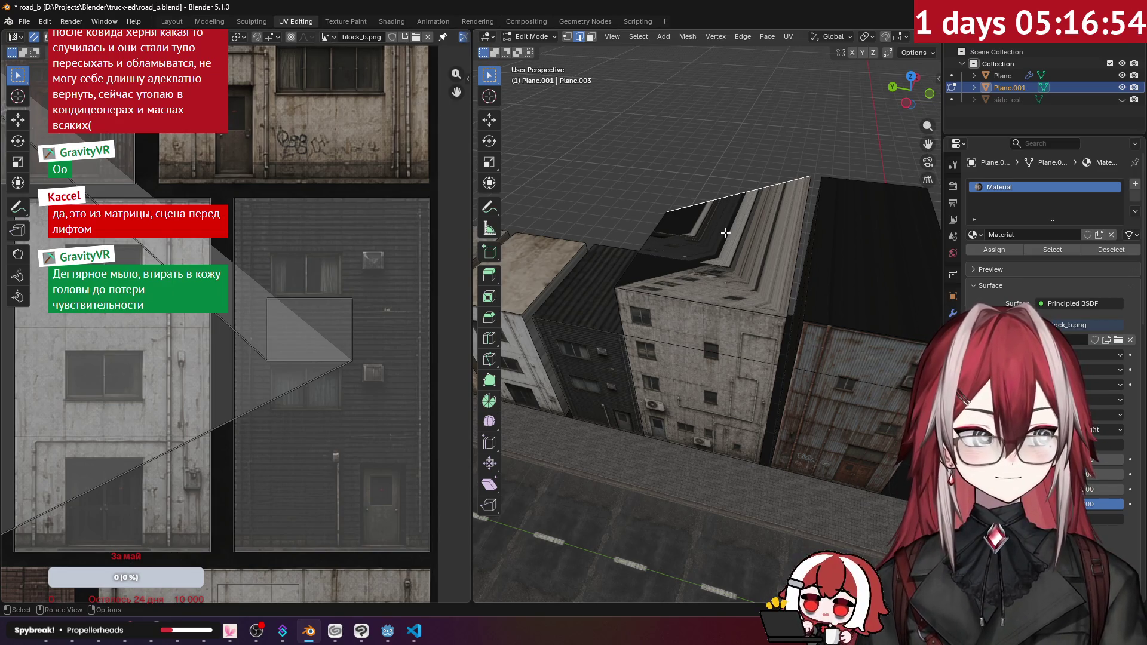
pyautogui.moveTo(699, 225)
pyautogui.mouseDown()
pyautogui.moveTo(724, 227)
pyautogui.moveTo(731, 201)
pyautogui.mouseUp()
pyautogui.press('3')
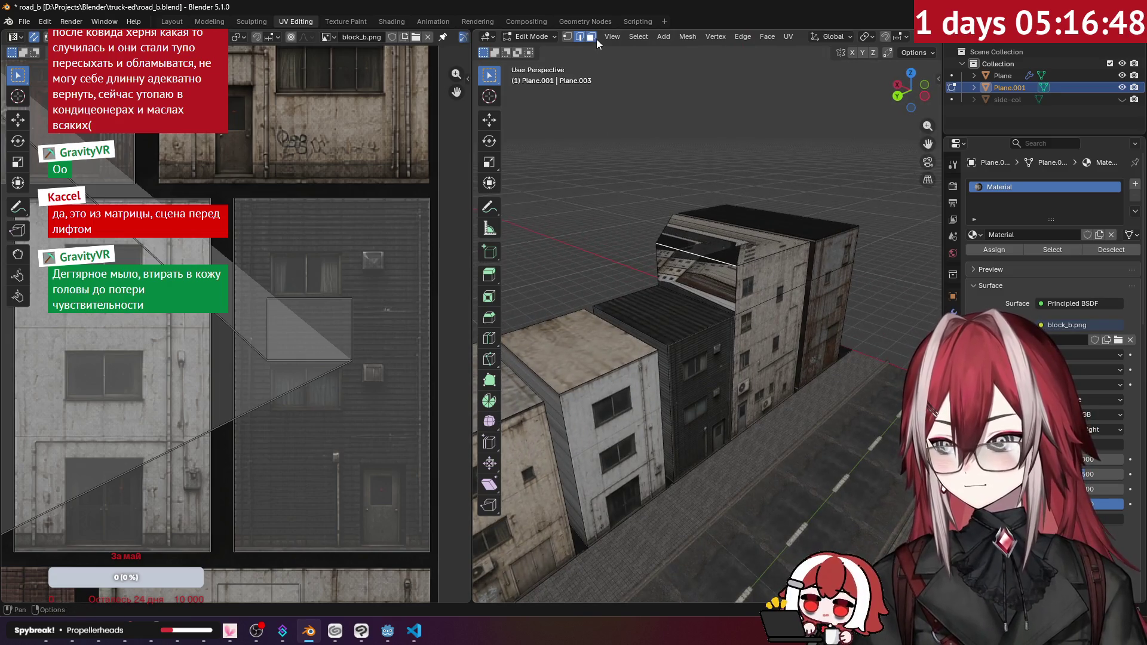
# - Project the upper wall's UVs from the back view and move the island onto a facade tile
pyautogui.click(679, 255)
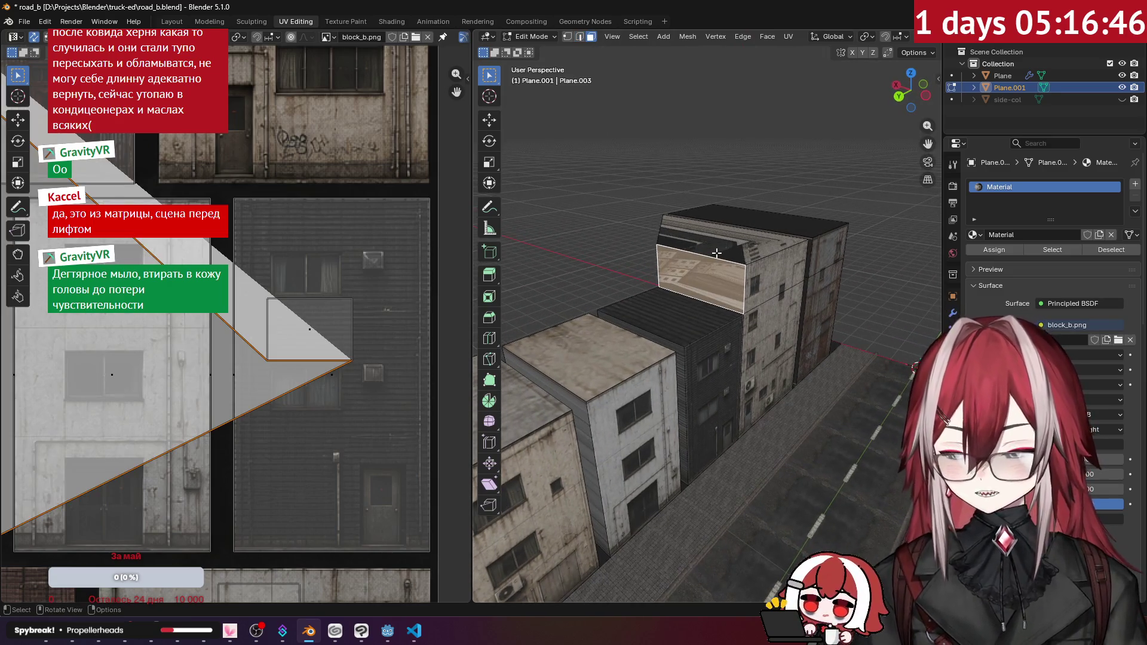
pyautogui.press('ctrl+KP_1')
pyautogui.press('ctrl+KP_1')
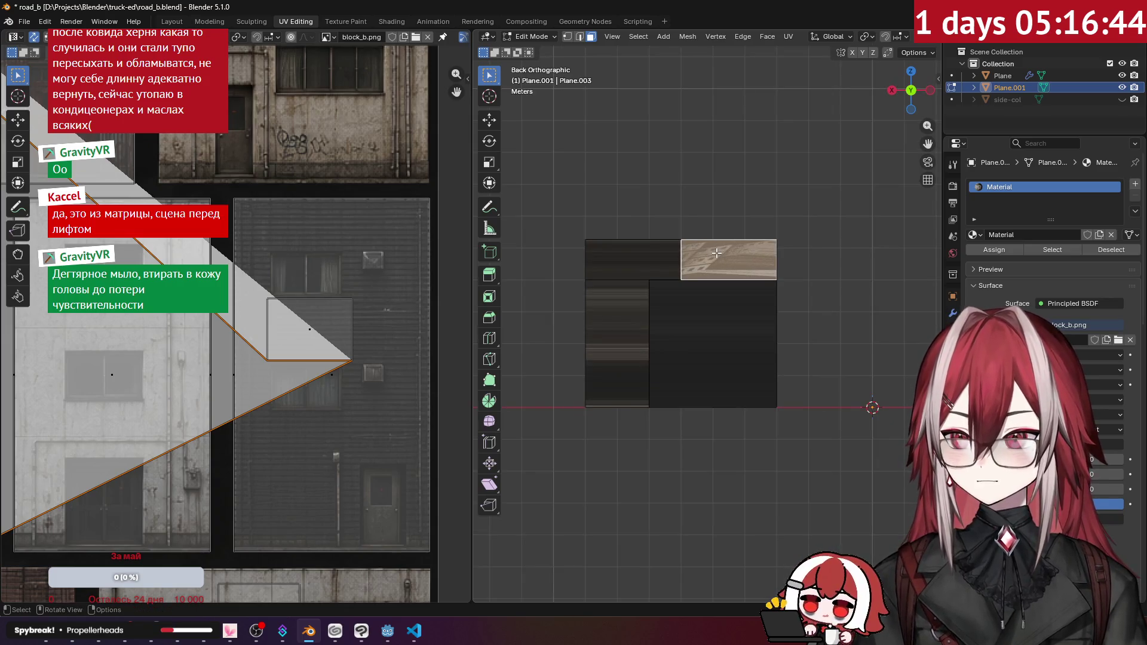
pyautogui.click(789, 37)
pyautogui.click(835, 174)
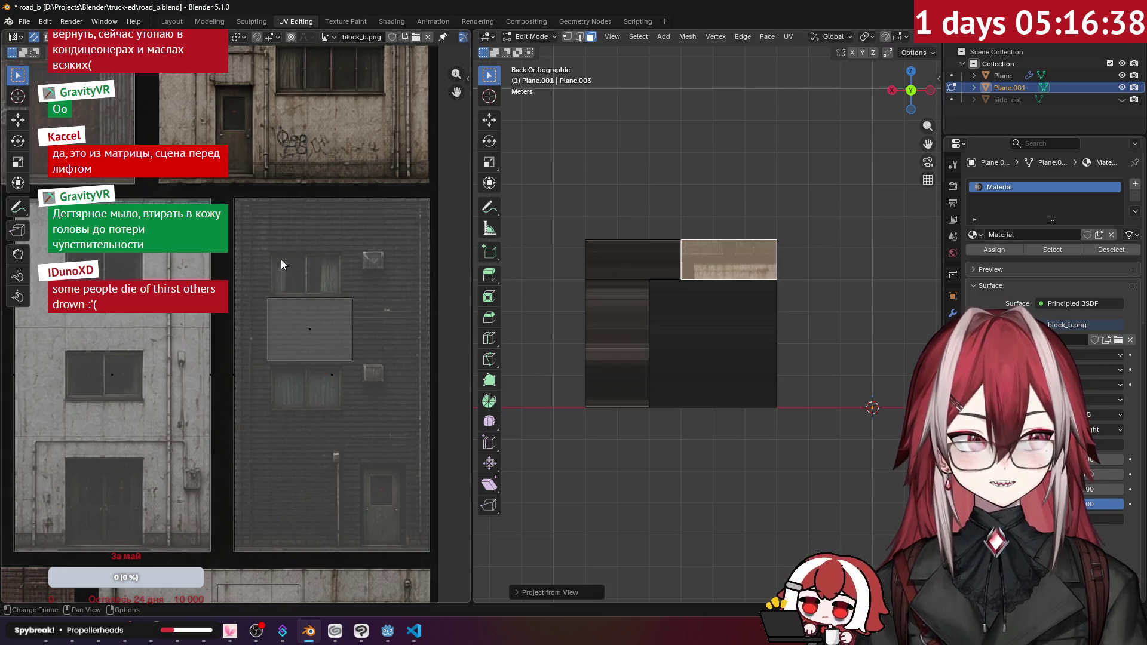
pyautogui.scroll(-5, 276, 262)
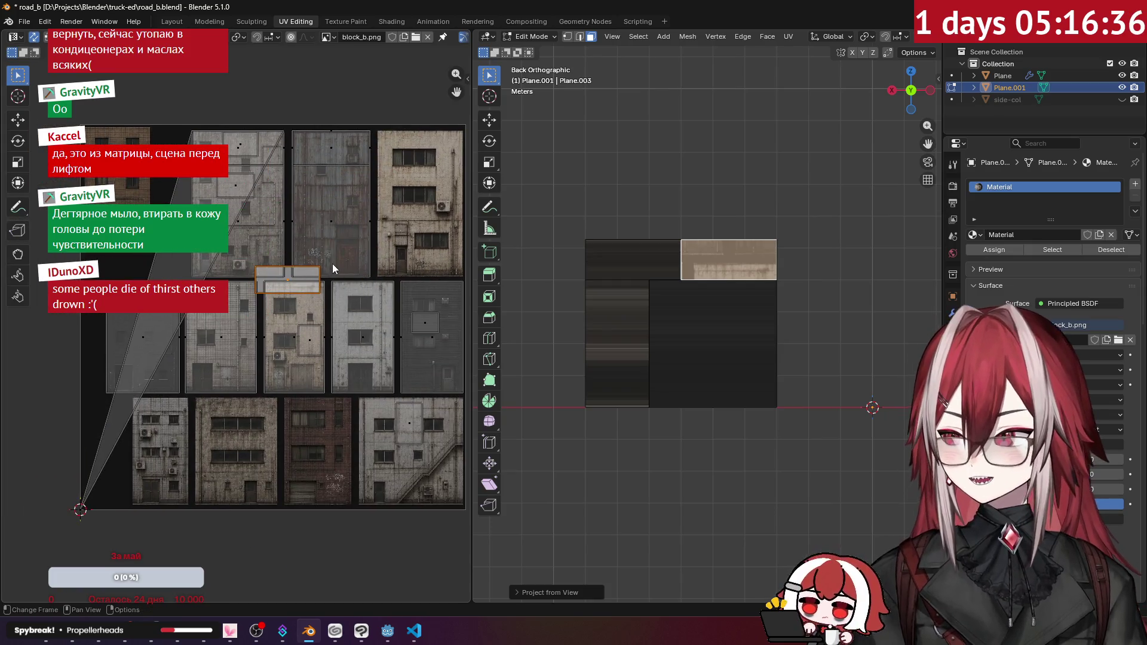
pyautogui.scroll(3, 332, 264)
pyautogui.moveTo(705, 299); pyautogui.dragTo(666, 276)
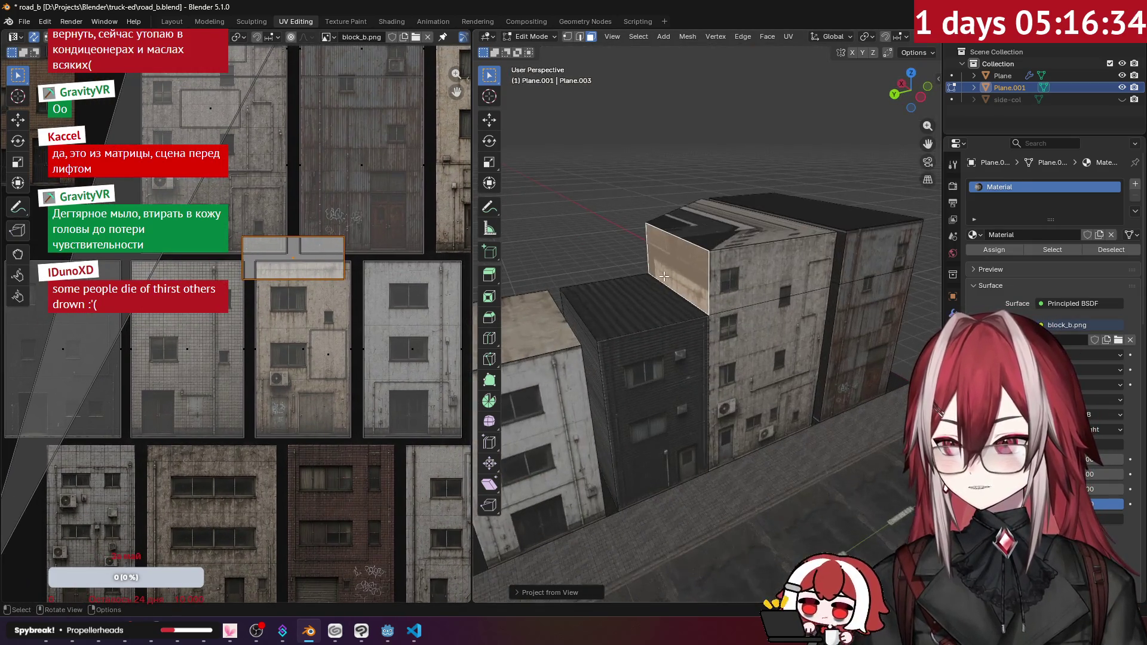
pyautogui.scroll(-3, 332, 280)
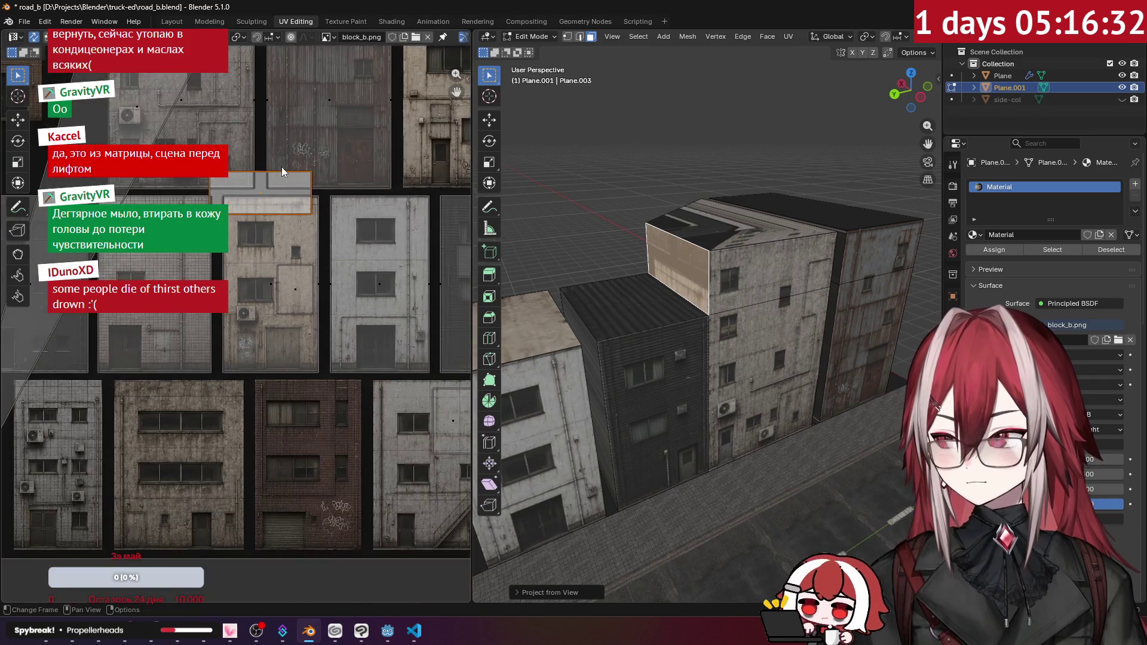
pyautogui.press('g')
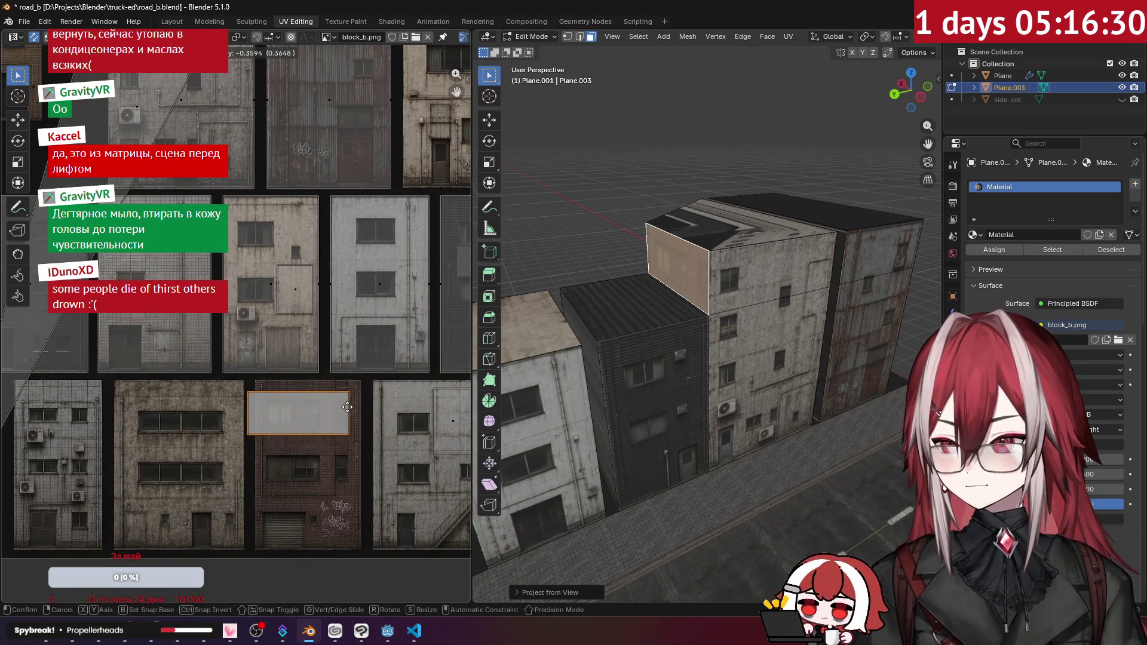
pyautogui.click(353, 408)
pyautogui.moveTo(633, 180)
pyautogui.mouseDown()
pyautogui.moveTo(650, 193)
pyautogui.moveTo(629, 194)
pyautogui.moveTo(630, 238)
pyautogui.mouseUp()
# - Project the two rooftop faces' UVs from the top view onto block_b.png
pyautogui.press('KP_7')
pyautogui.keyDown('shift'); pyautogui.click(725, 351); pyautogui.keyUp('shift')
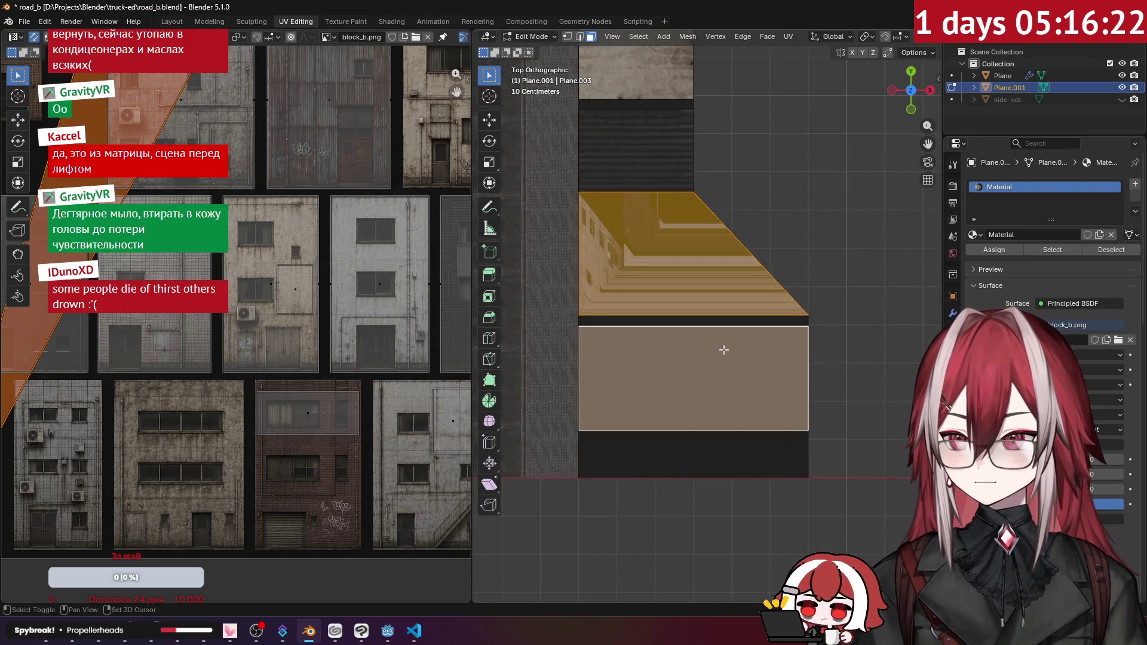
pyautogui.click(790, 37)
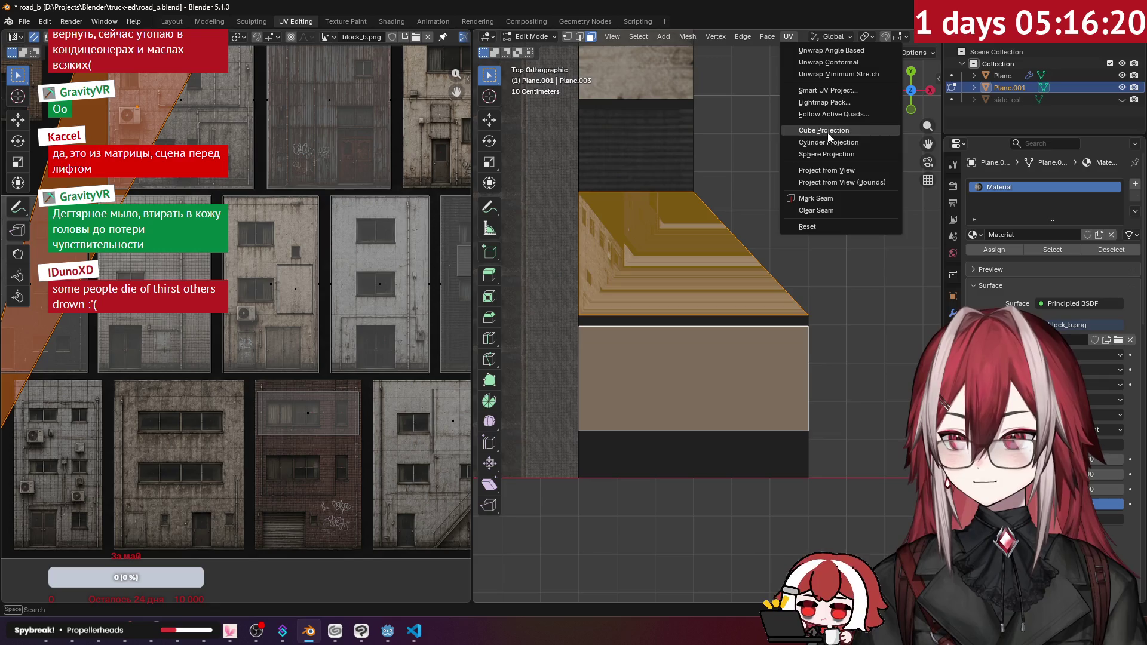
pyautogui.click(834, 170)
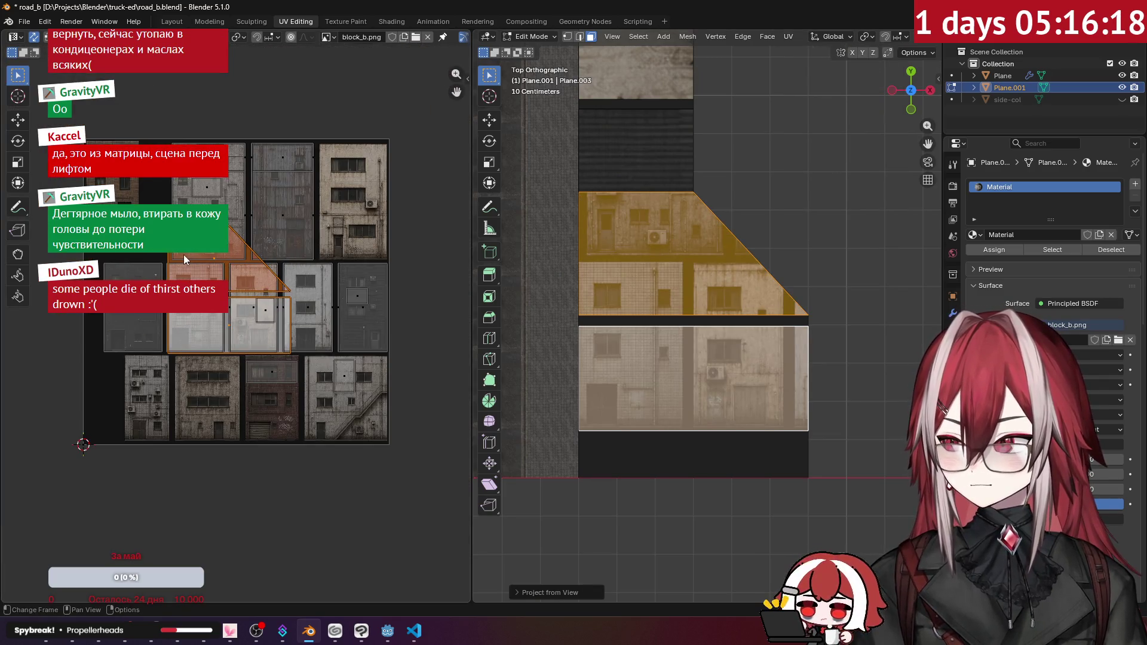